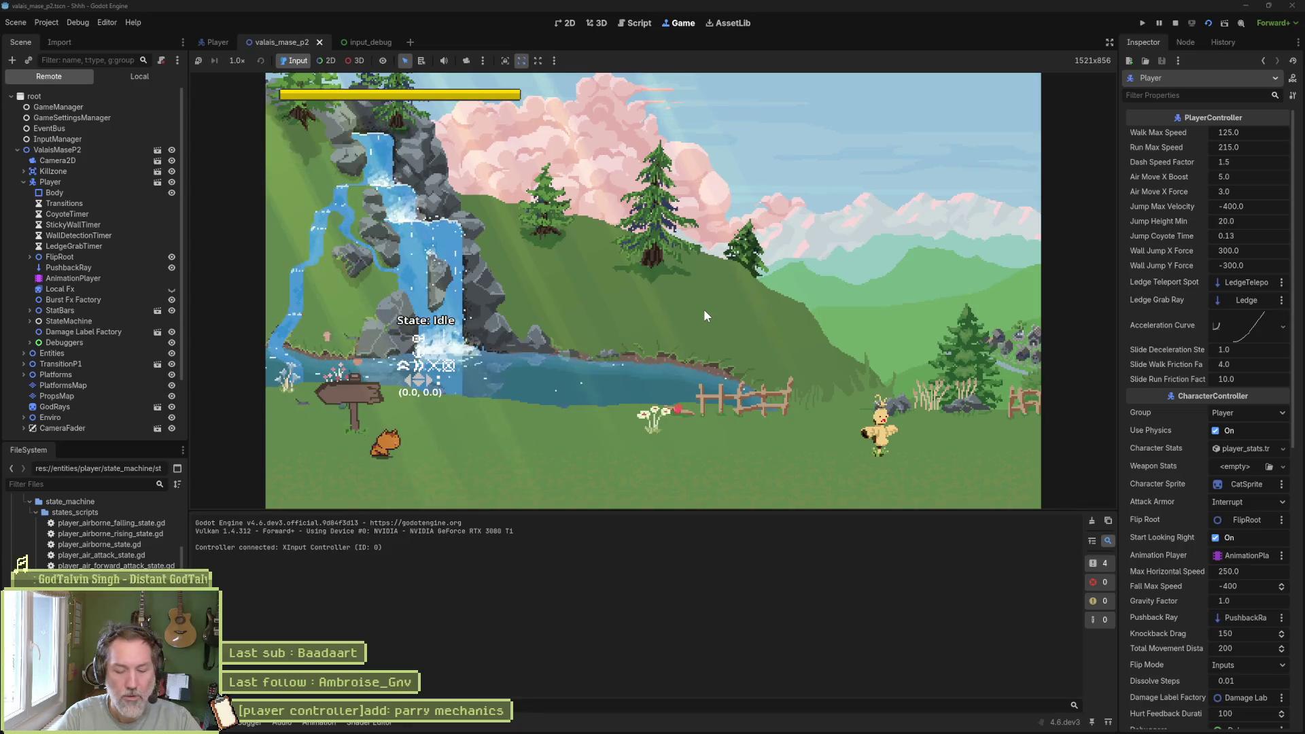
- Stop the running game and open the Input Map in Project Settings
key(F8)
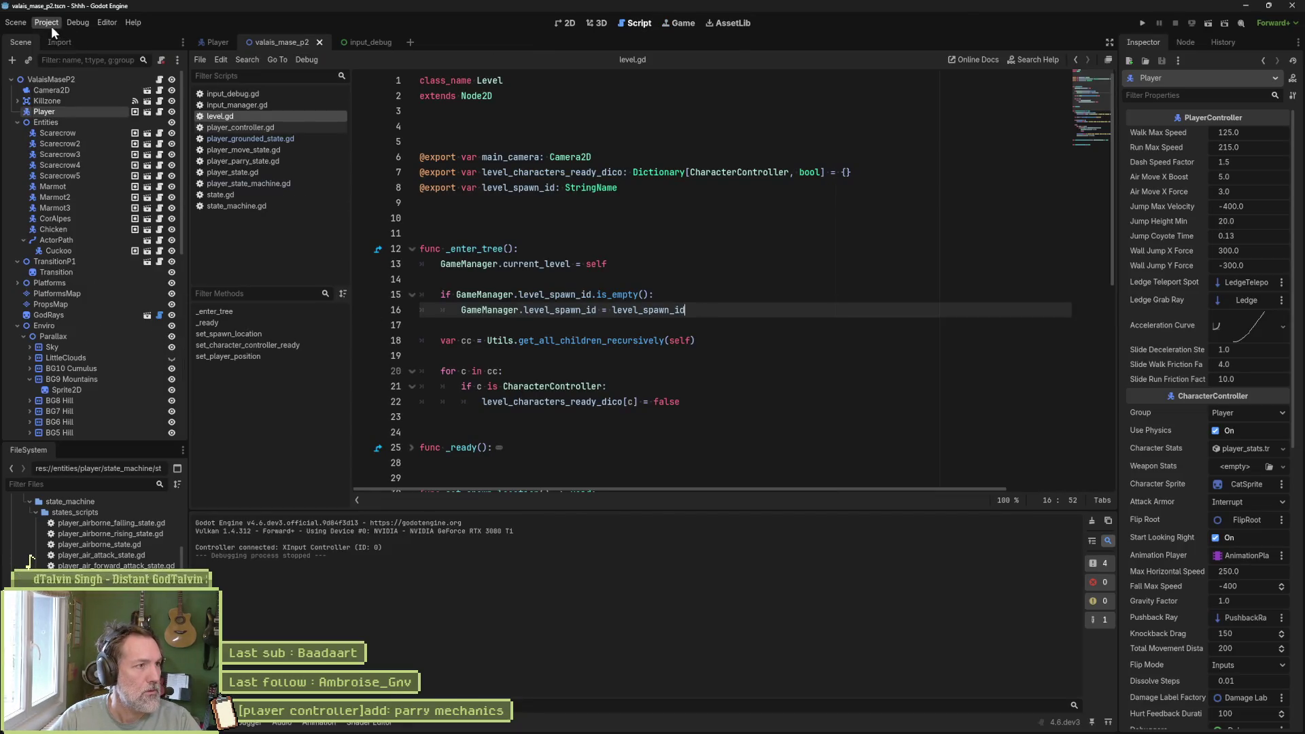
click(51, 26)
click(61, 39)
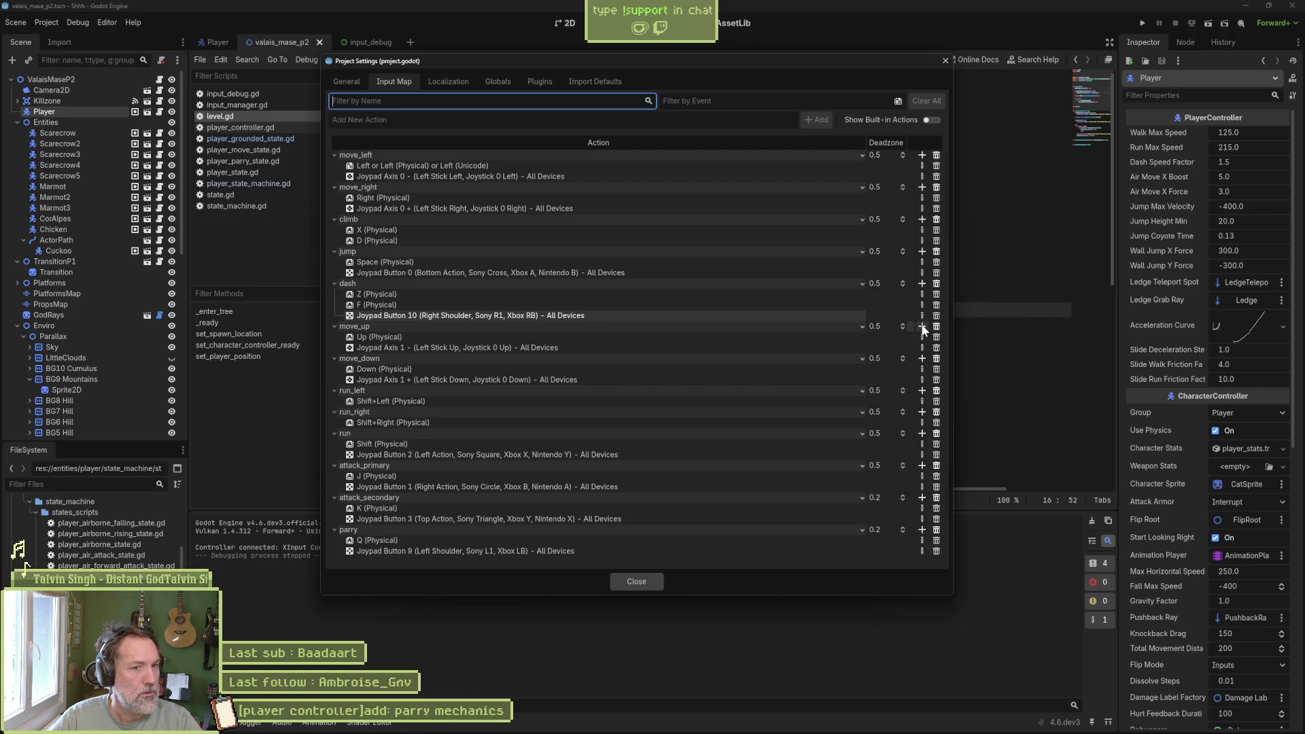
- Bind the W key to move_up and the S key to move_down
click(922, 327)
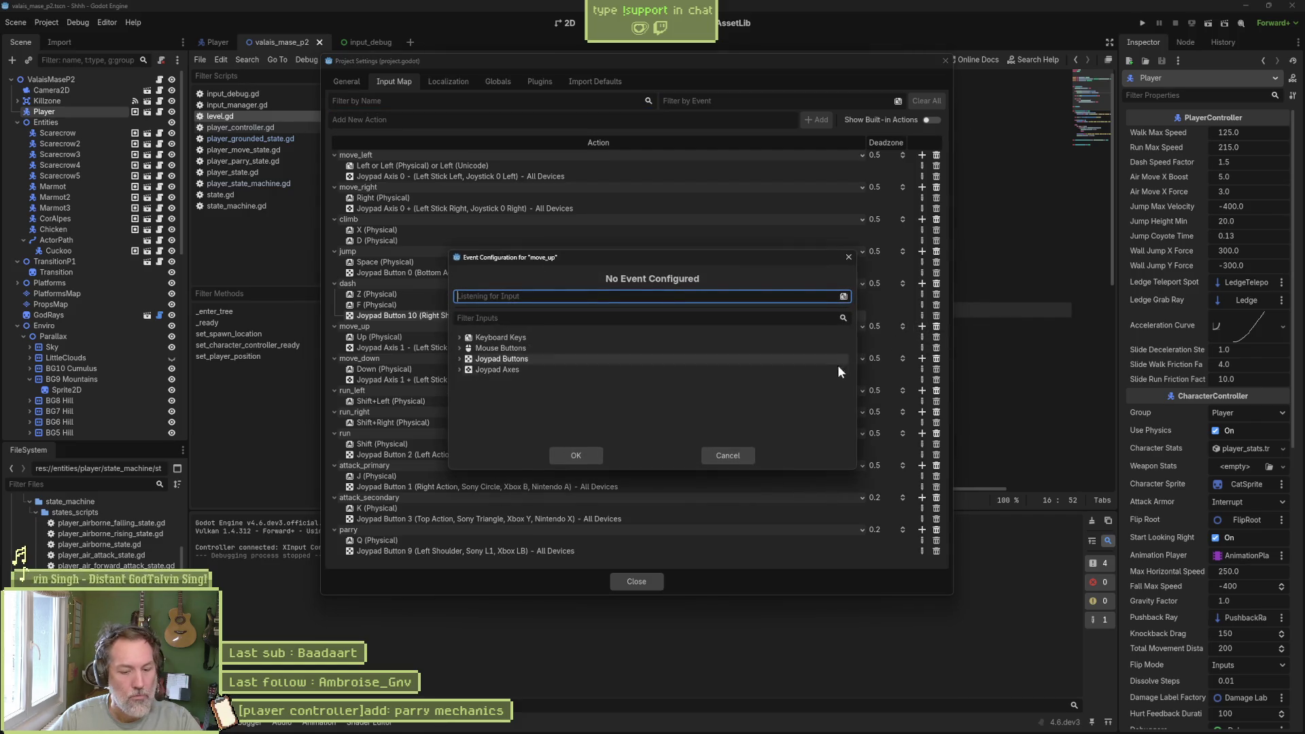
key(w)
click(576, 456)
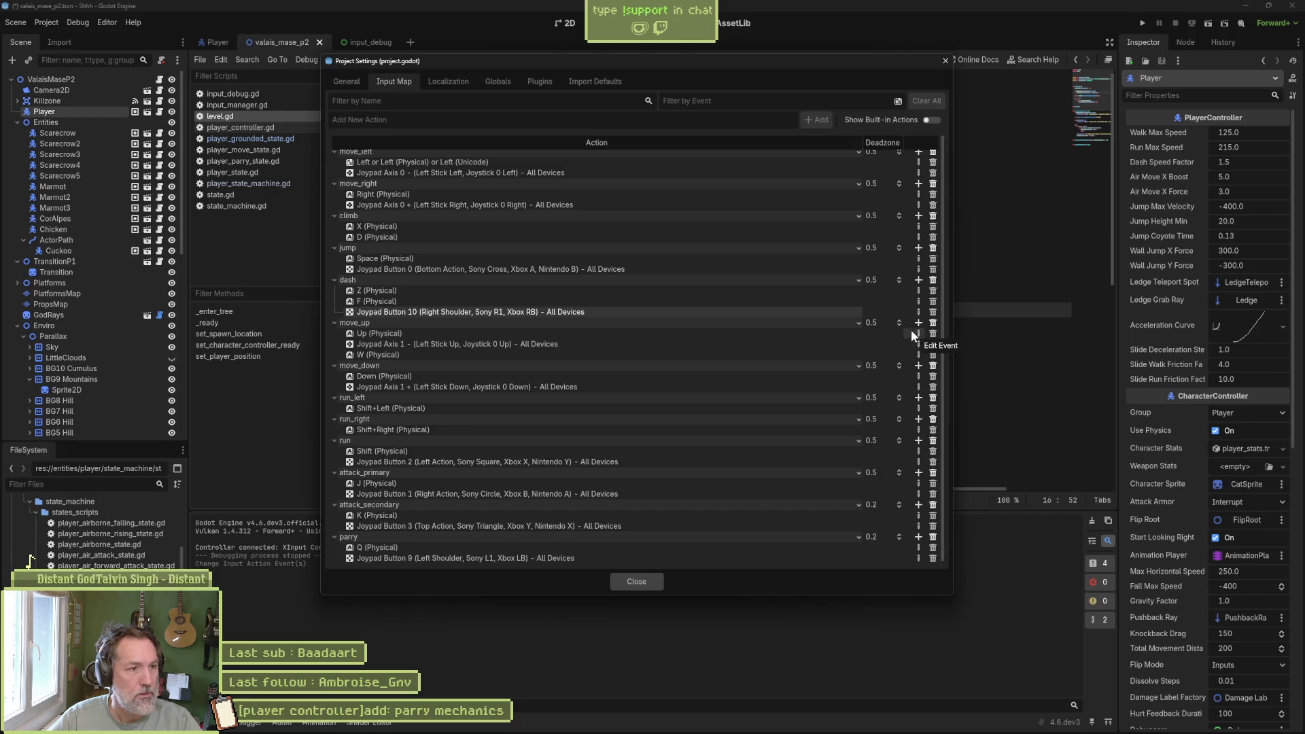
click(917, 365)
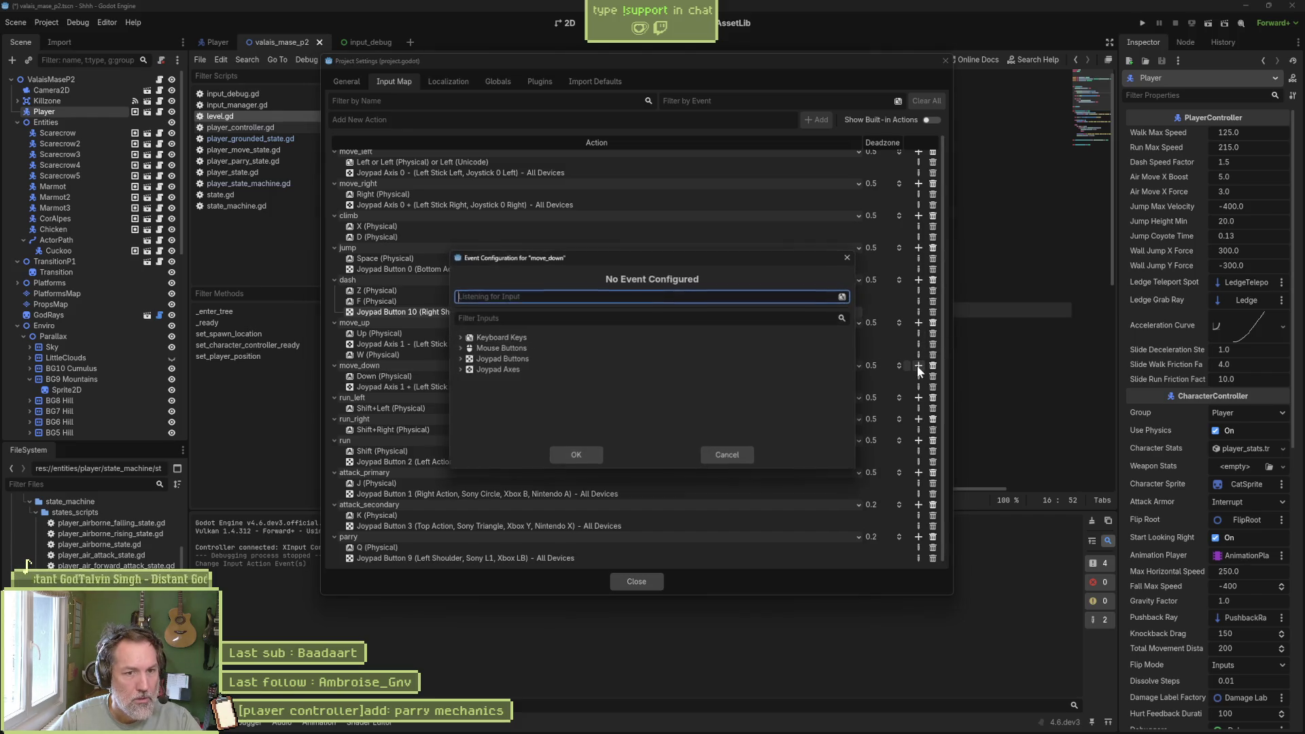
key(s)
click(580, 452)
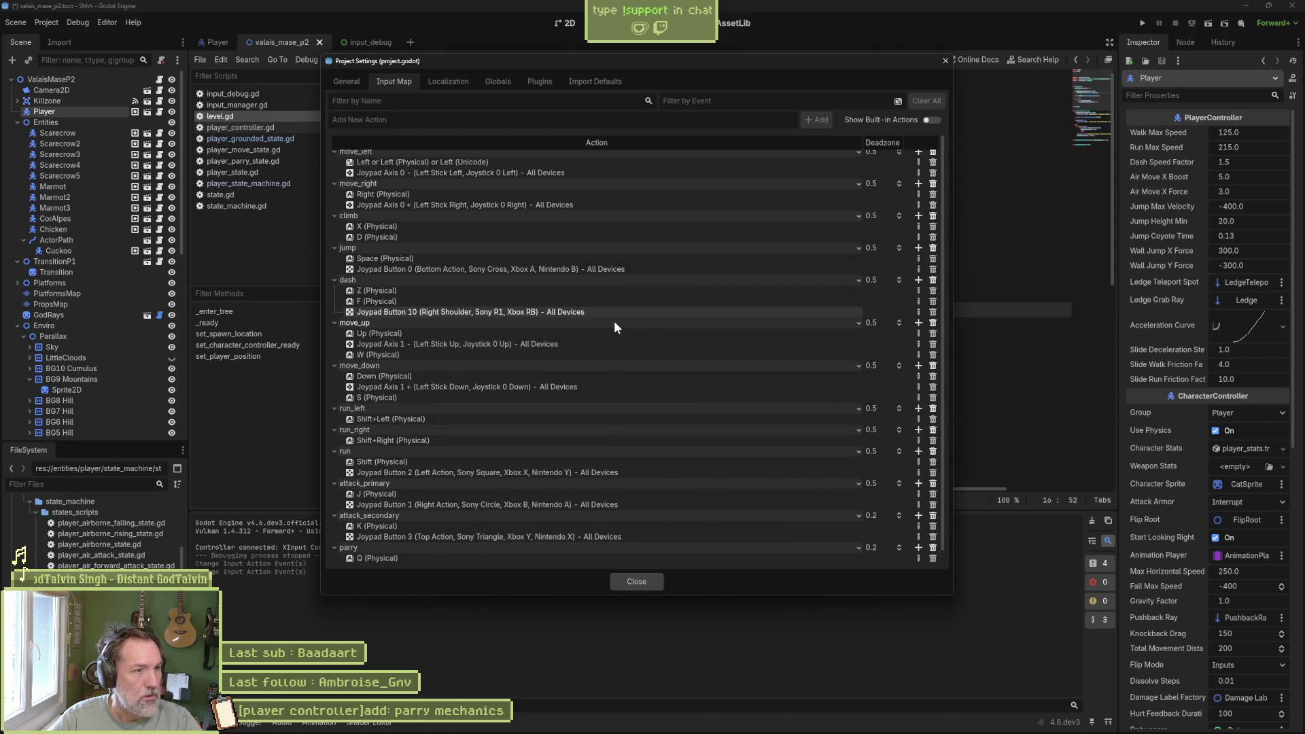
- Bind the A key to move_left and the D key to move_right
scroll(582, 317, up, 1)
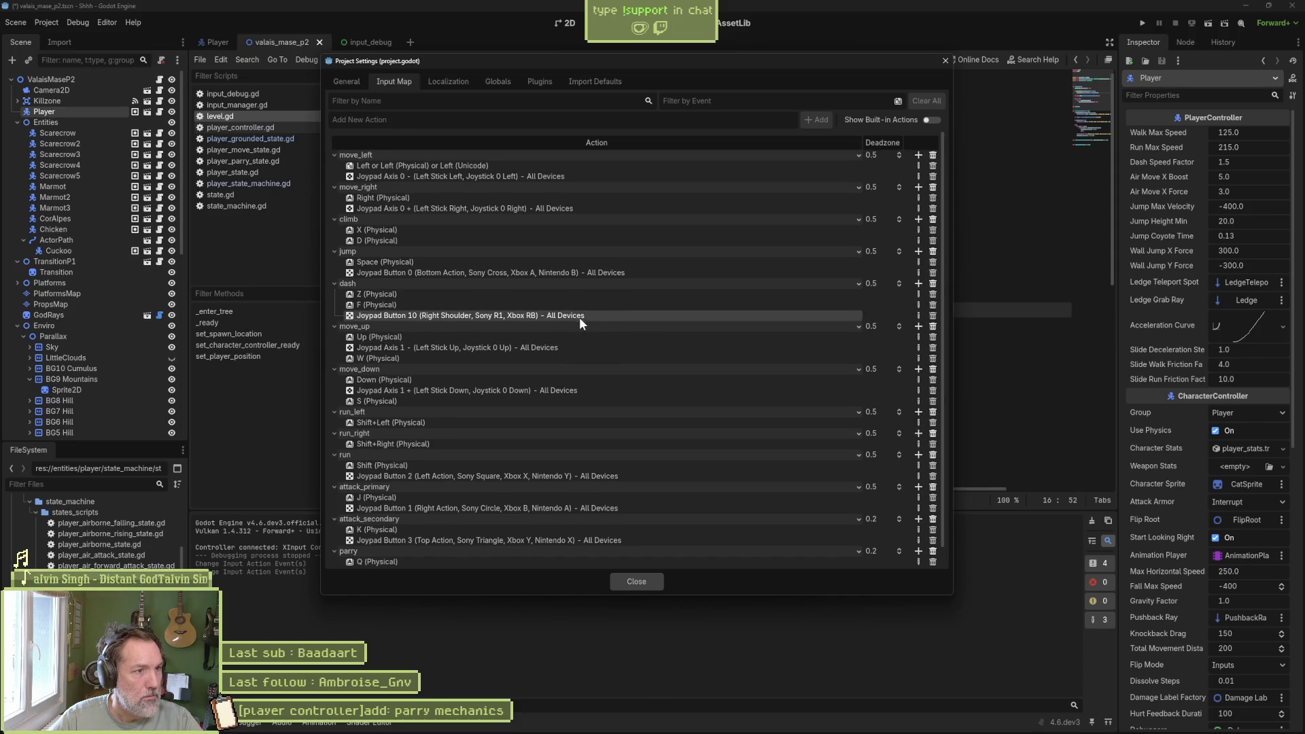
click(917, 155)
key(a)
click(574, 451)
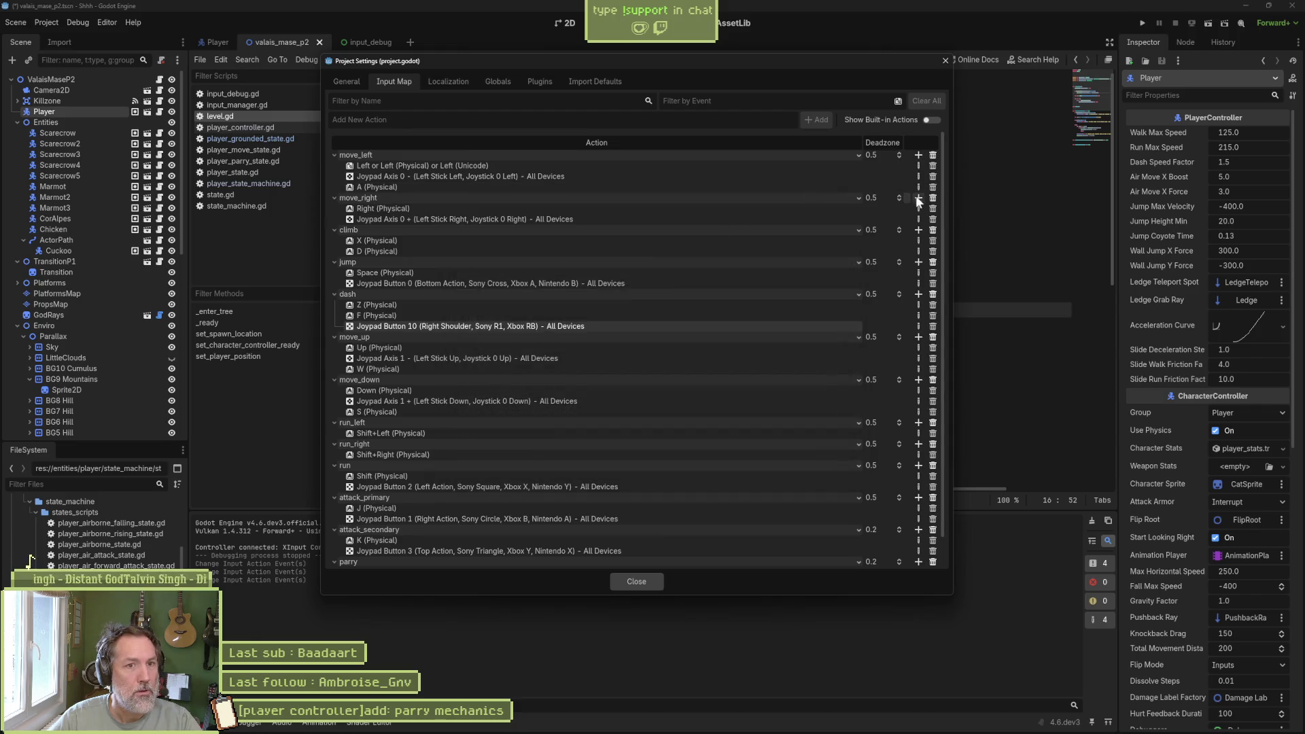
click(917, 197)
key(d)
click(581, 454)
click(640, 579)
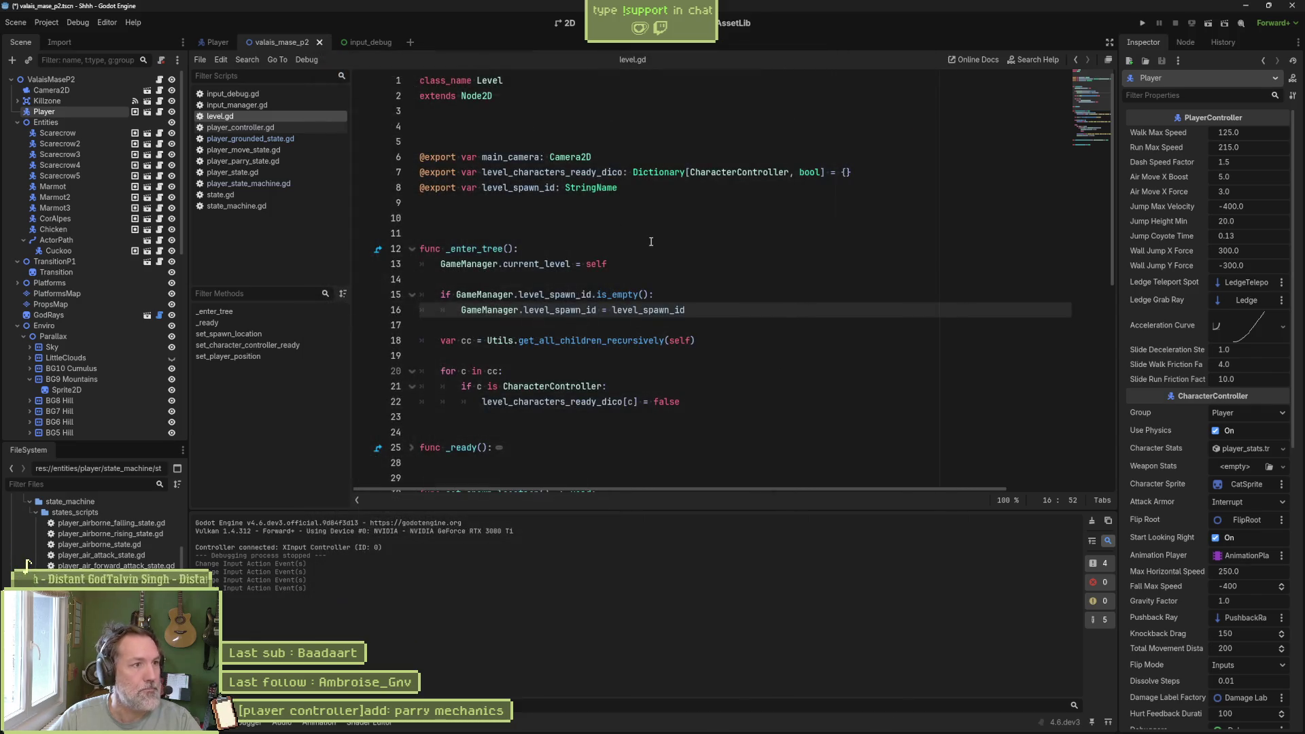
key(F5)
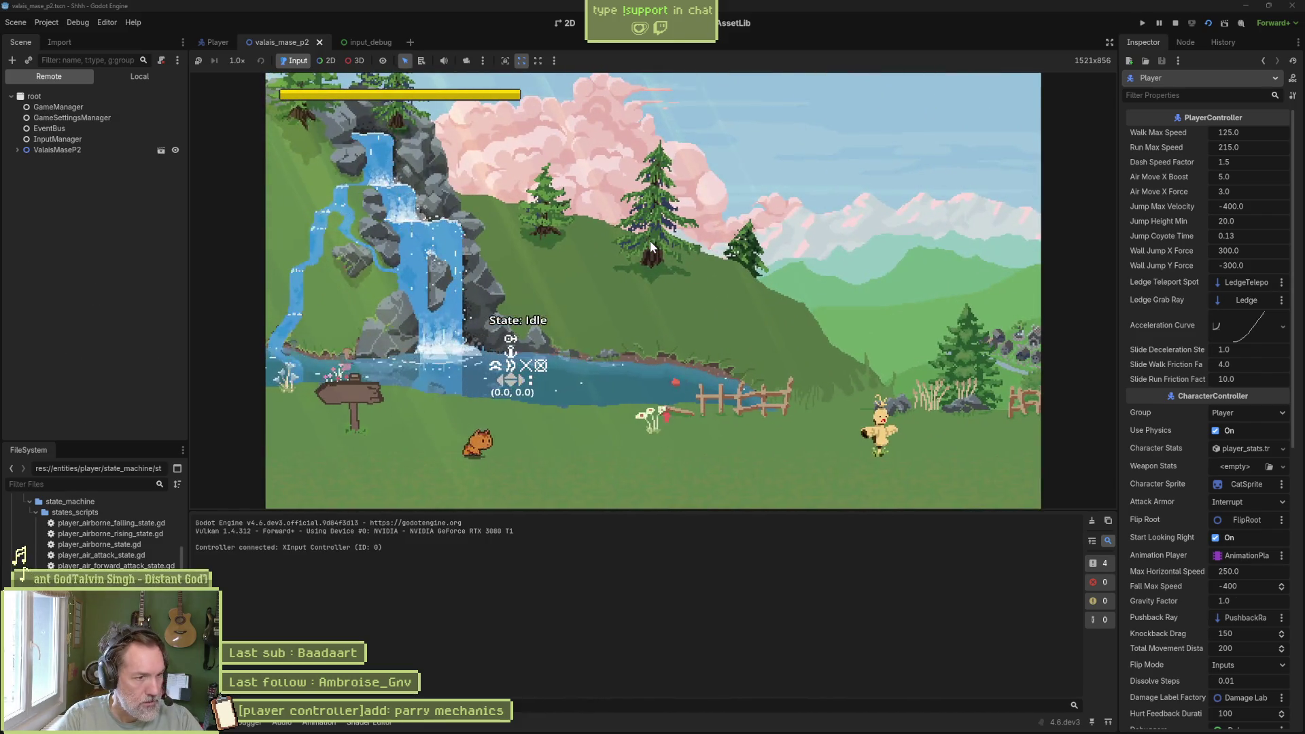
key(a)
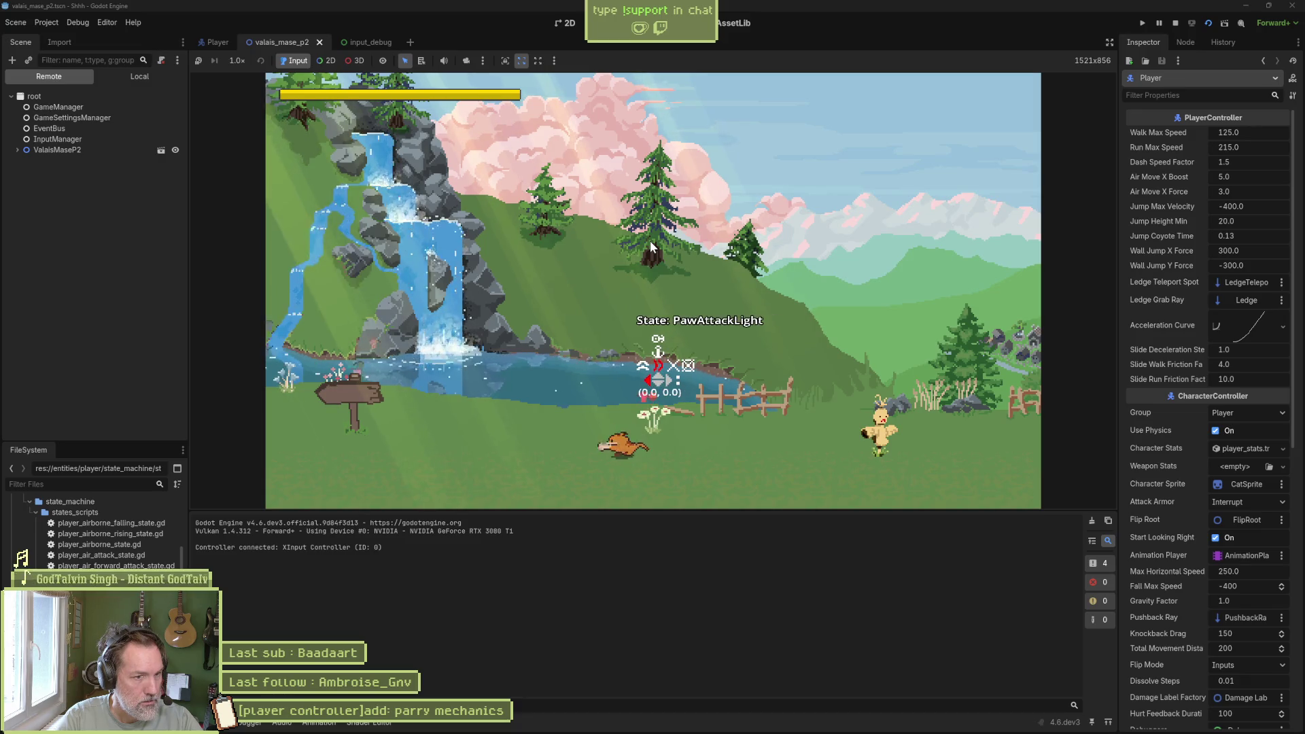
key(e)
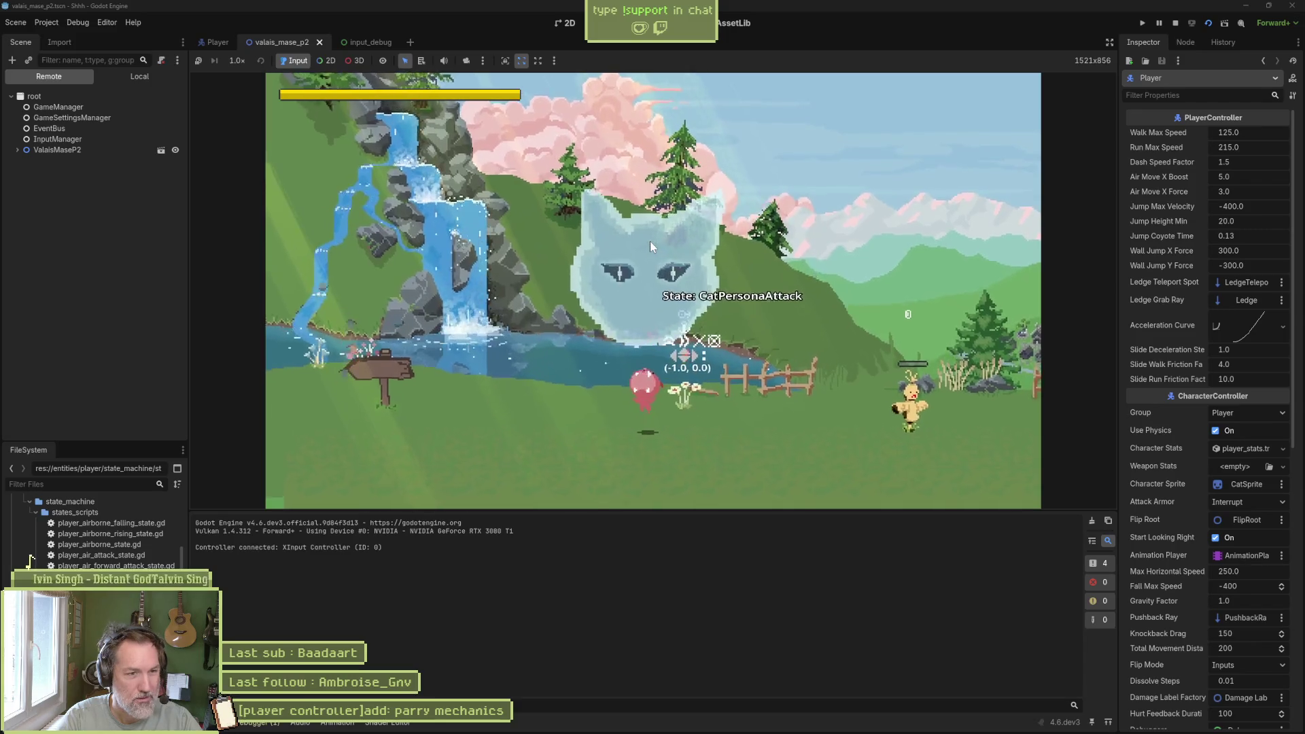
key(F8)
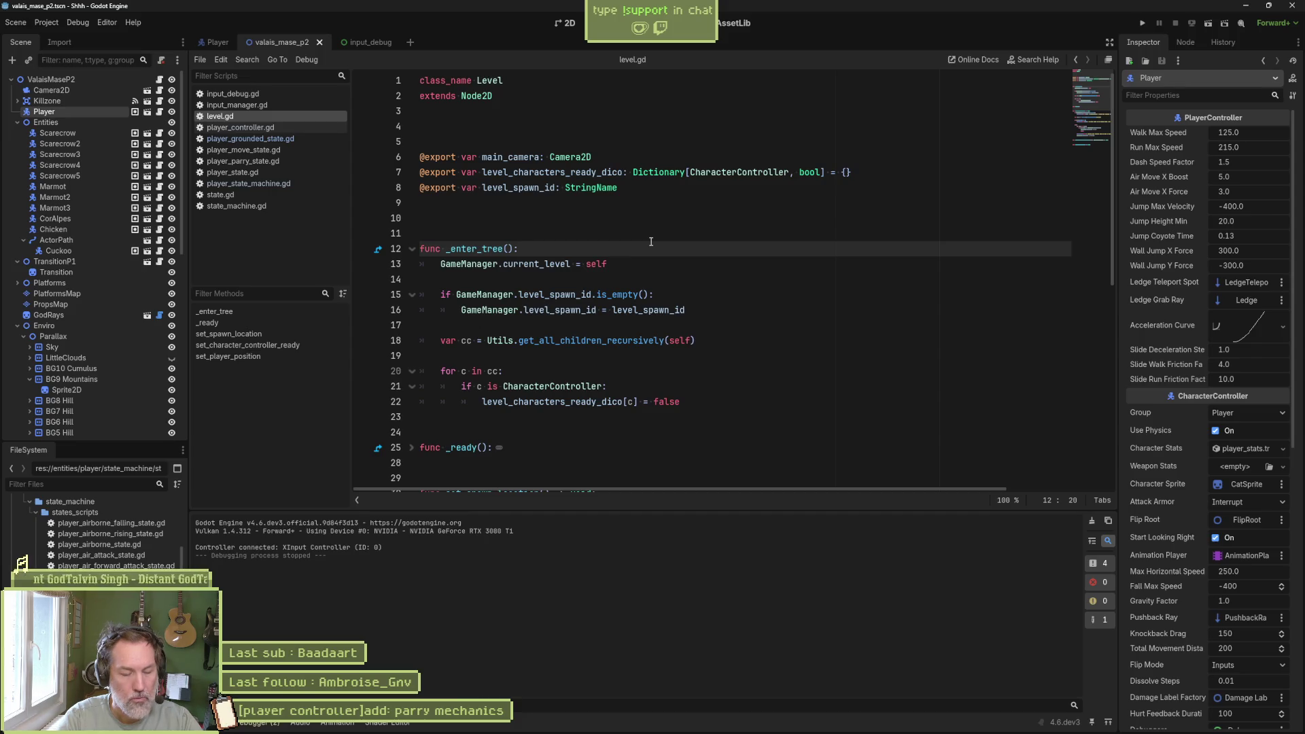
- In the Input Map, change attack_secondary's K binding to E and close Project Settings
click(47, 22)
click(75, 48)
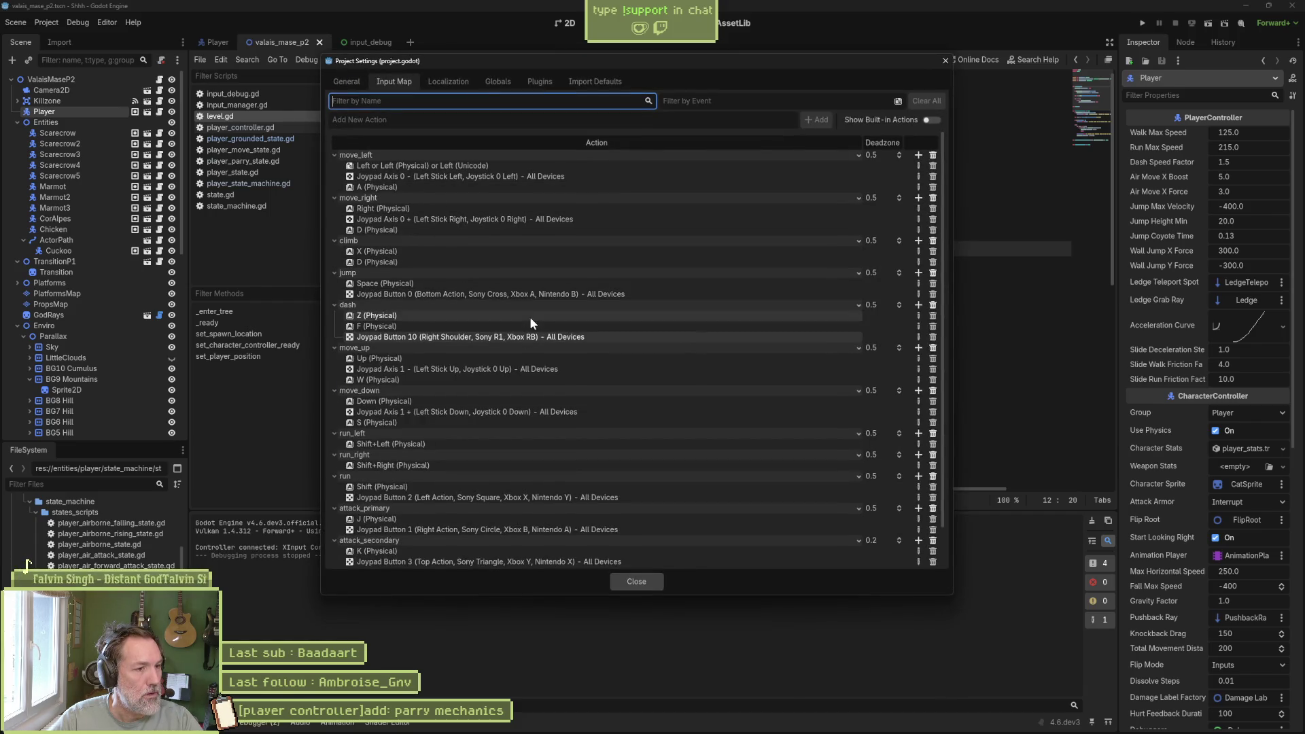
scroll(529, 316, down, 2)
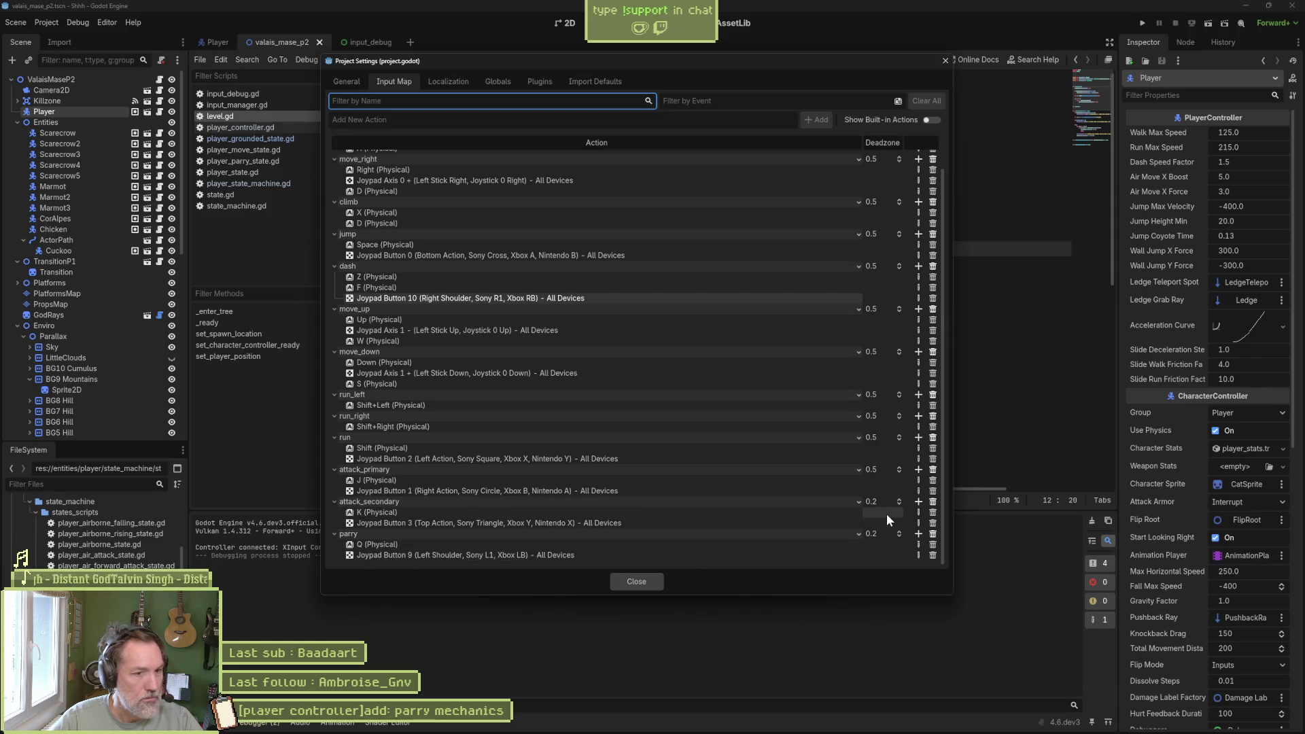
click(918, 513)
key(e)
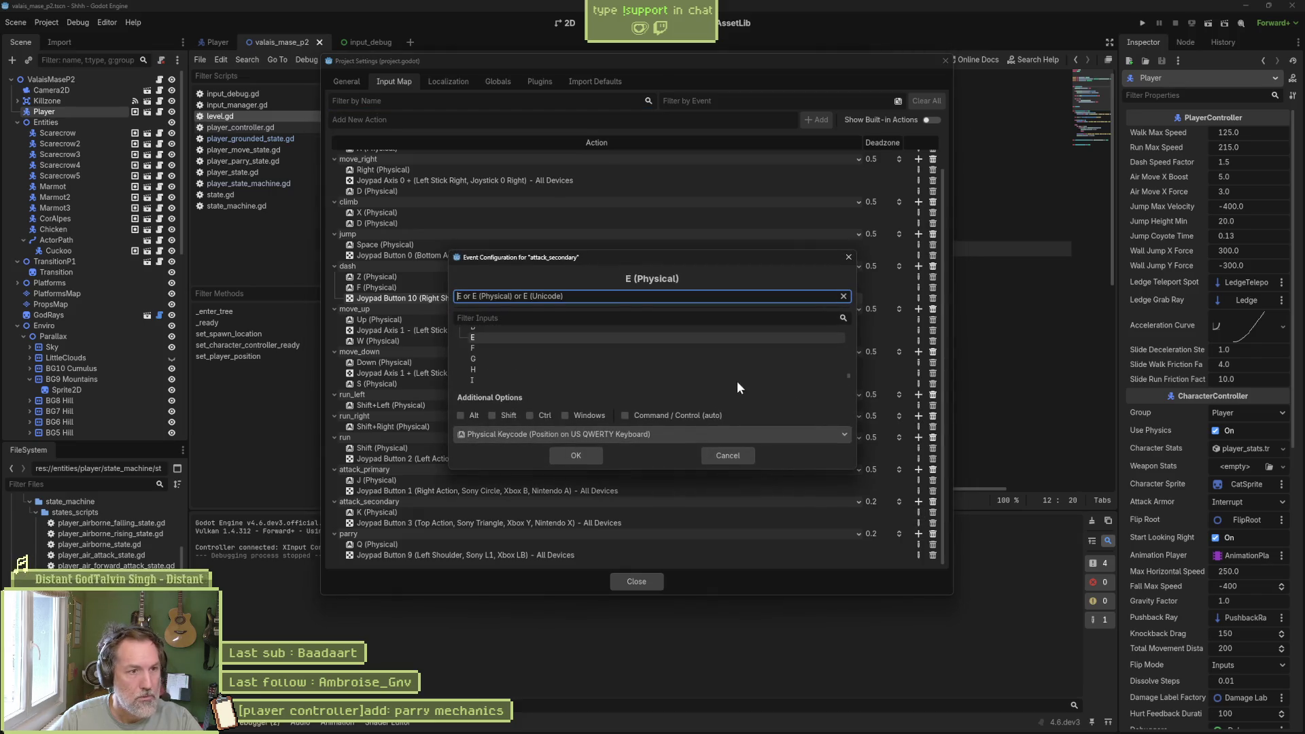
click(591, 460)
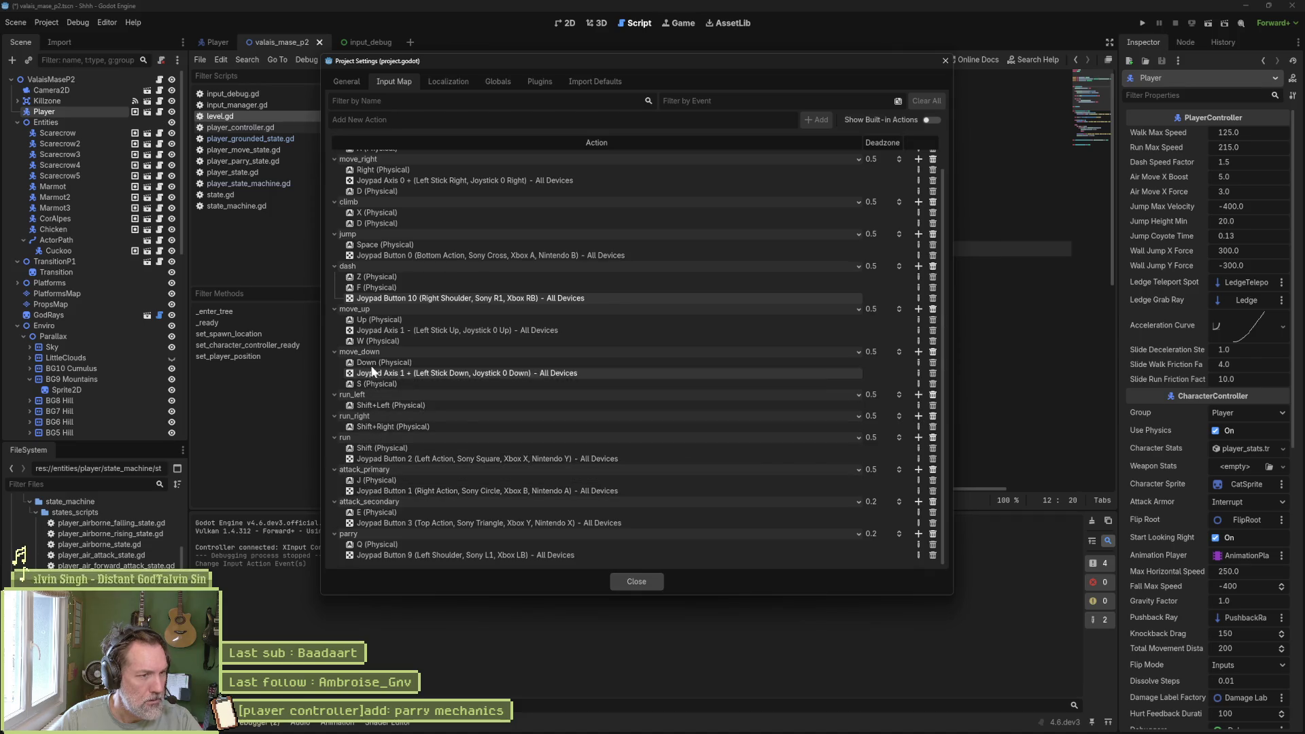
click(637, 582)
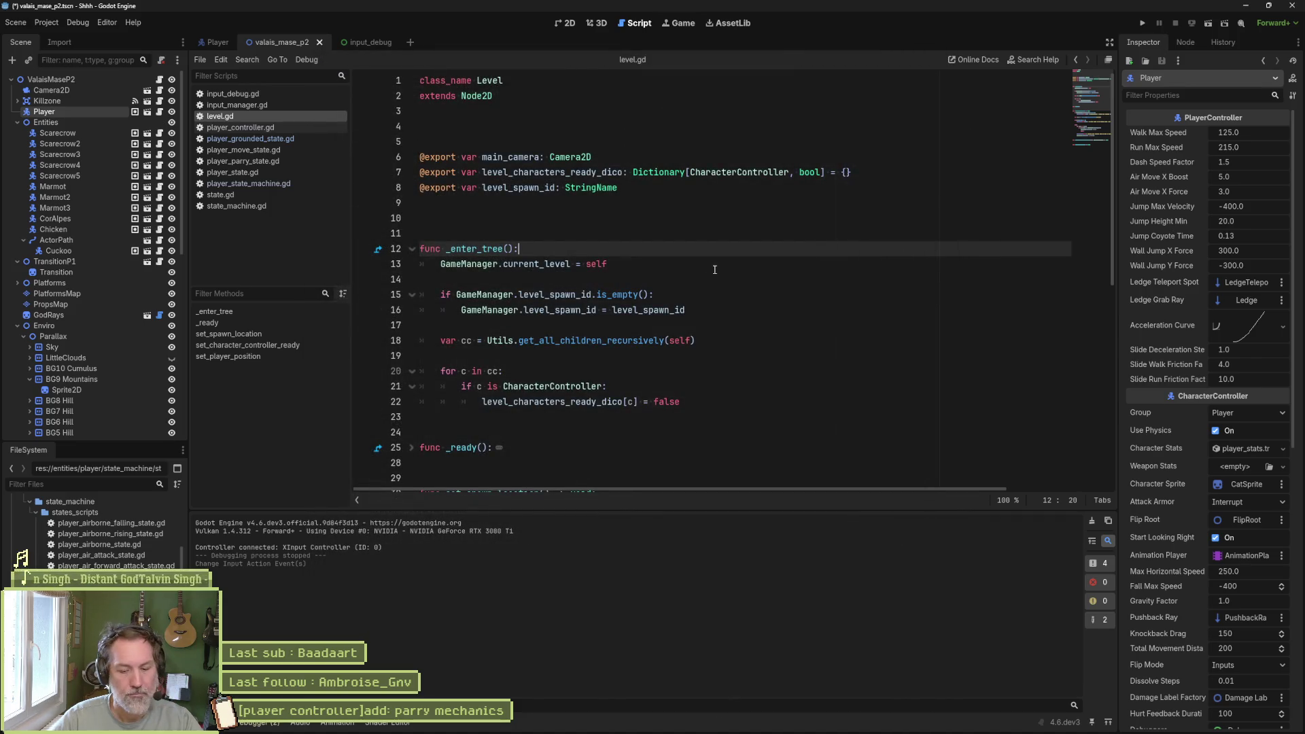
- Run the game, move the cat right, parry with E, trigger the persona attack with F, then stop
key(F5)
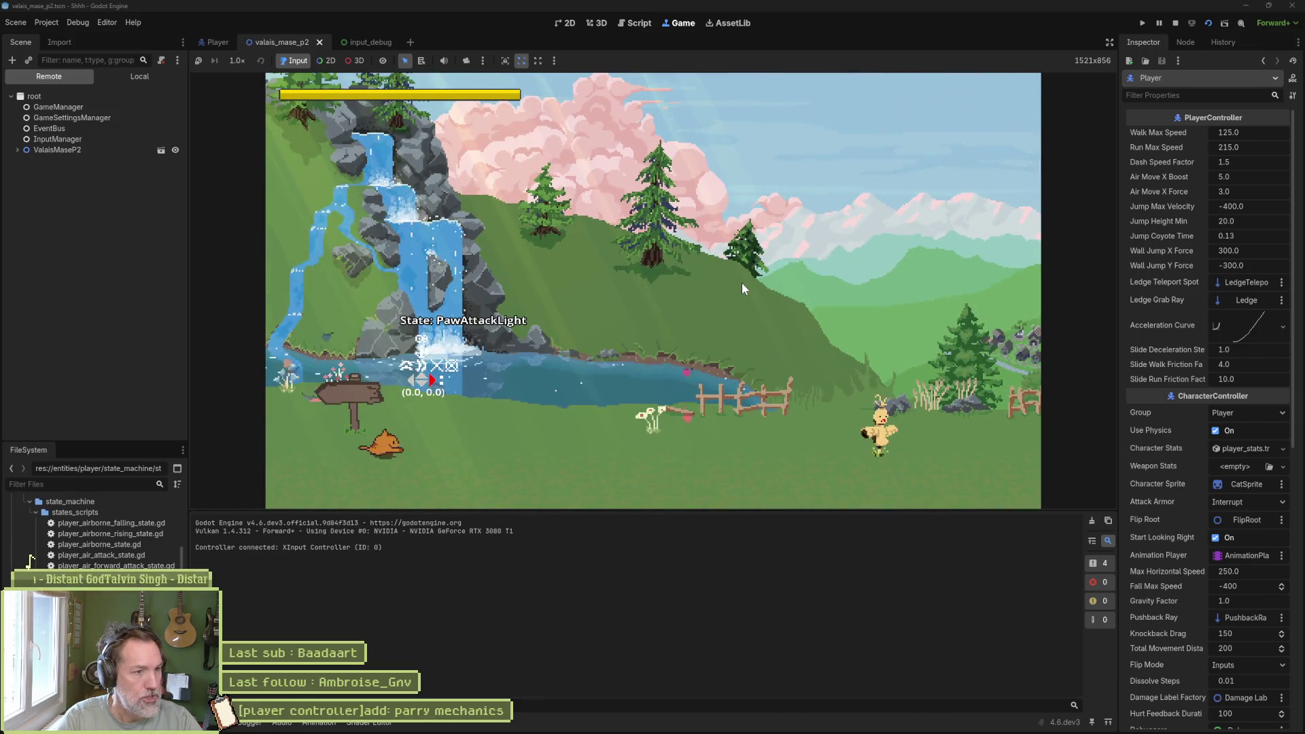
key(Right)
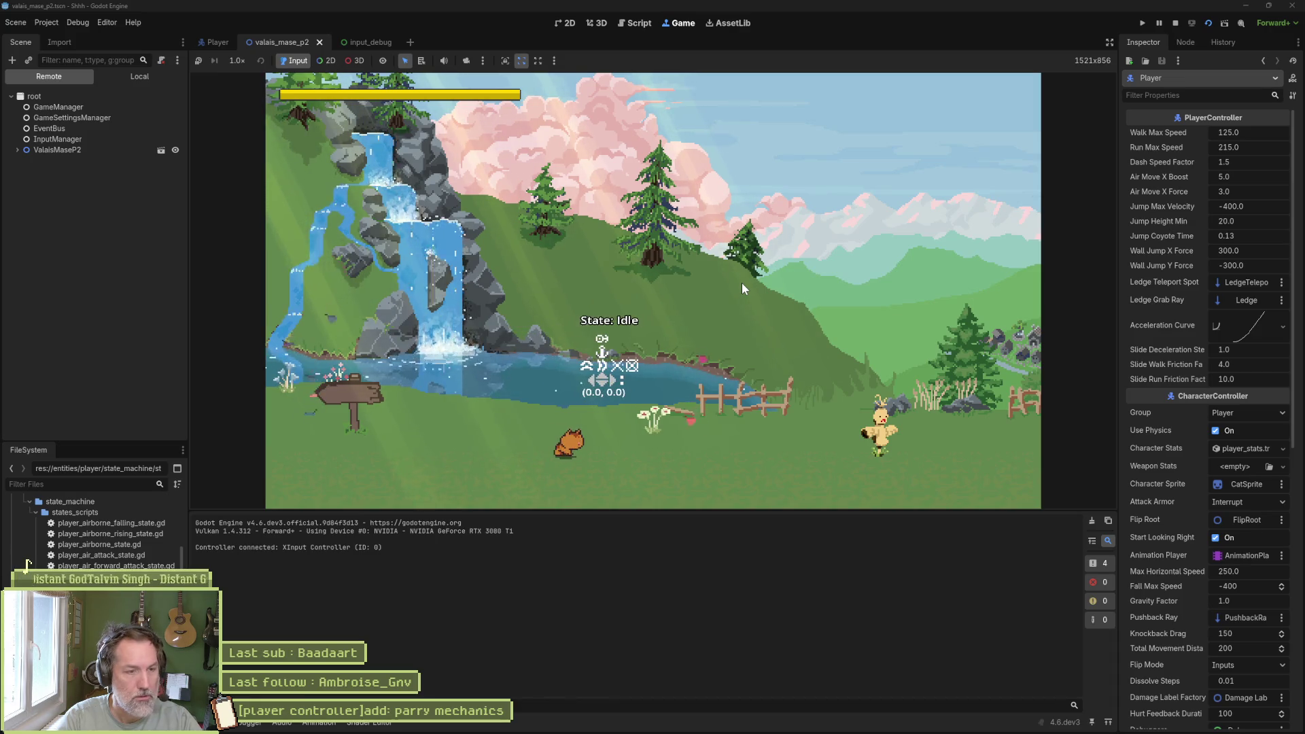
key(Right)
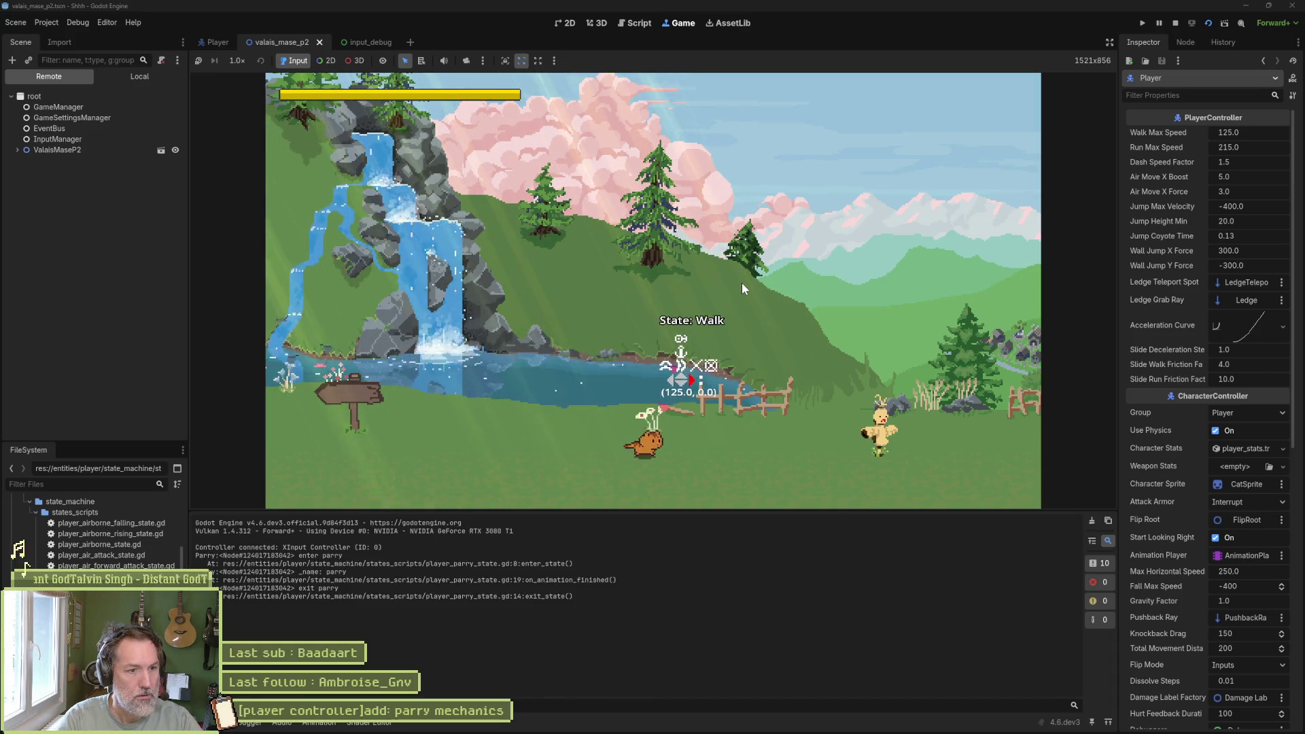
key(e)
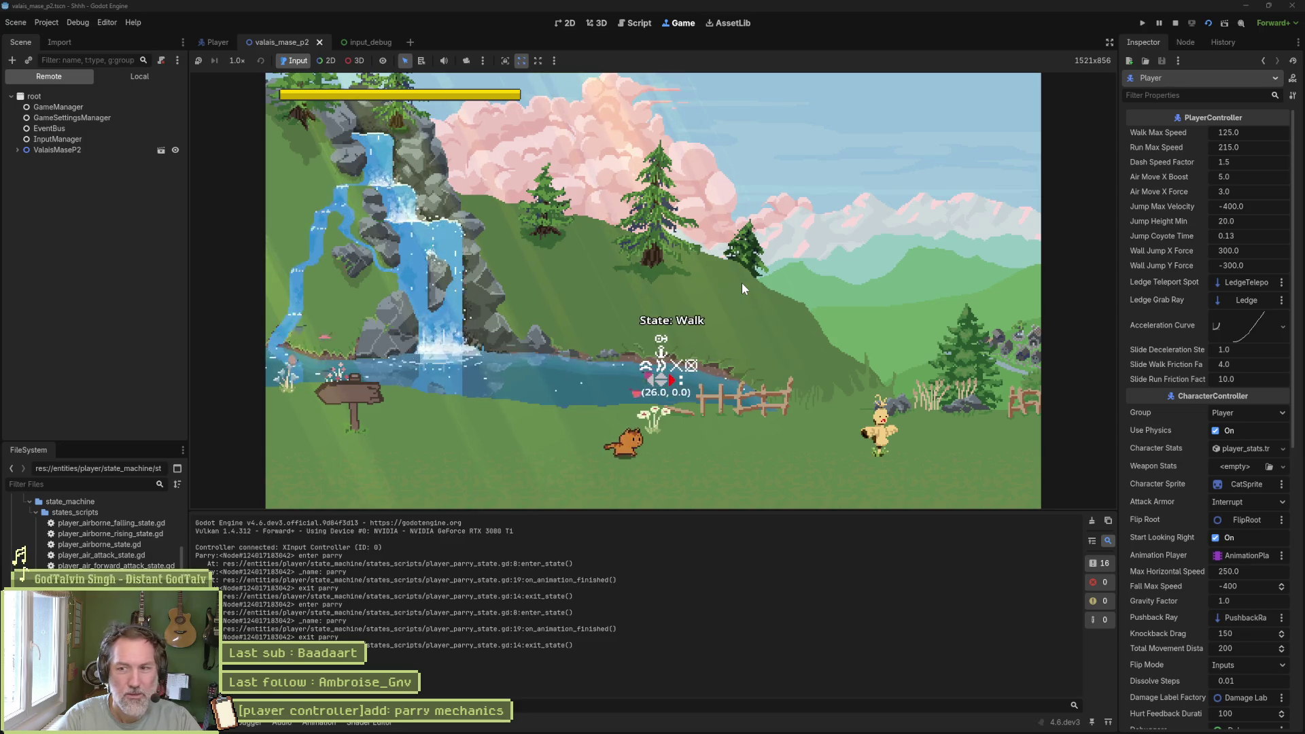
key(f)
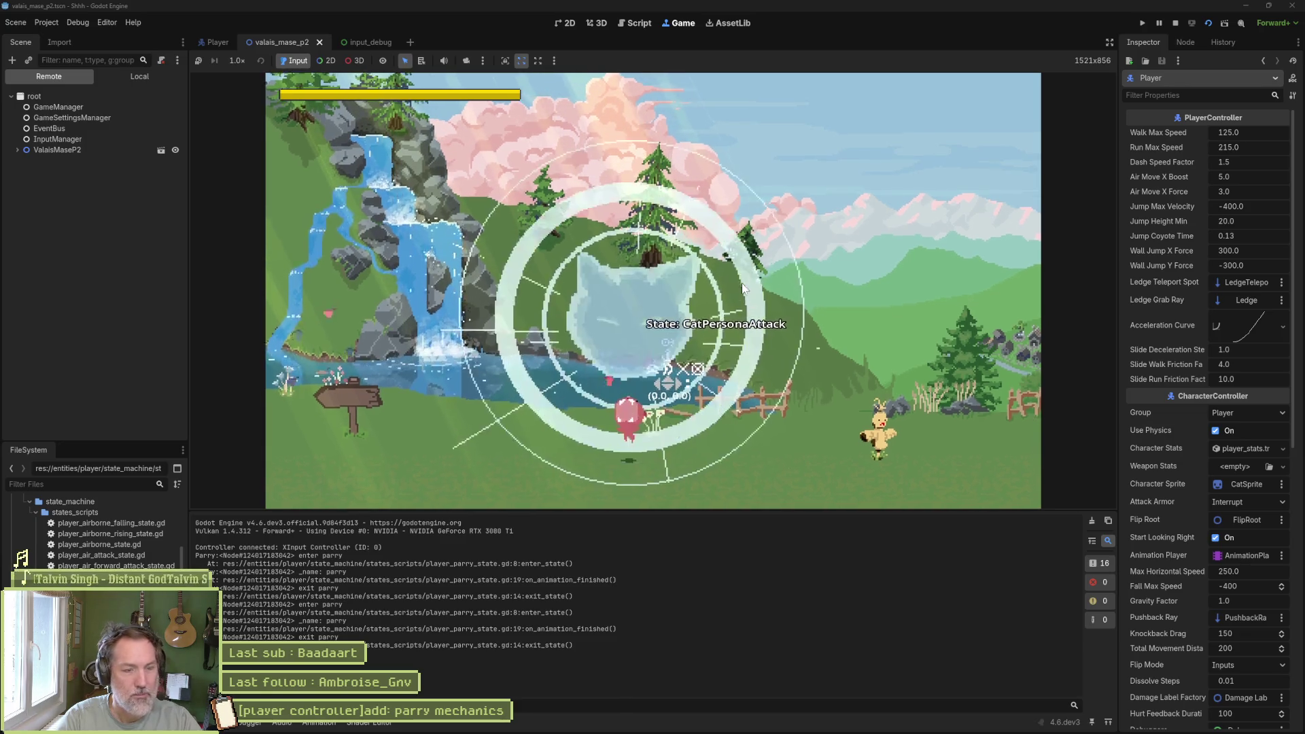
key(F8)
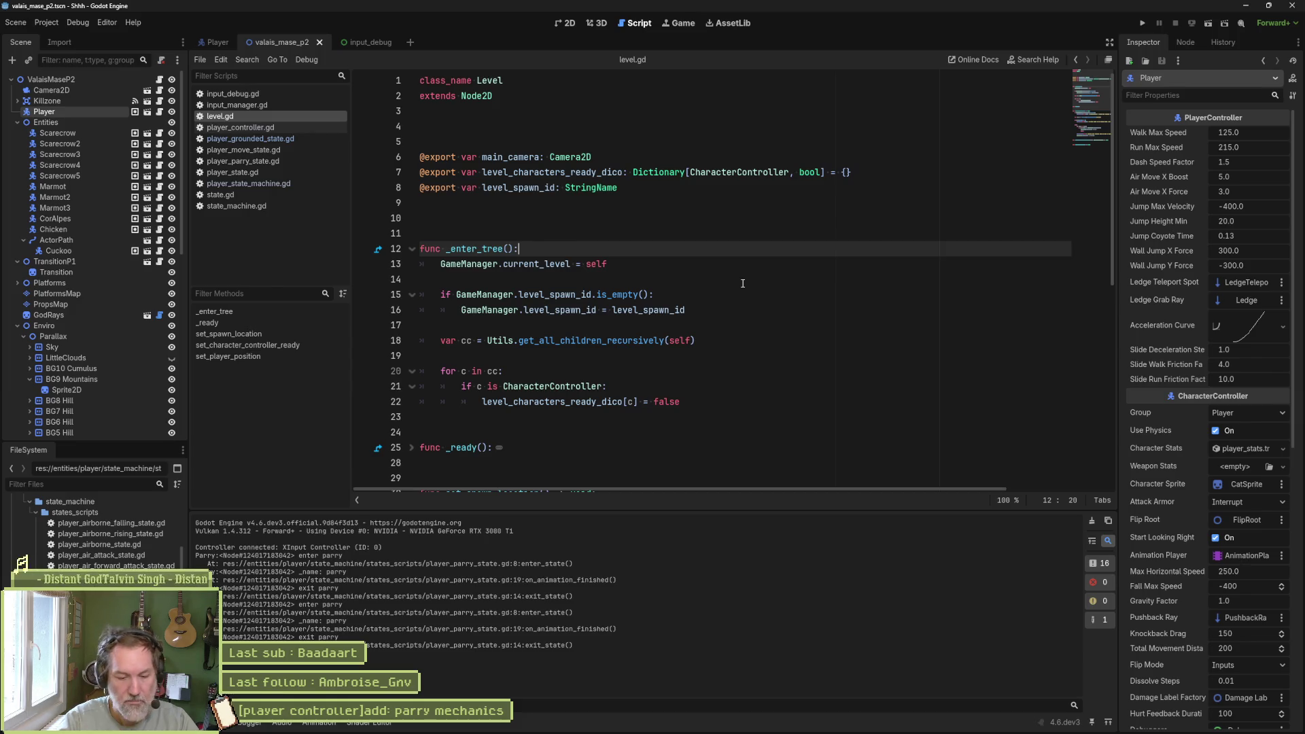
- Relaunch the game and walk the cat left and right, parrying repeatedly with Q
key(F6)
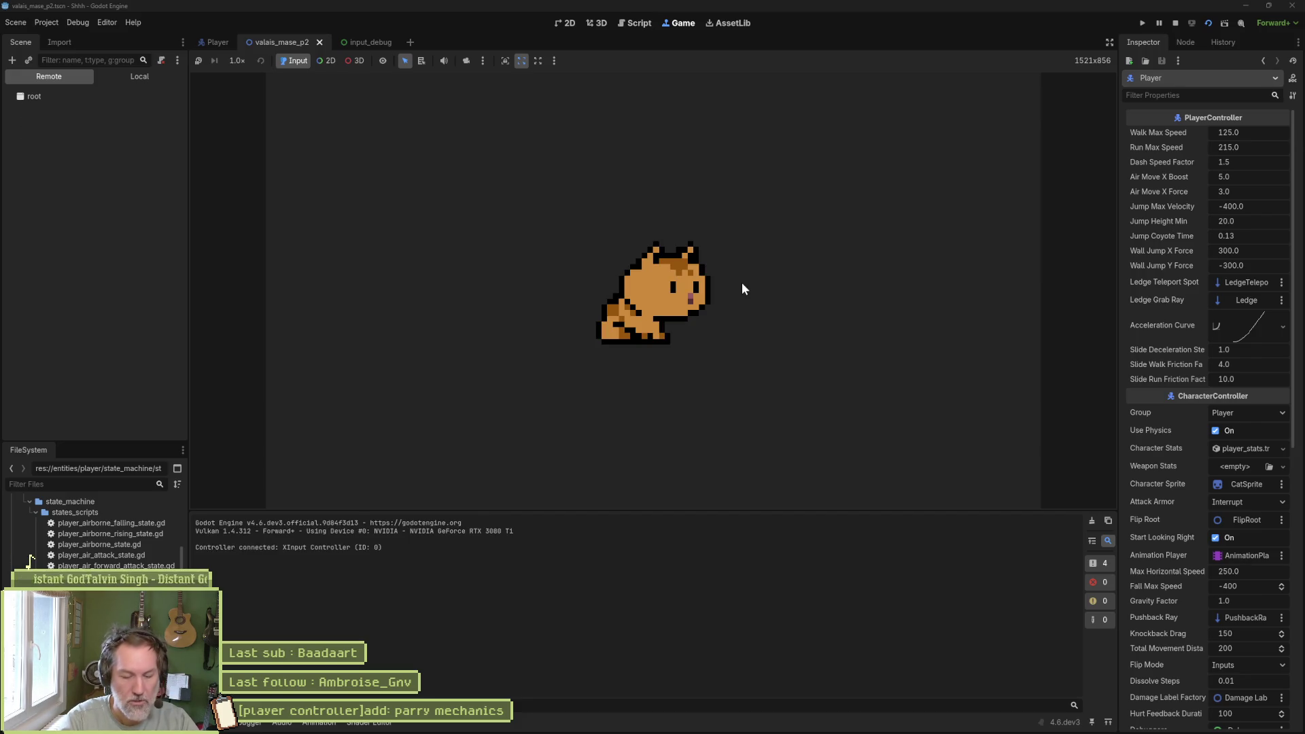
key(Right)
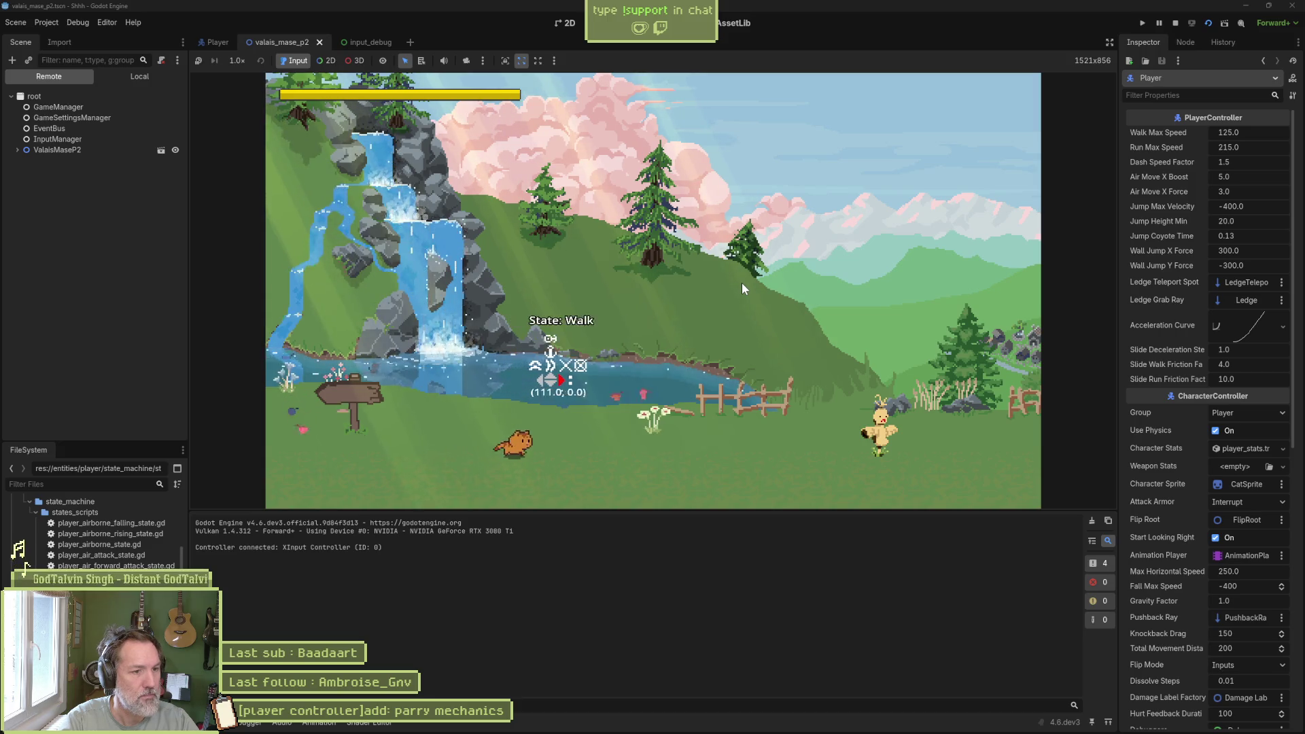
key(Right)
key(q)
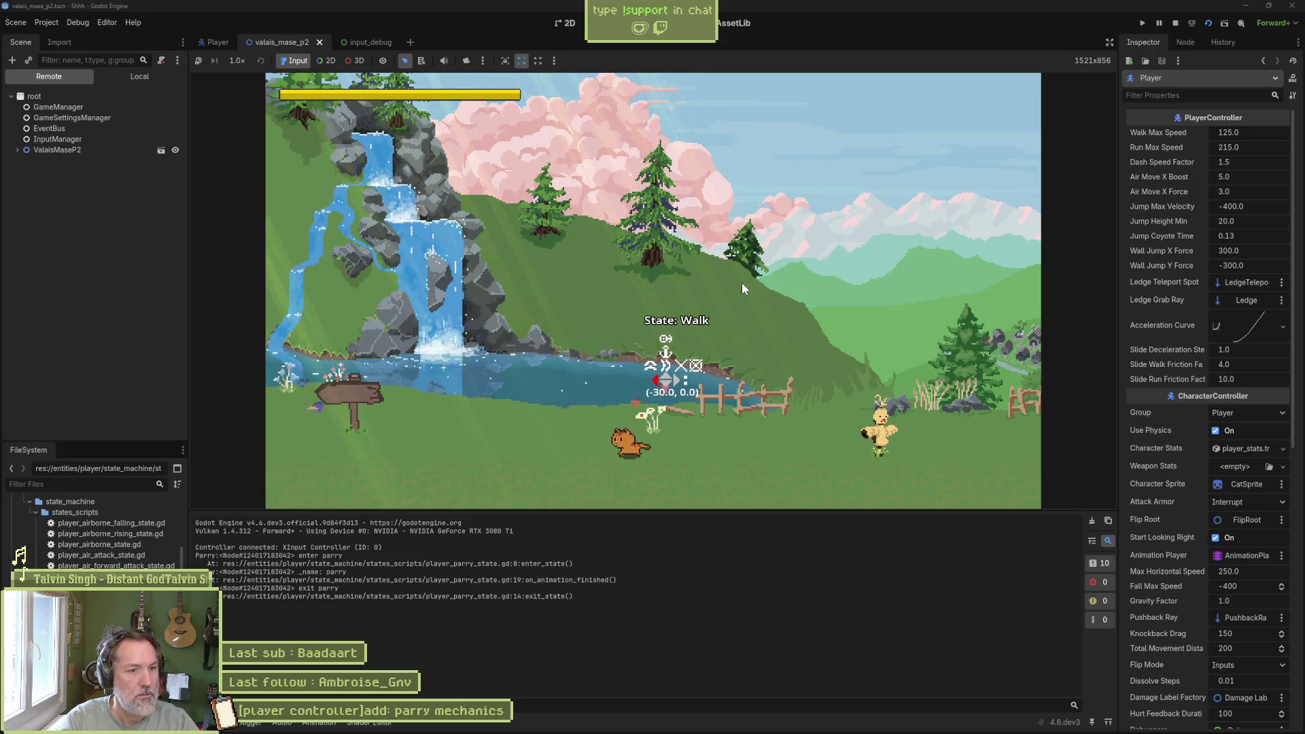
key(q)
key(Right)
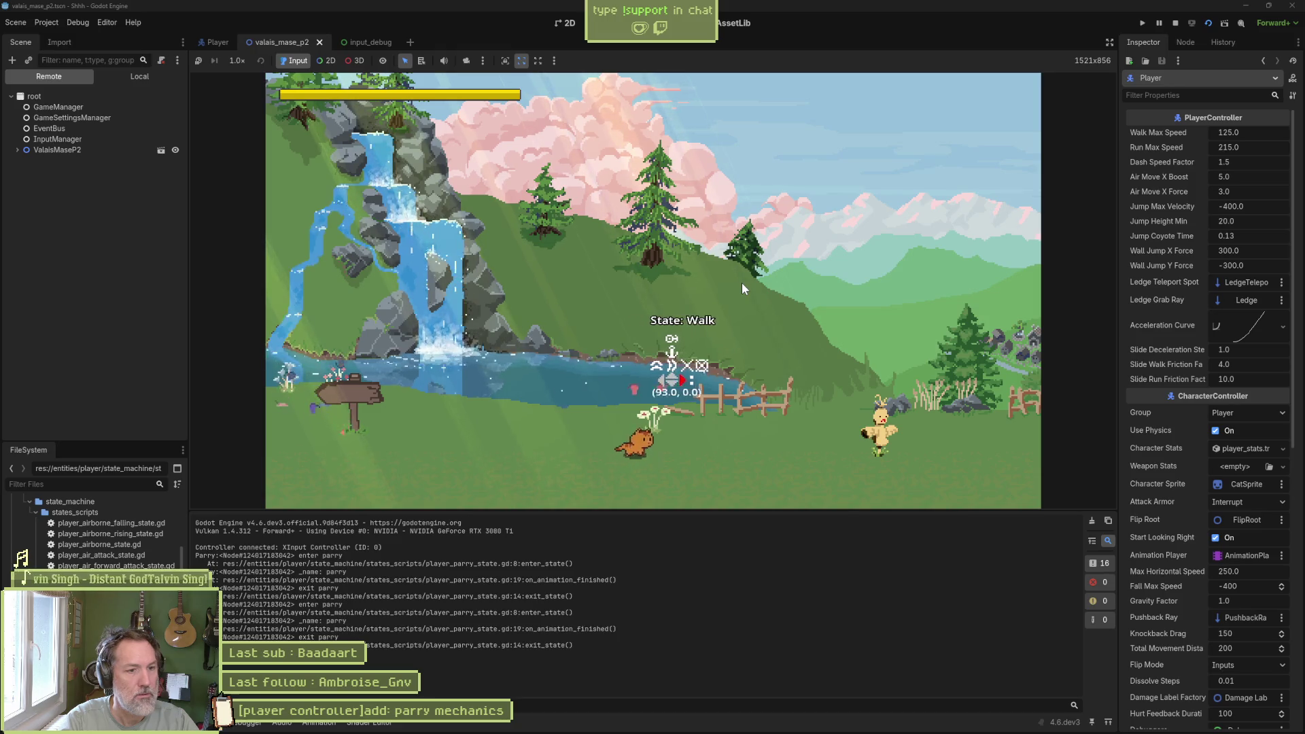
key(q)
key(Left)
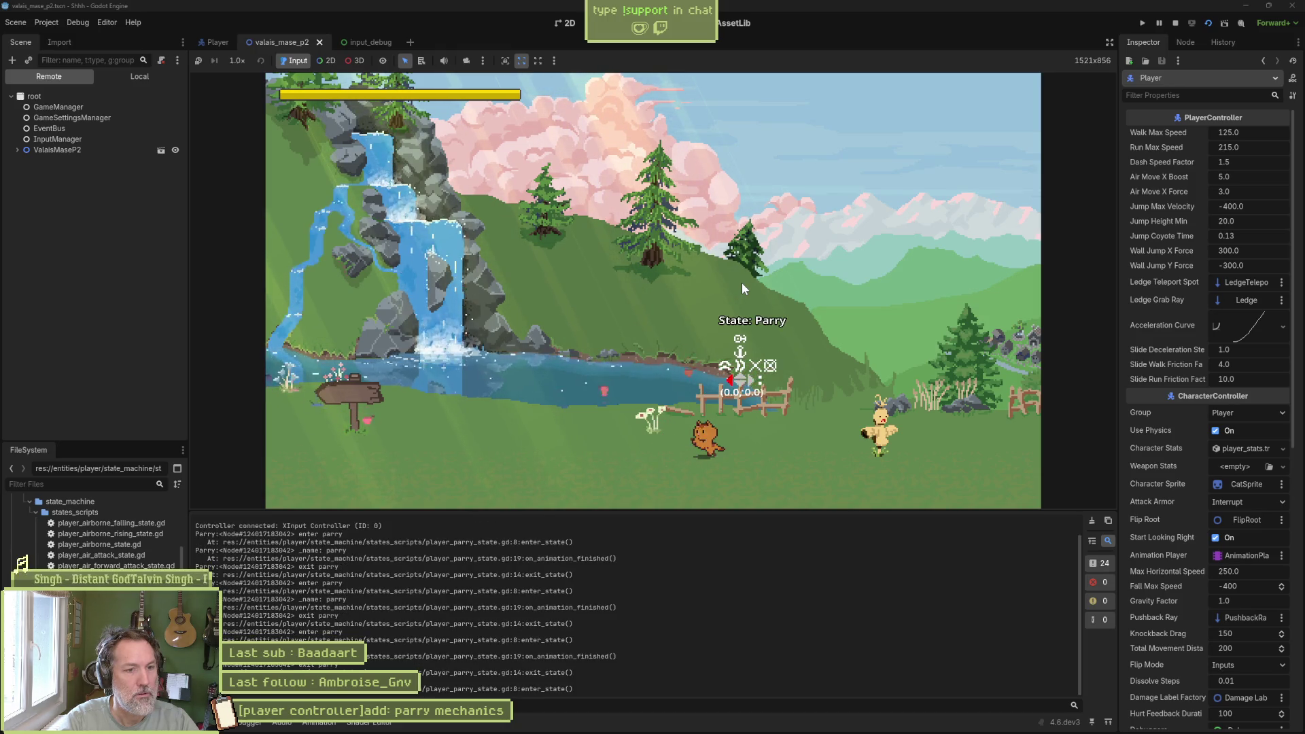
key(q)
key(q)
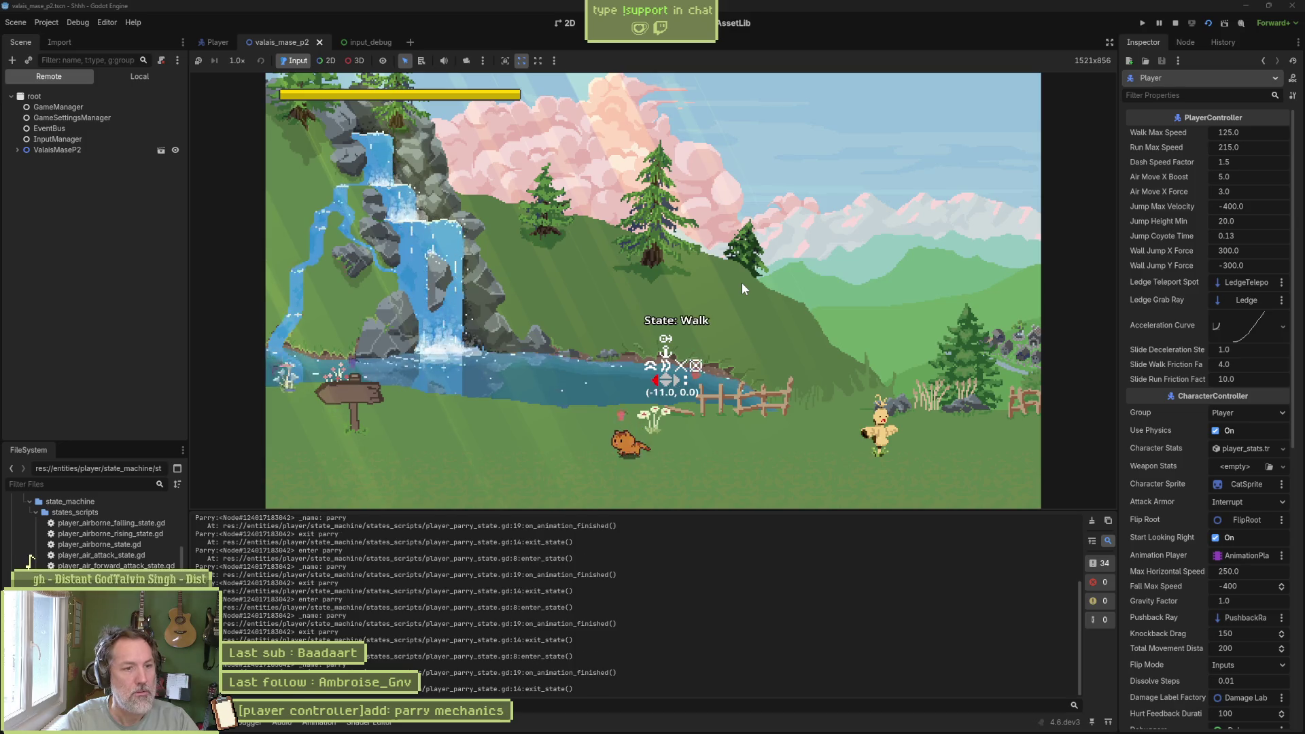
key(Left)
key(q)
key(q)
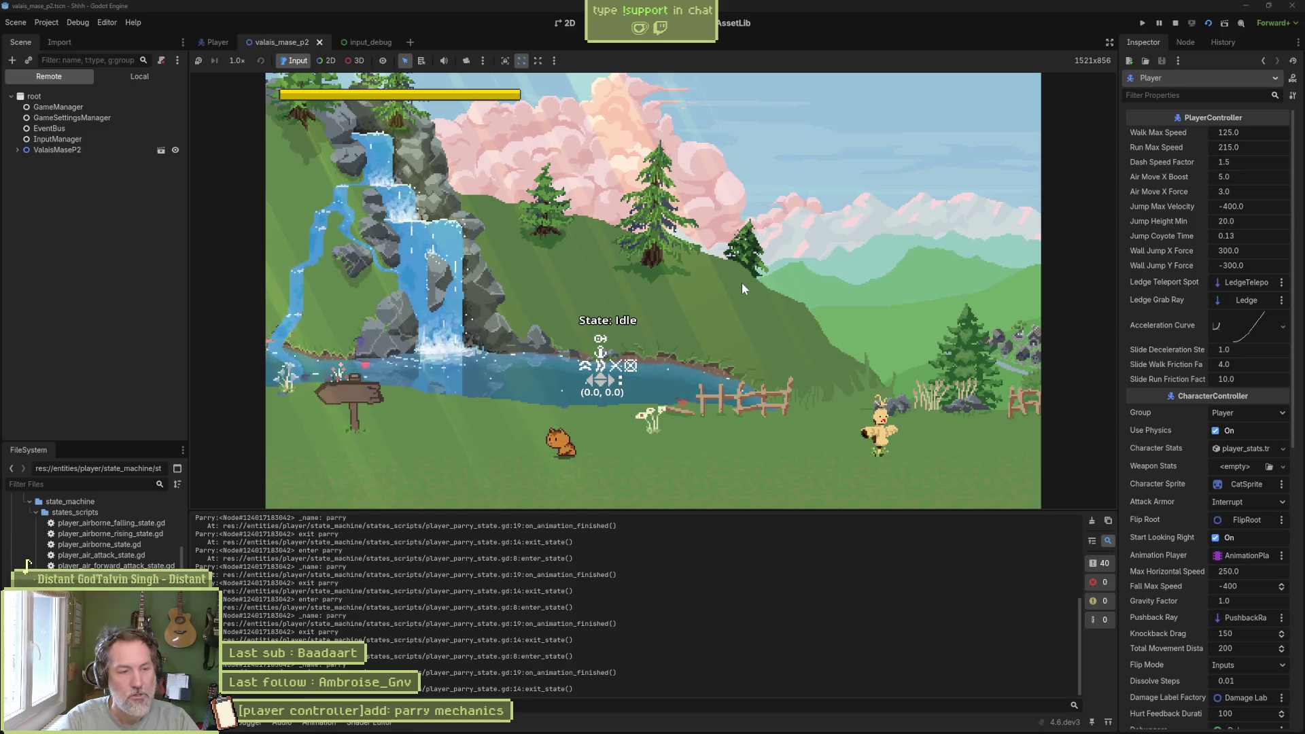
- Walk the cat back and forth, test K for parry and persona attack, then stop the game
key(Right)
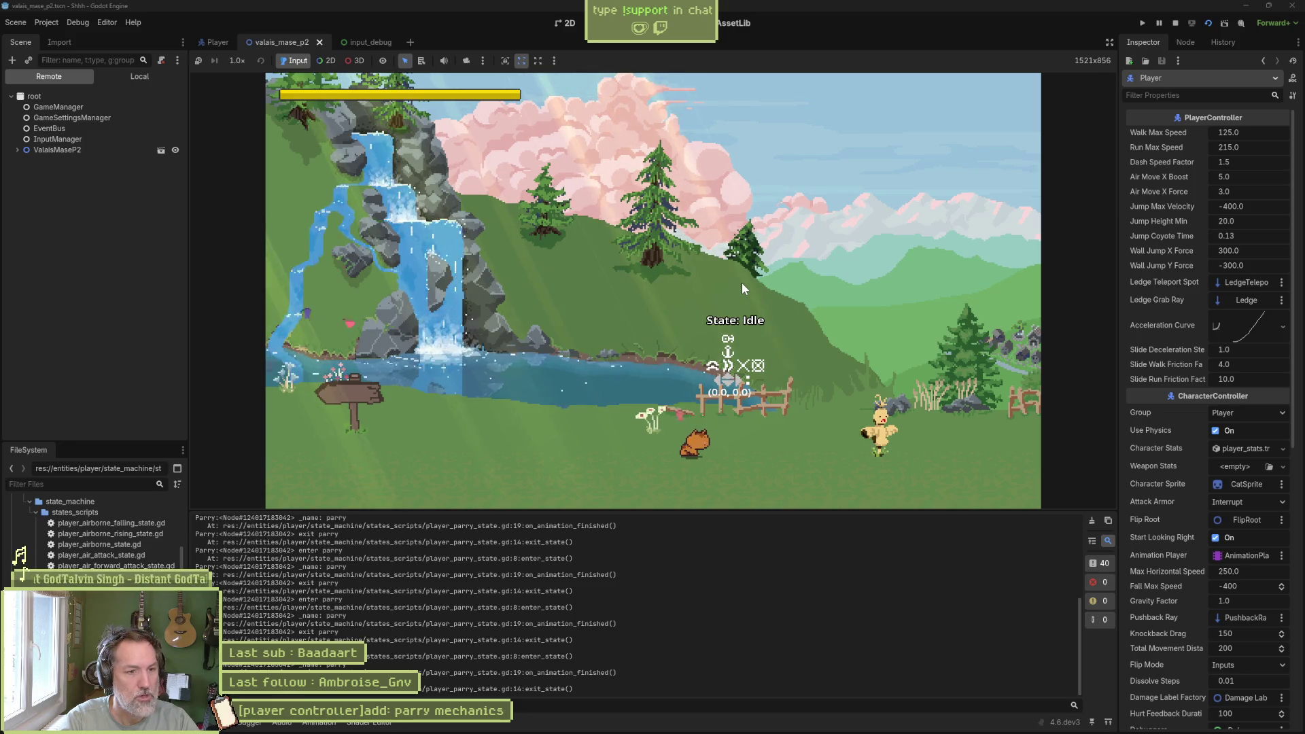
key(Left)
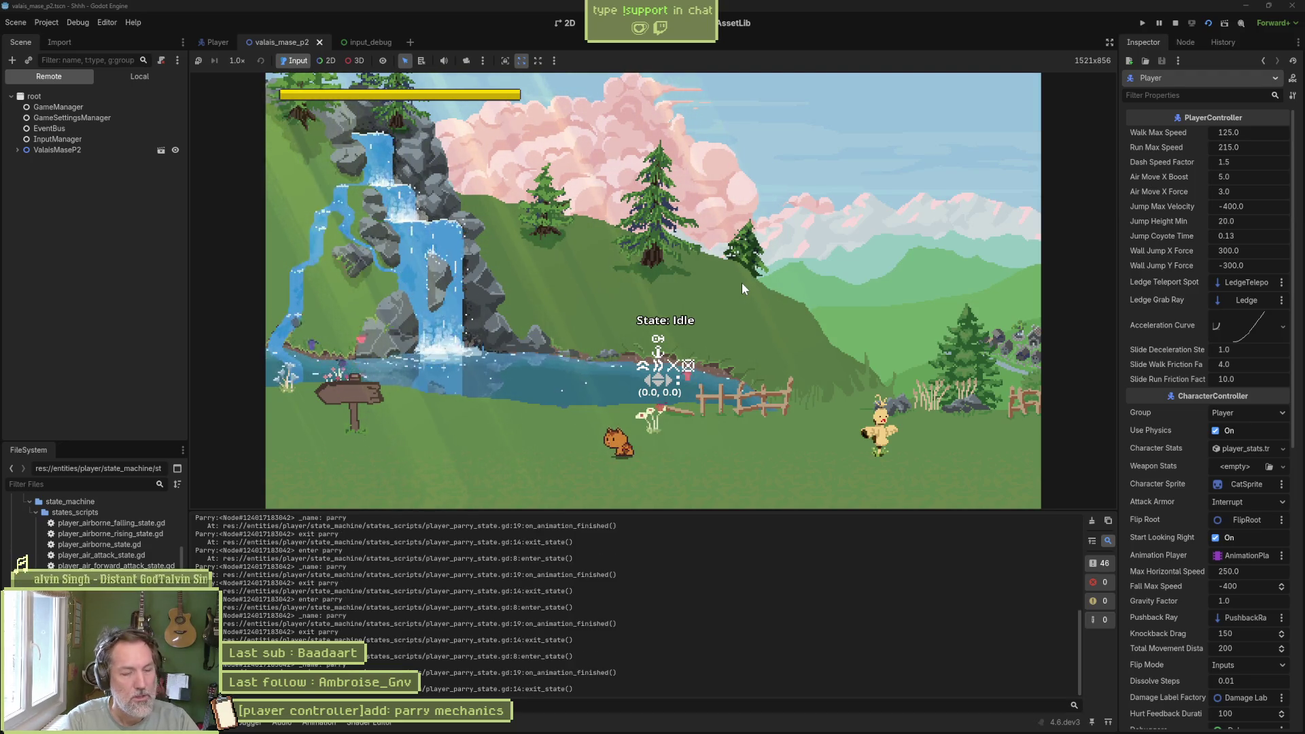
key(Right)
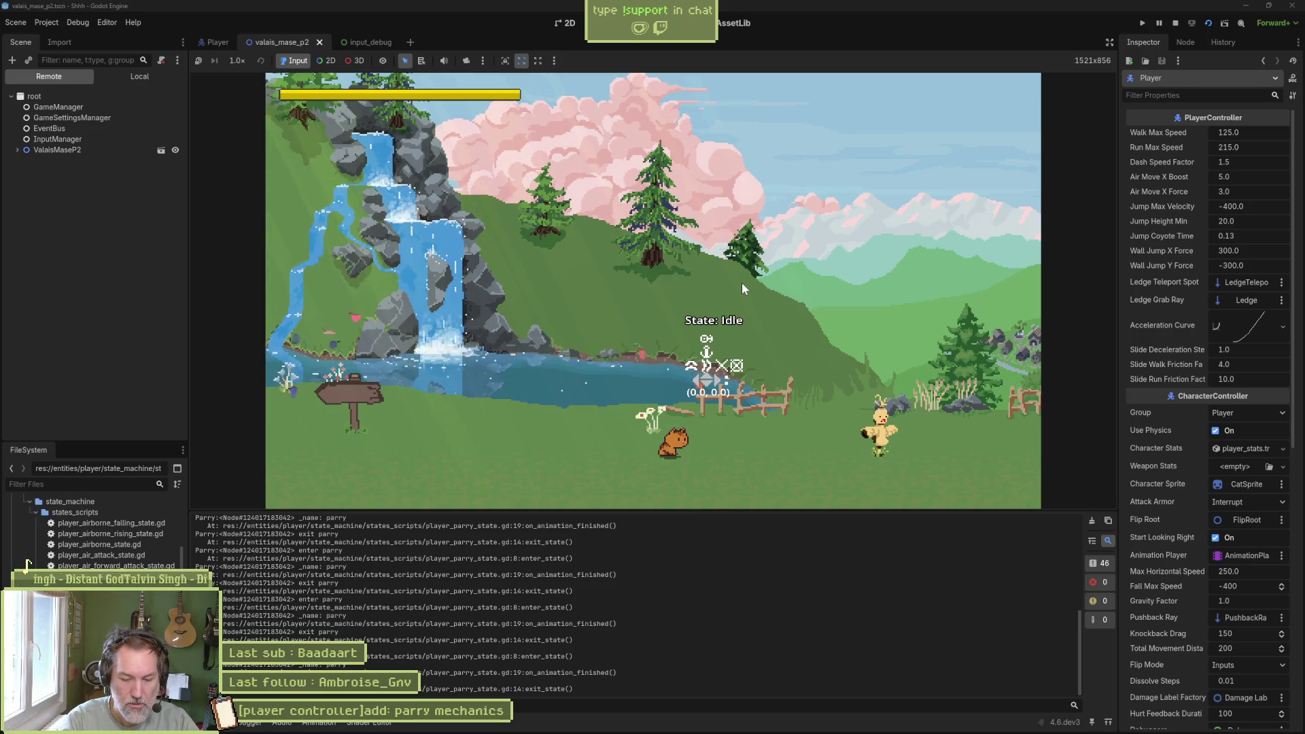
key(k)
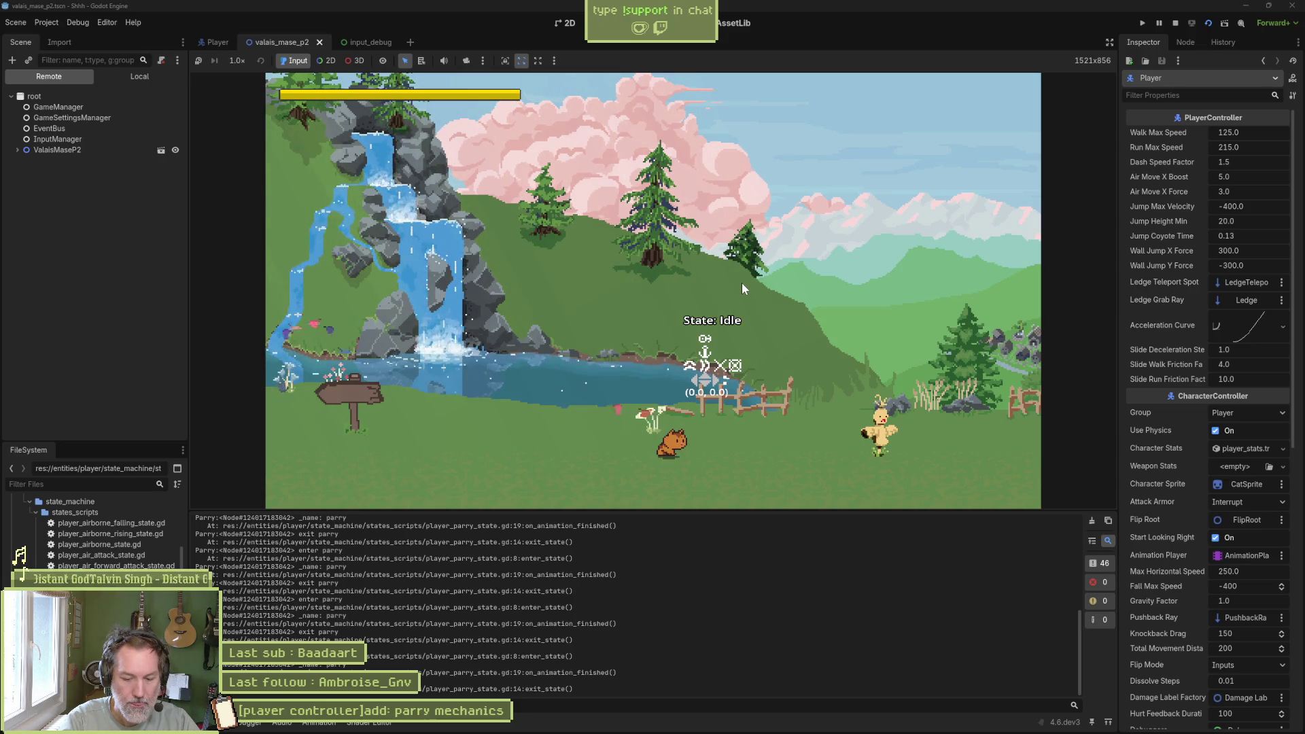
key(d)
key(a)
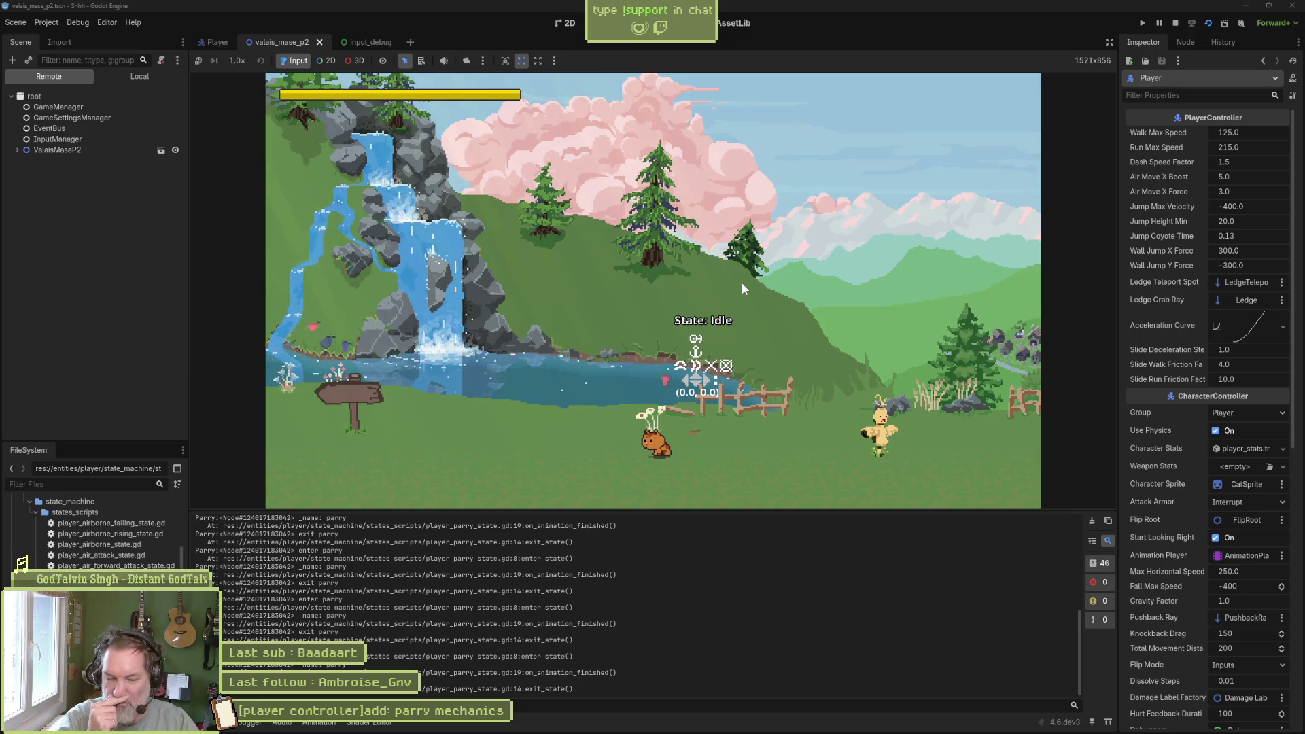
key(k)
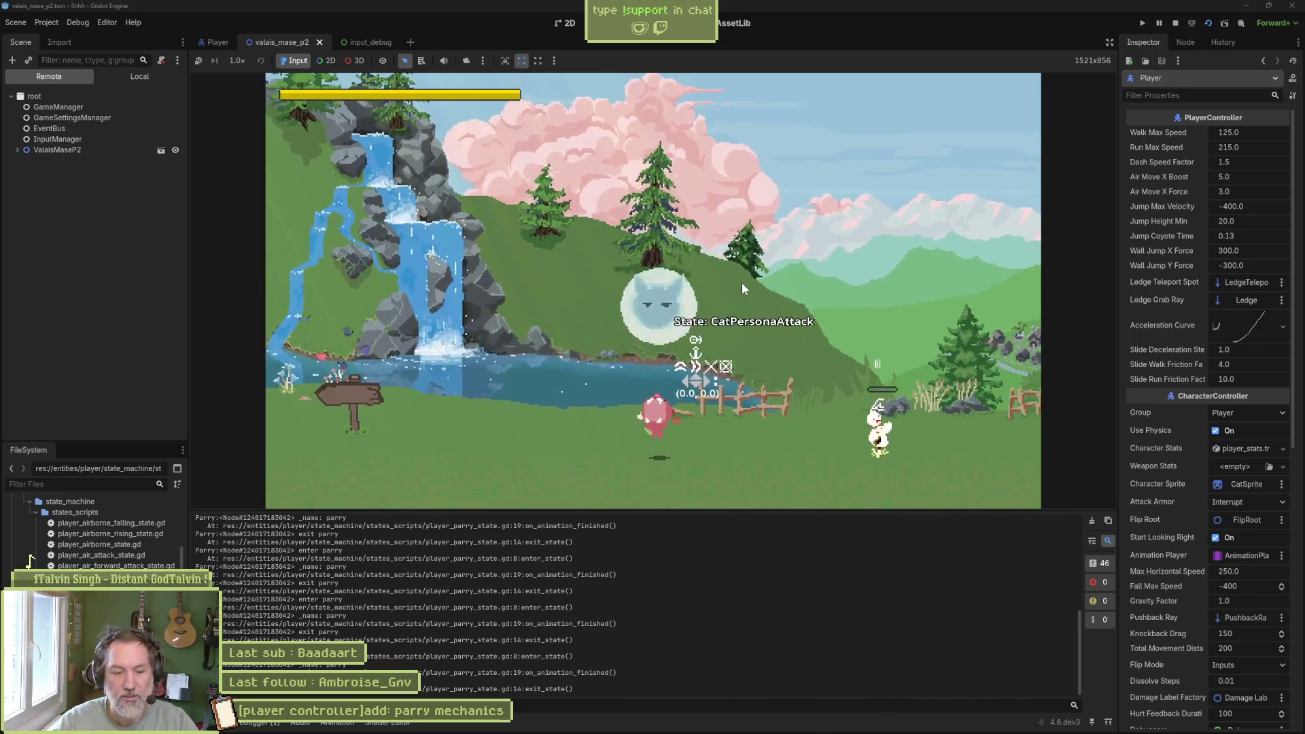
key(F8)
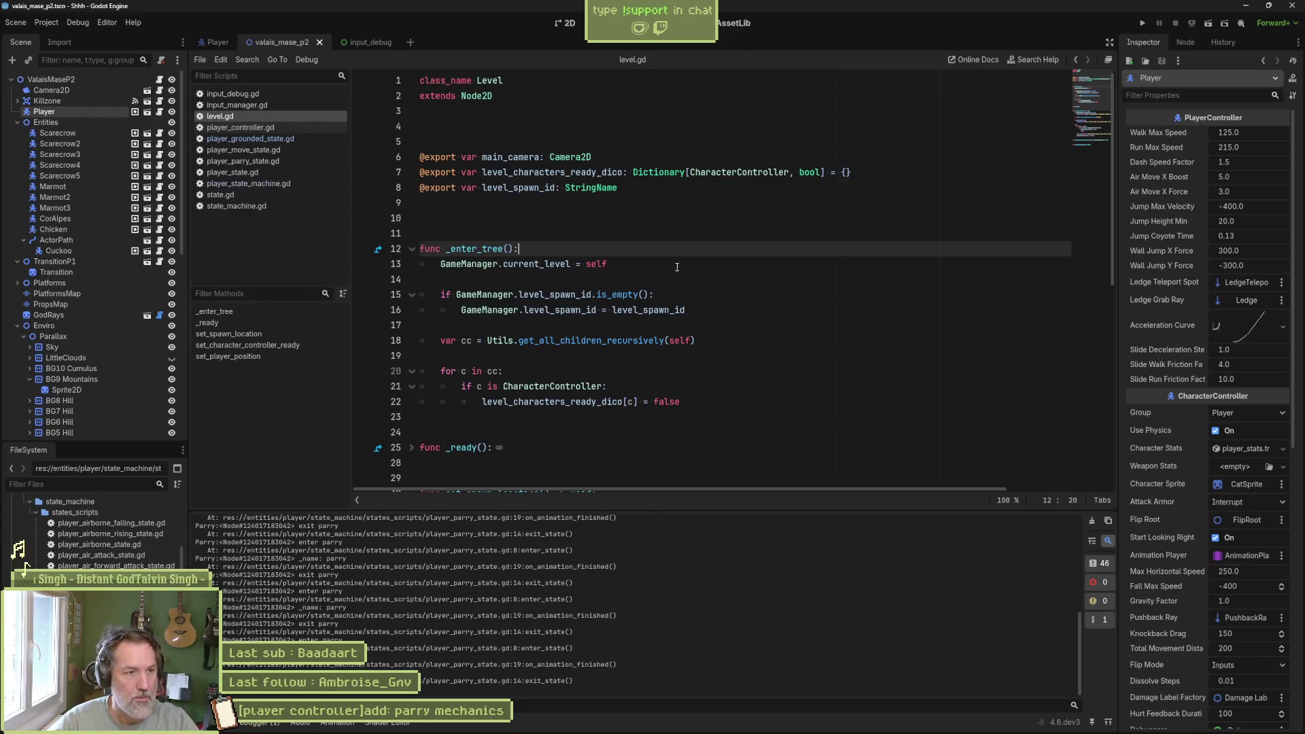
- Rebind the parry action from Q to K in the Input Map, then switch to the Player scene
click(49, 24)
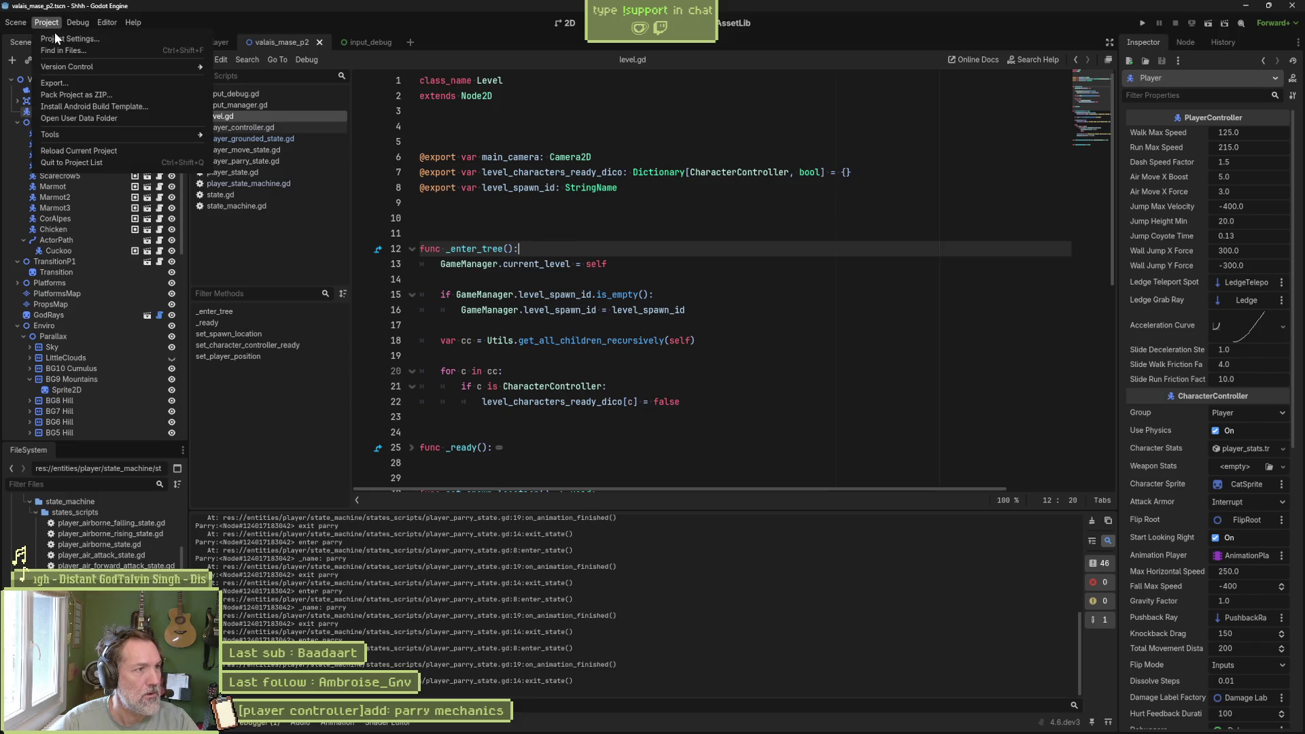
click(170, 39)
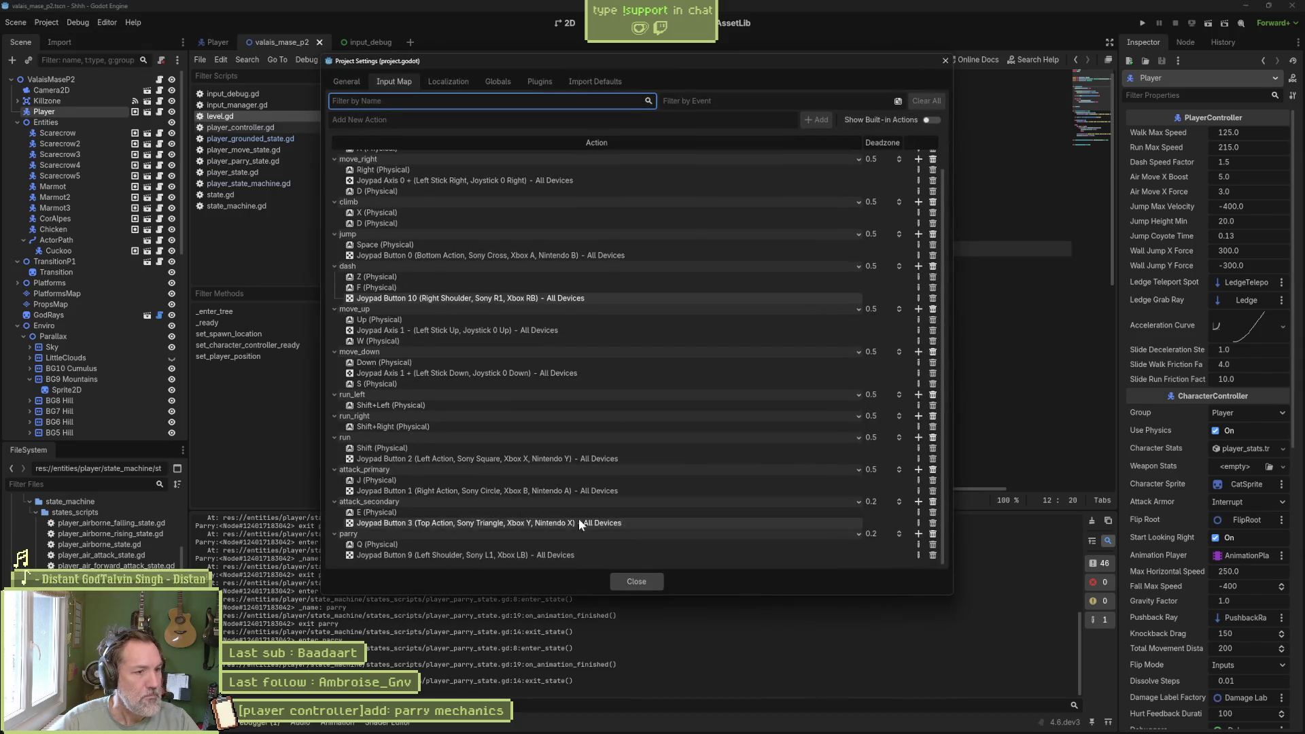
click(917, 543)
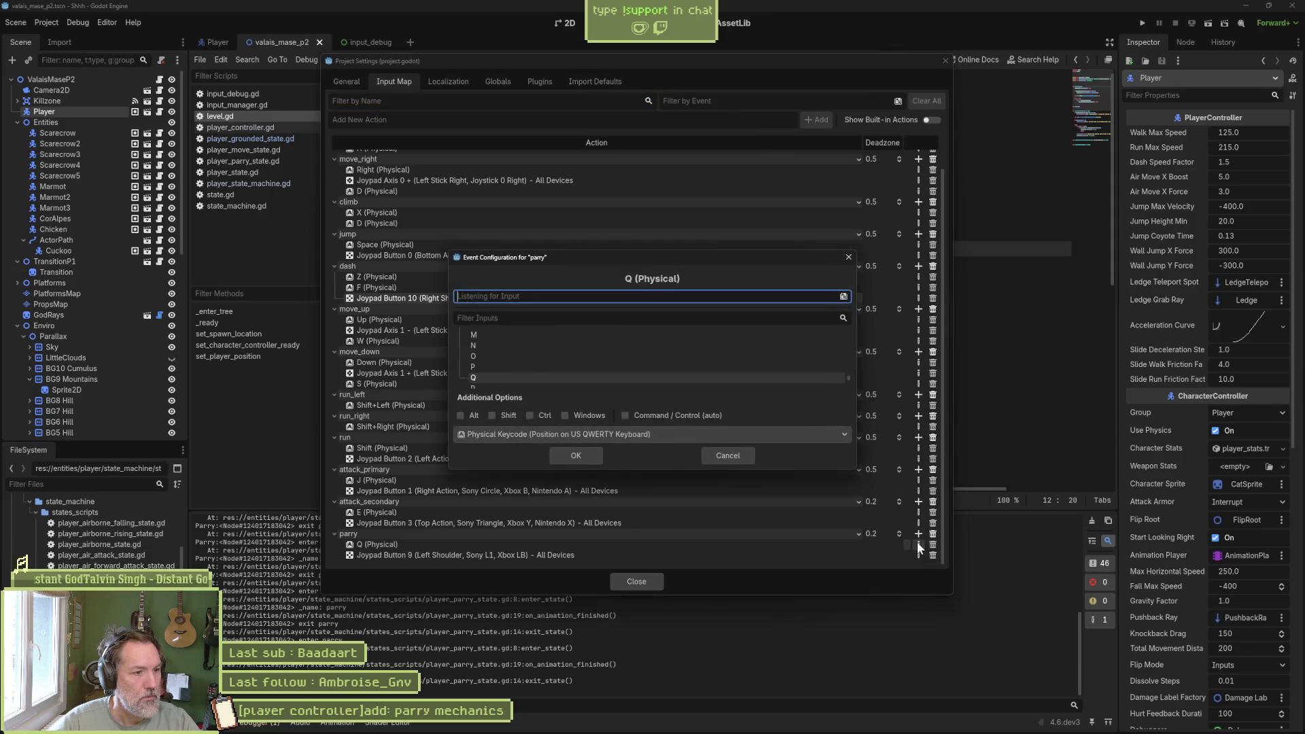
key(k)
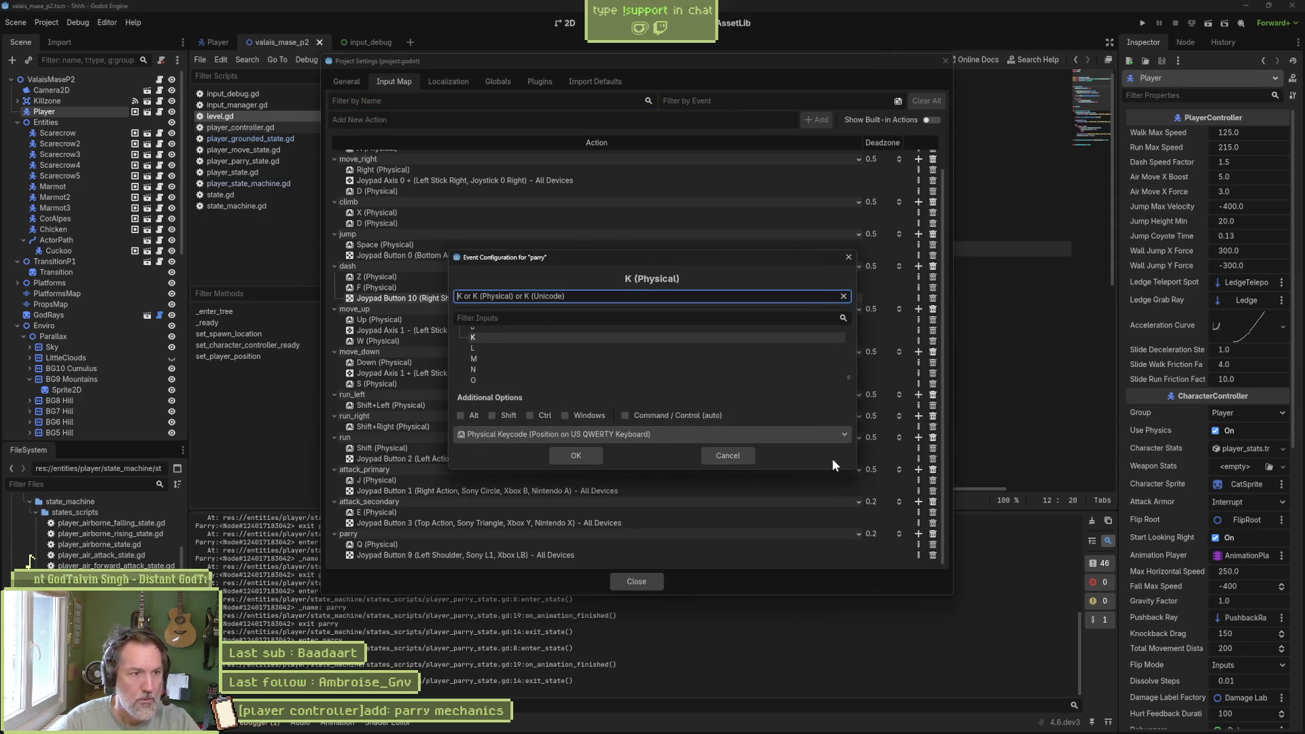
click(575, 455)
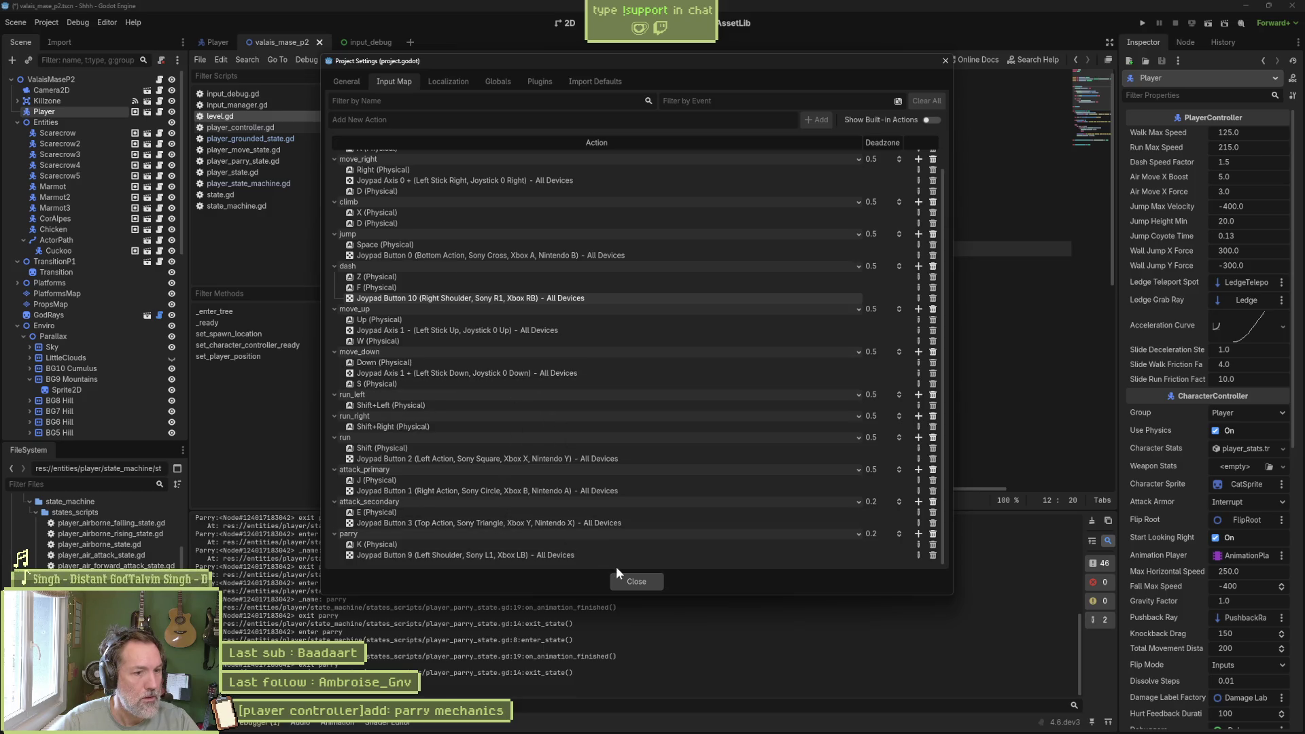
click(639, 581)
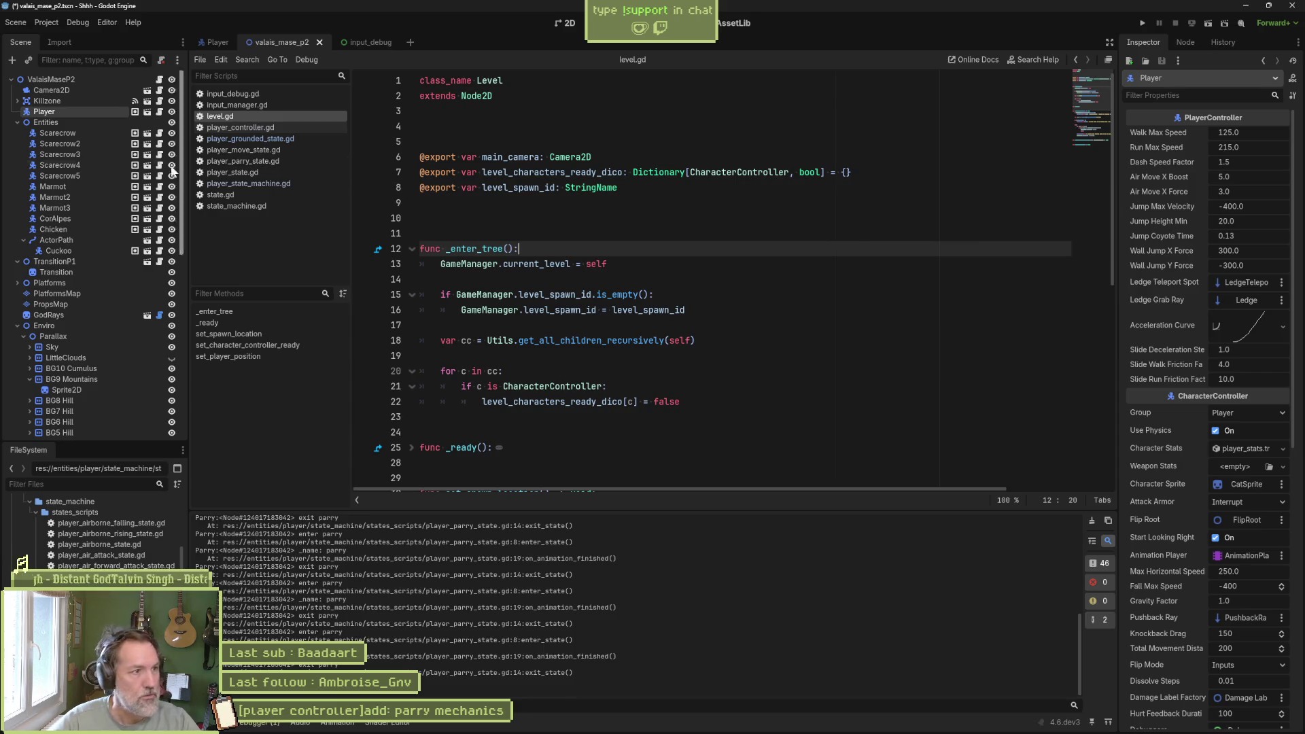
click(215, 43)
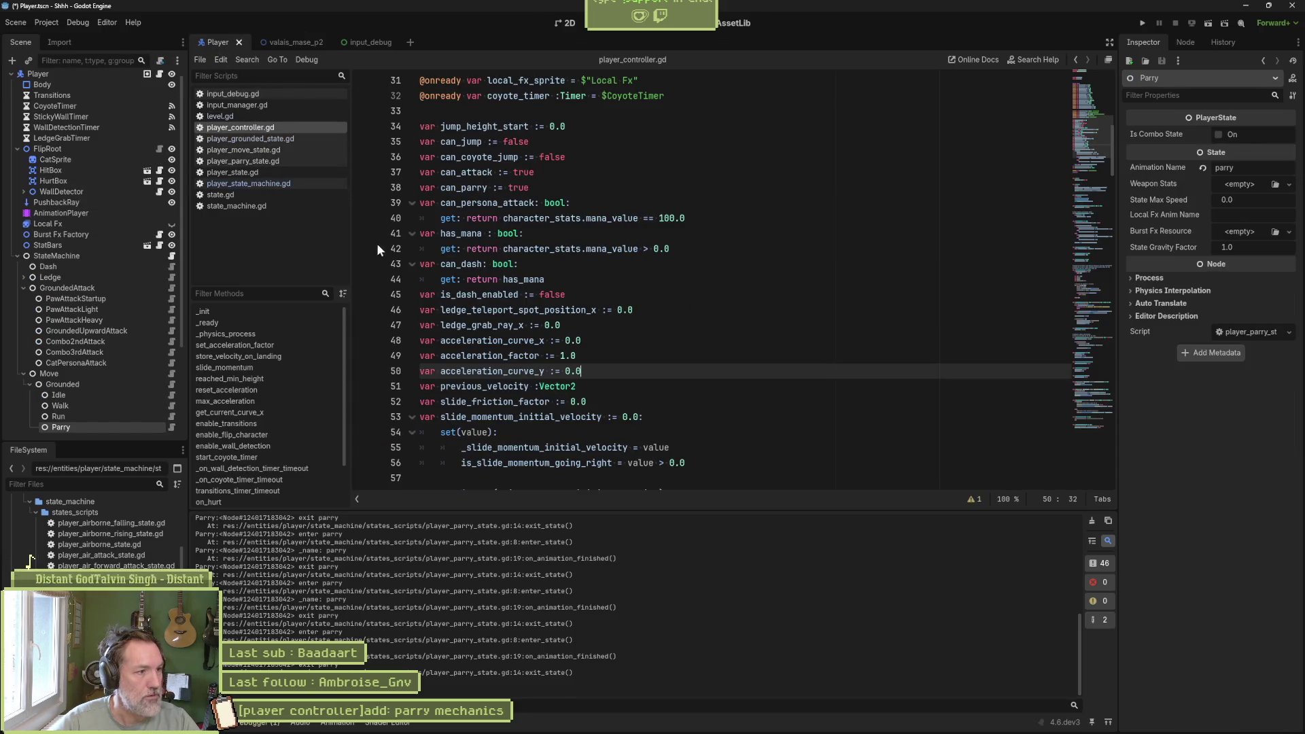
click(773, 725)
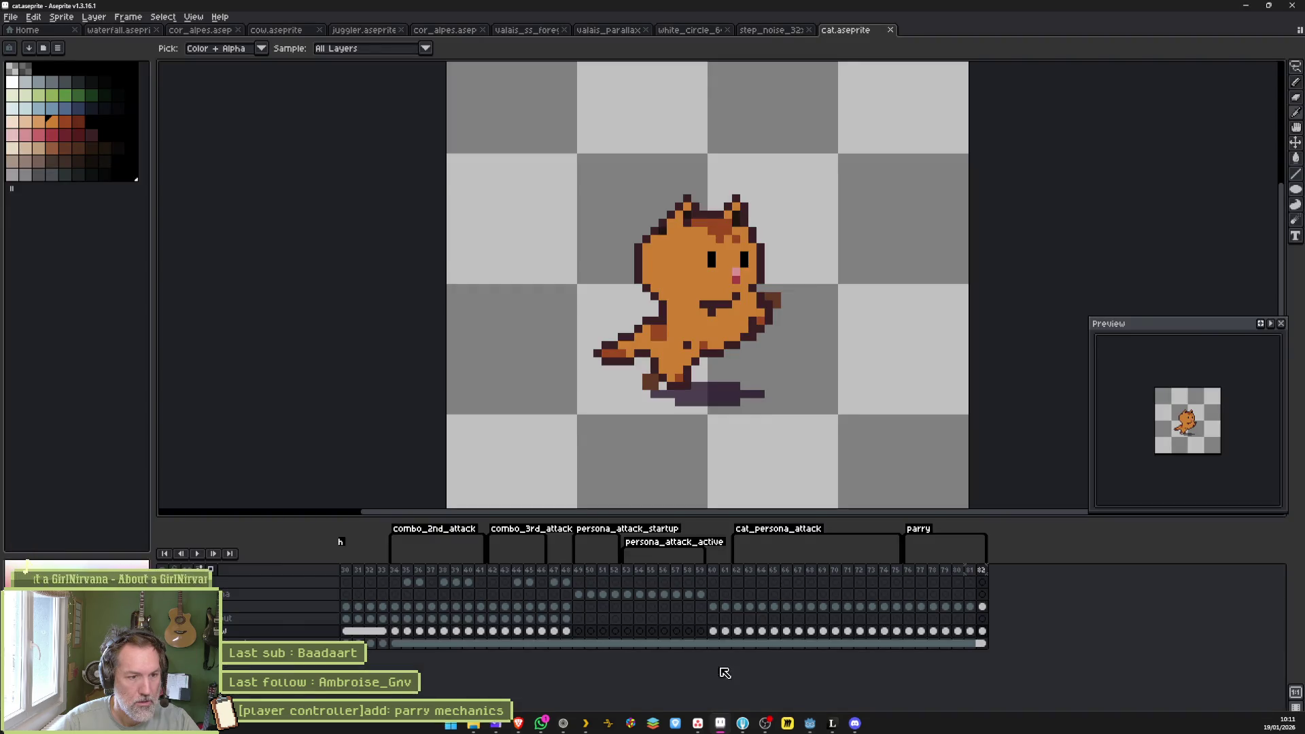
double_click(674, 551)
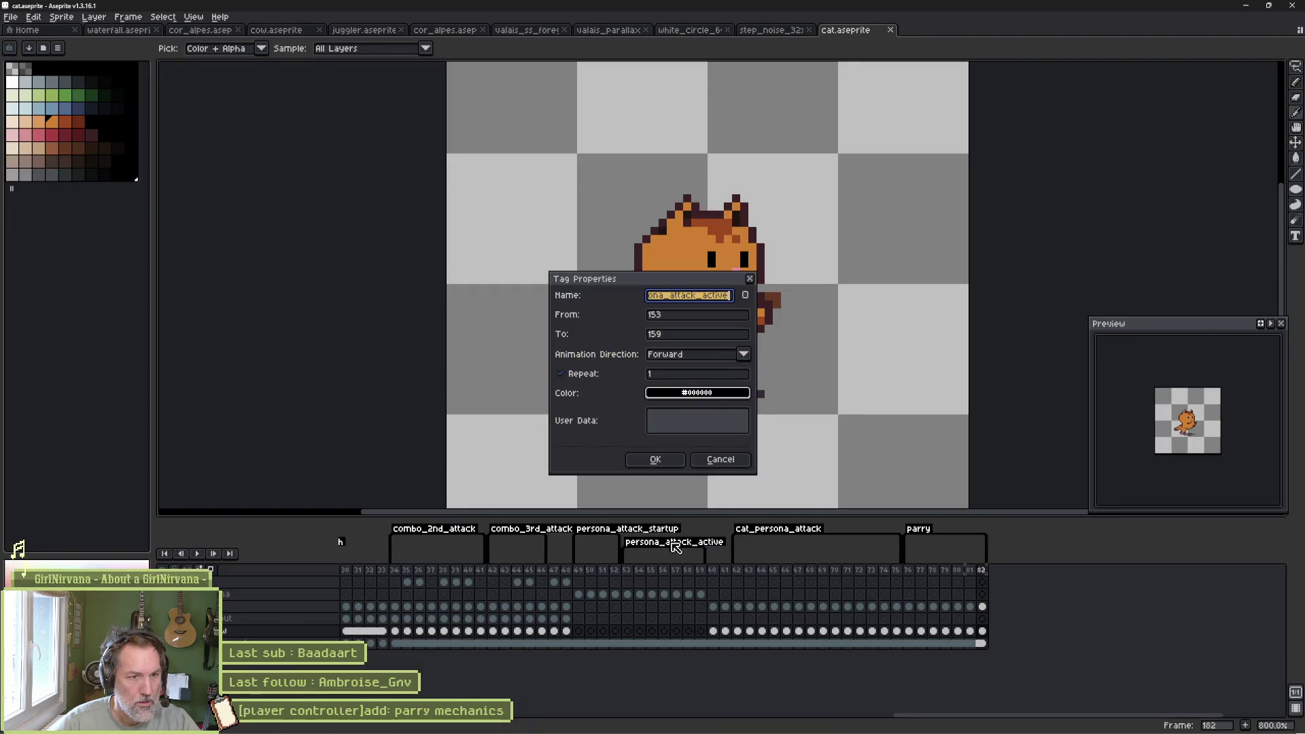
double_click(635, 531)
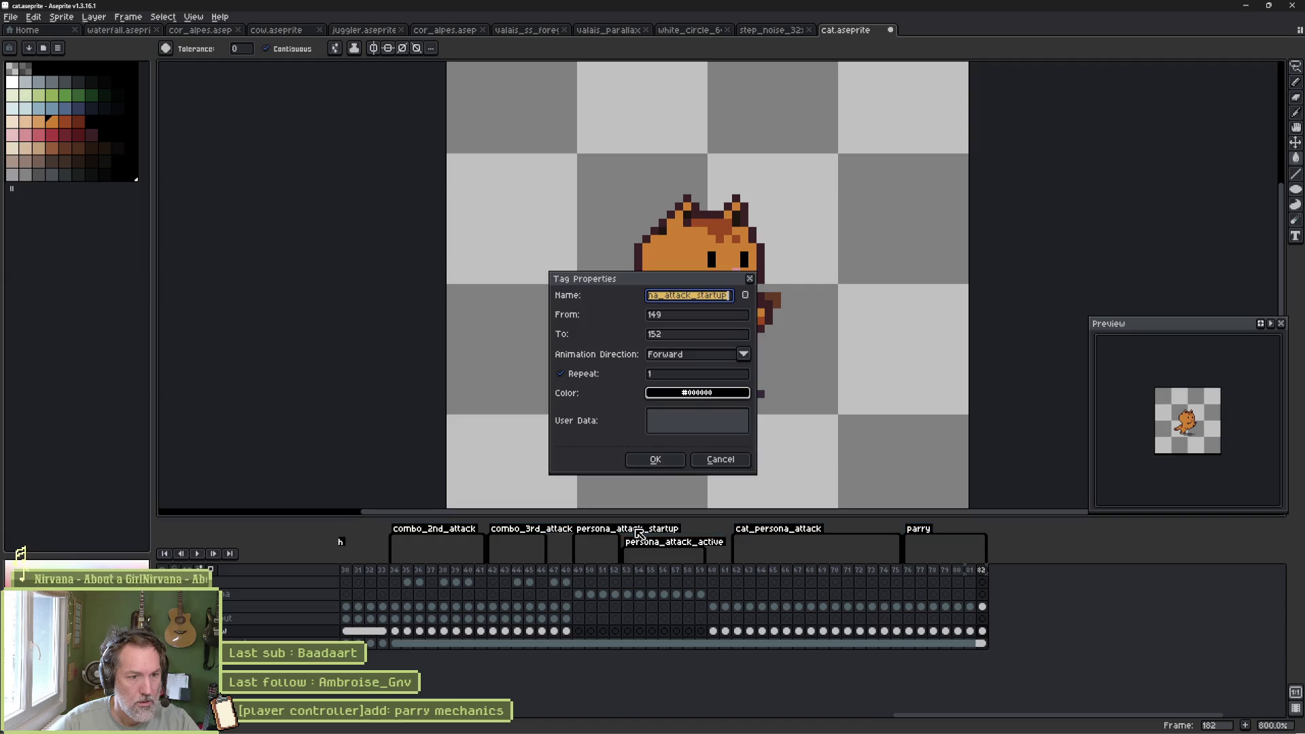
click(656, 459)
key(ctrl+a)
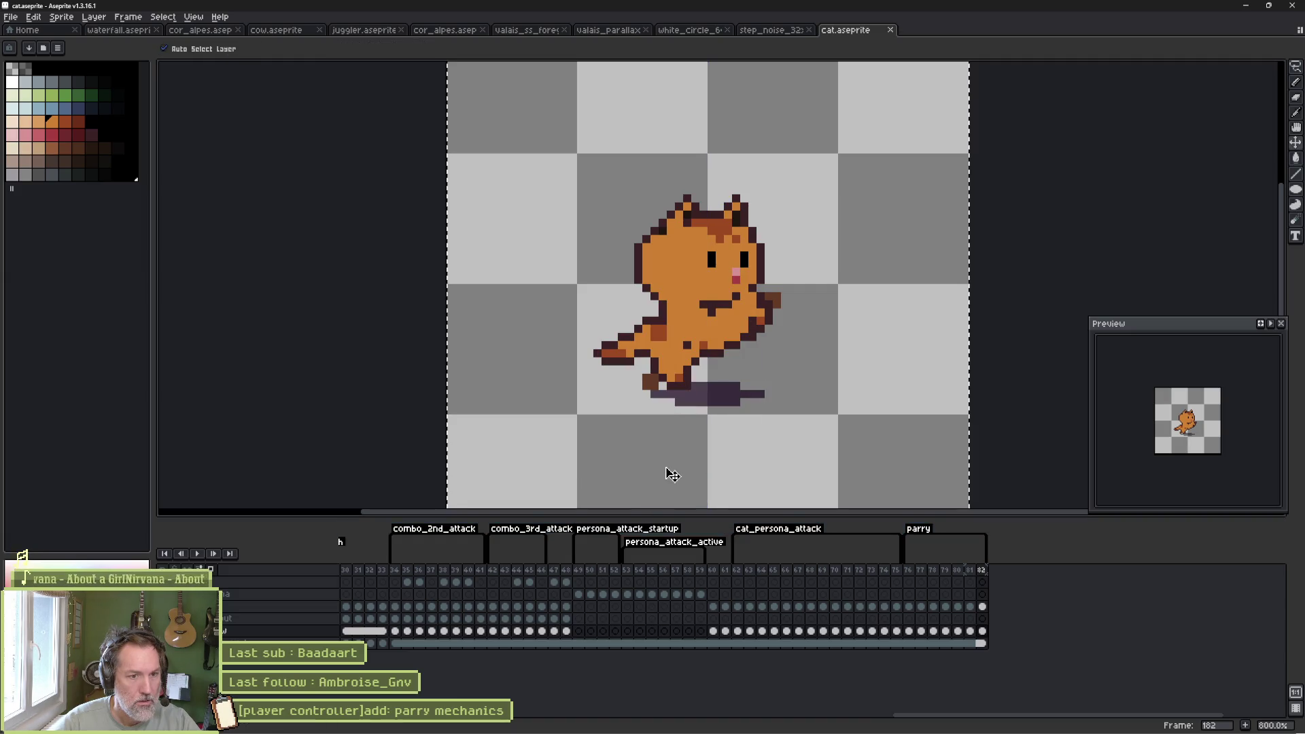
key(ctrl+d)
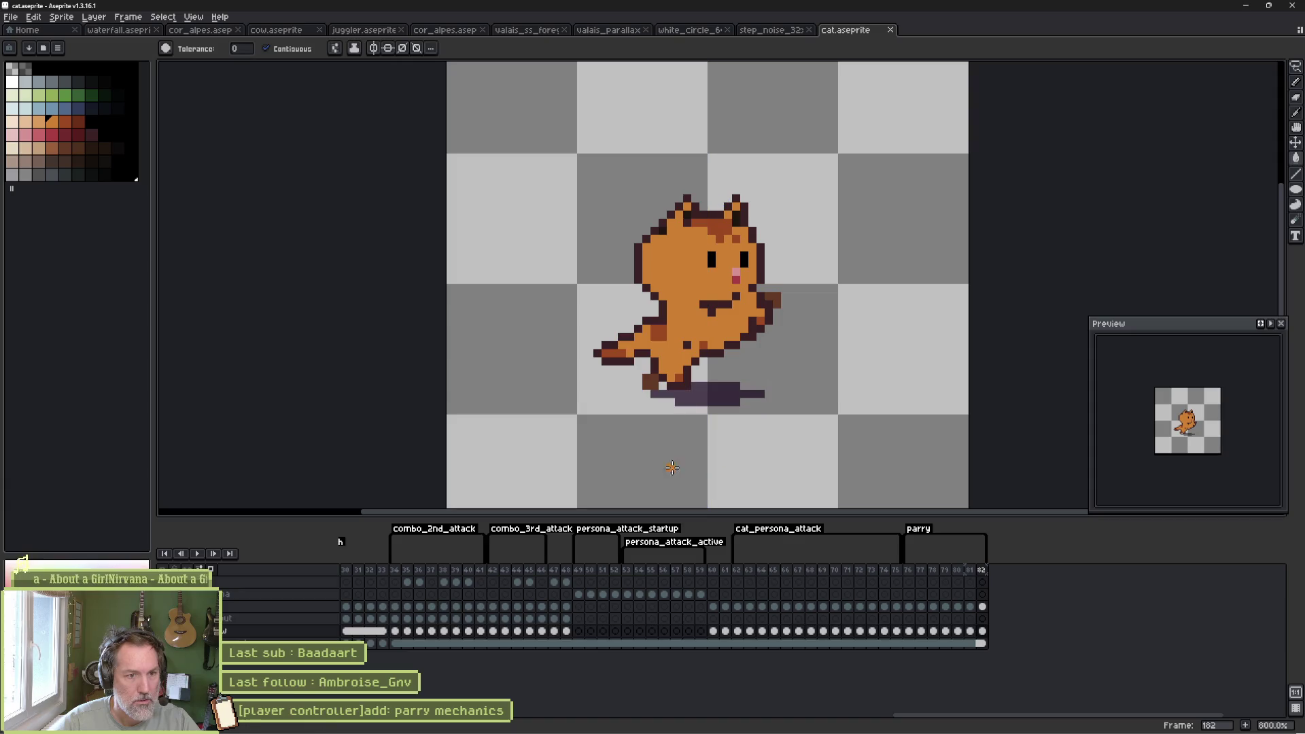
mouse_move(739, 731)
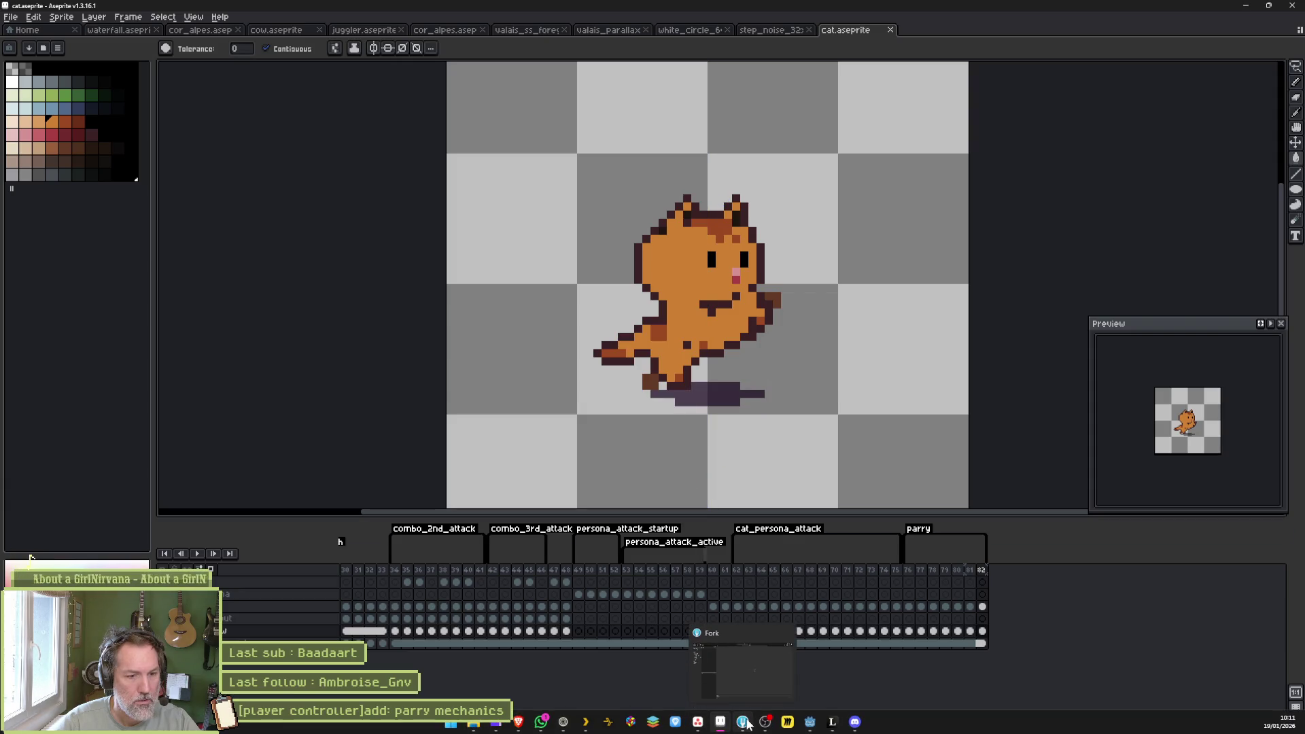
click(789, 723)
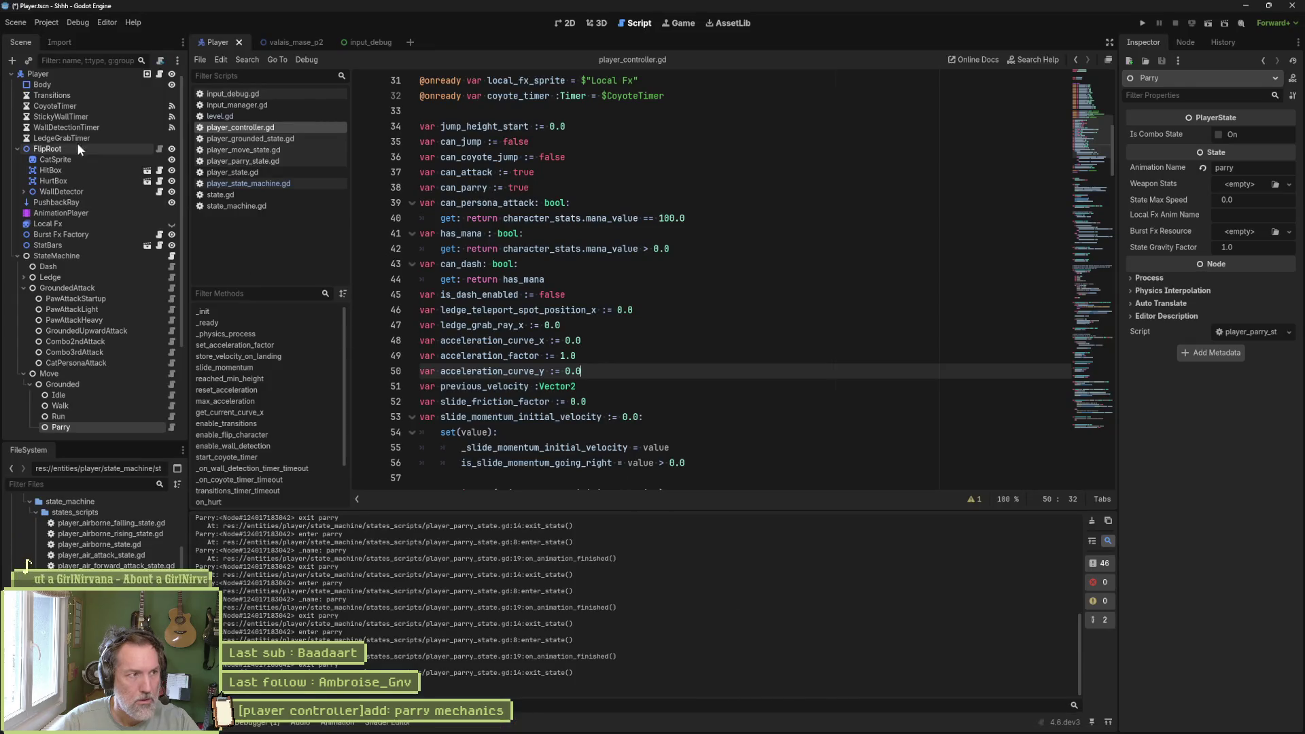
- Reimport CatSprite from its Aseprite file and select the AnimationPlayer node
click(106, 159)
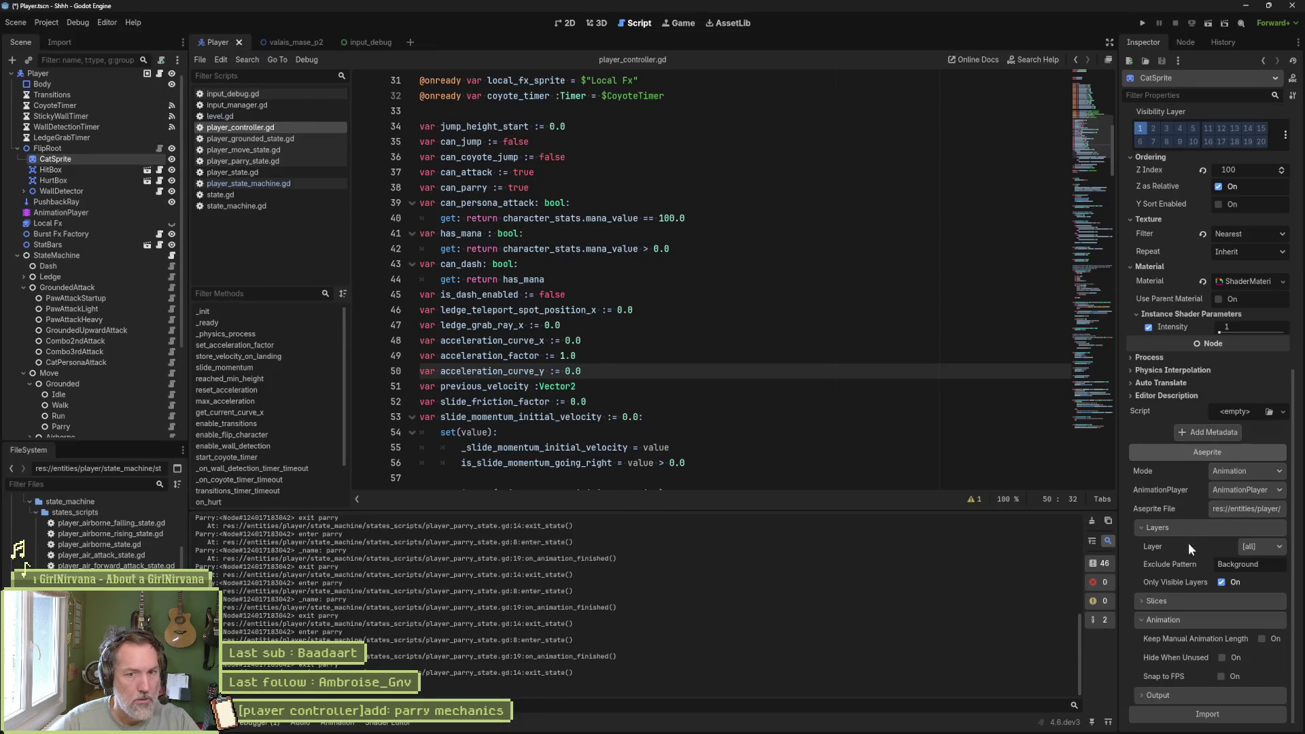
click(1203, 713)
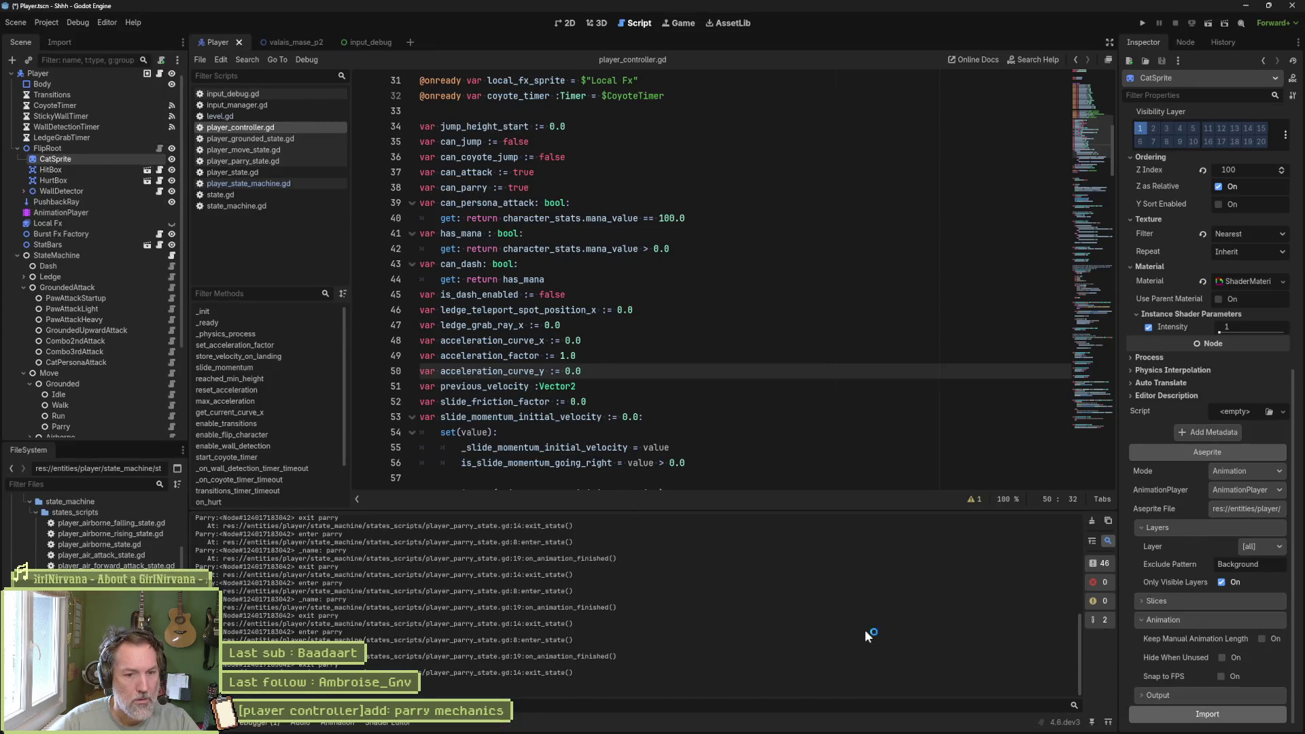
click(66, 215)
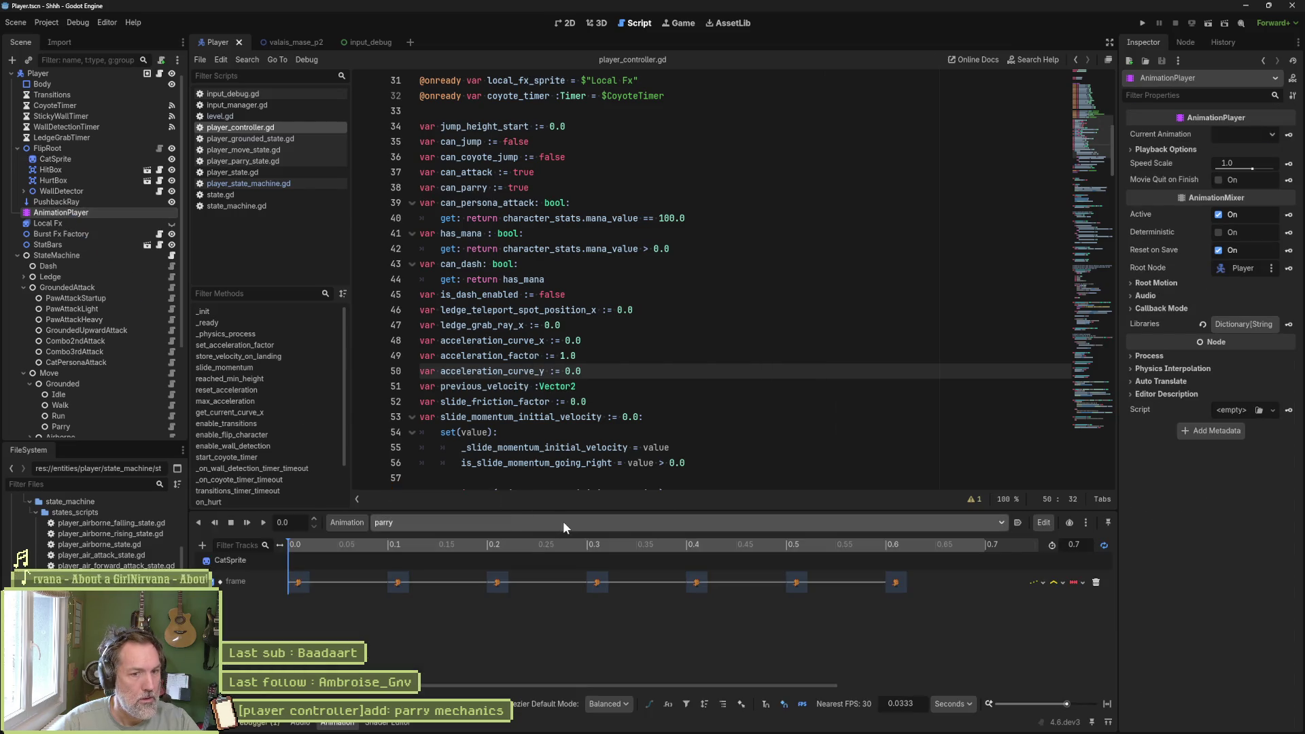
click(1103, 545)
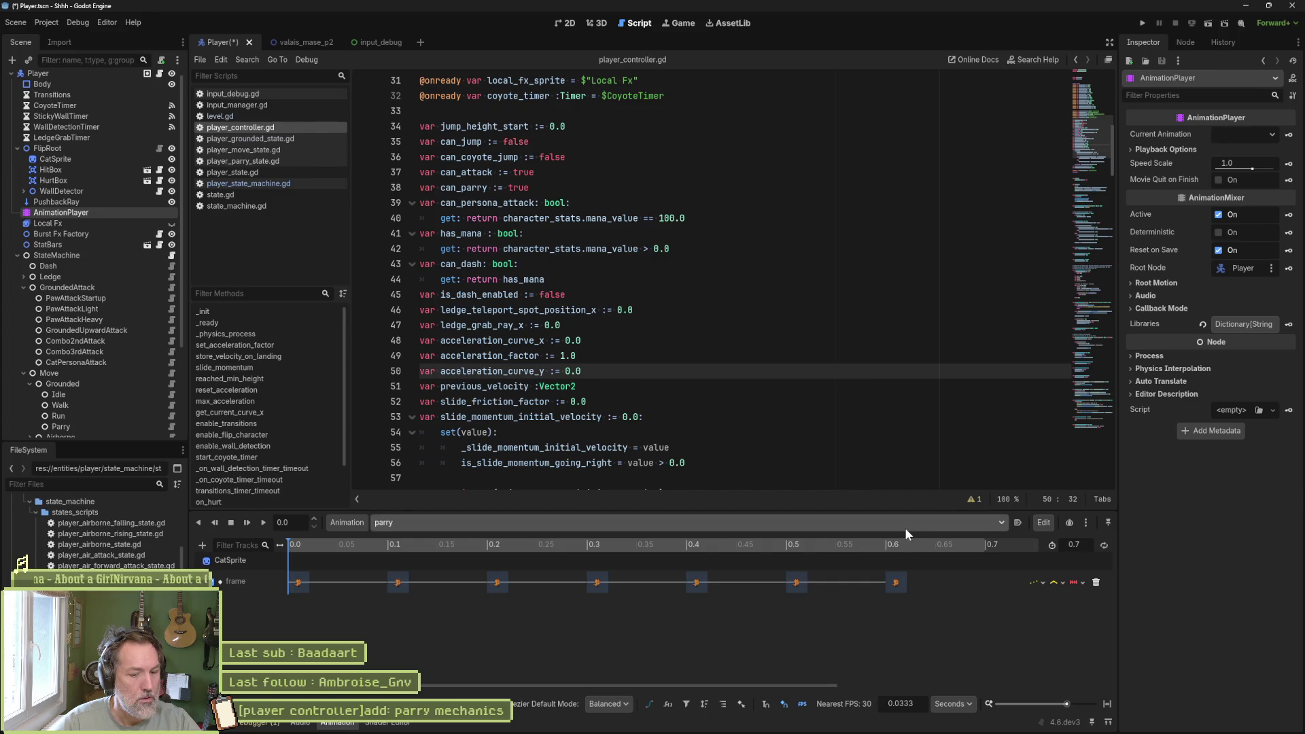
key(ctrl+a)
- Load the persona_attack_active animation in the AnimationPlayer and relaunch the game with F5
click(835, 569)
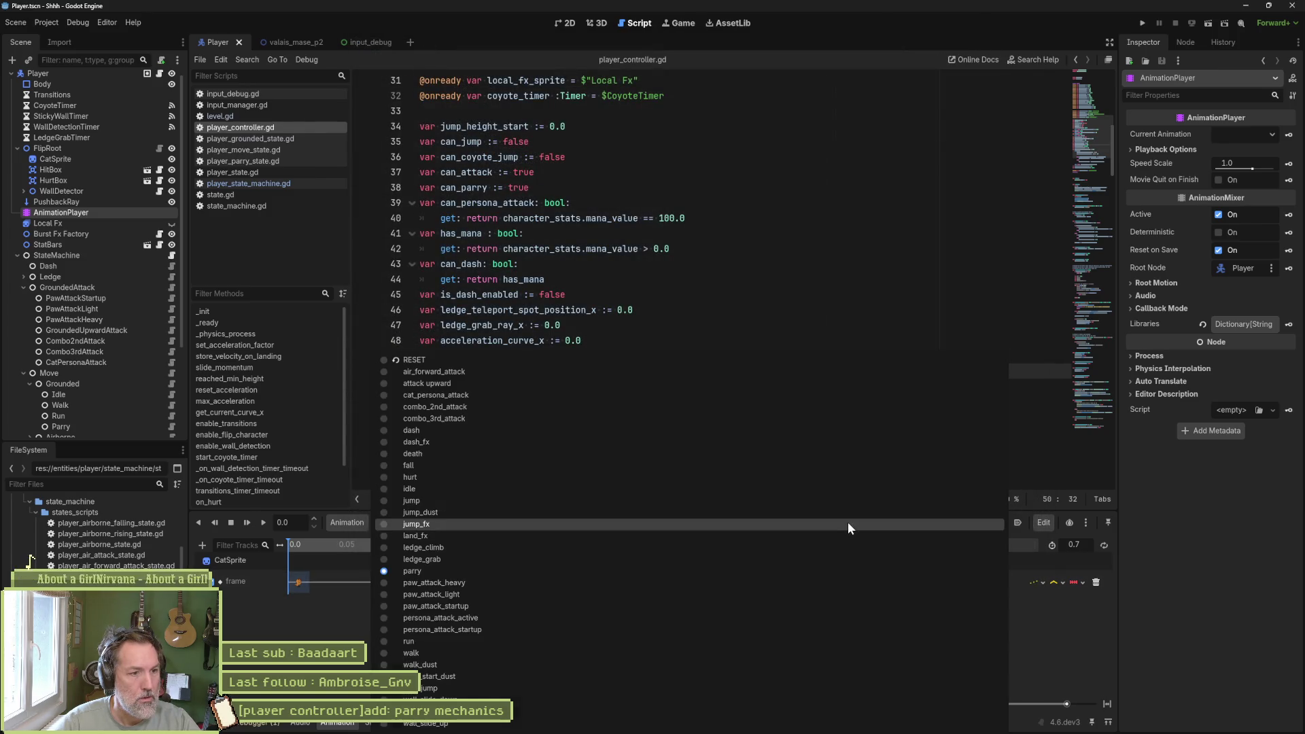
click(786, 617)
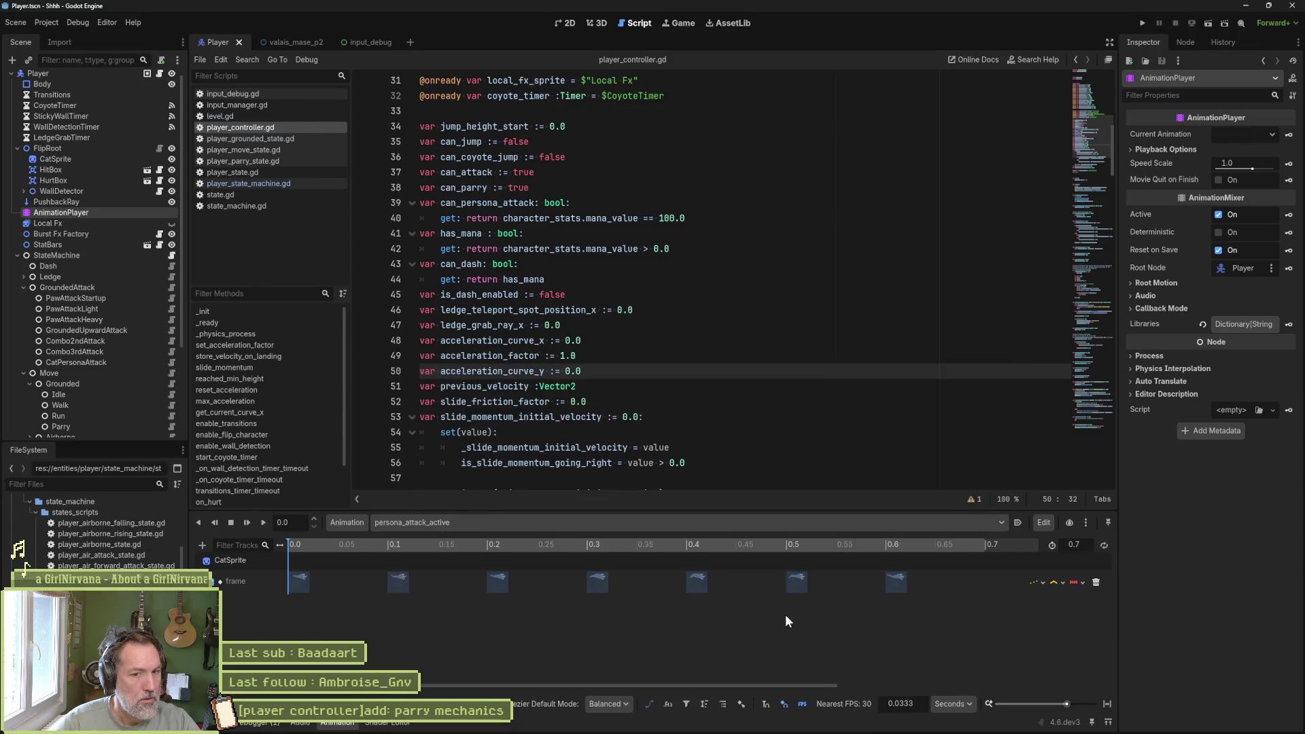
click(728, 280)
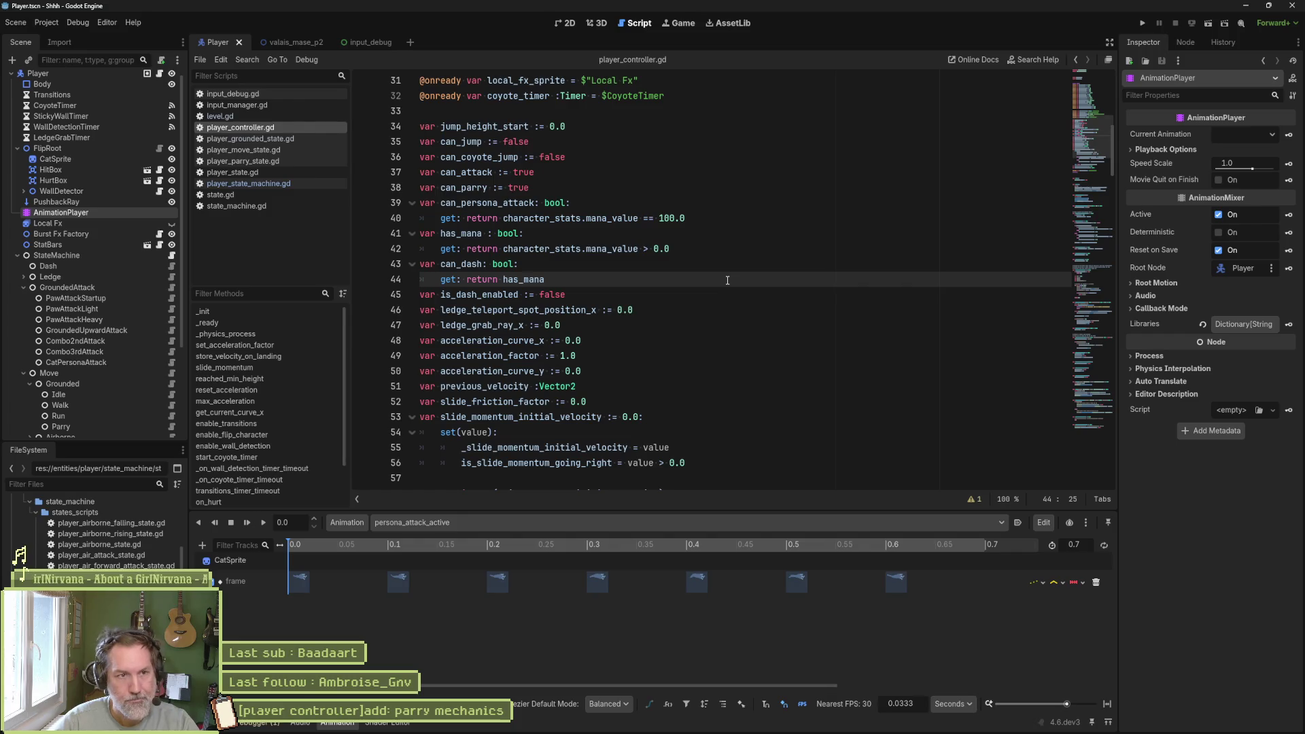
key(F5)
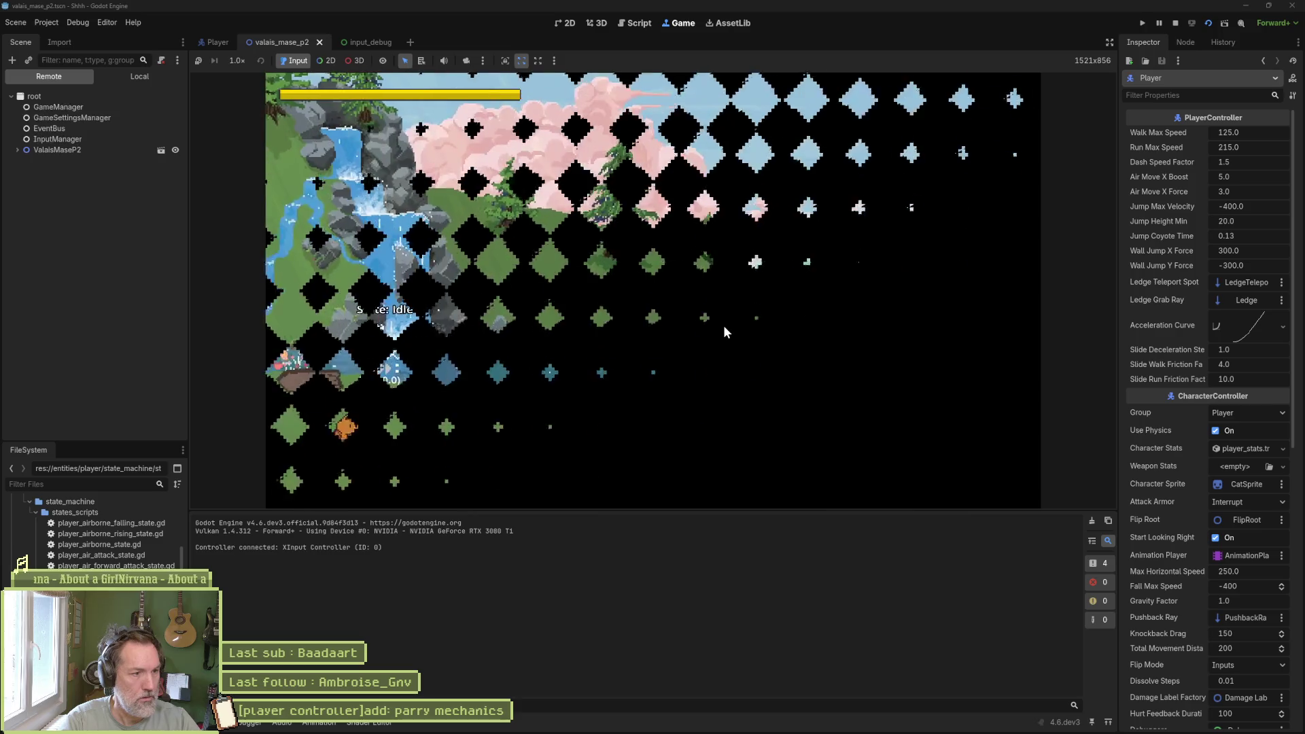
- Run the cat right and left, parry, fire the persona attack with E, then stop the game
key(Right)
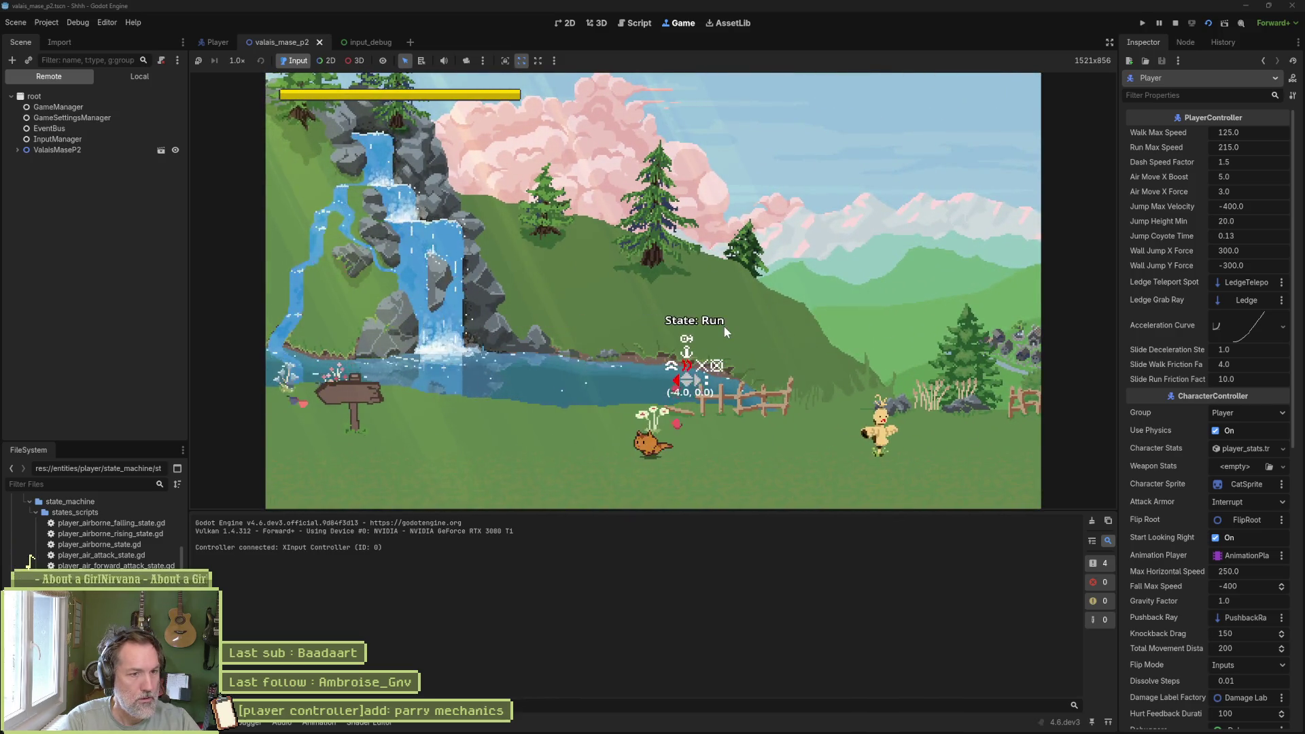
key(Left)
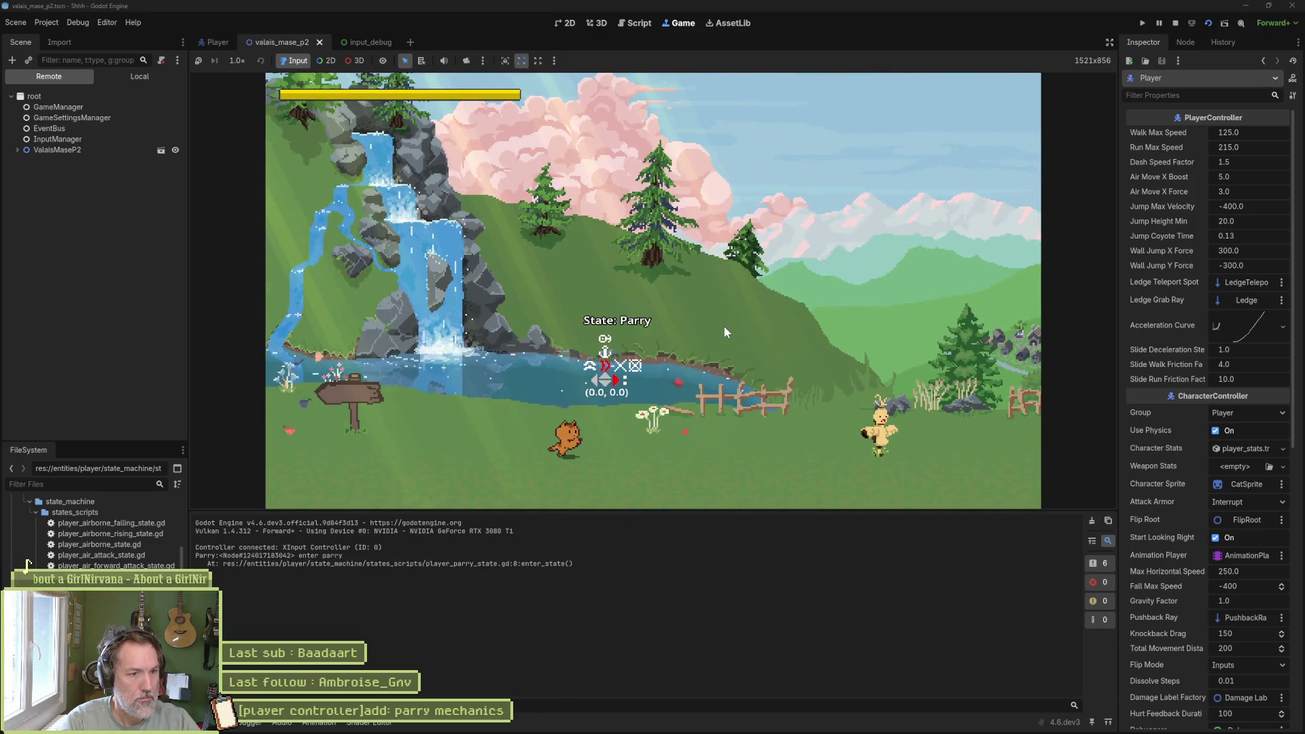
key(Right)
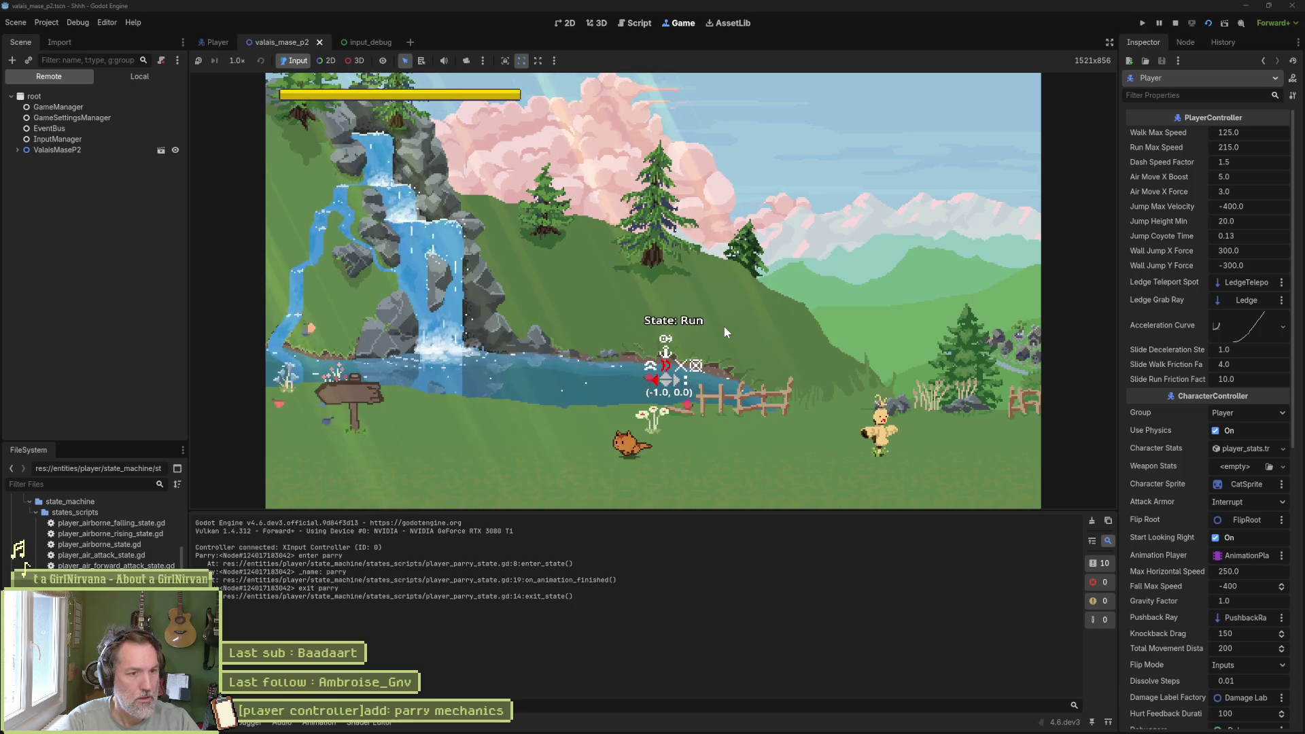
key(e)
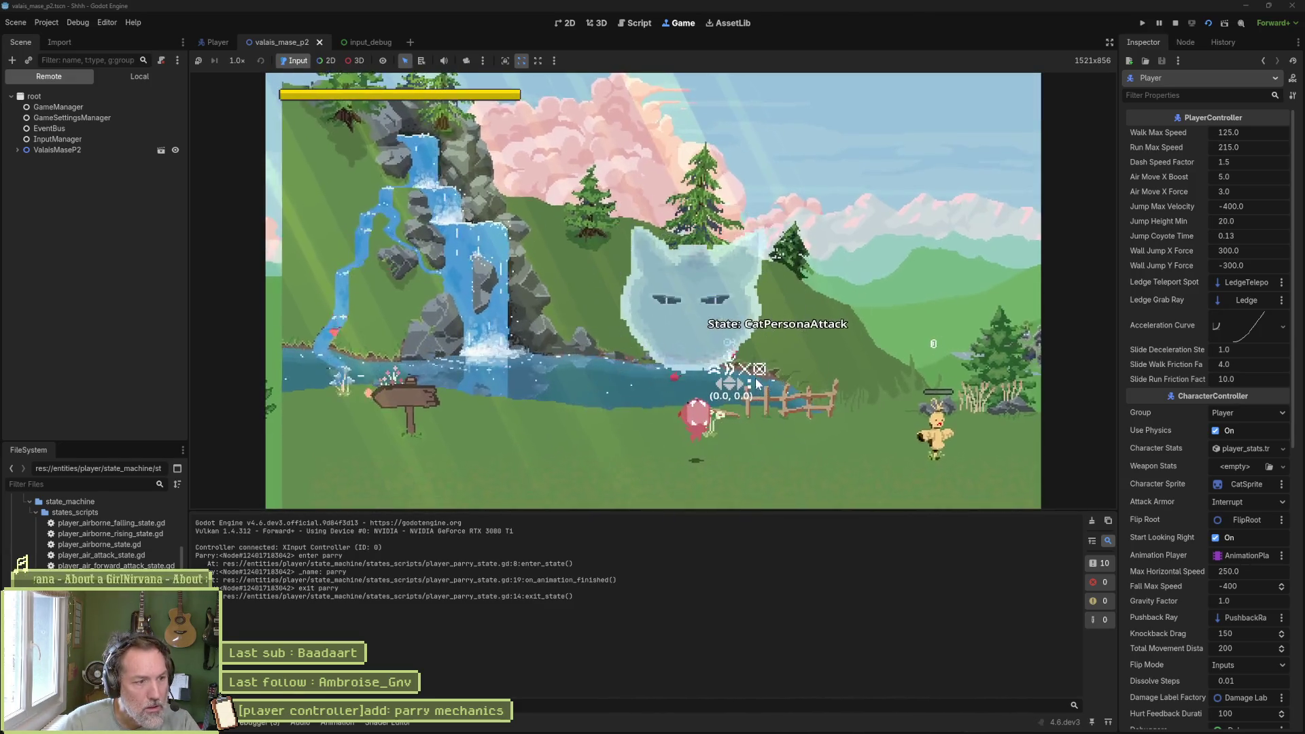
key(F8)
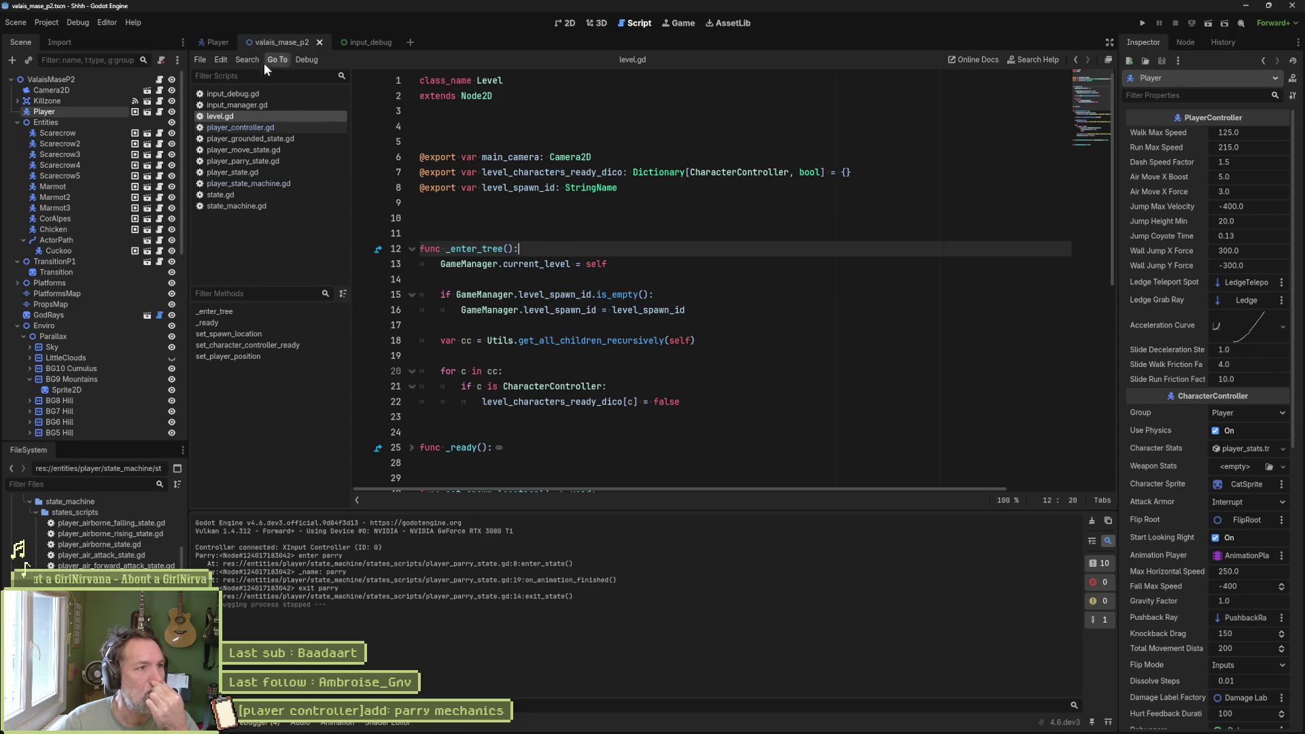
- Check the Player scene's animation list, then switch to cat.aseprite in Aseprite
click(209, 39)
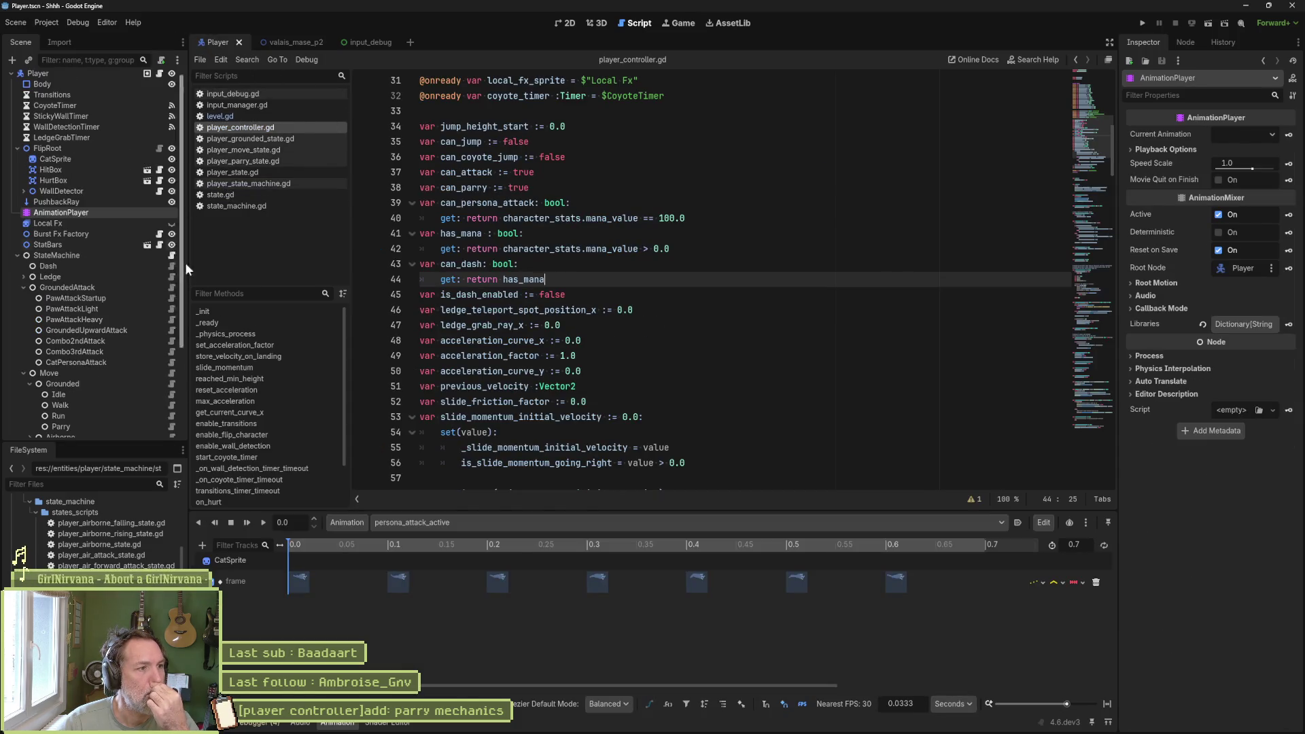
click(527, 528)
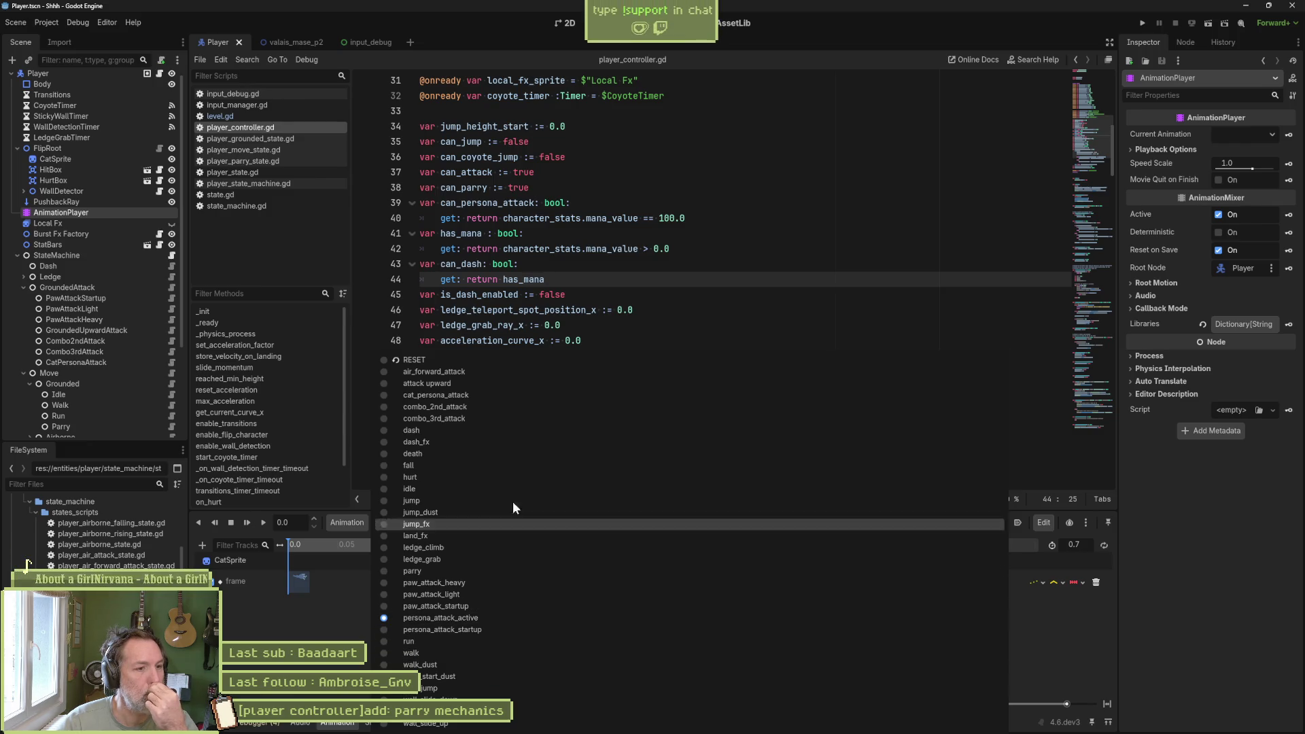
key(Escape)
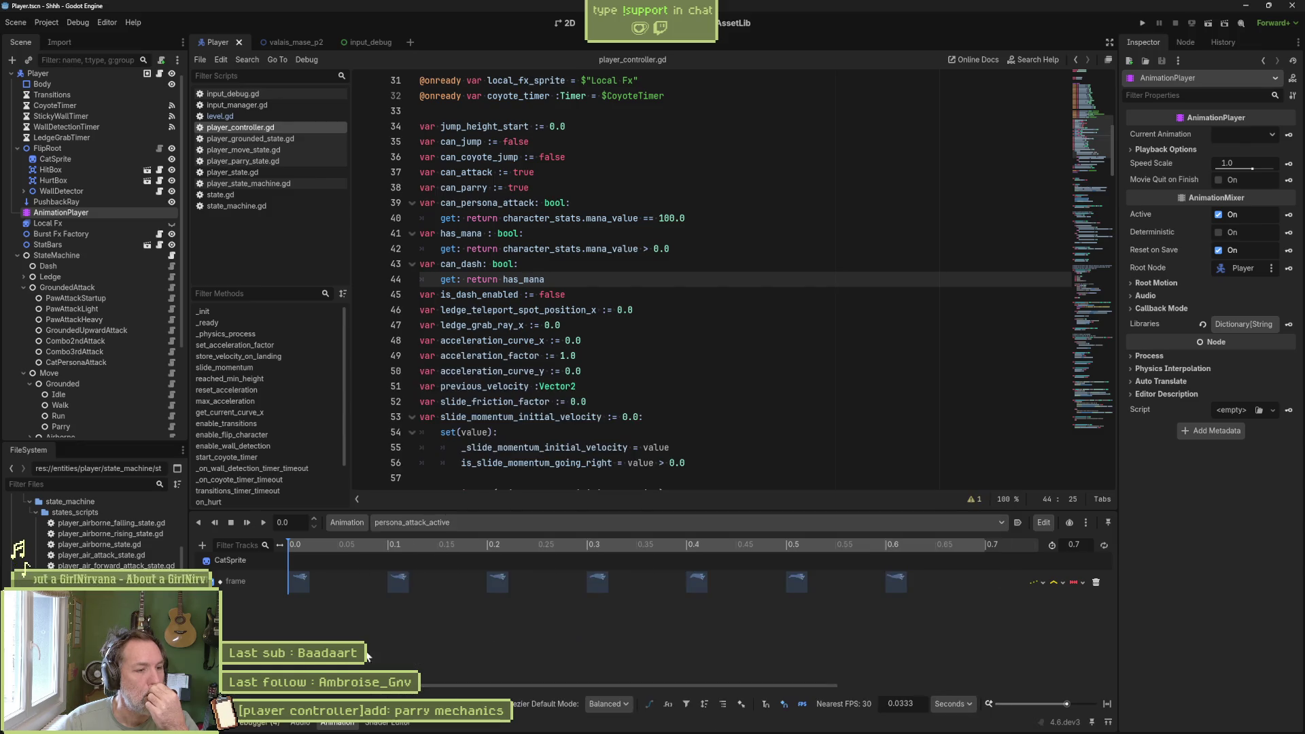
click(722, 723)
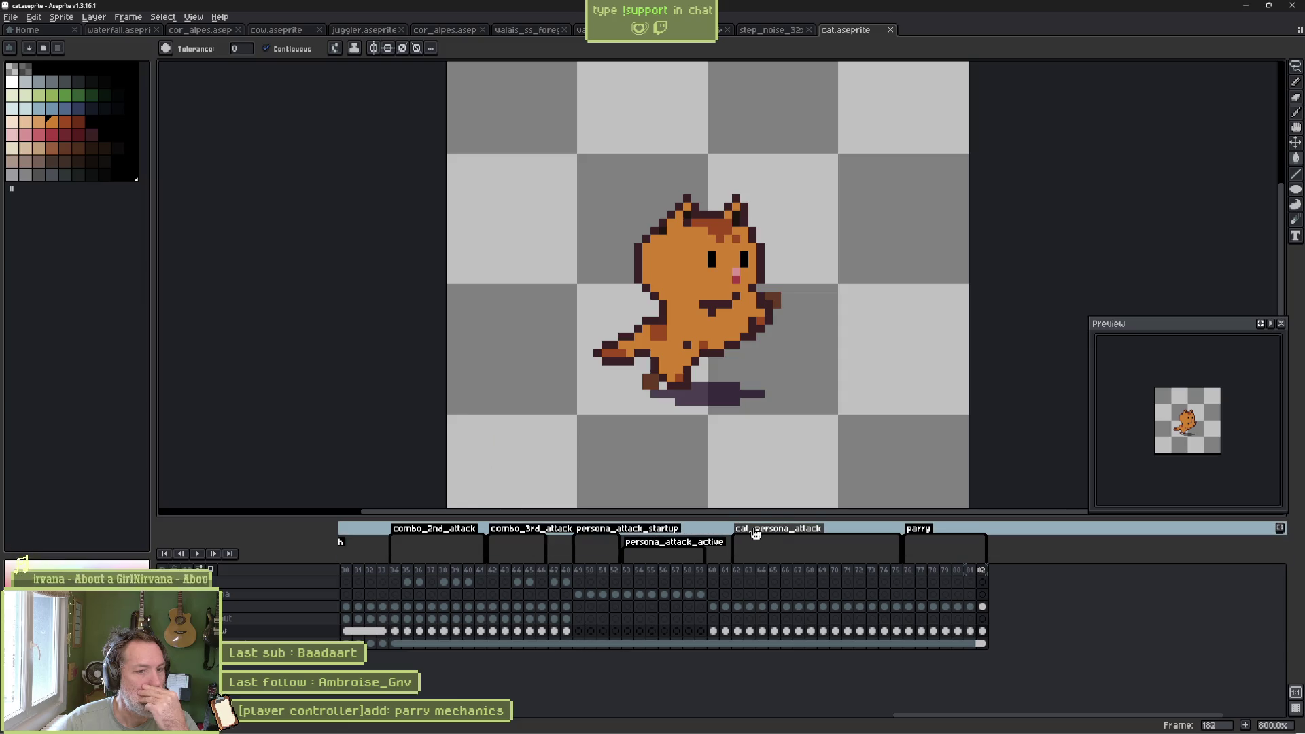
- Delete the persona attack frames 49–60 and set the cat_persona_attack tag to Repeat
drag(579, 572, 727, 575)
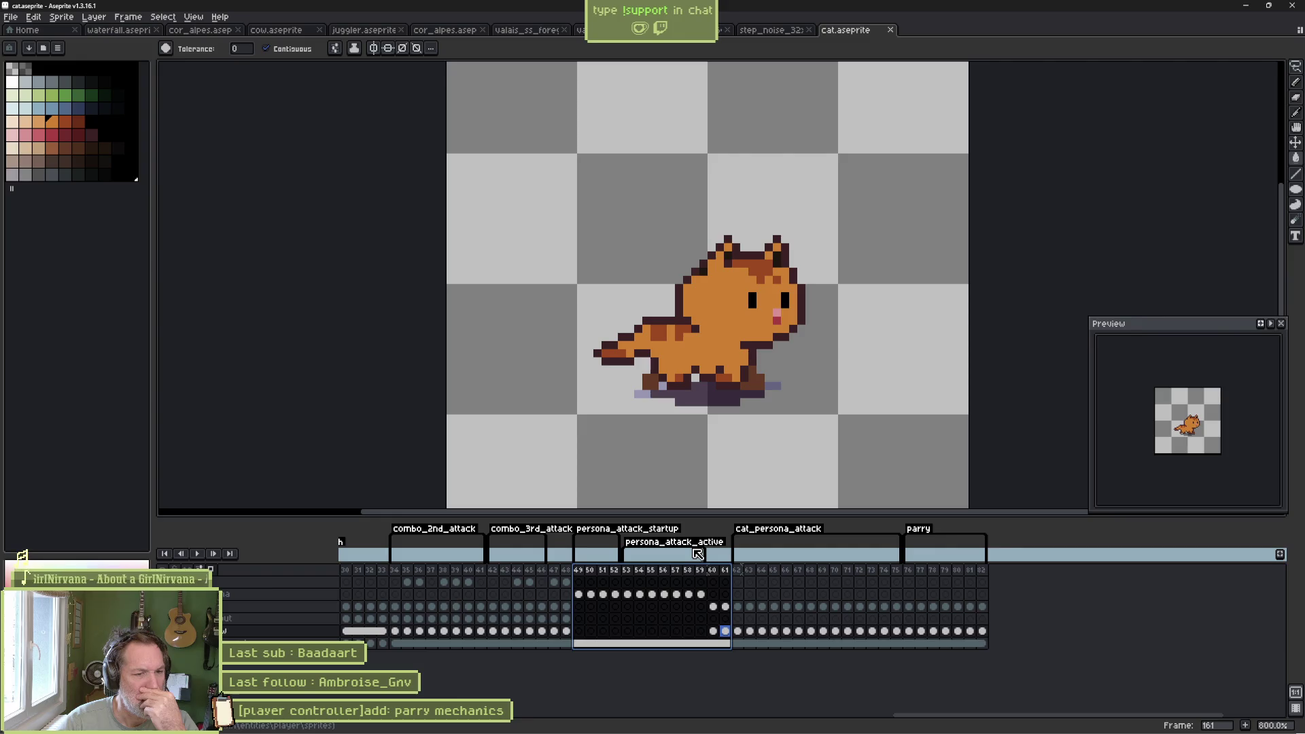
key(alt+Delete)
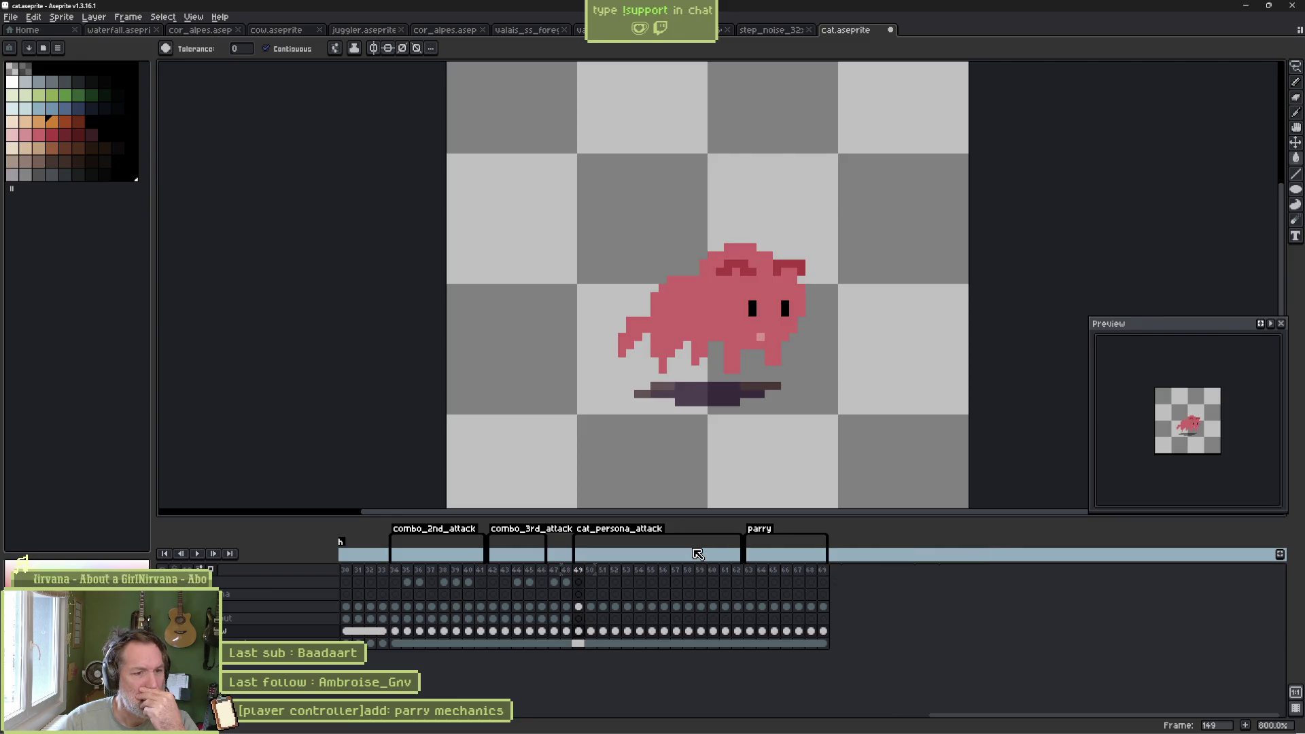
double_click(665, 554)
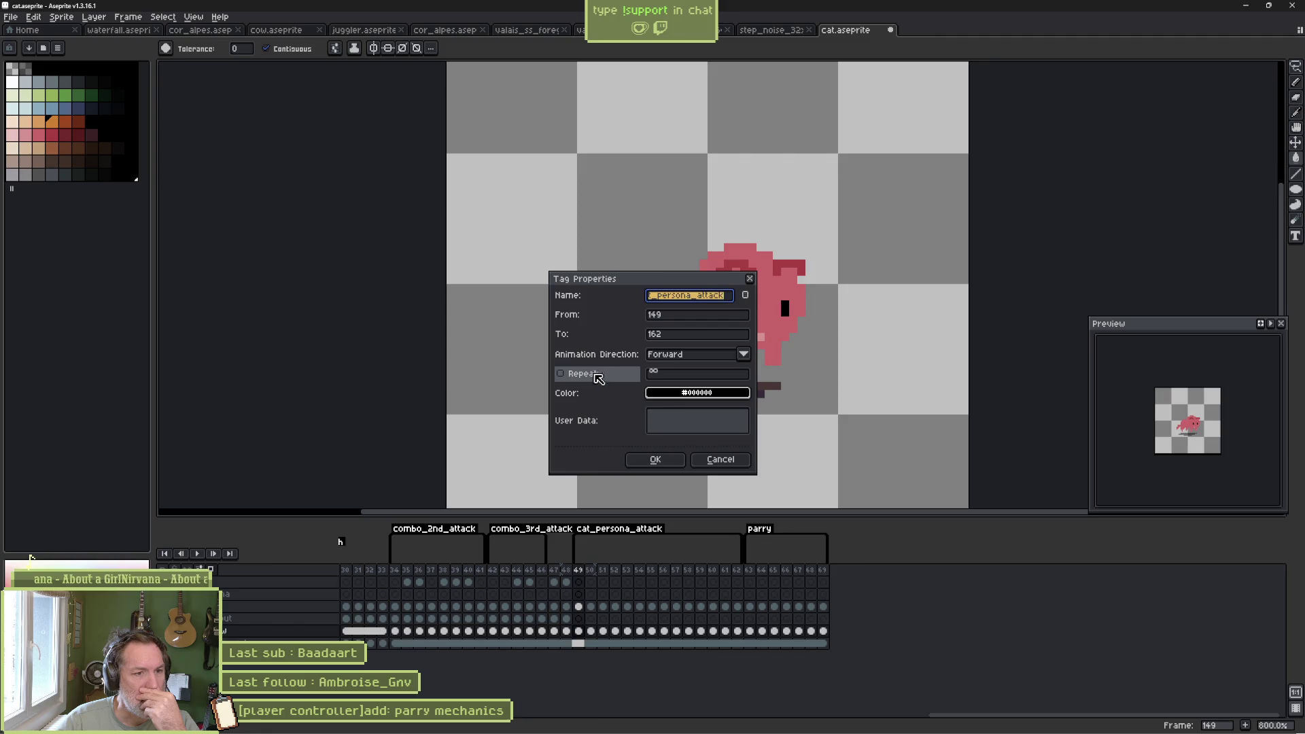
click(602, 374)
click(654, 460)
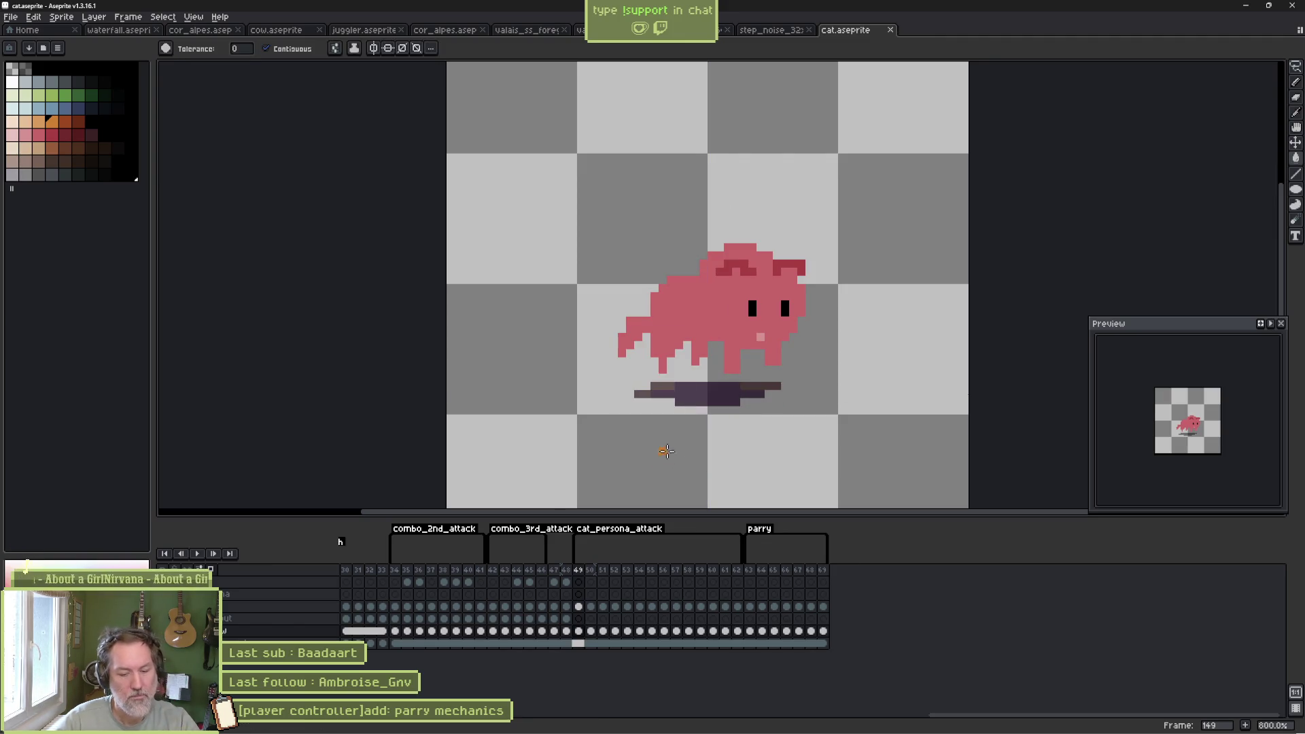
key(alt+Tab)
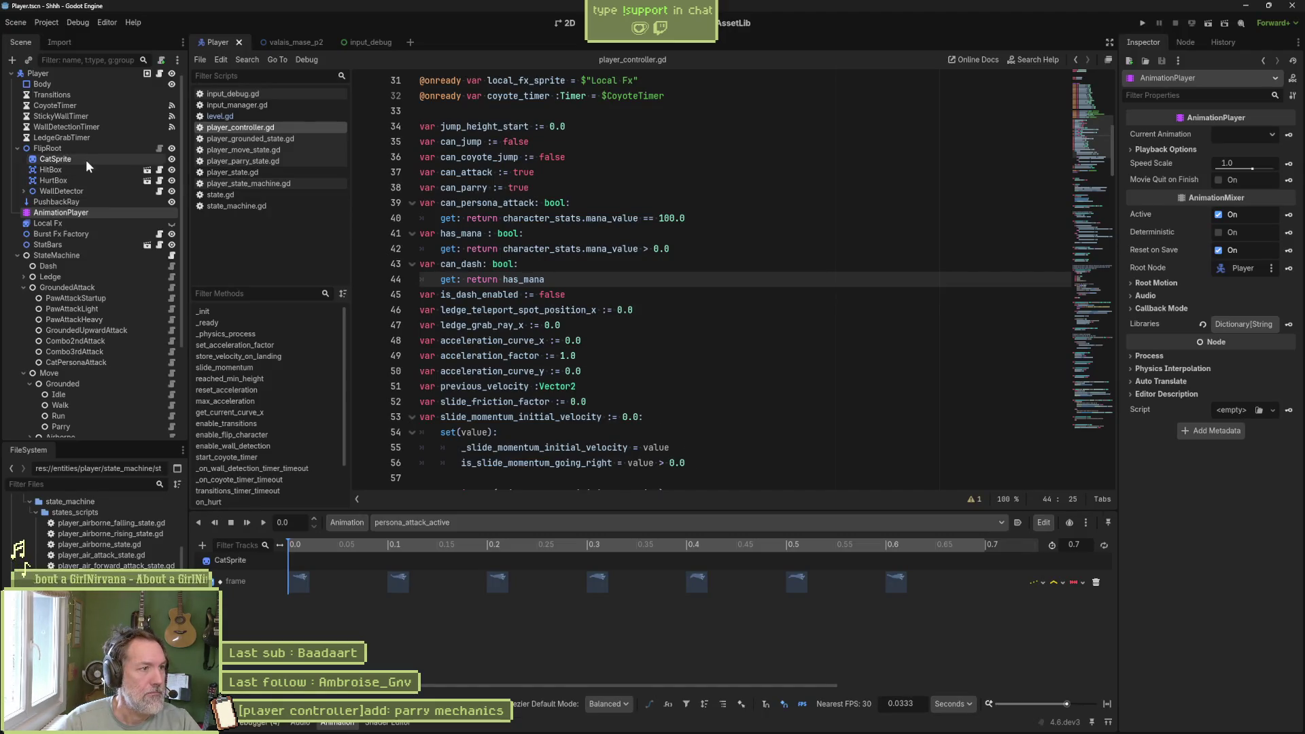
- Reimport CatSprite from the updated Aseprite file
click(55, 158)
scroll(1176, 668, down, 2)
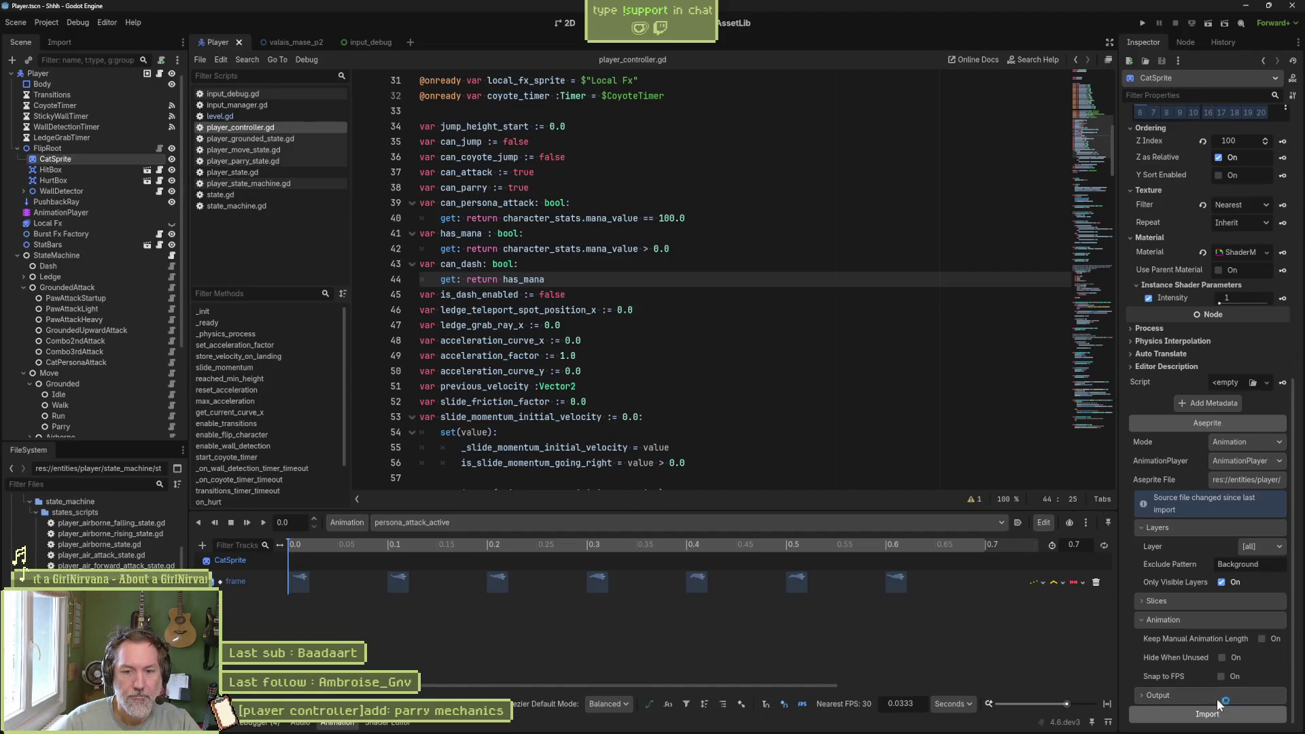
click(1216, 712)
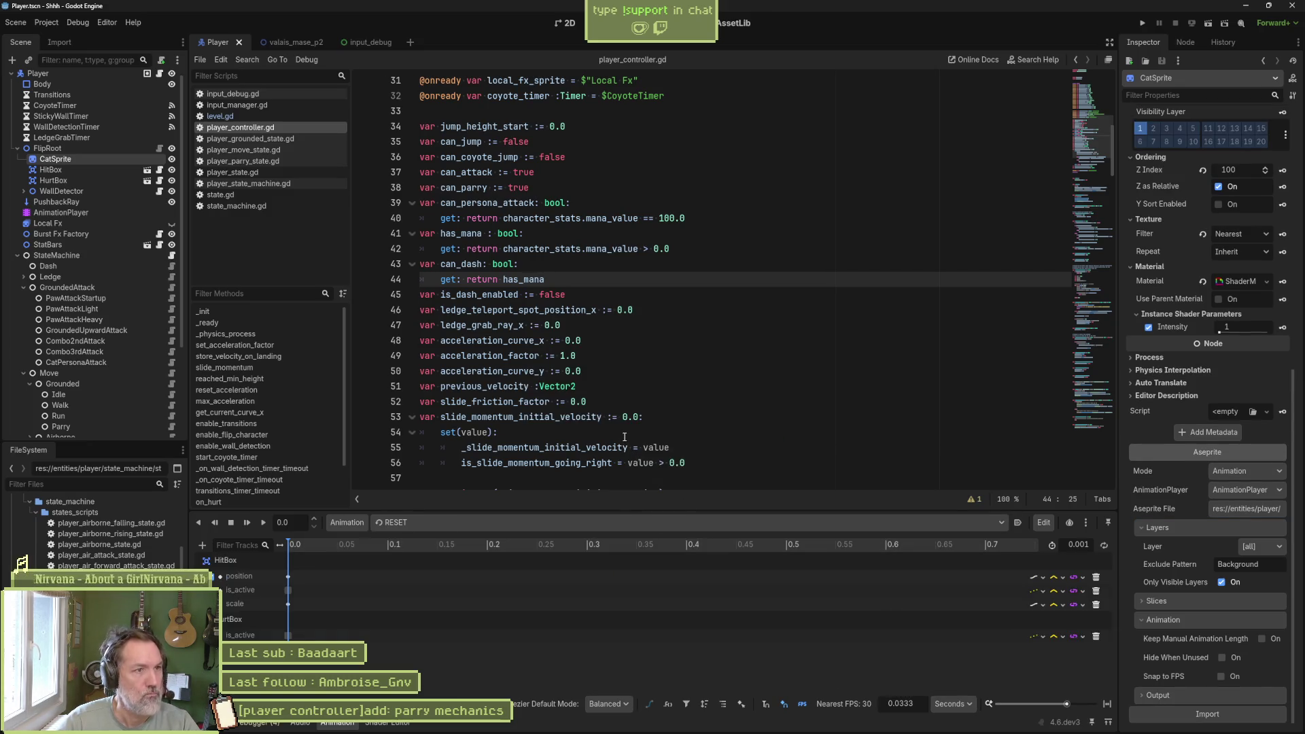
- Run the valais_mase_p2 level, test walking, the X persona attack and C parry, then stop
click(300, 41)
key(F6)
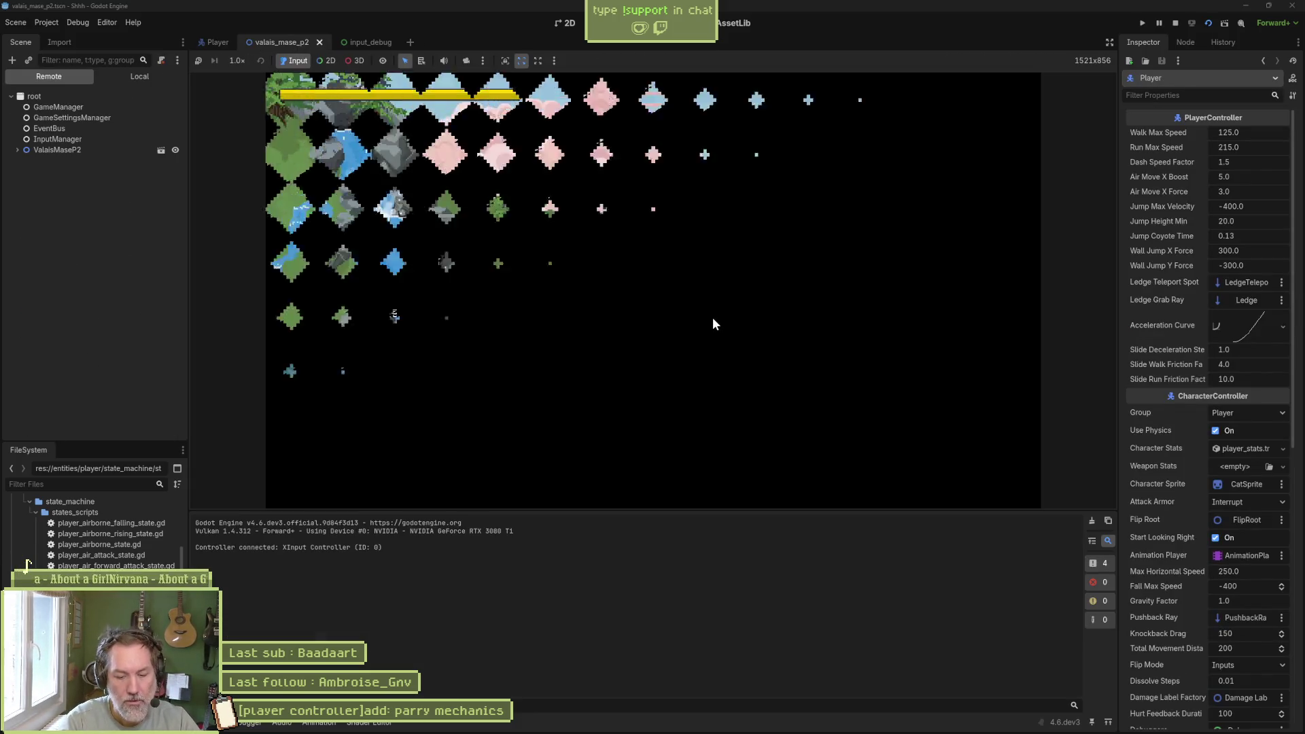
key(Right)
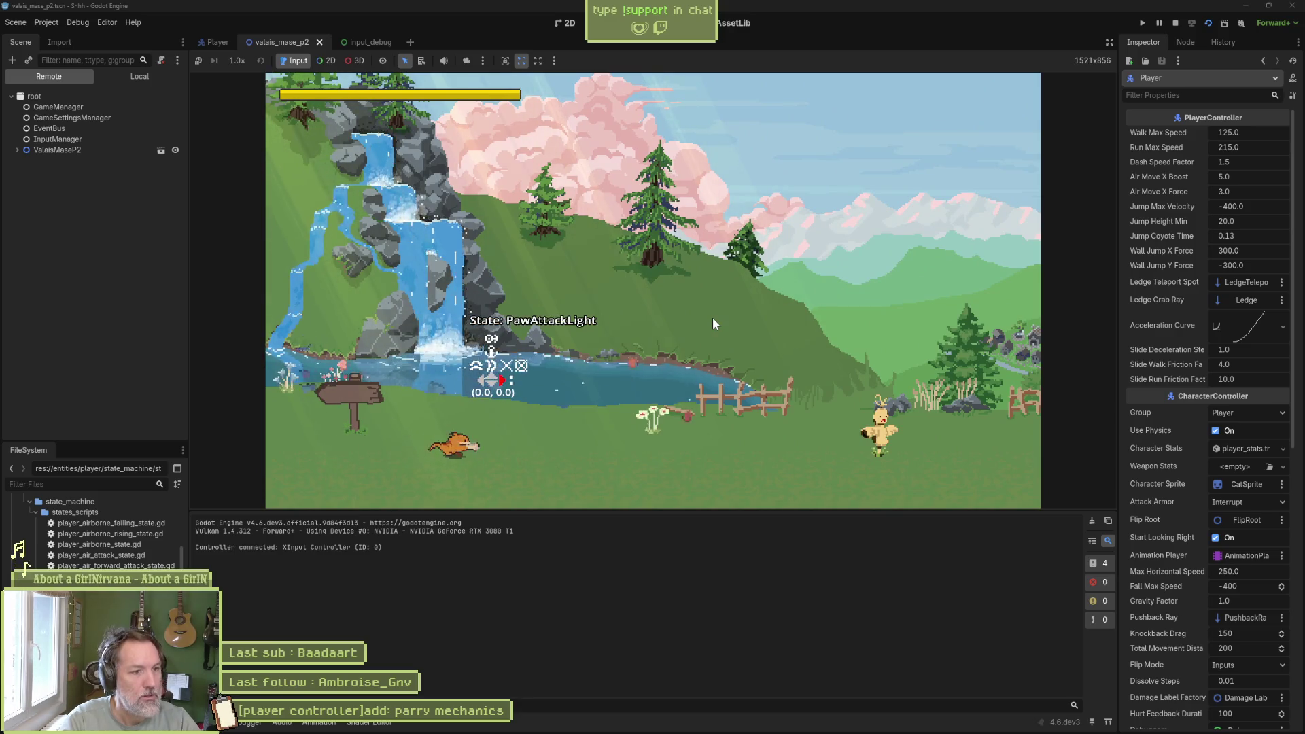
key(x)
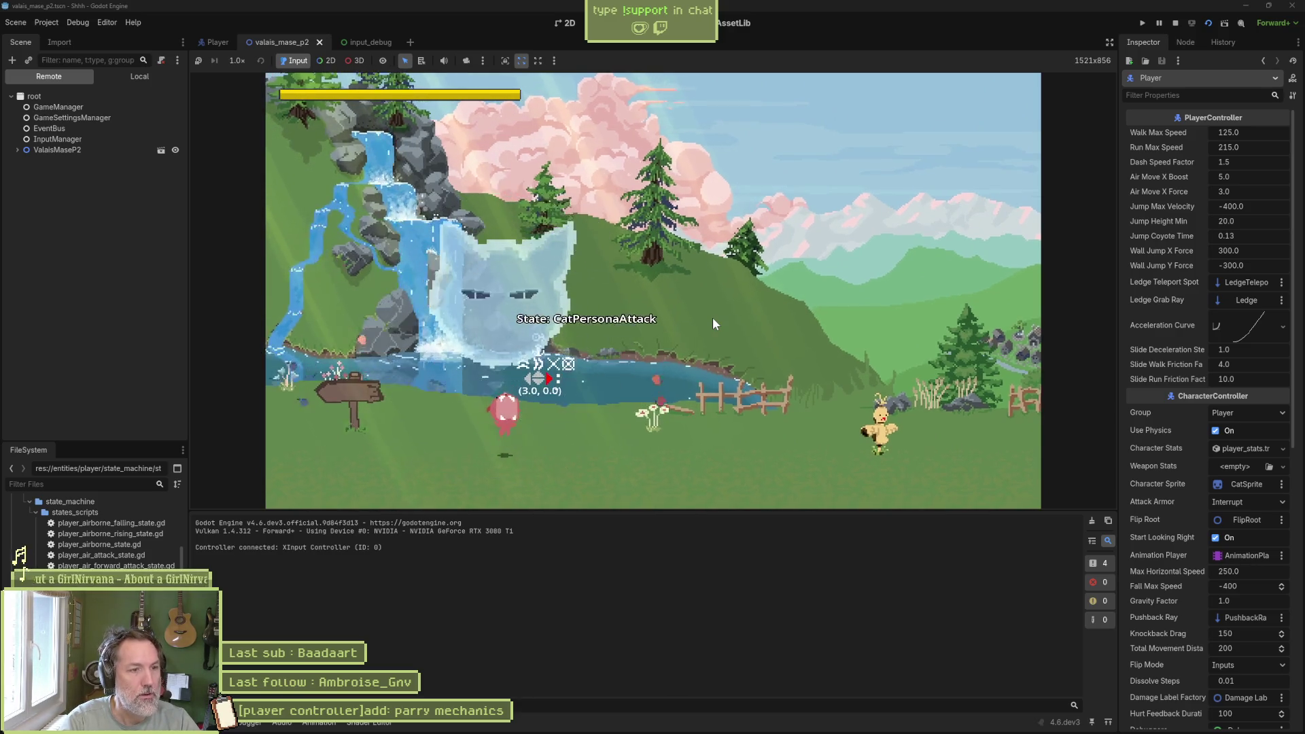
key(Right)
key(c)
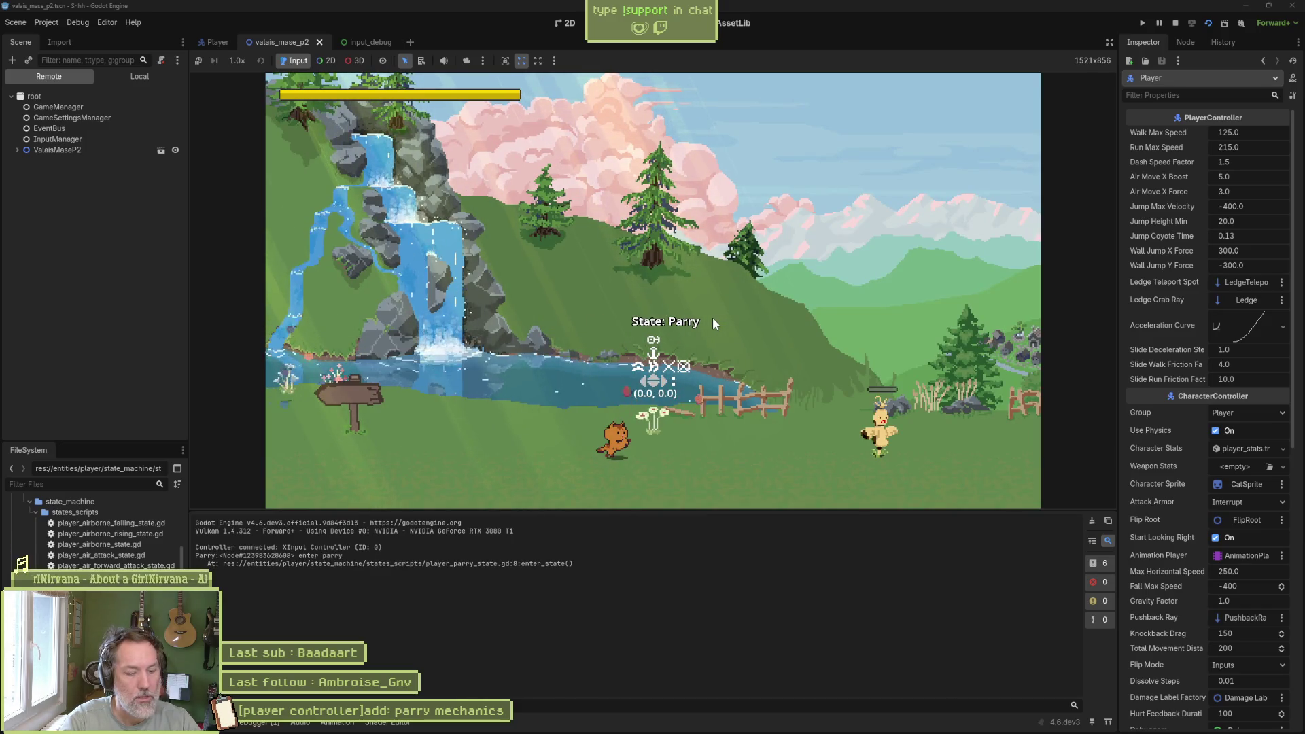
key(F8)
mouse_move(833, 722)
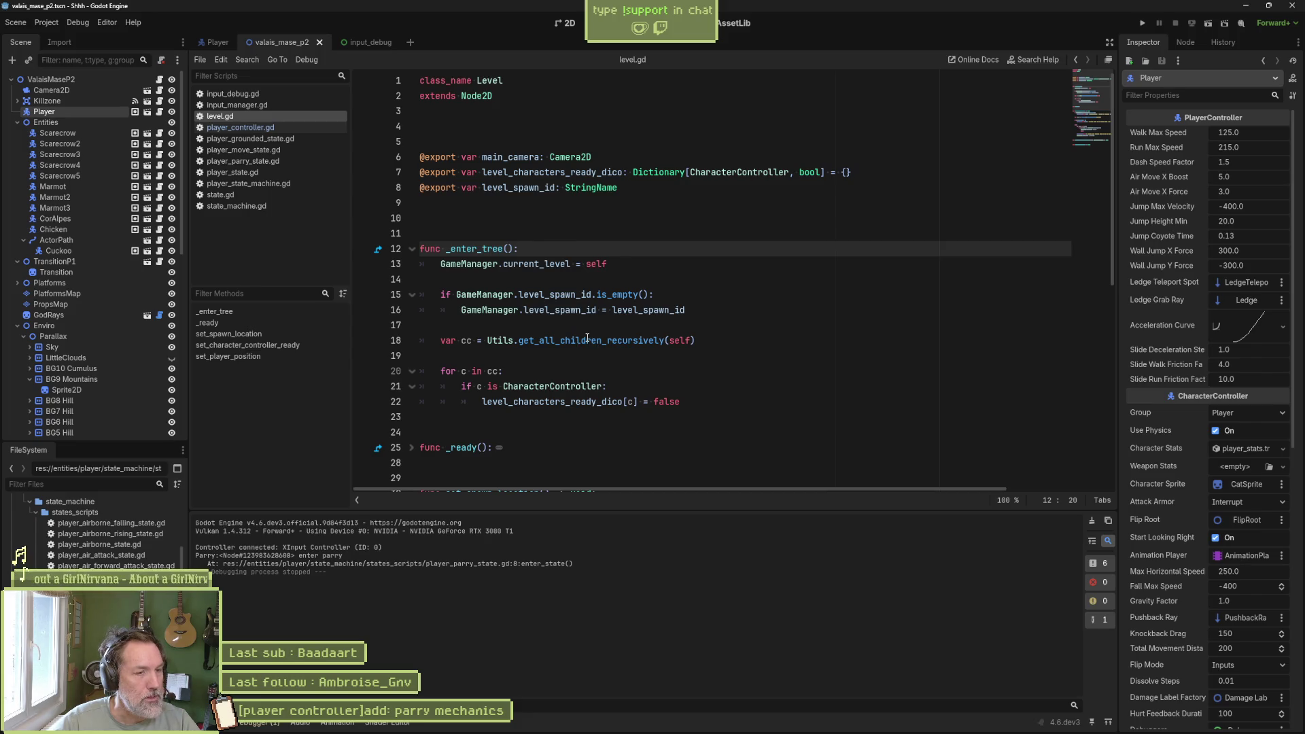
- Read the get_all_children_recursively tooltip in level.gd and place the cursor on empty line 14
mouse_move(587, 338)
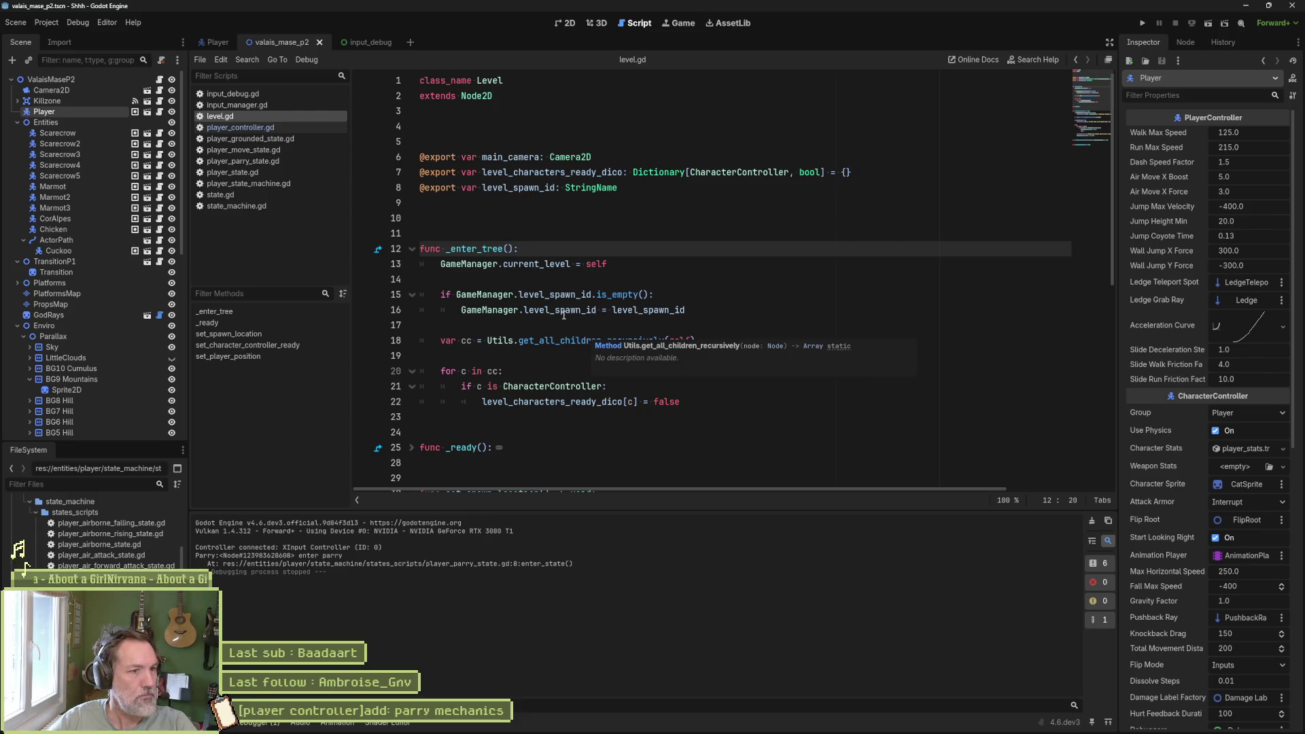
click(588, 285)
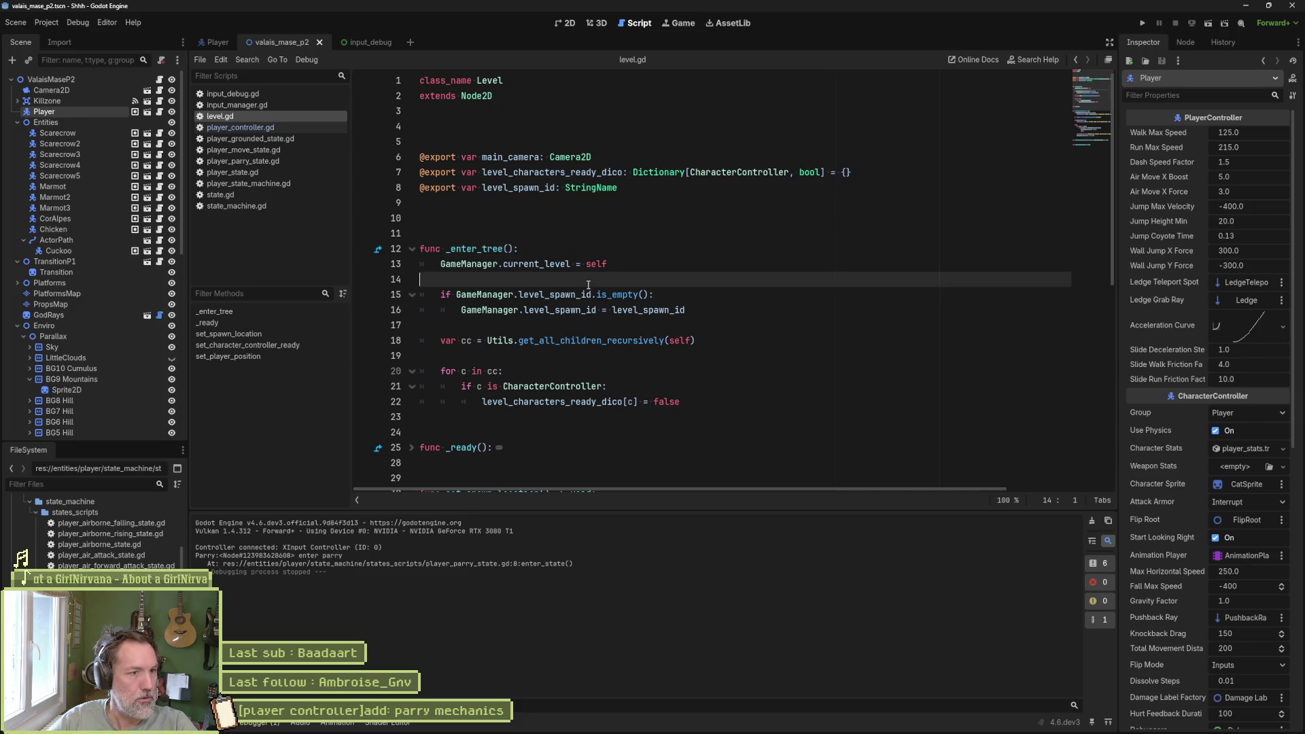
- Load the parry animation in the Player's AnimationPlayer and scrub through its frames
click(565, 23)
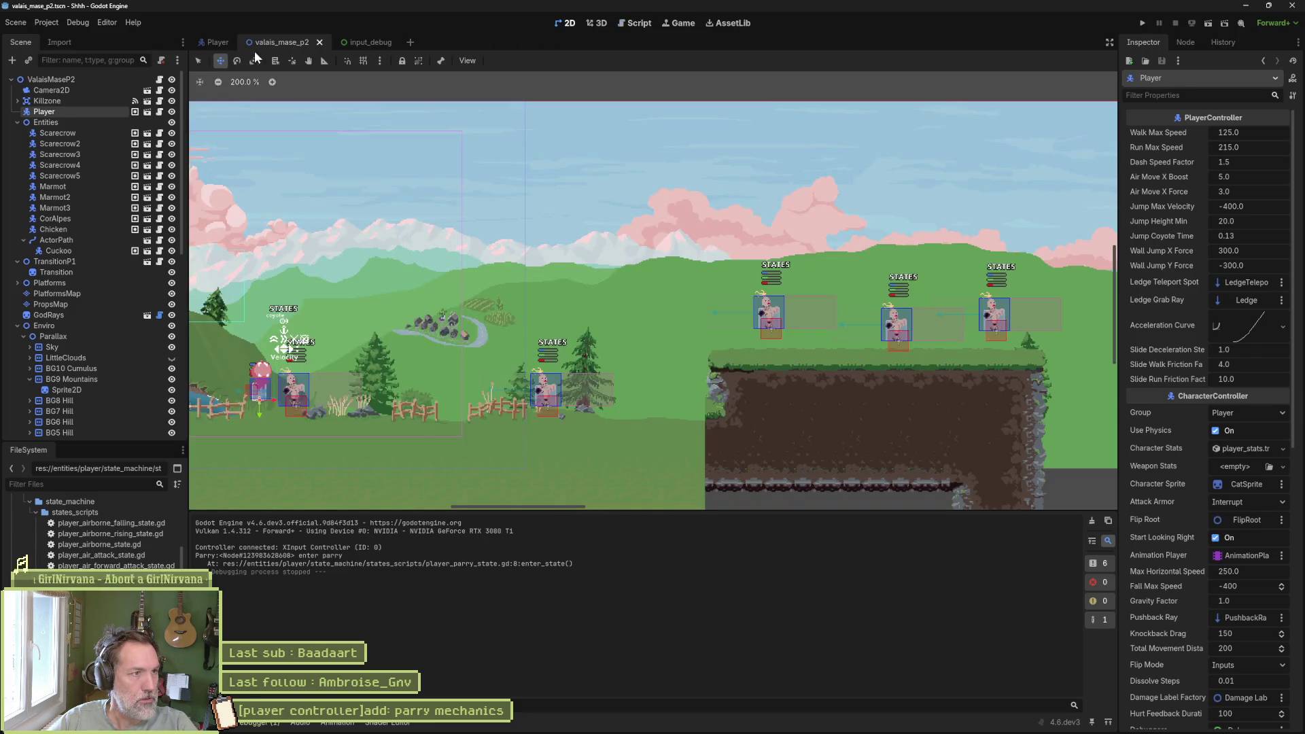
click(217, 42)
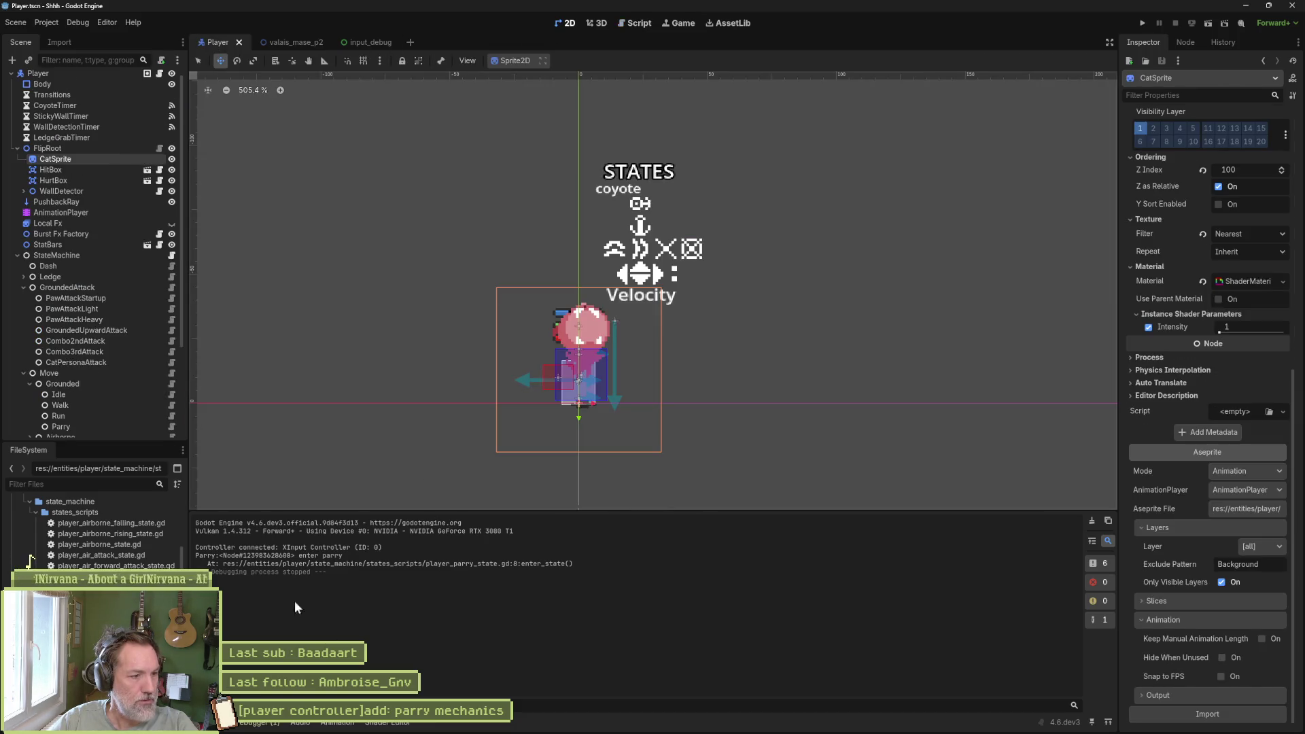
click(66, 212)
click(475, 522)
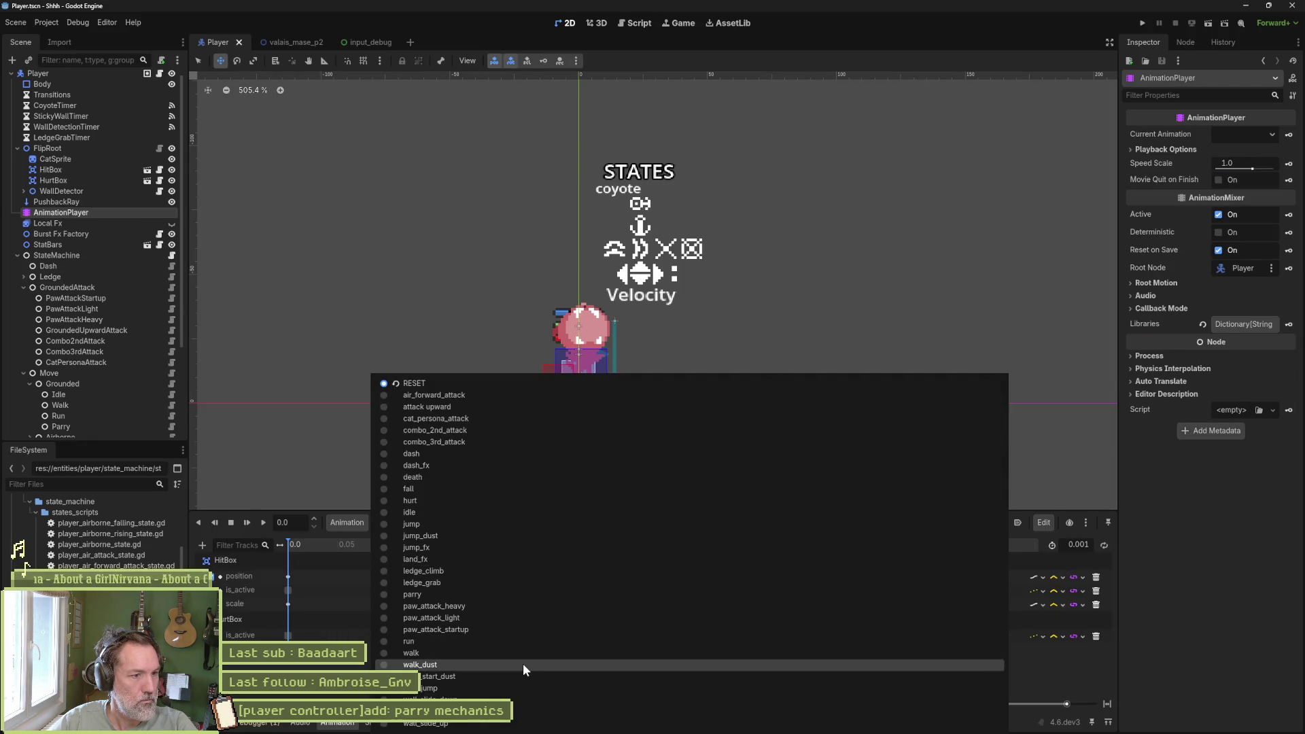
click(530, 594)
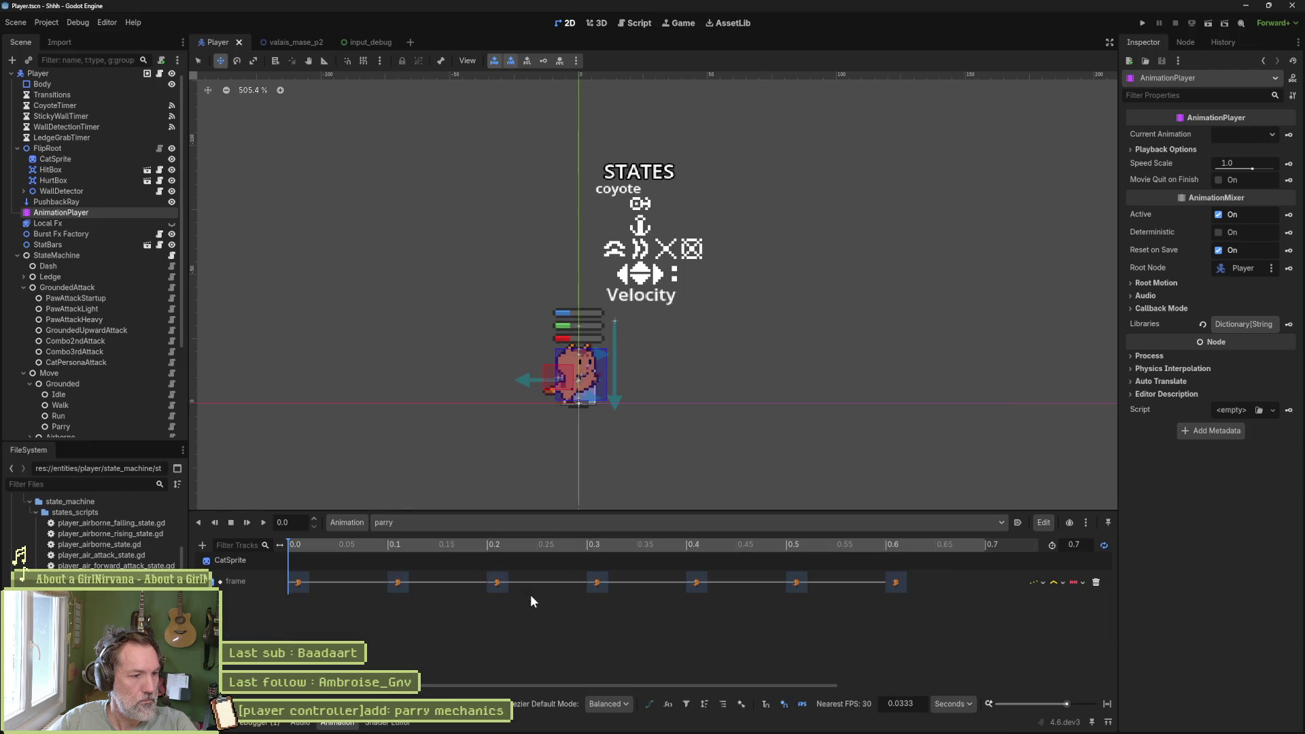
click(352, 548)
mouse_move(351, 548)
mouse_down()
mouse_move(877, 564)
mouse_move(693, 545)
mouse_up()
- Preview the parry animation from the start, then return to the level scene and stop the game
key(d)
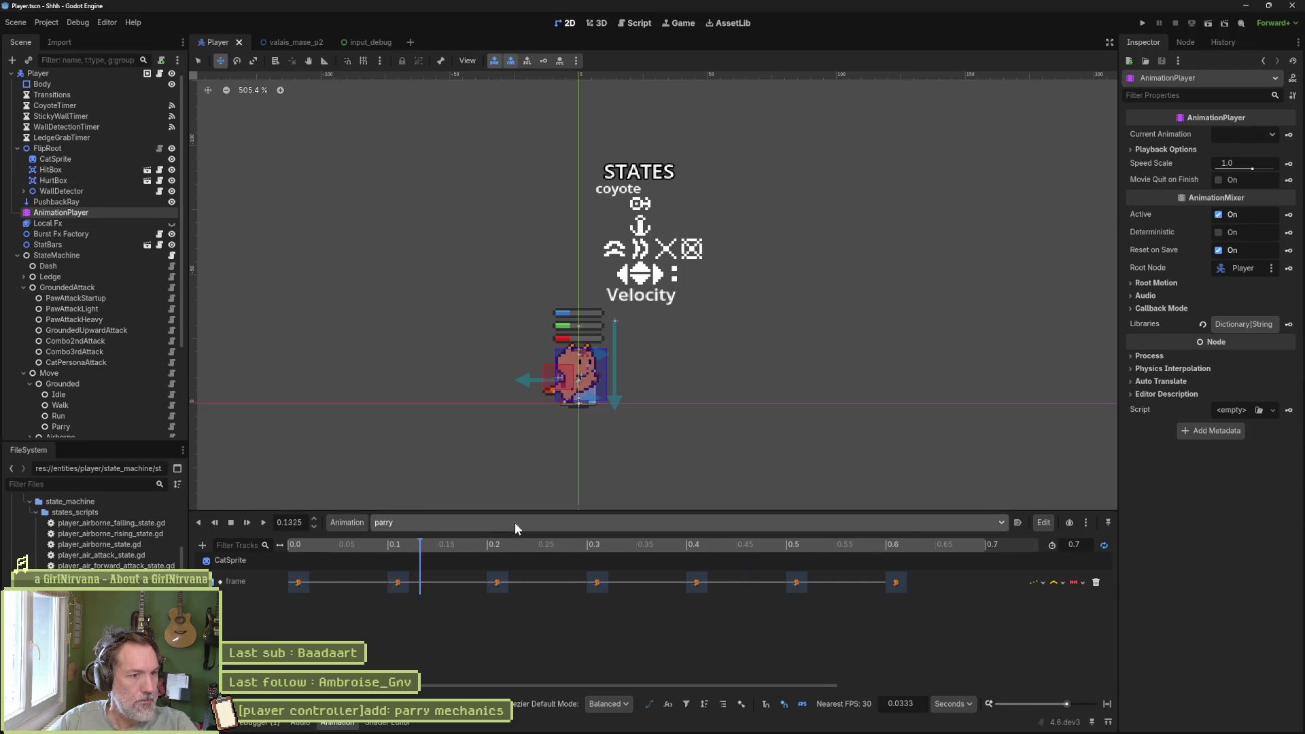
key(s)
key(s)
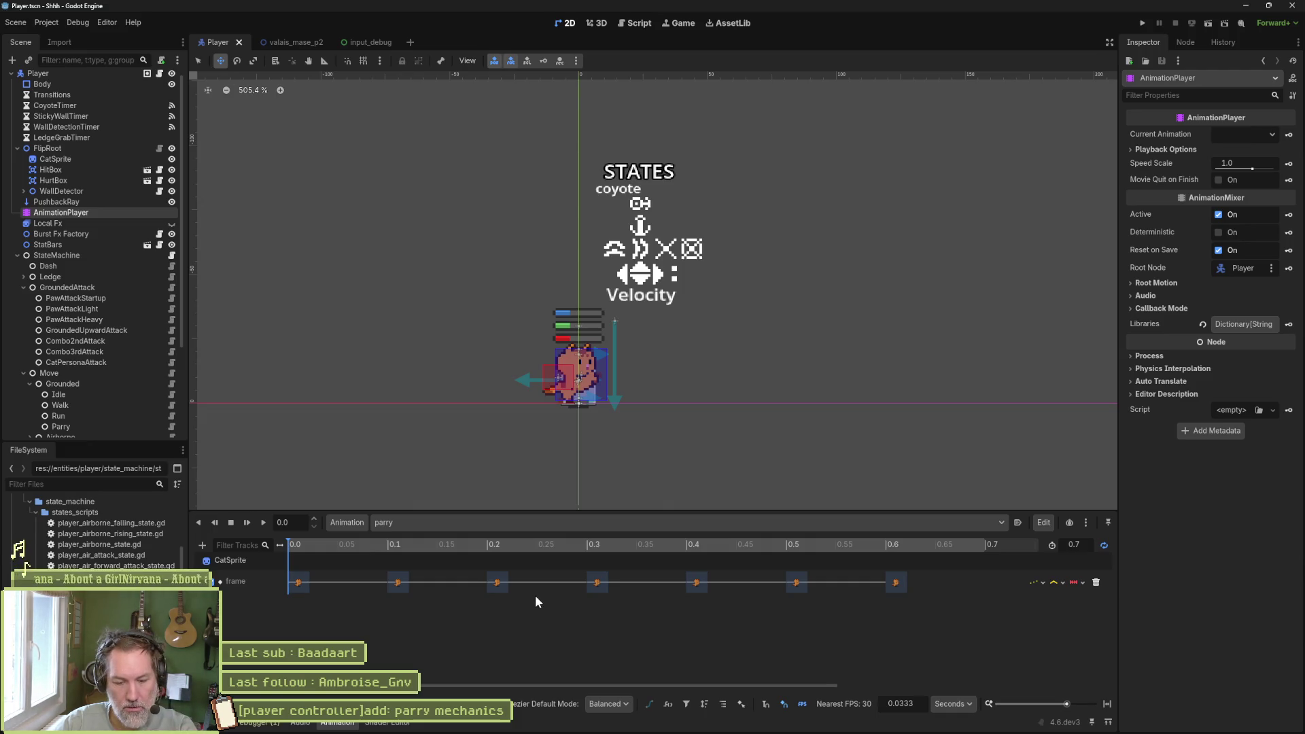
click(284, 42)
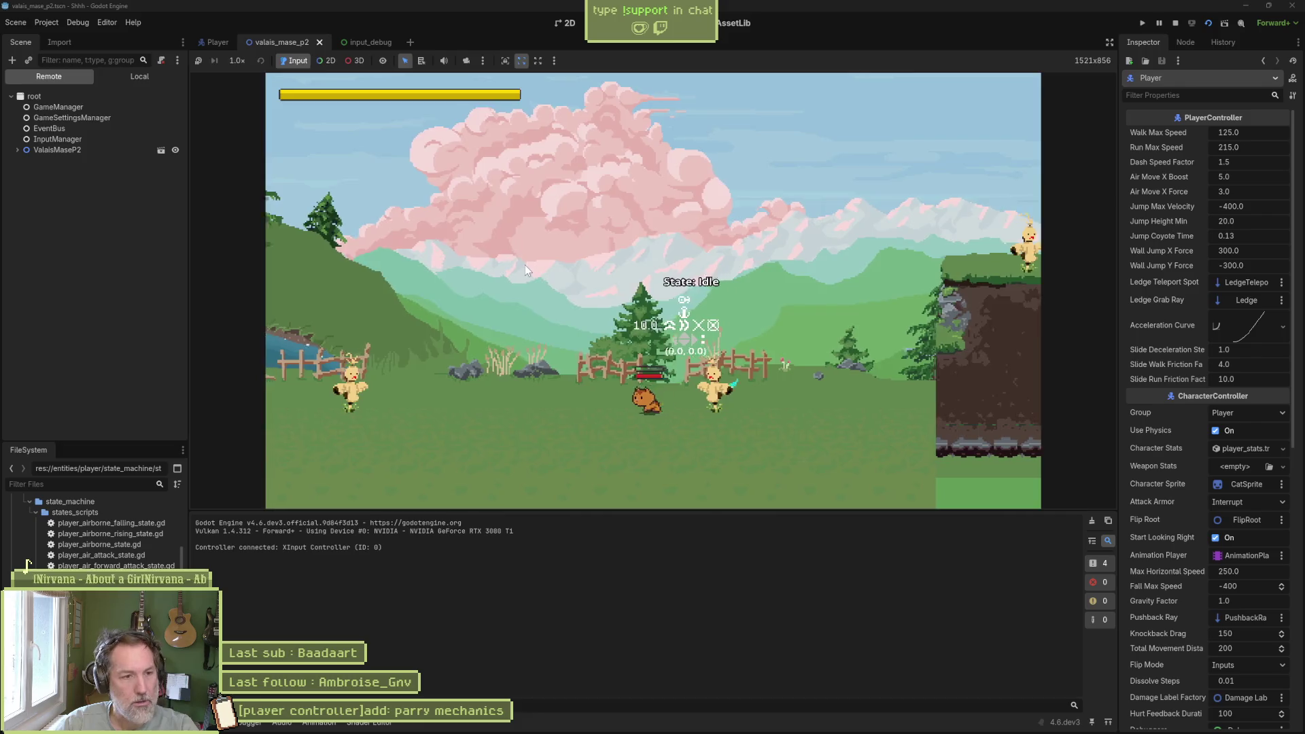
key(F8)
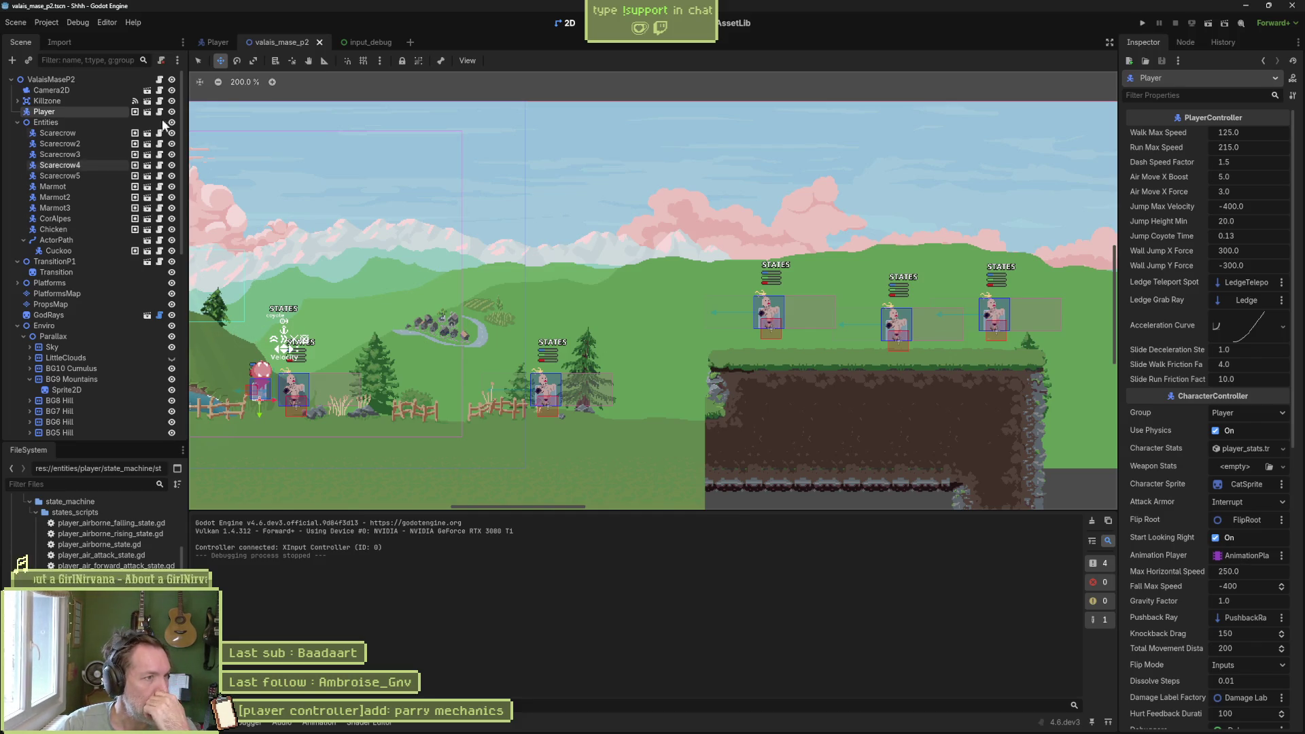
- In the Player scene, open the Hurt state's player_hurt_state.gd script
click(216, 42)
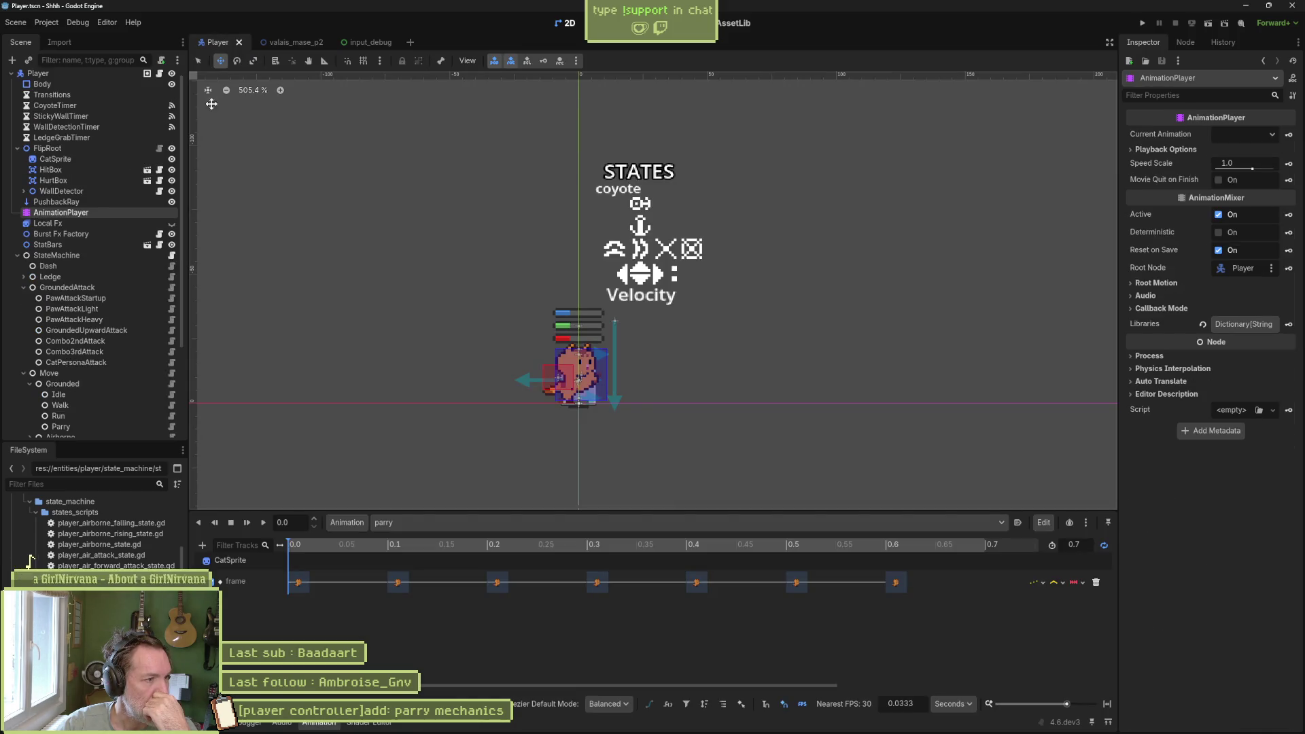
scroll(125, 333, down, 3)
click(171, 360)
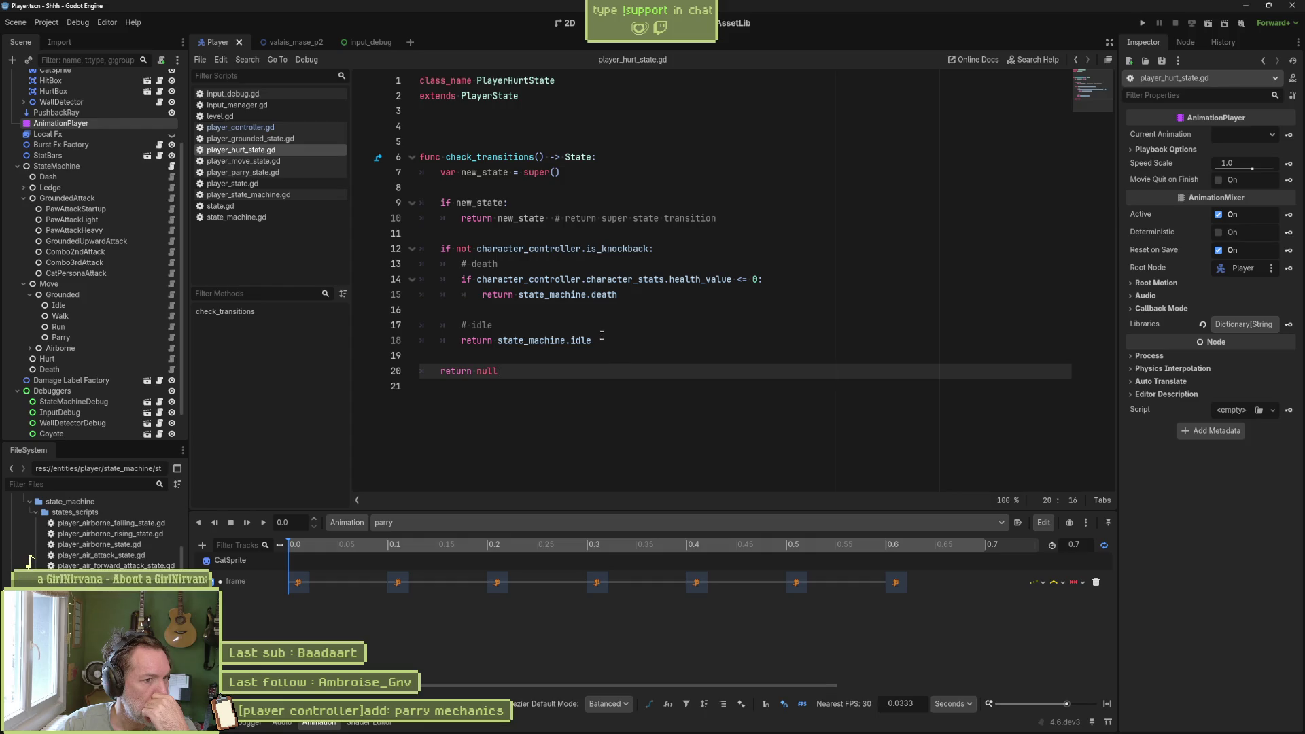
- Highlight check_transitions in player_hurt_state.gd, then switch back to the valais_mase_p2 scene
drag(602, 335, 640, 171)
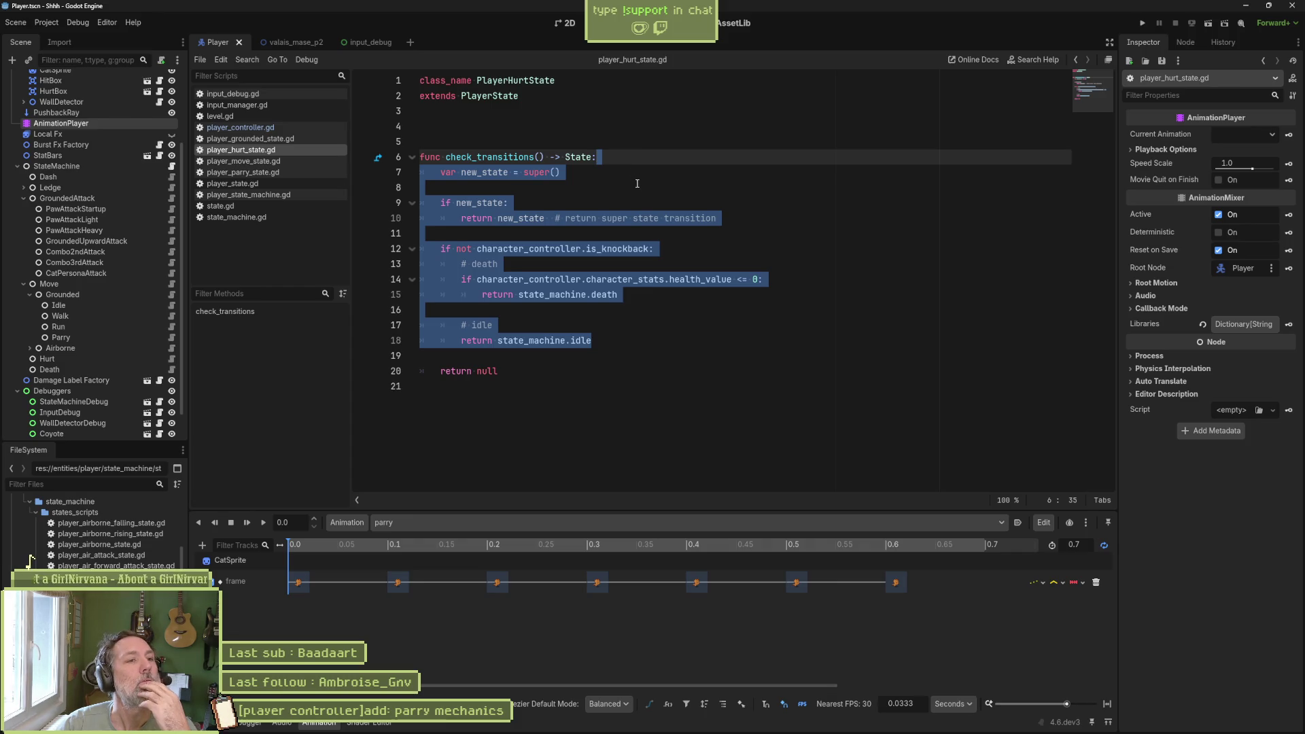
click(612, 248)
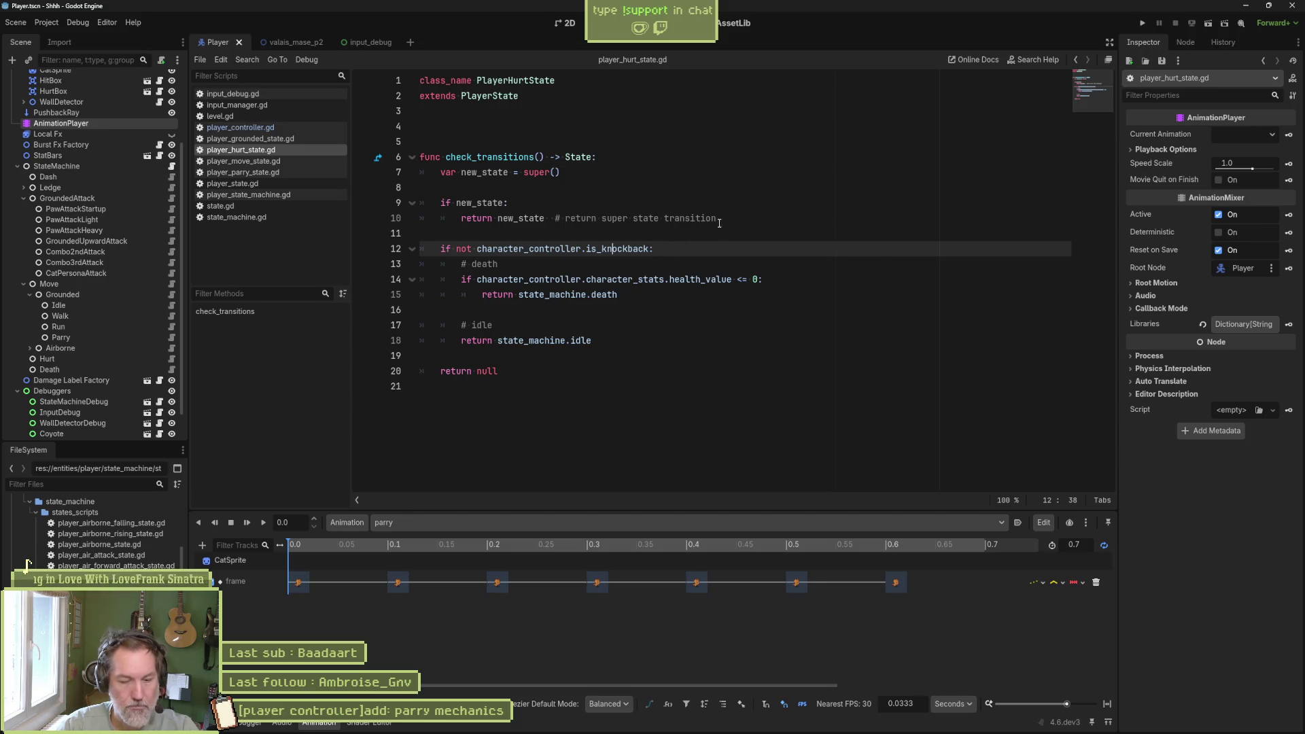
click(300, 42)
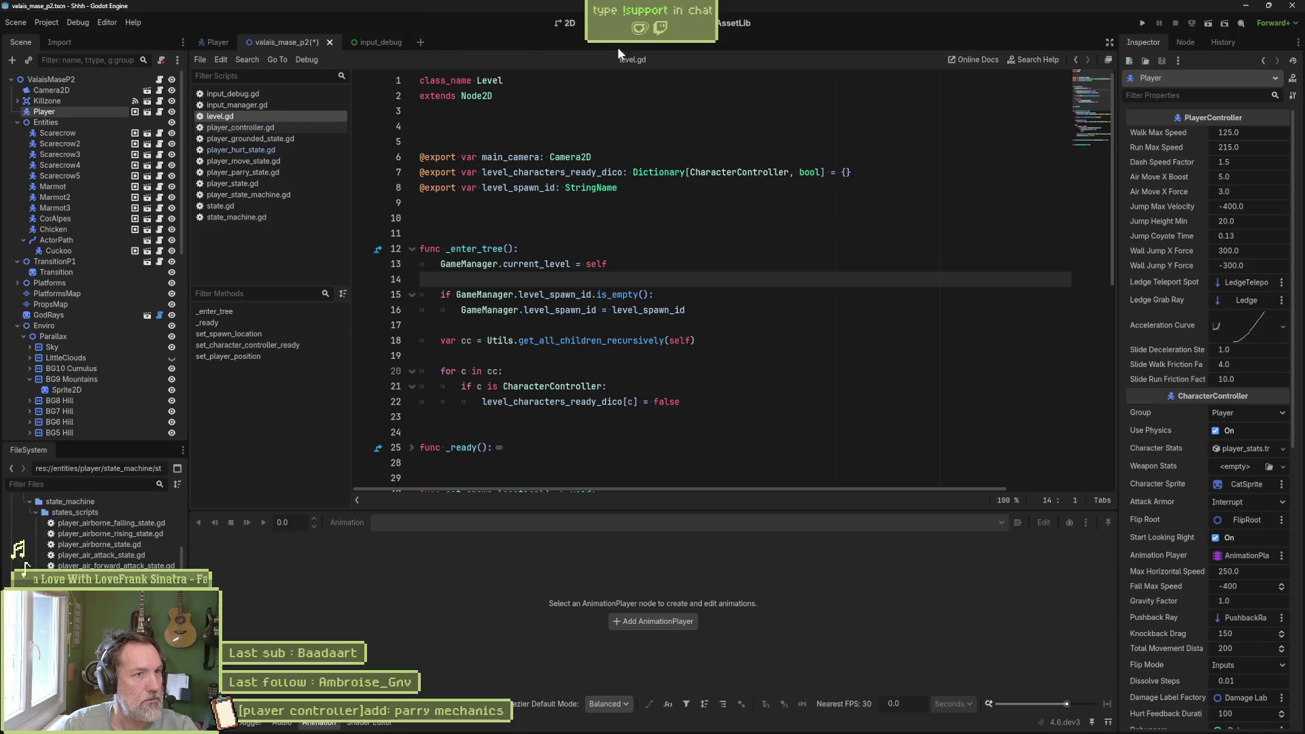
- In the 2D view, collapse the Entities, TransitionP1 and Enviro groups and select SpawnDebug
key(ctrl+F1)
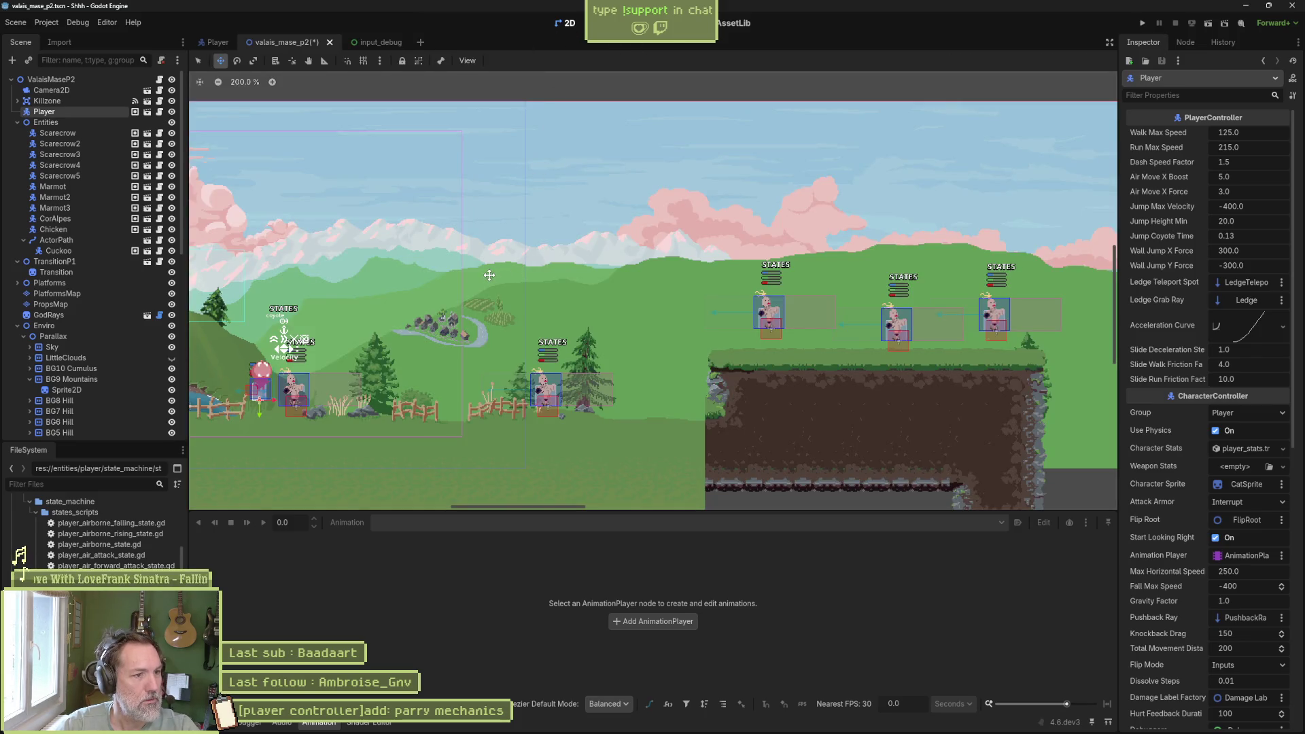
scroll(476, 279, down, 8)
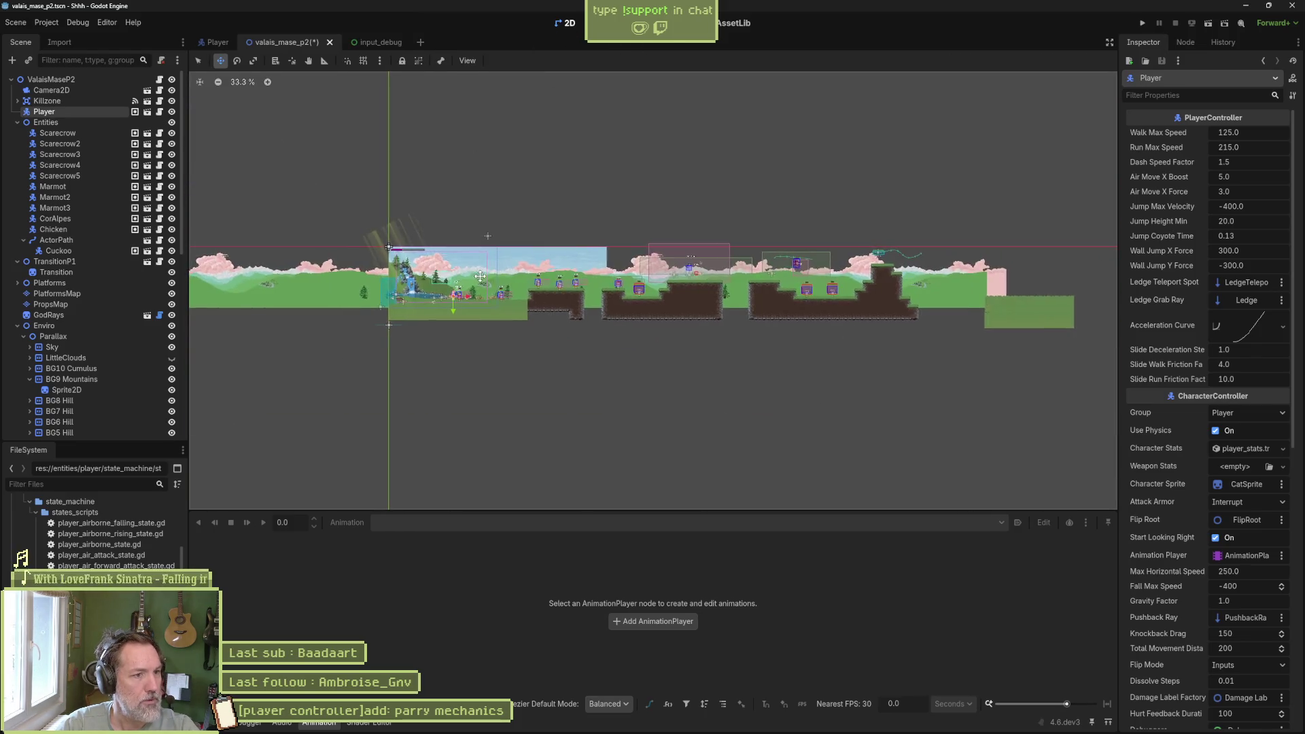
scroll(436, 286, up, 5)
scroll(436, 286, up, 4)
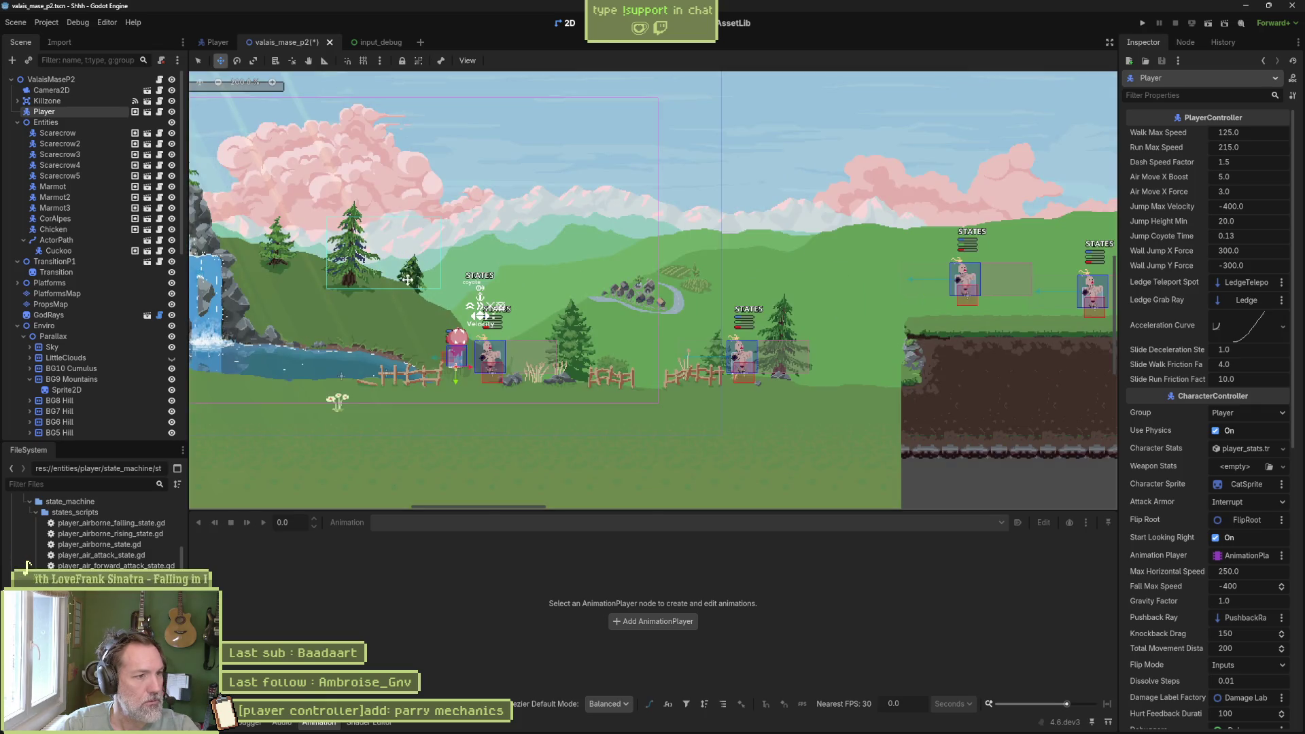
click(17, 123)
click(17, 132)
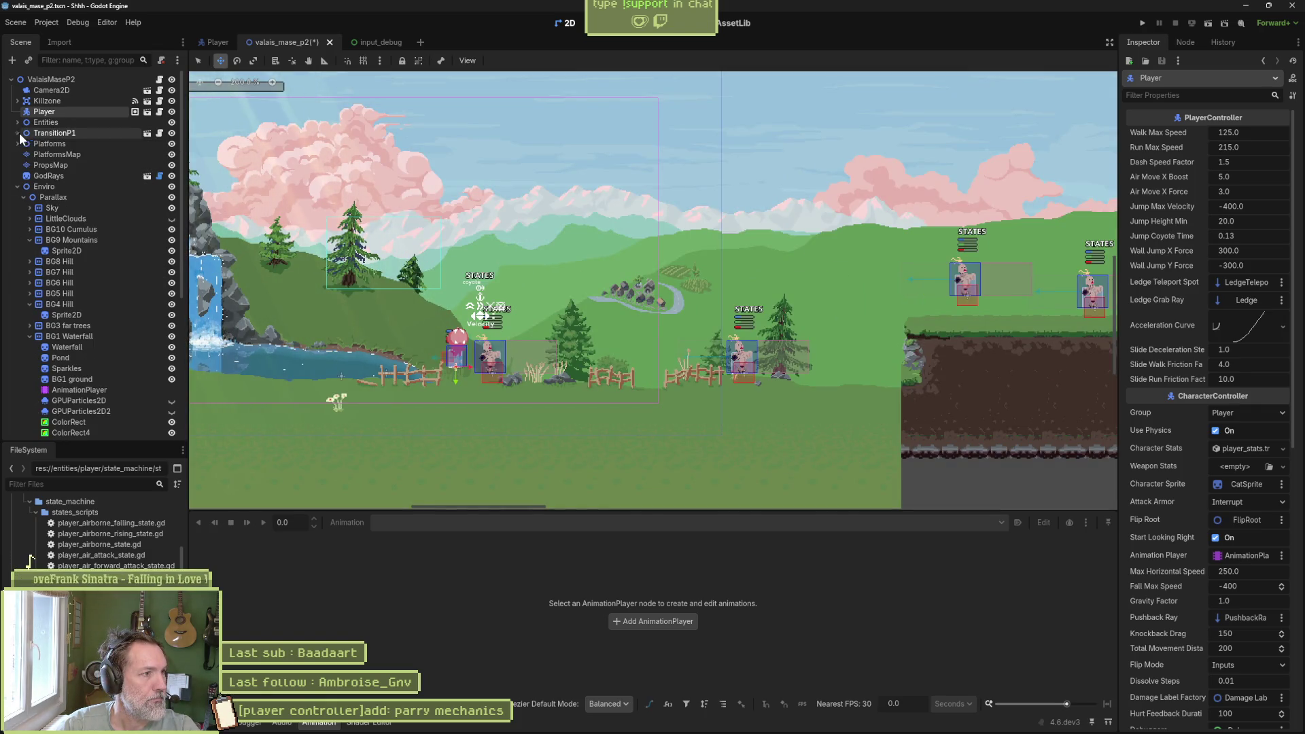
click(17, 186)
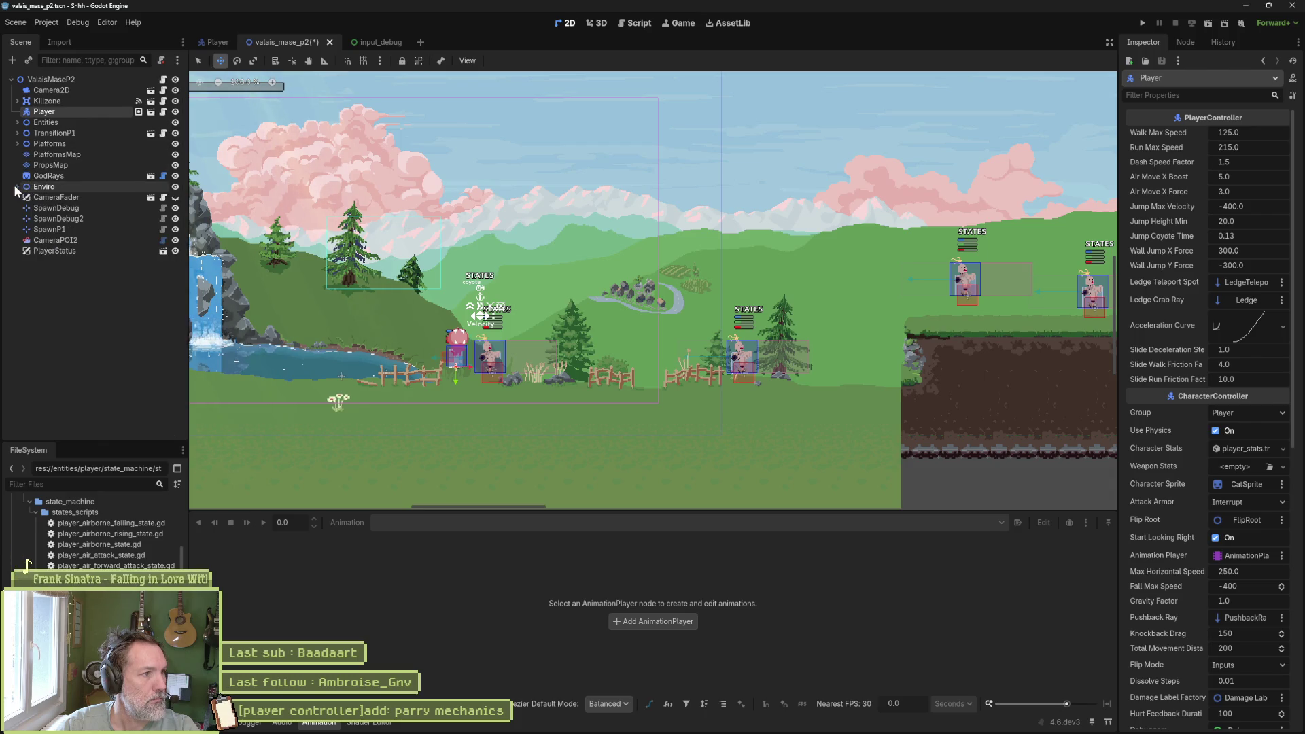
click(72, 209)
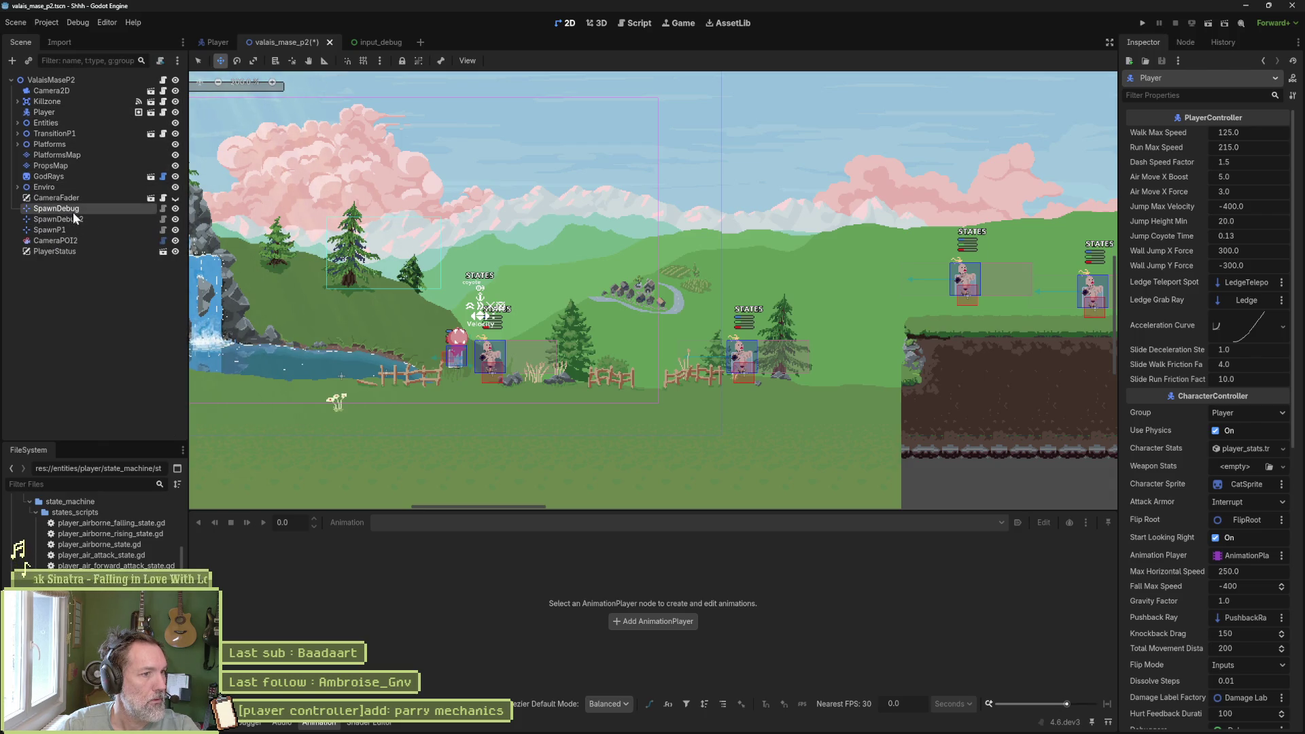
- Drag SpawnDebug to (633, 293) near the first scarecrows, then save and run the level
scroll(371, 281, down, 6)
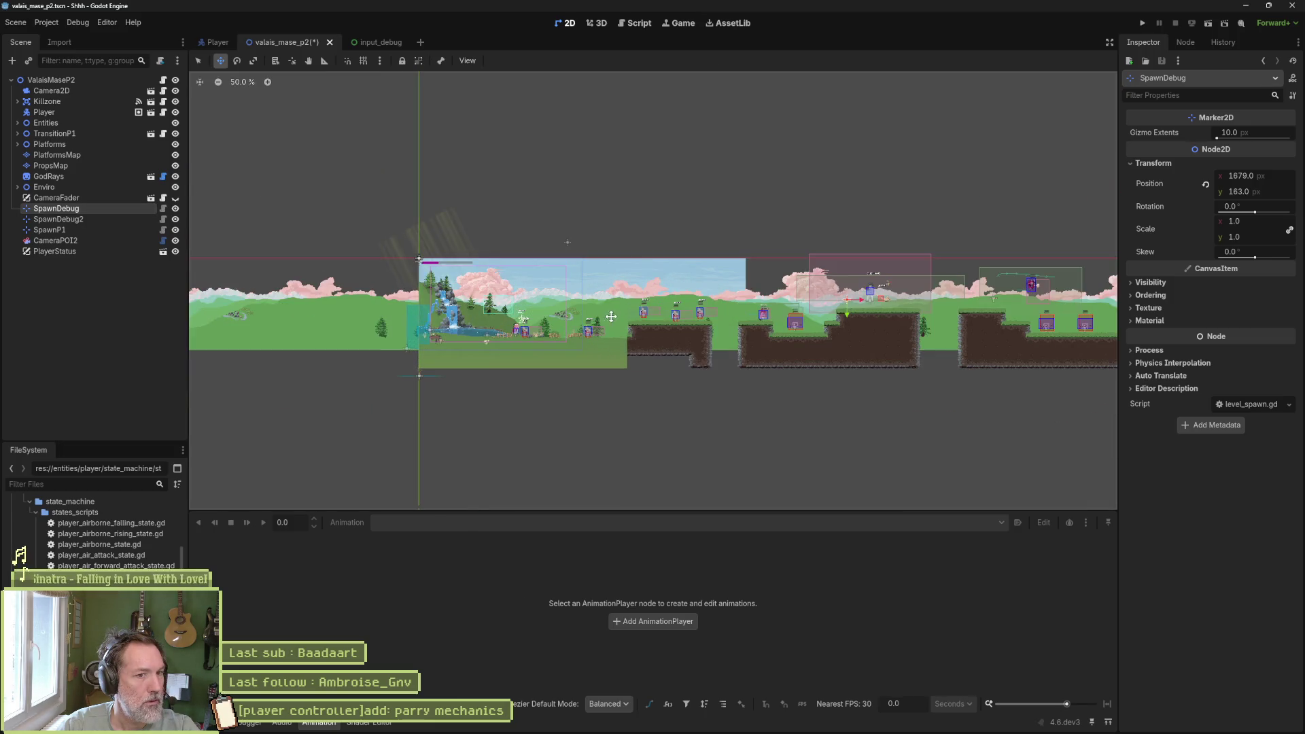
drag(751, 315, 396, 358)
scroll(517, 349, up, 10)
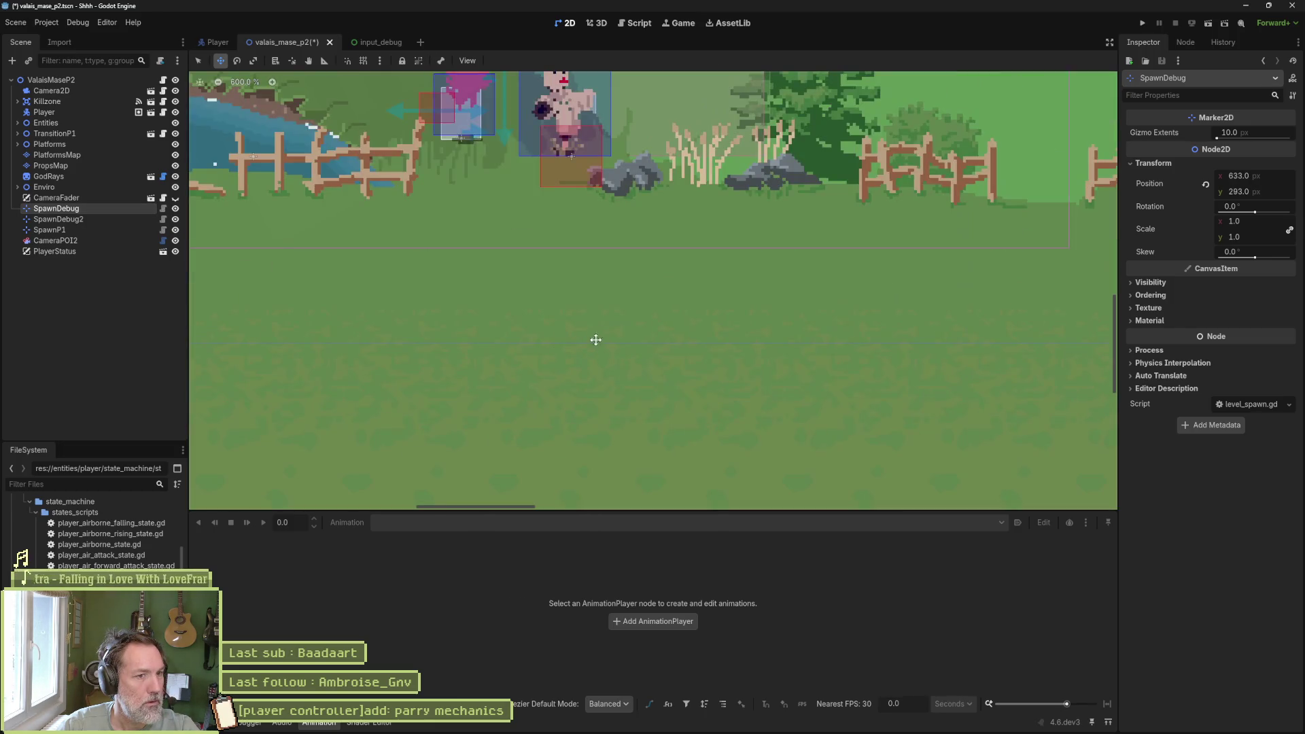
drag(760, 247, 411, 408)
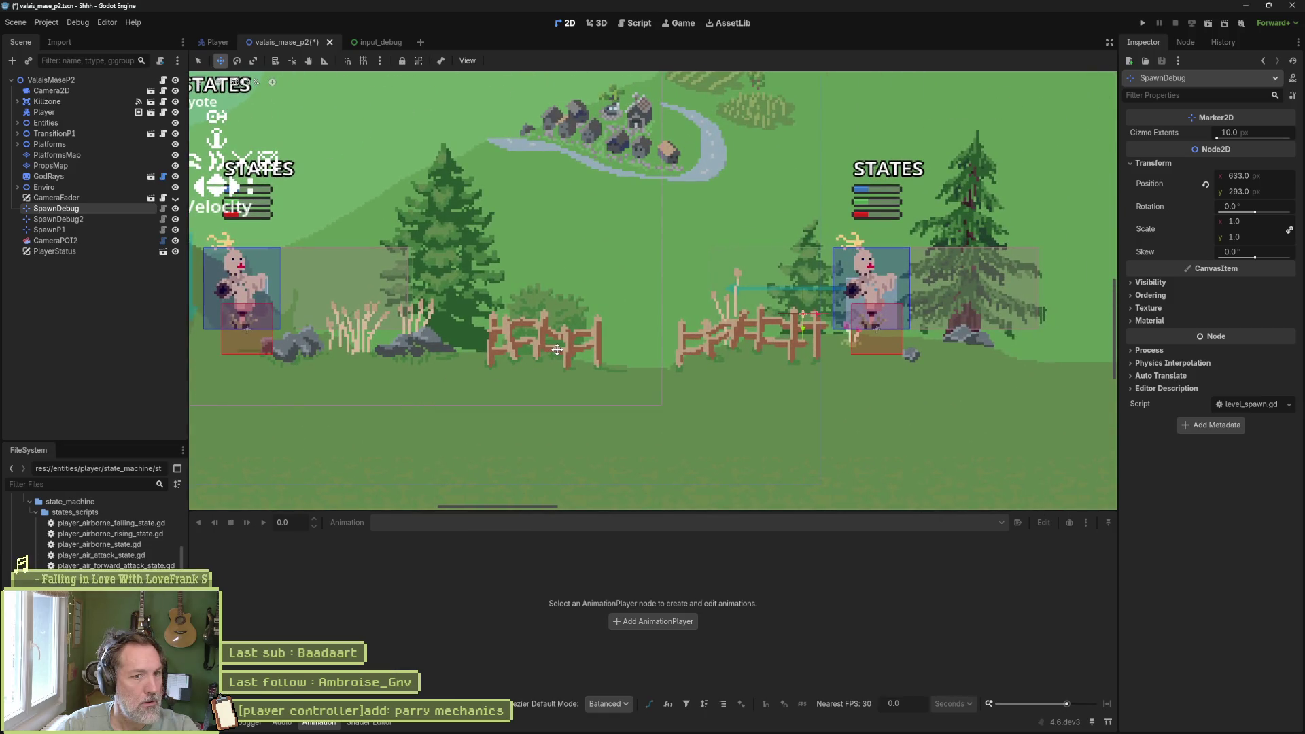
key(F6)
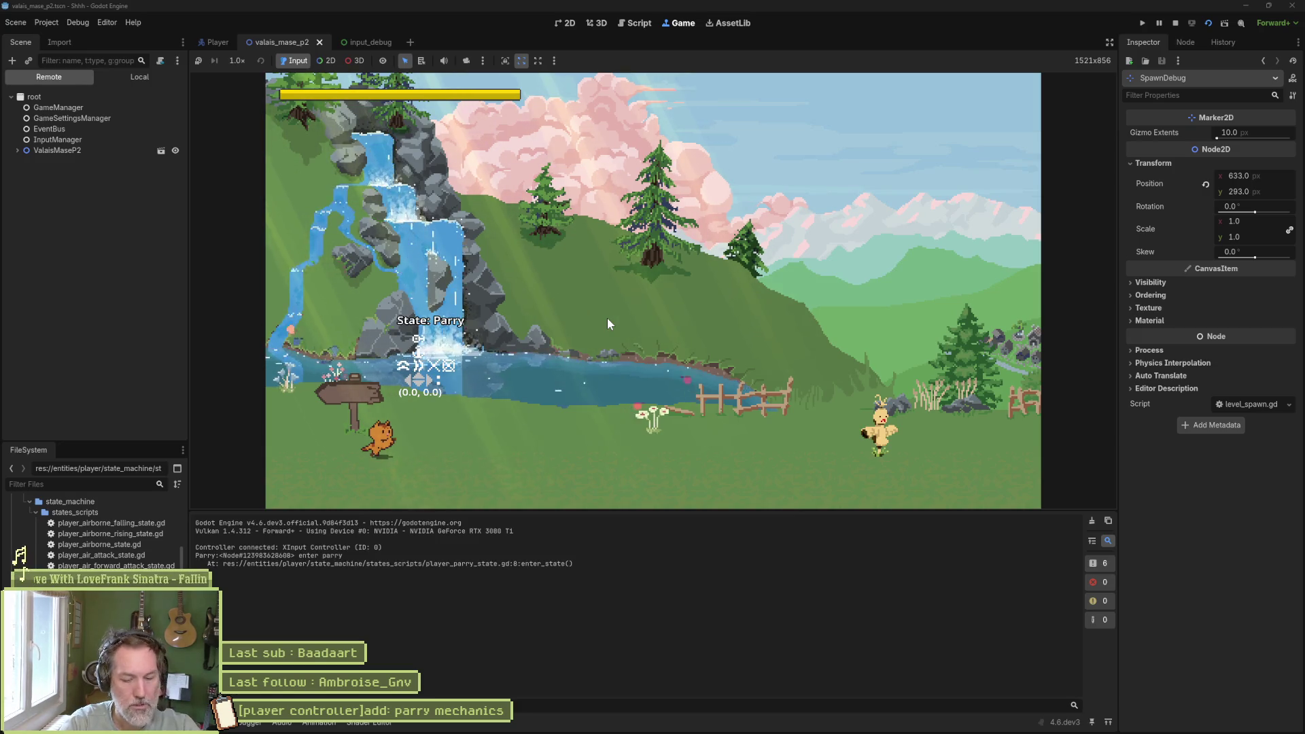
- Stop the game, select the ValaisMaseP2 root, replay the level from SpawnDebug, then stop it
key(F8)
click(87, 80)
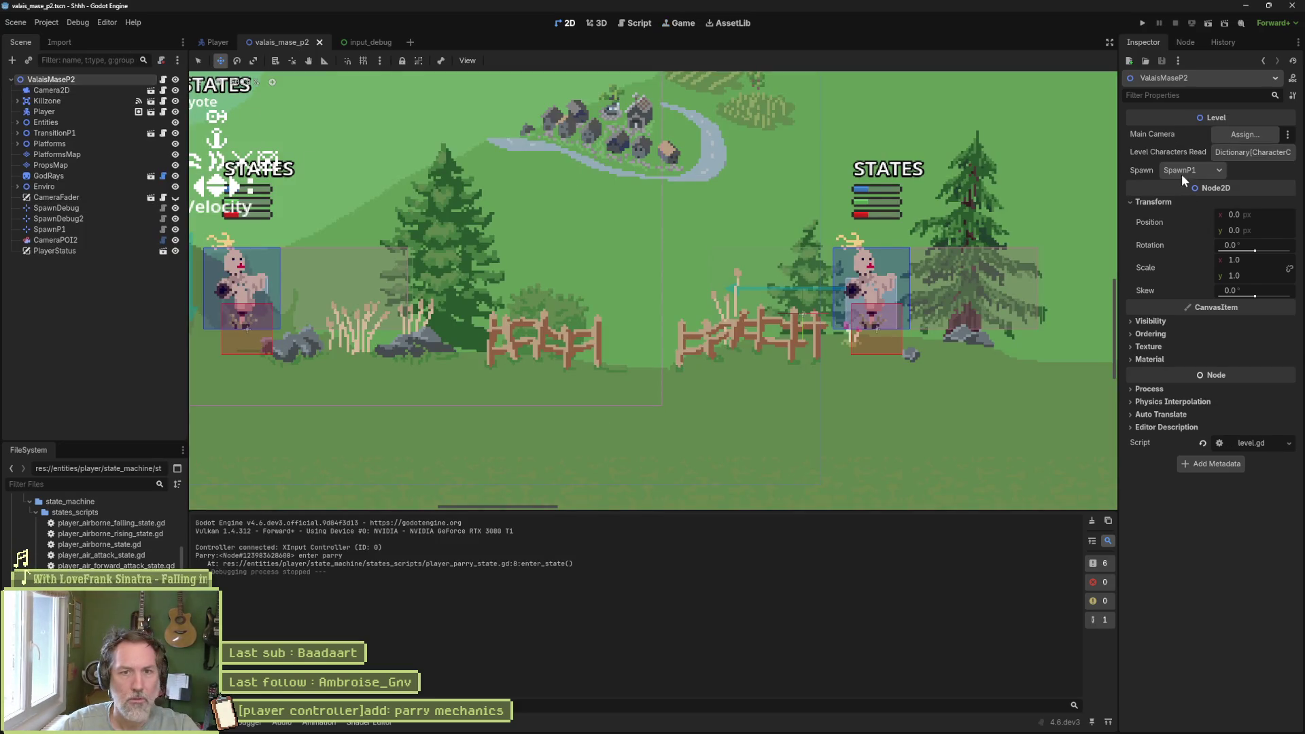
key(F5)
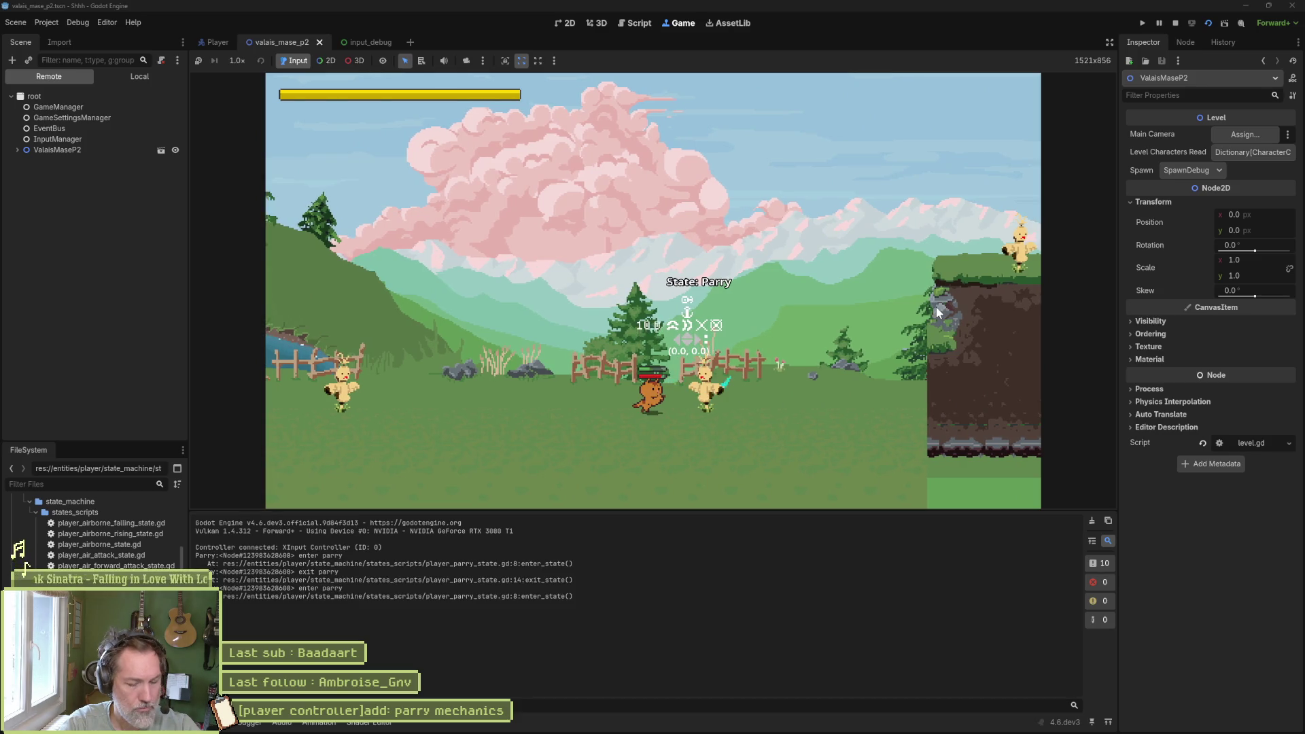
key(F8)
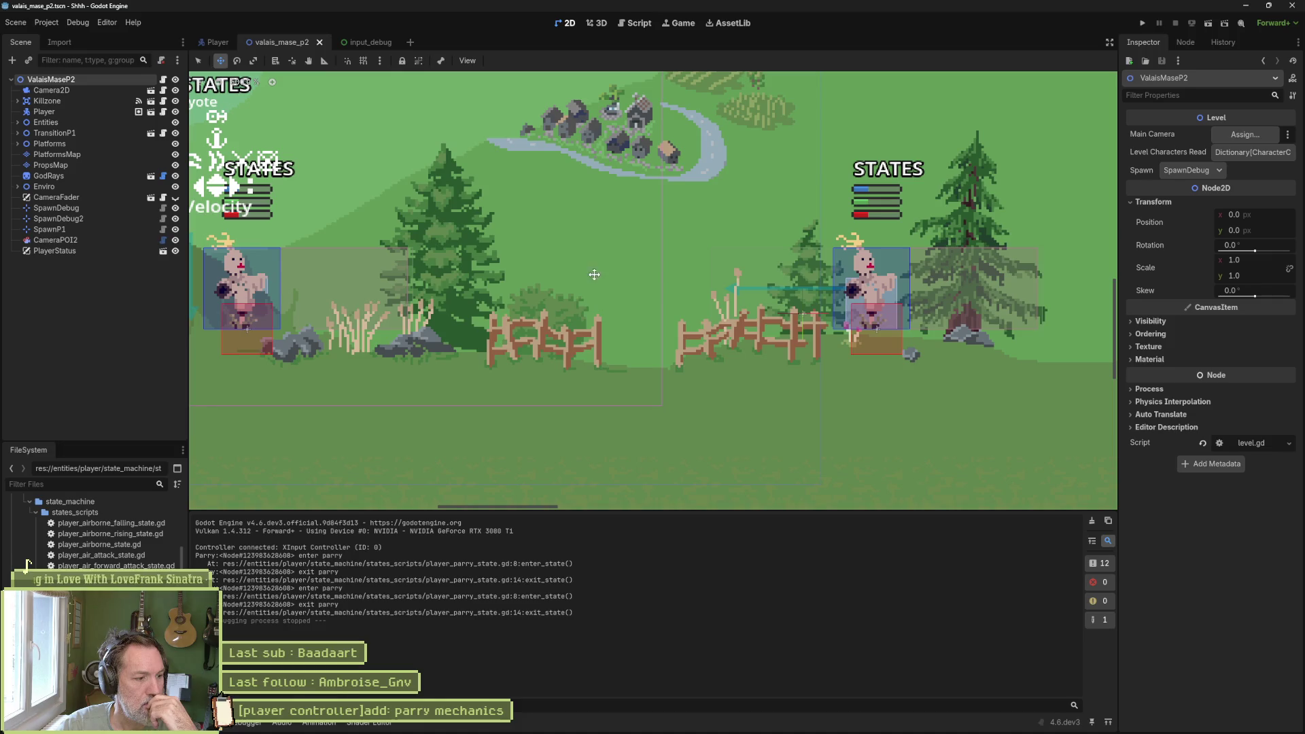
- Show player_controller.gd in the Script editor at its on_hurt method
click(636, 22)
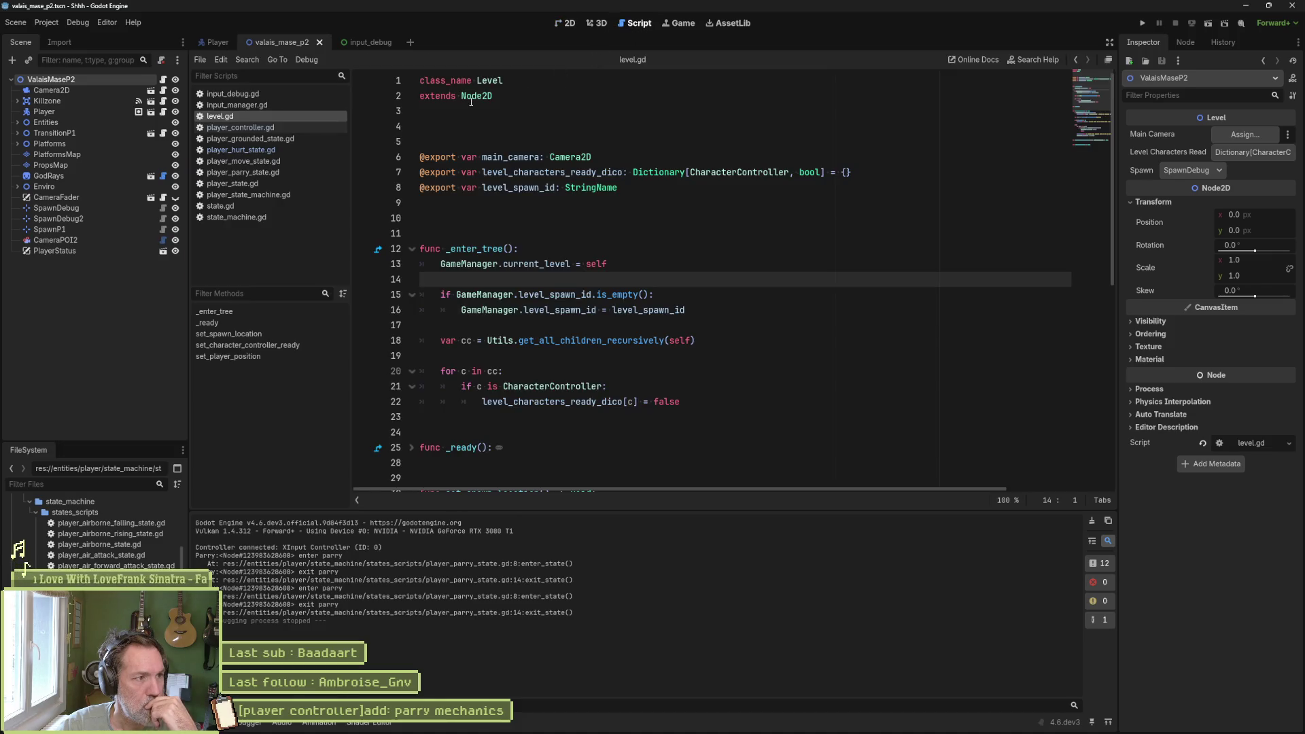
click(249, 129)
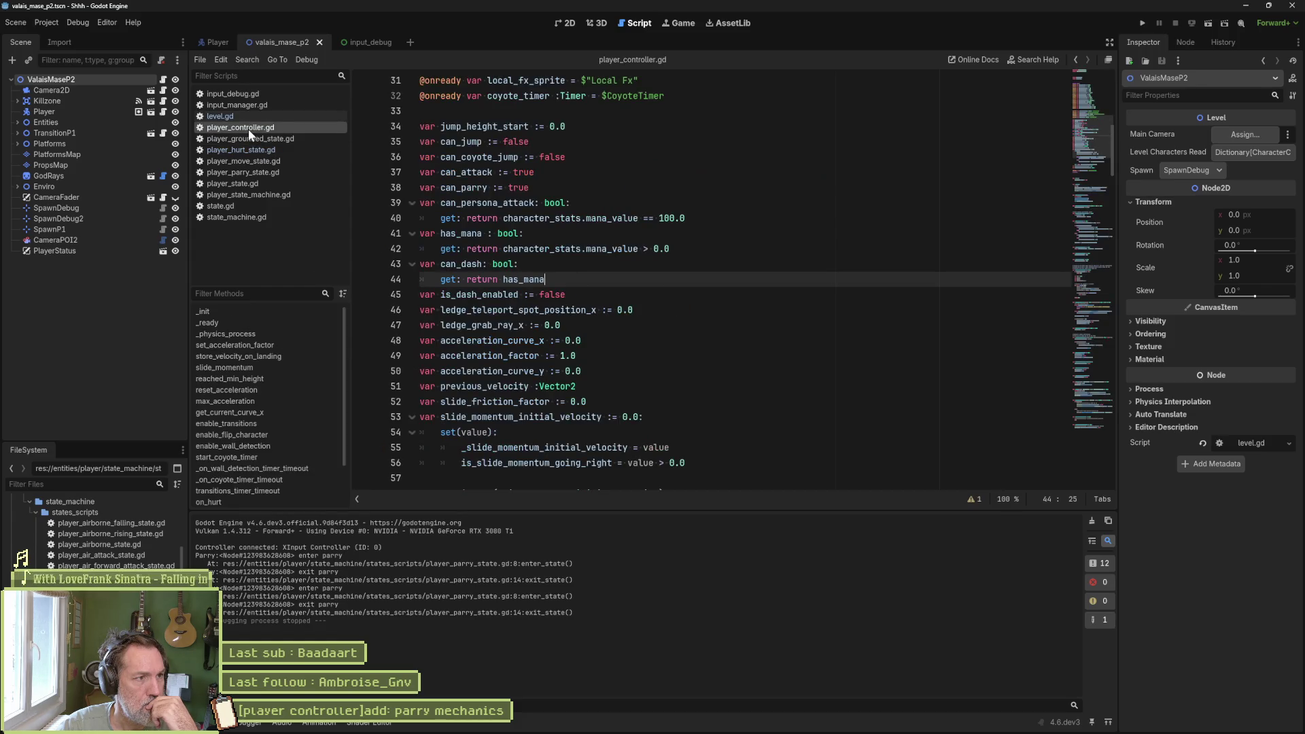
scroll(224, 421, down, 1)
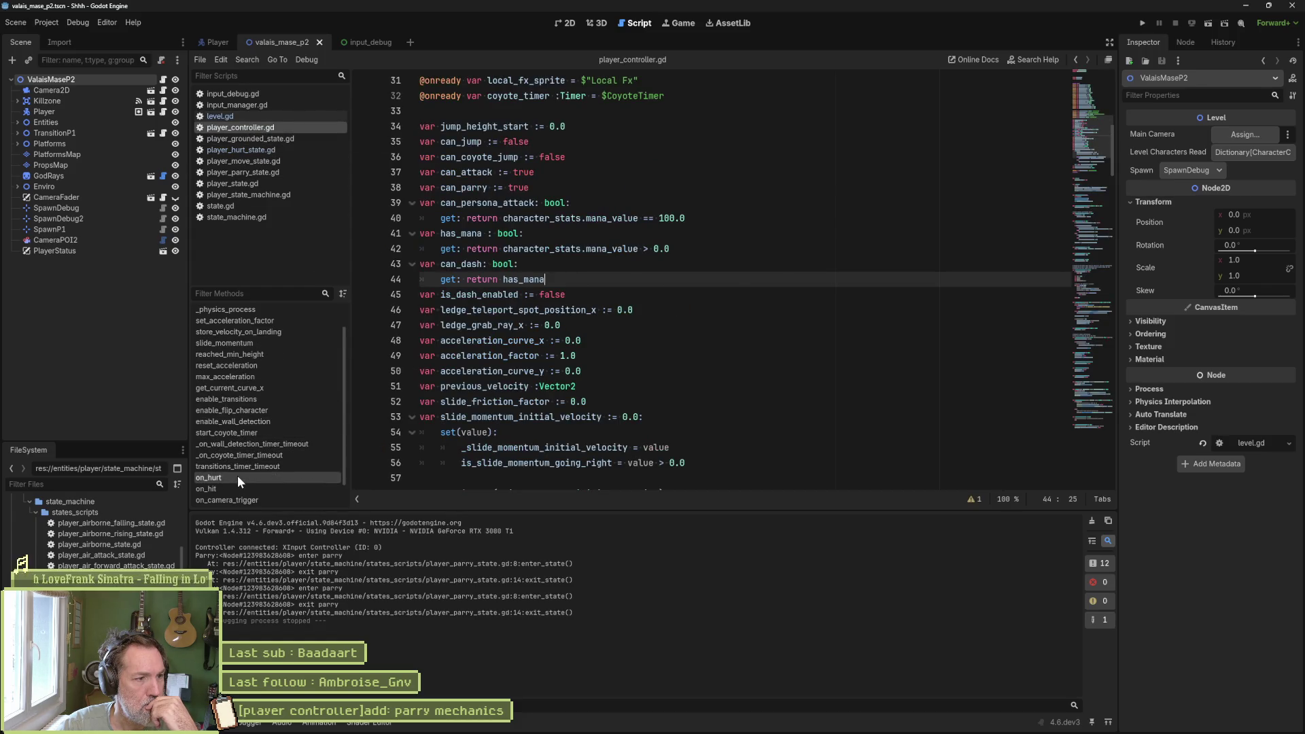
click(238, 475)
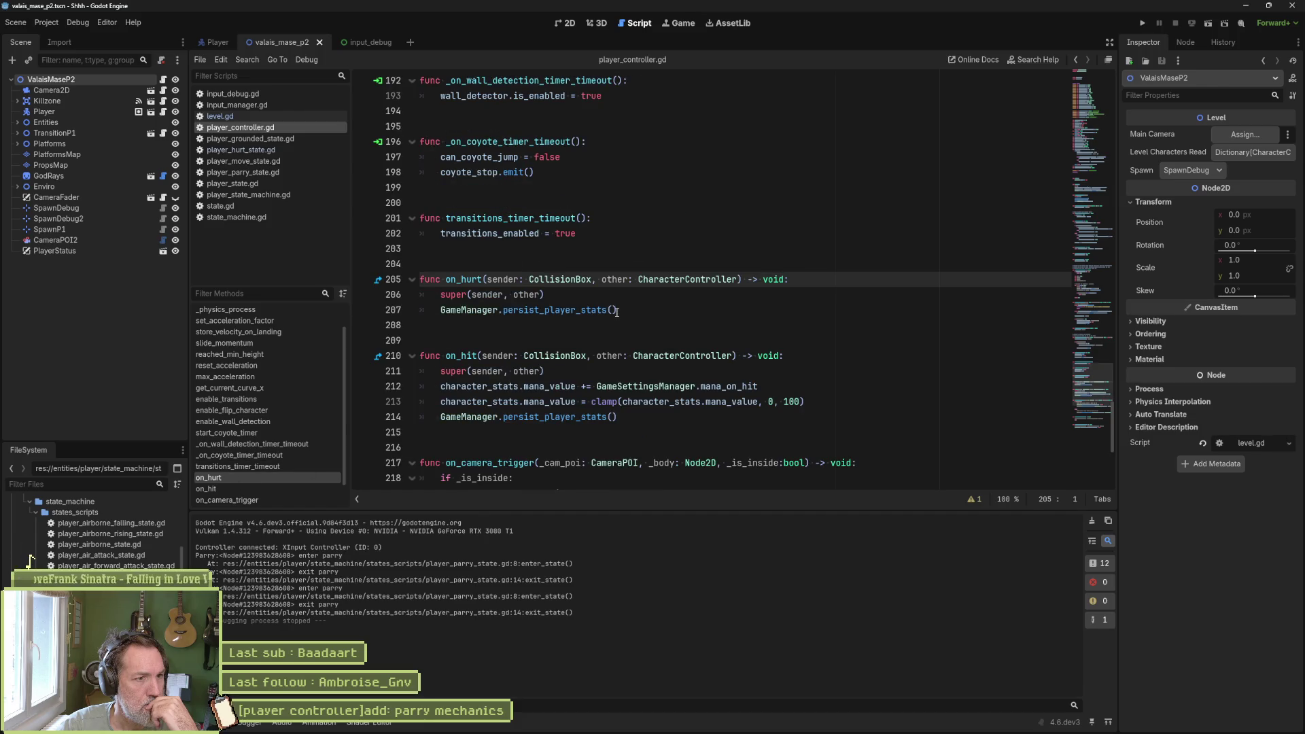
- Open character_controller.gd's base on_hurt and inspect its hurt_feedback definition
click(378, 280)
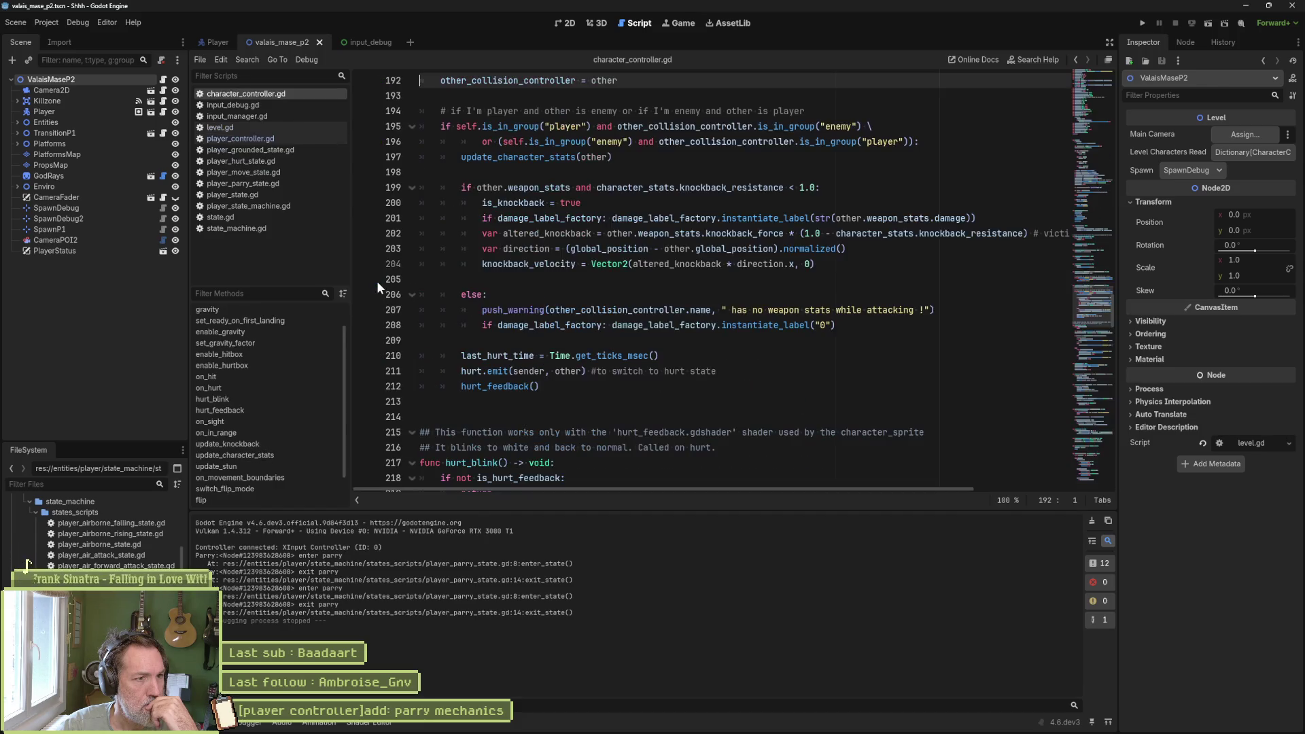
scroll(608, 292, up, 3)
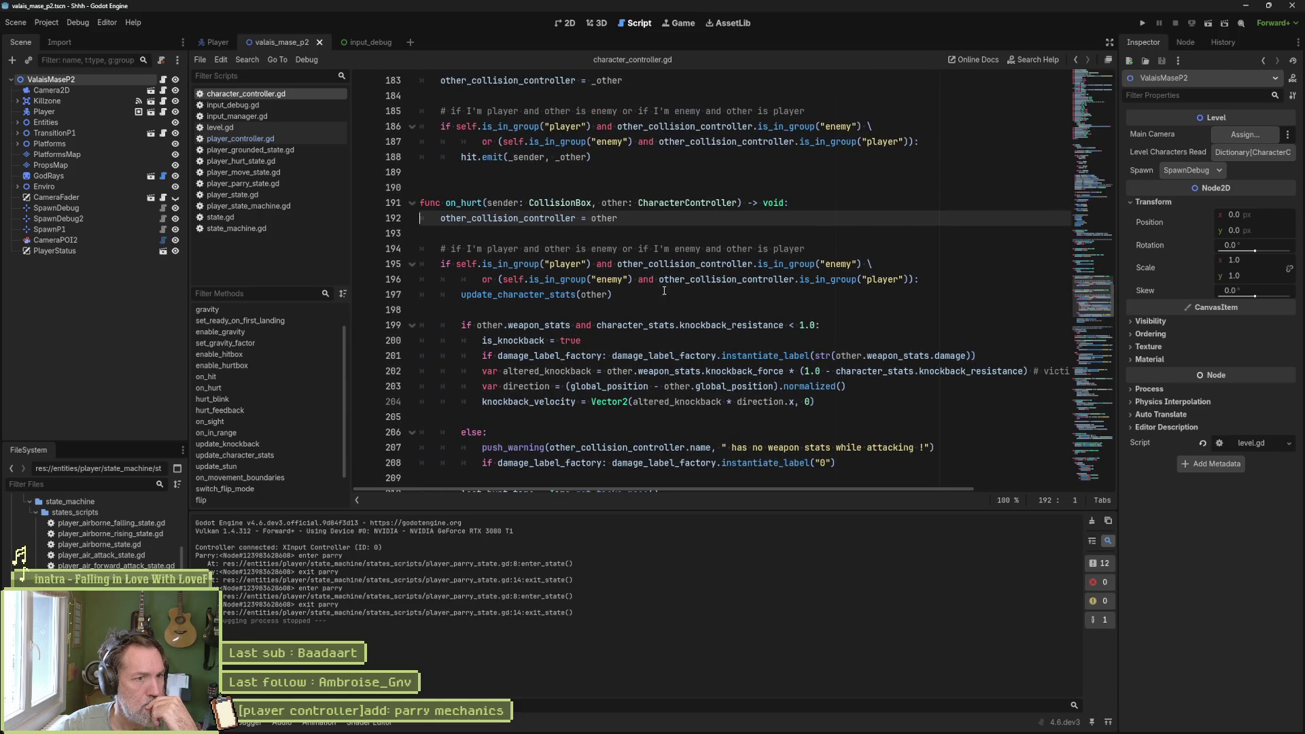
scroll(625, 286, down, 1)
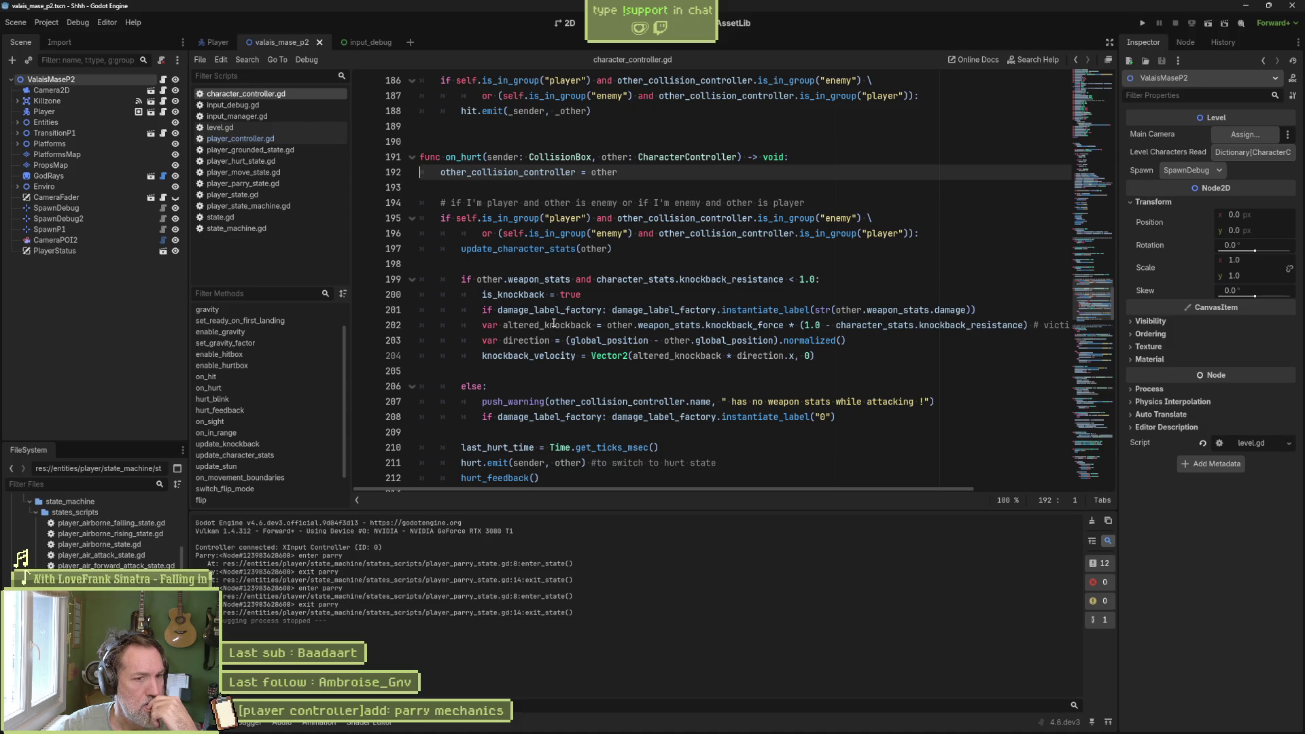
scroll(554, 324, down, 1)
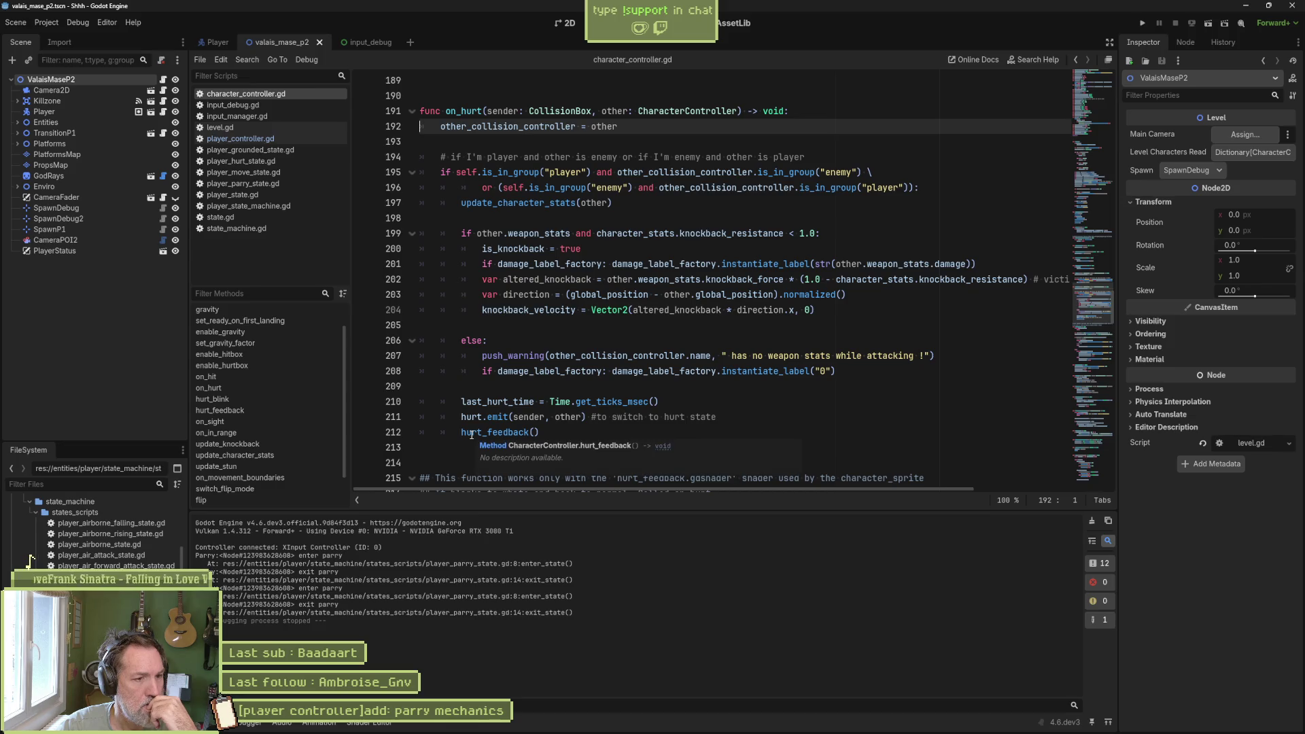
ctrl+click(494, 434)
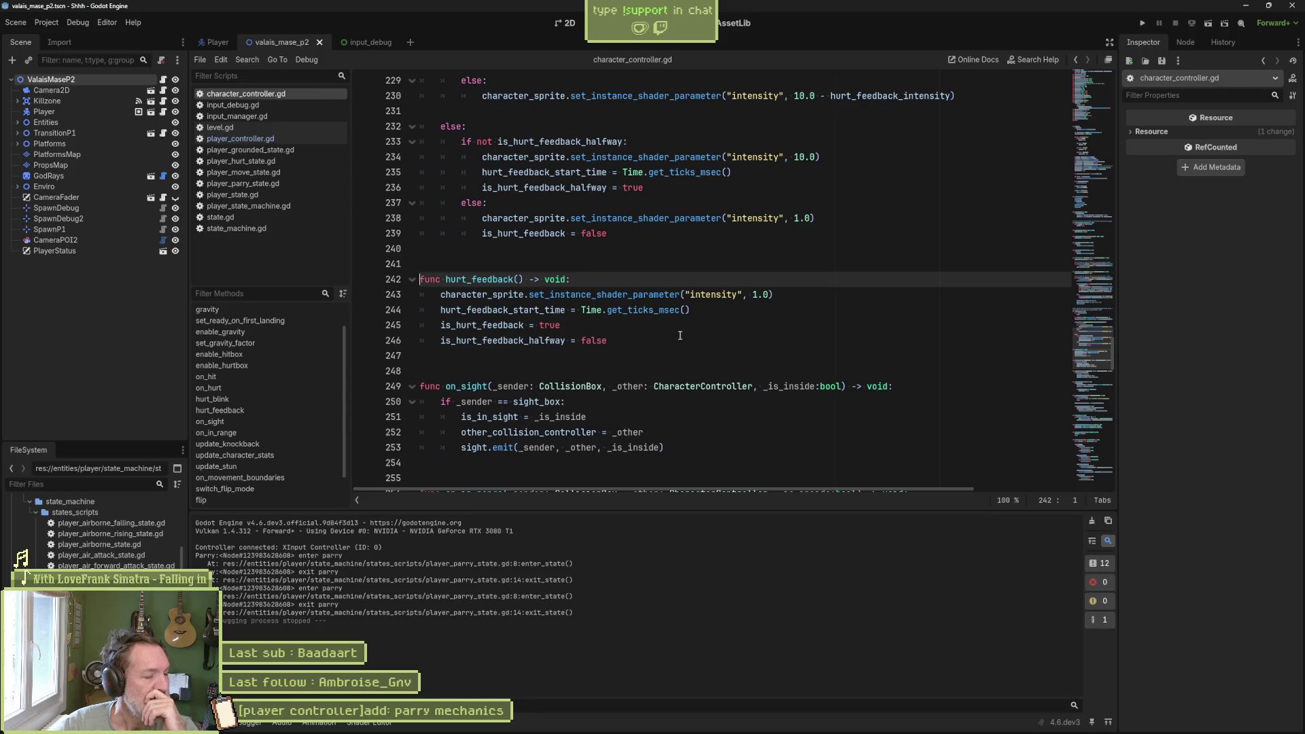
scroll(672, 331, up, 4)
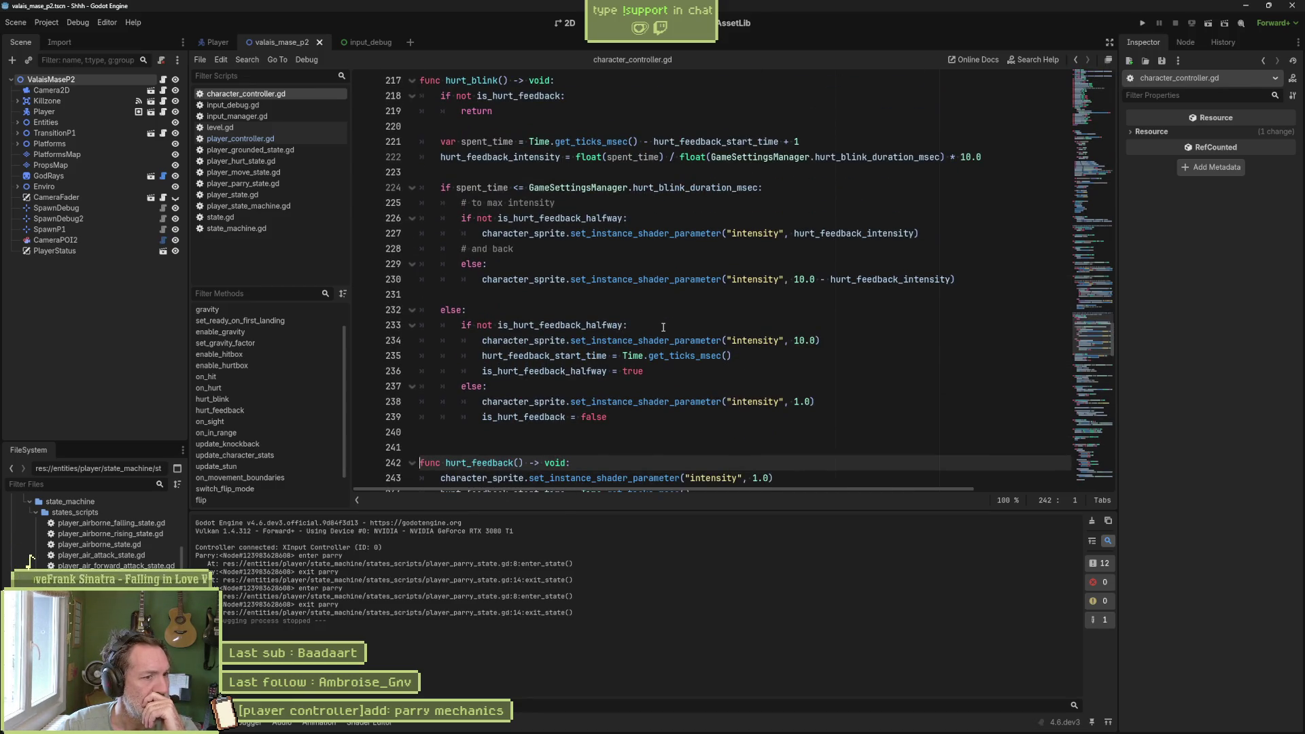
click(292, 388)
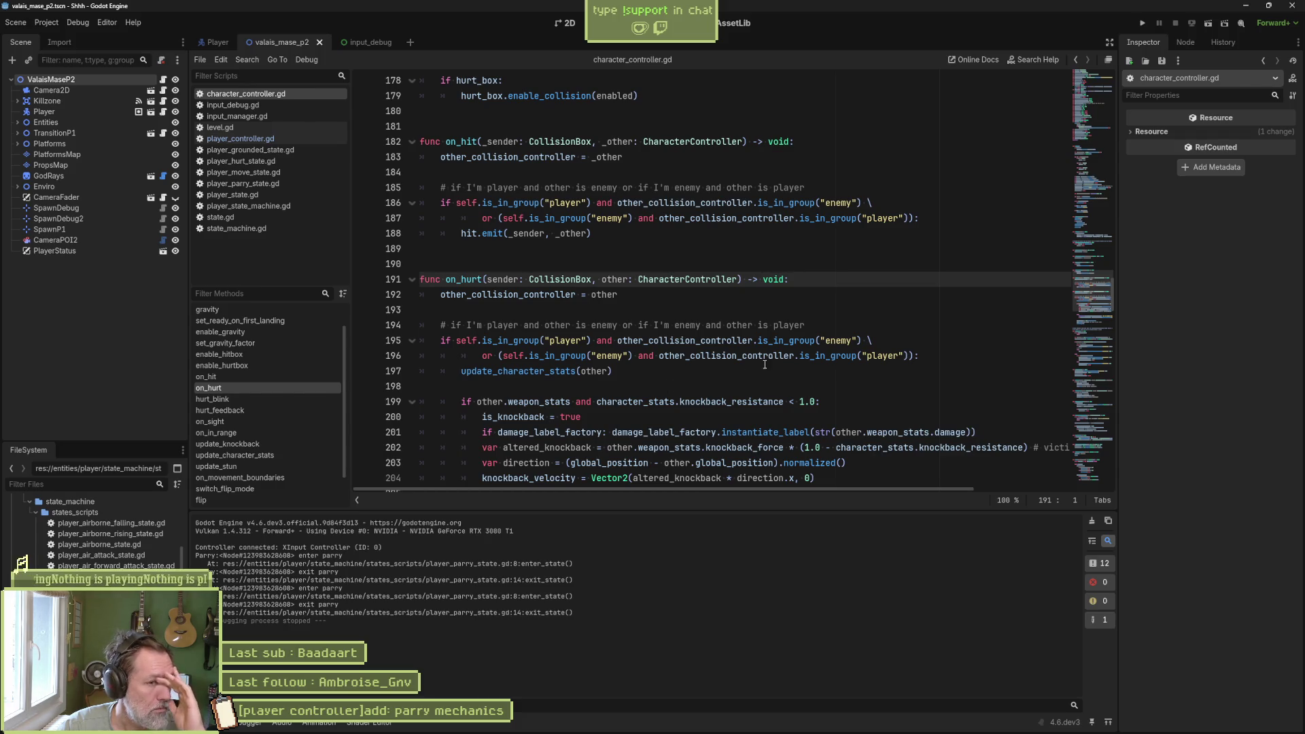
- Highlight the is_knockback flag and the hurt signal emission in on_hurt
scroll(849, 349, down, 1)
scroll(849, 349, down, 1)
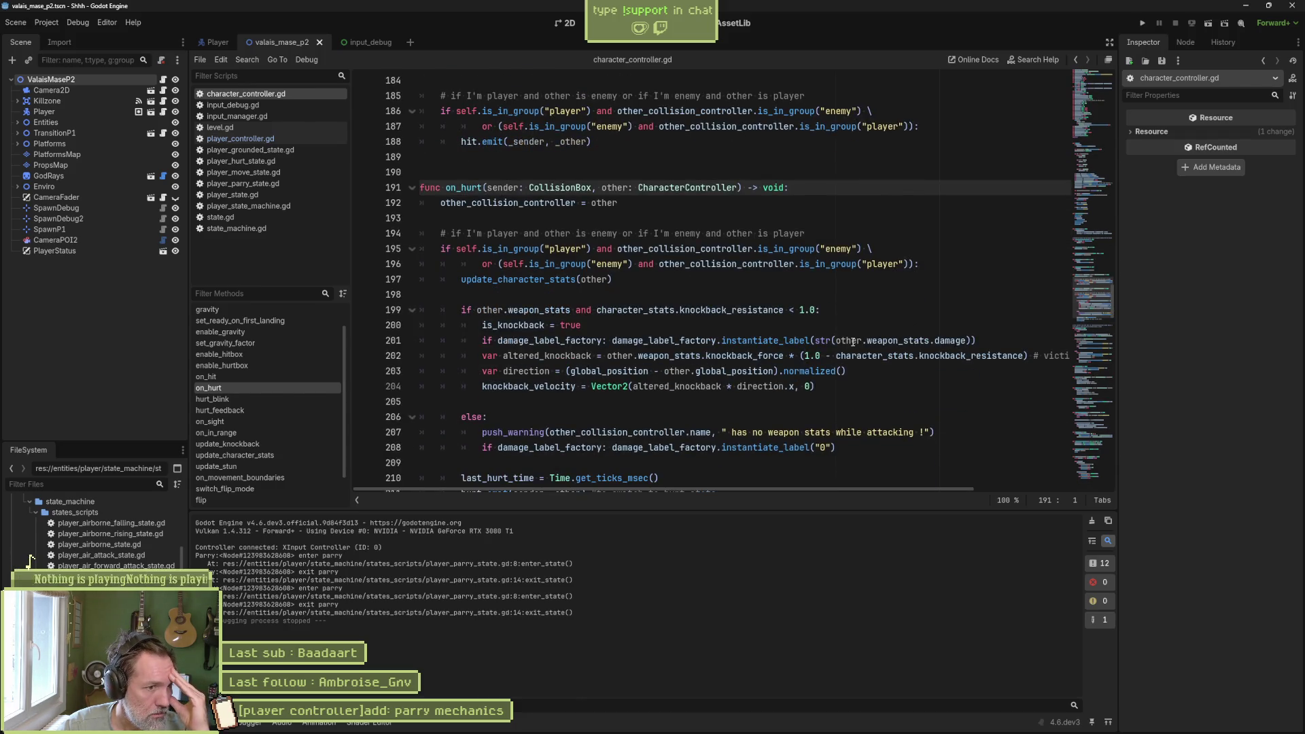
double_click(524, 325)
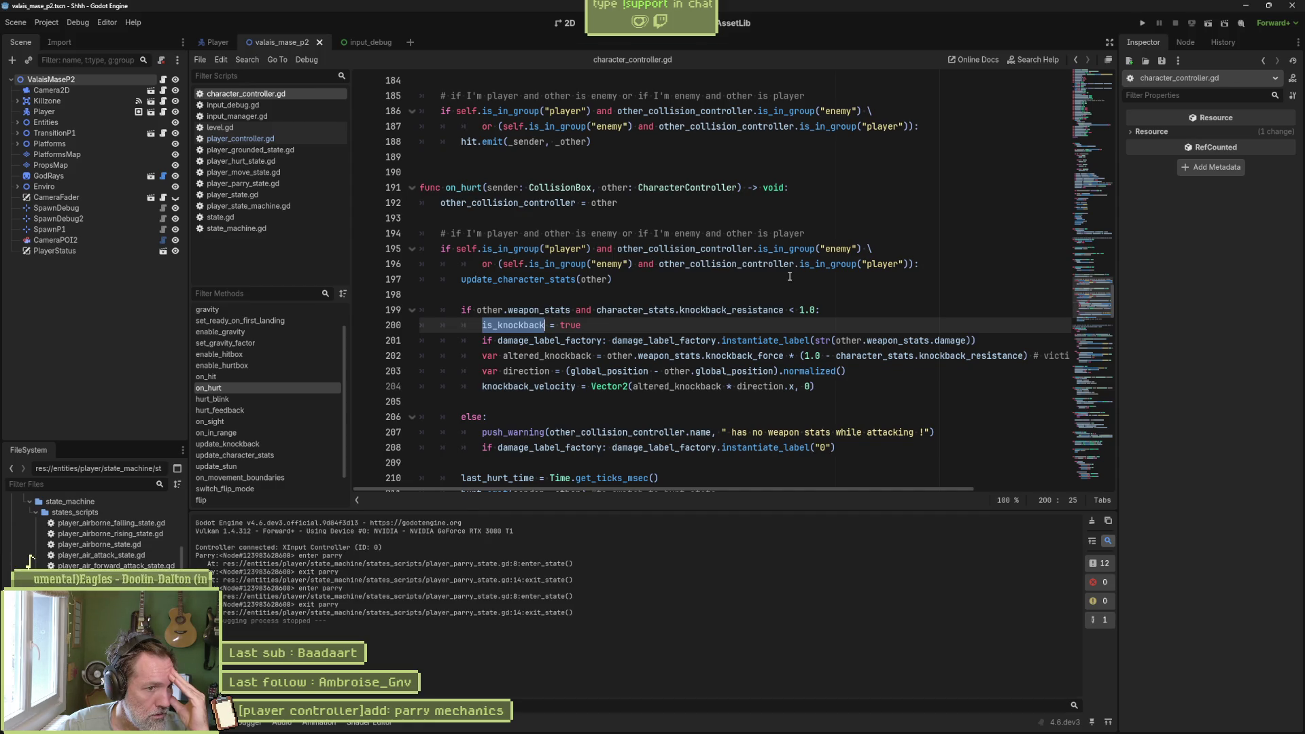
scroll(790, 276, down, 2)
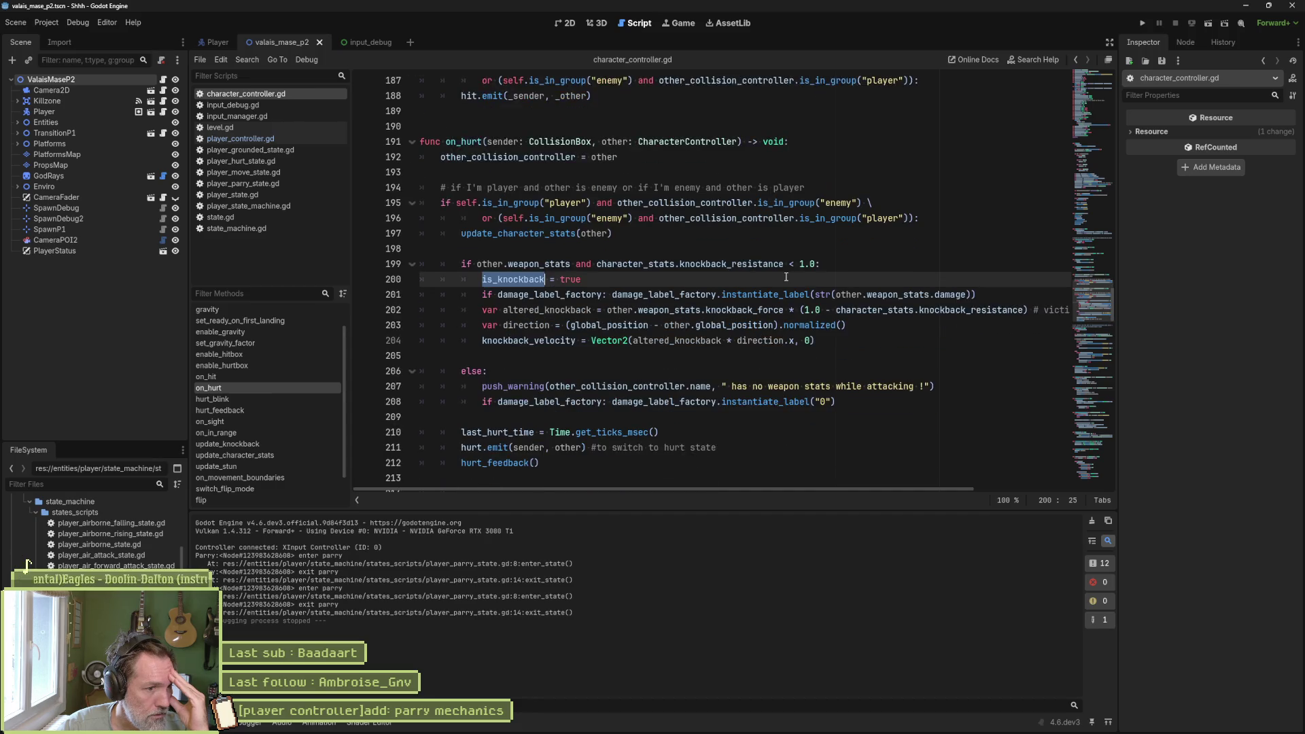
double_click(475, 402)
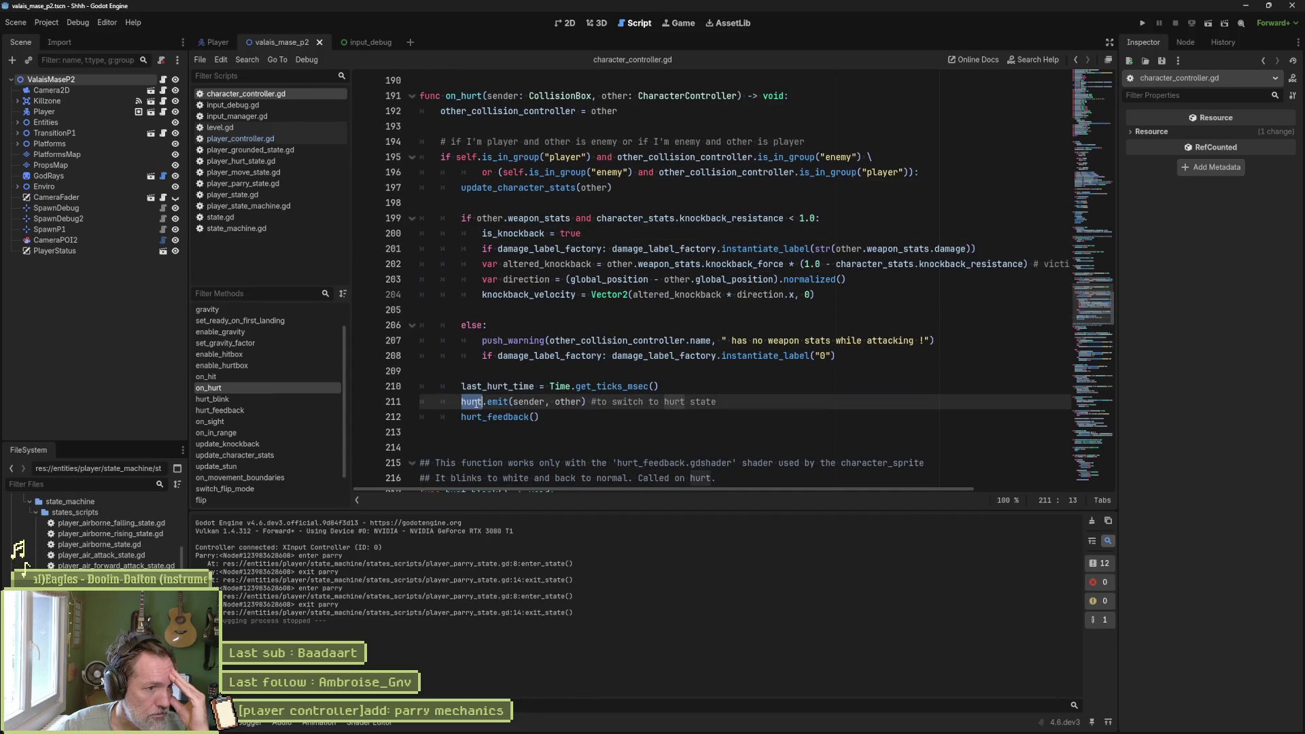
- Open state_machine.gd's on_hurt and examine its switch_state call and hurt_box check
click(286, 226)
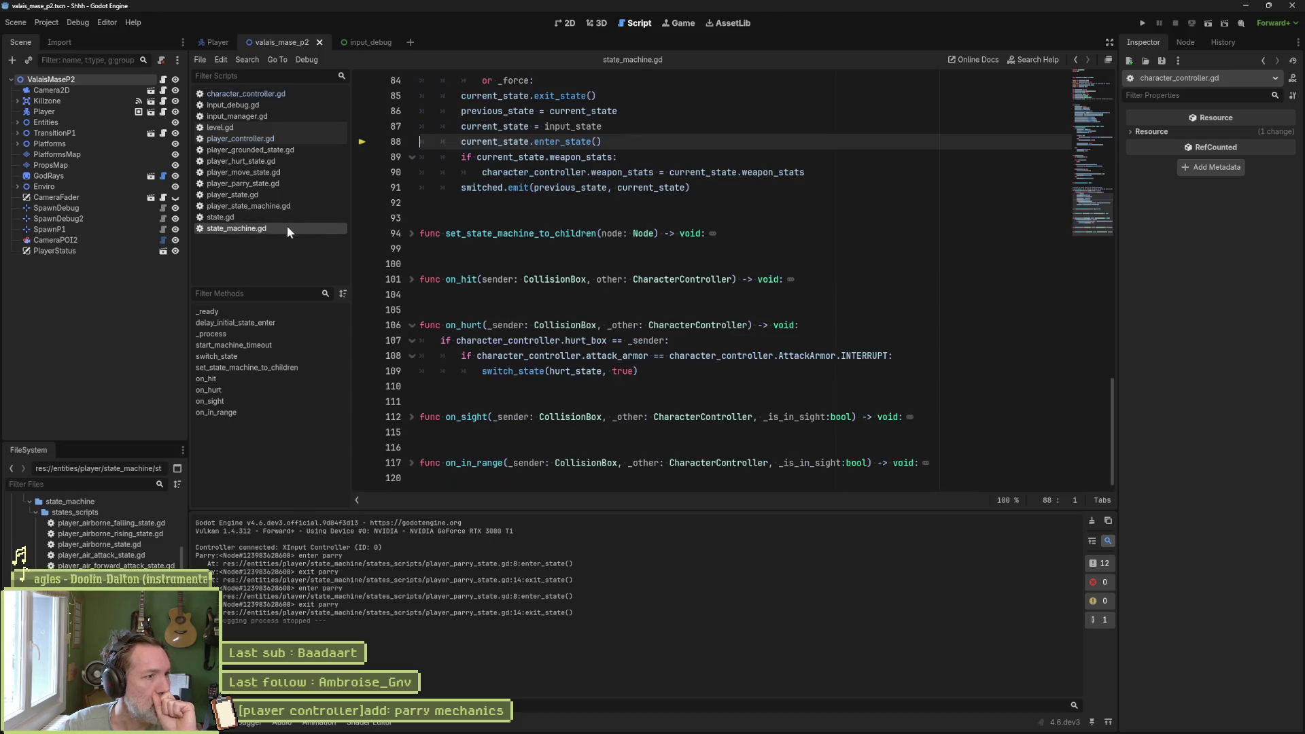
click(243, 389)
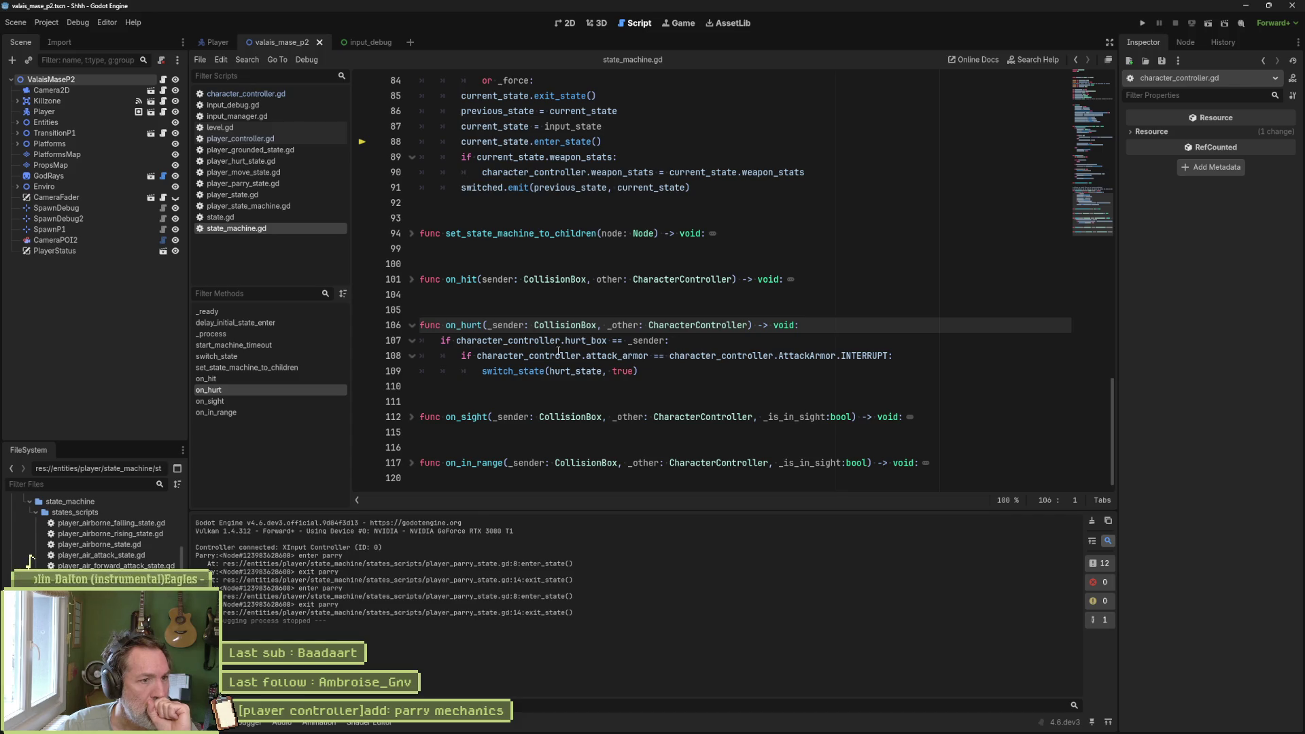
double_click(525, 371)
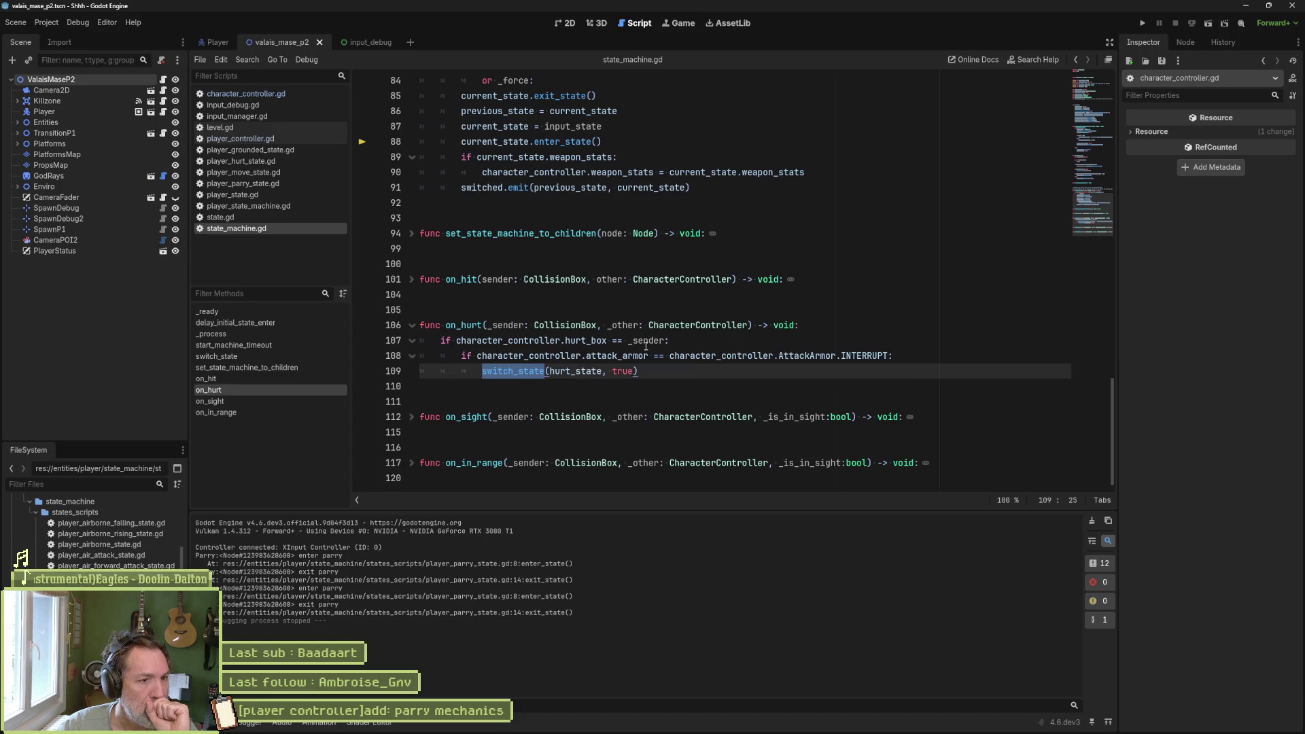
double_click(598, 341)
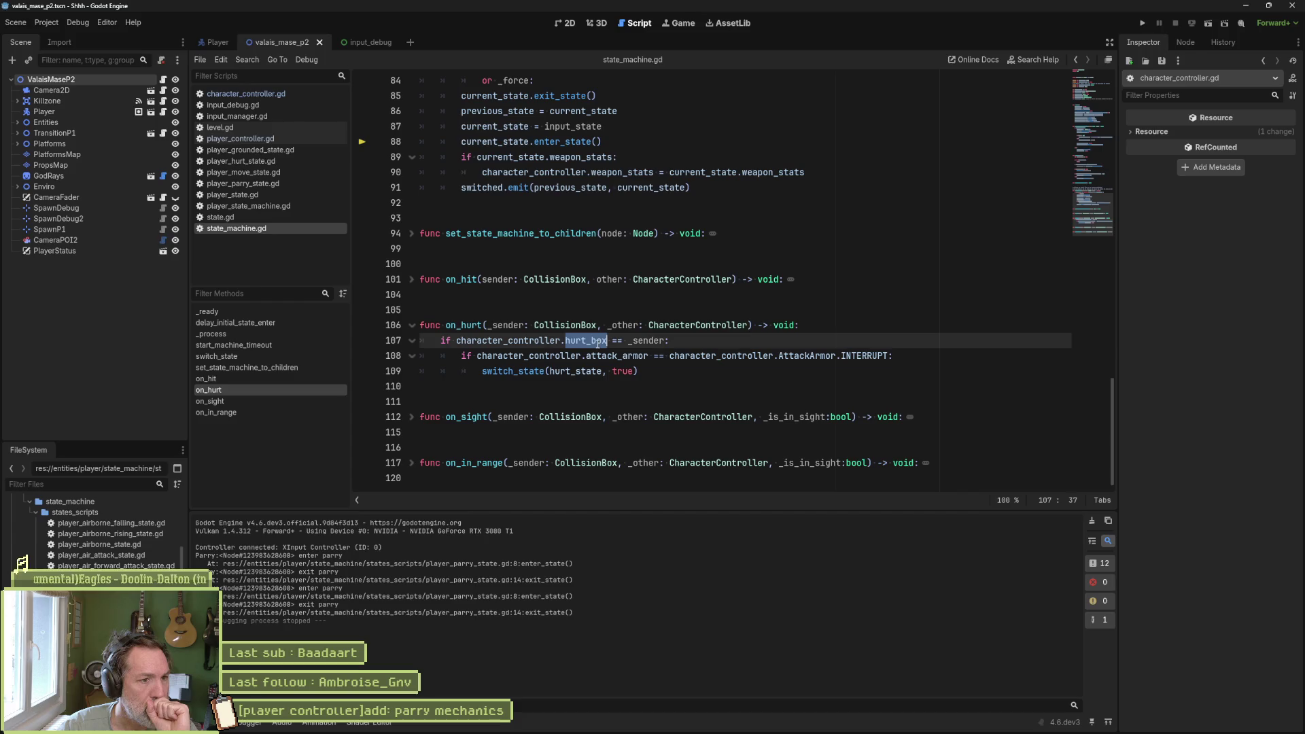
click(580, 371)
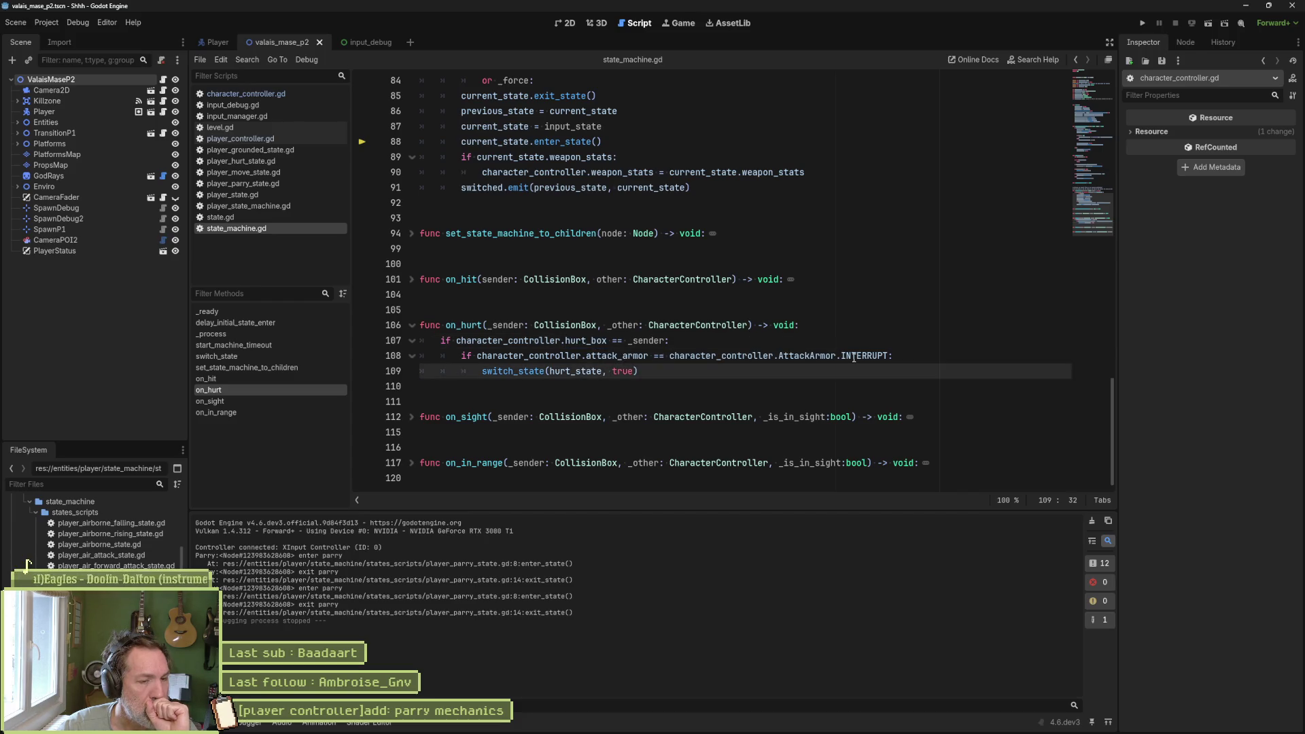
- Check what hurt_state refers to, then return to the level's 2D view
mouse_move(845, 357)
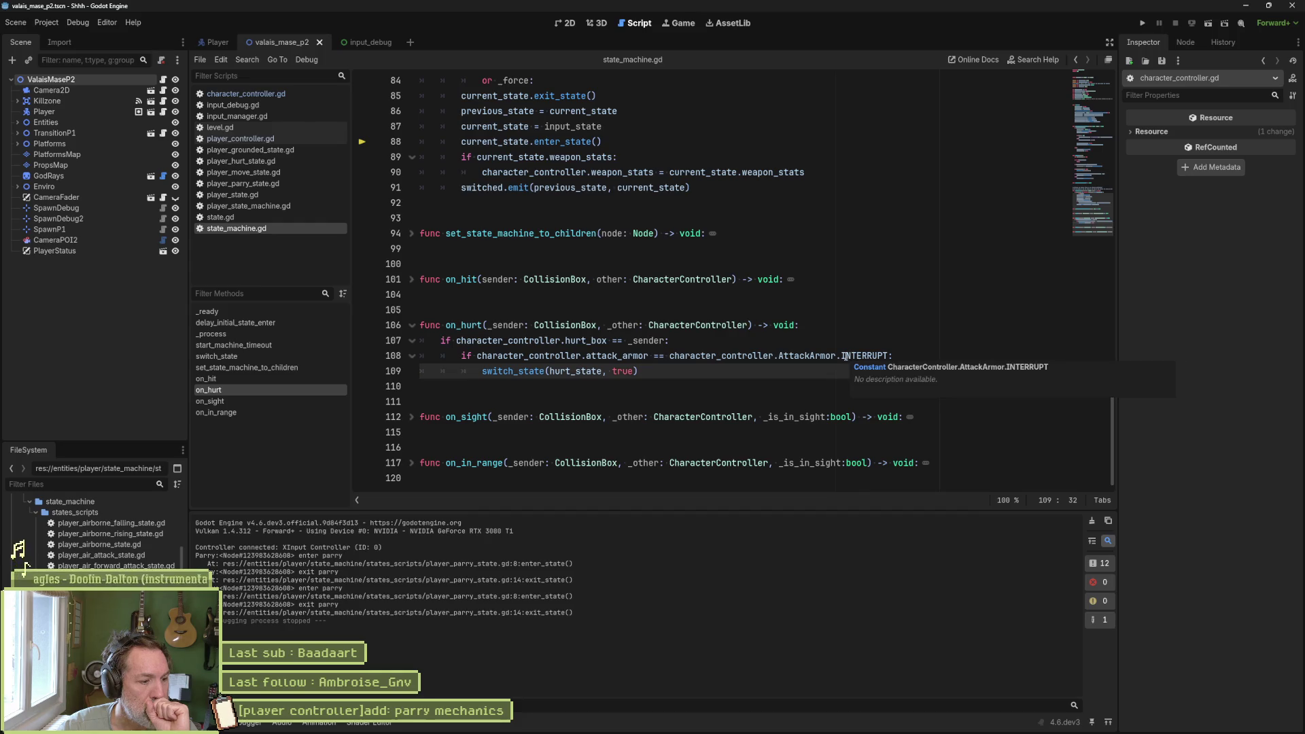
double_click(593, 372)
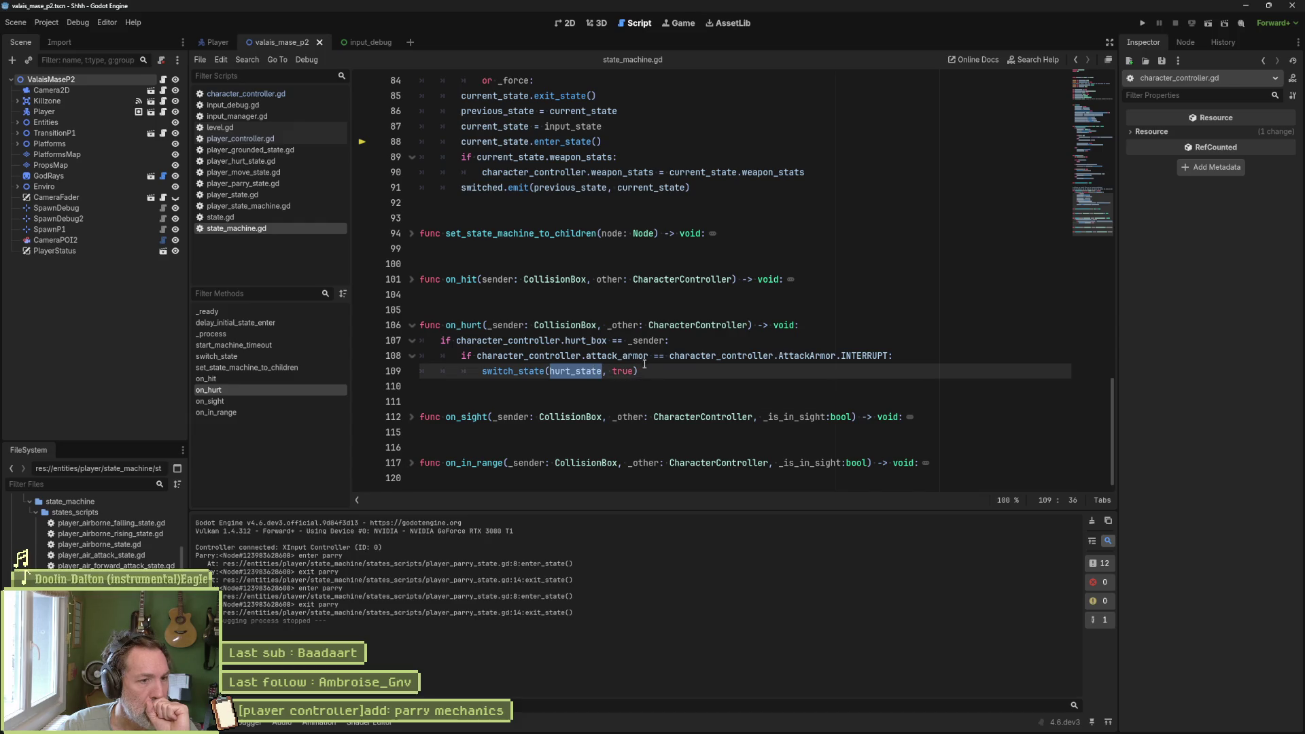
mouse_move(574, 374)
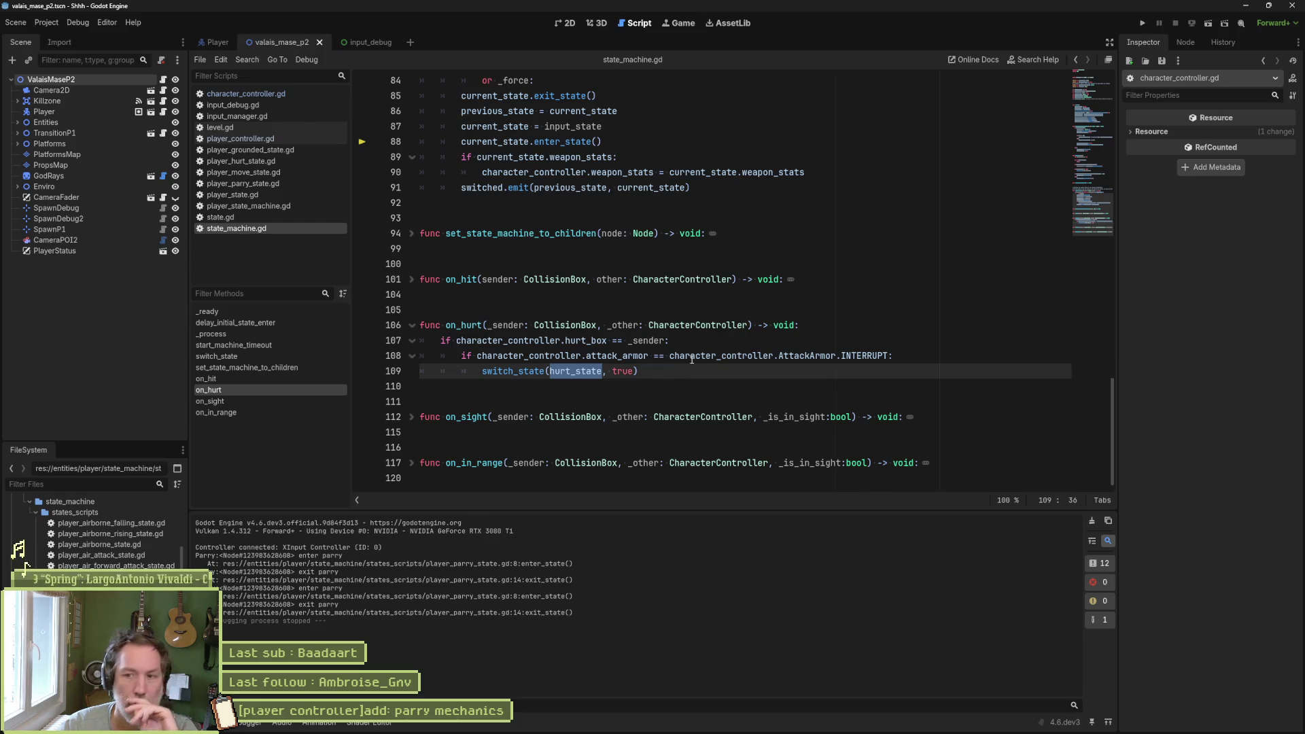
mouse_move(692, 359)
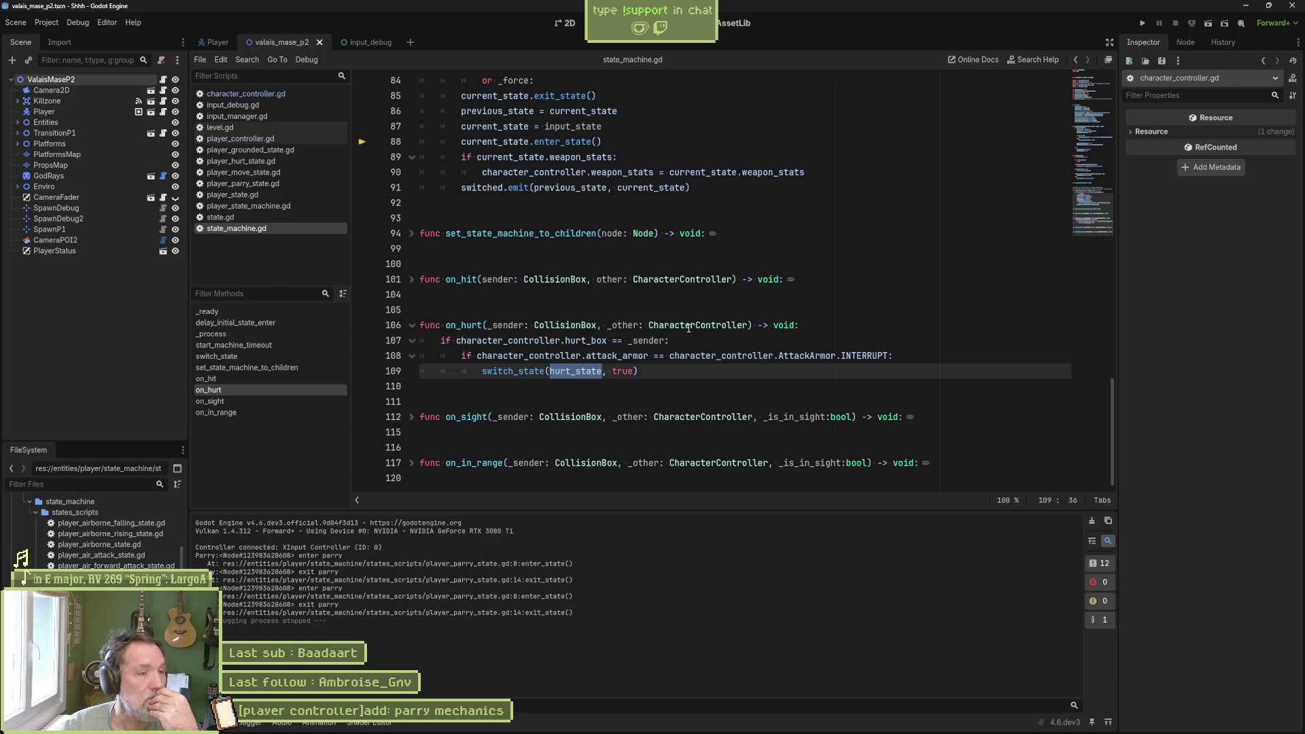
click(565, 23)
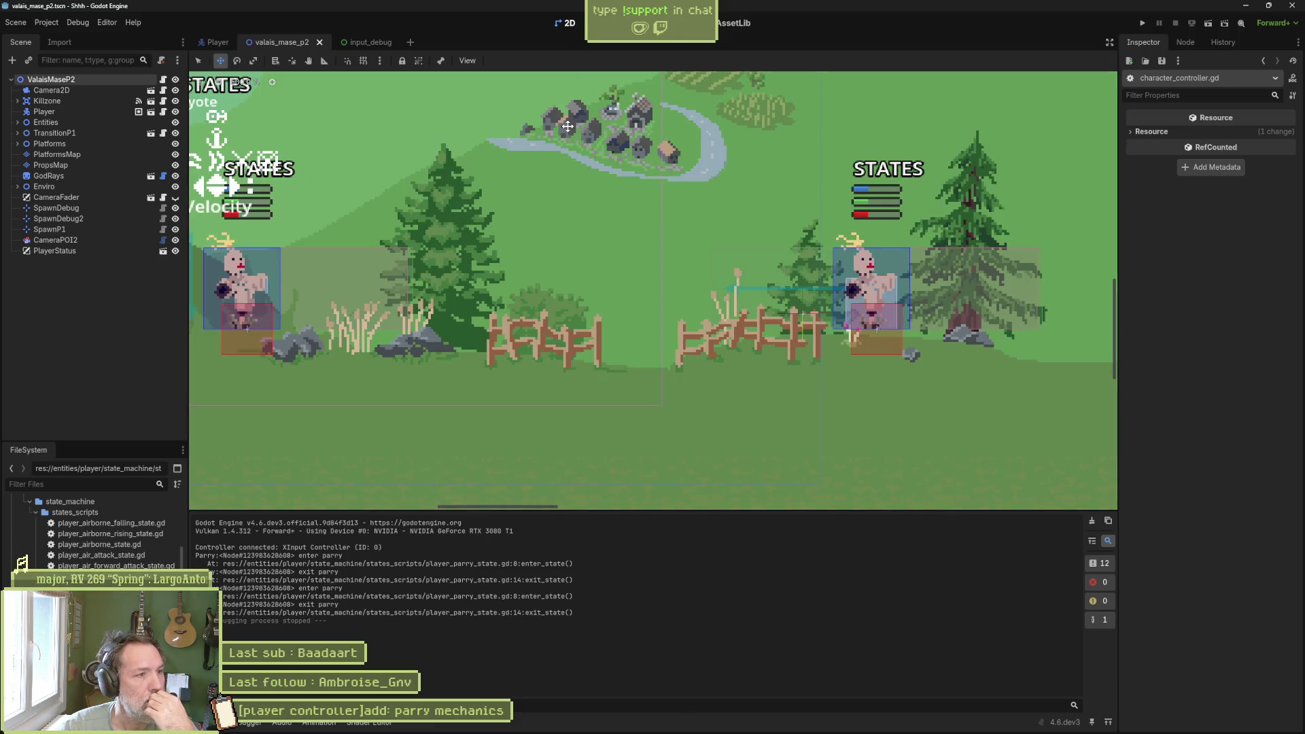
- In the Player scene, select FlipRoot and open the HitBox node's hit_box.gd script
click(221, 42)
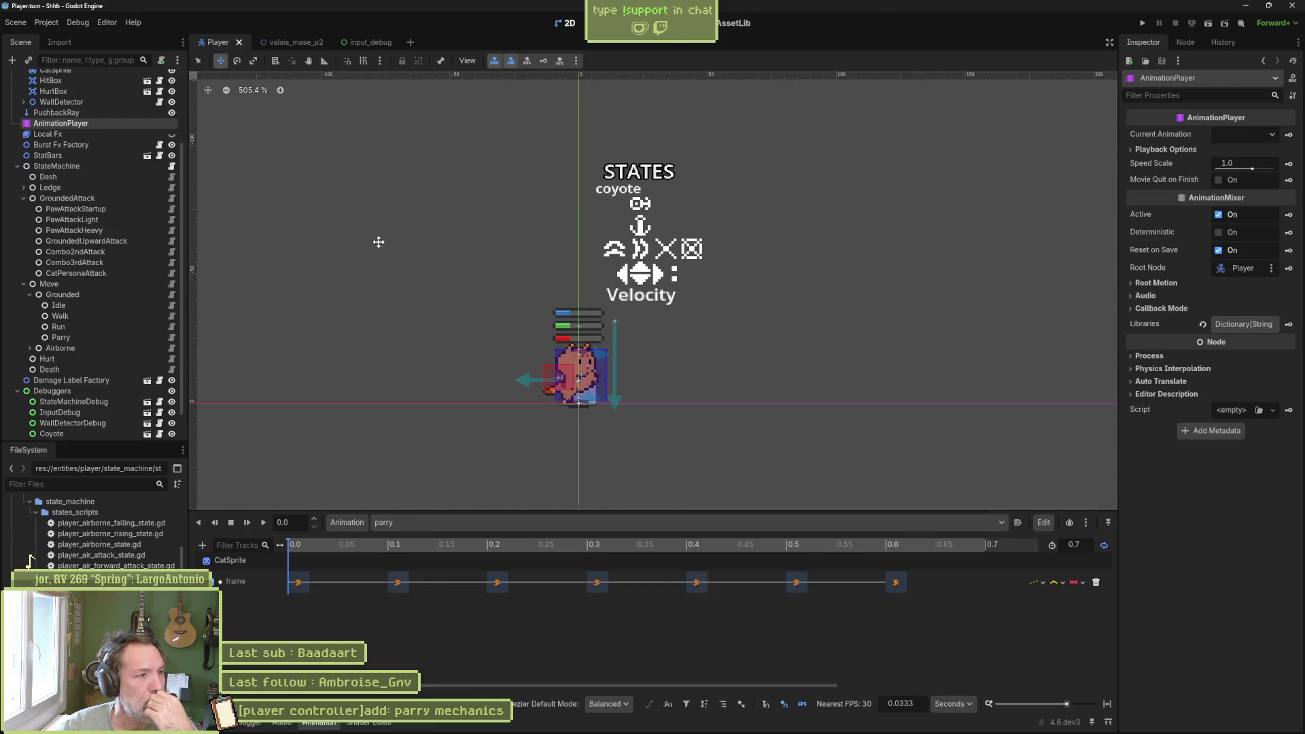
scroll(111, 246, up, 3)
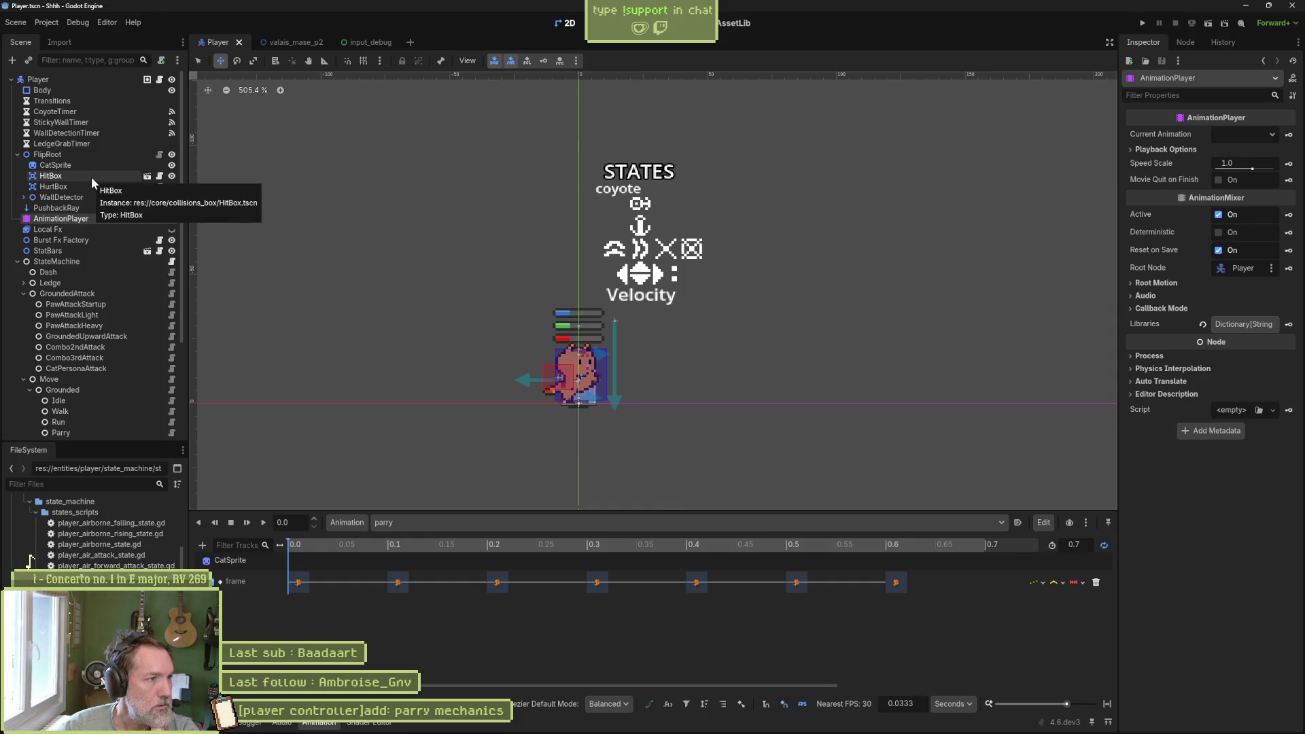
click(104, 156)
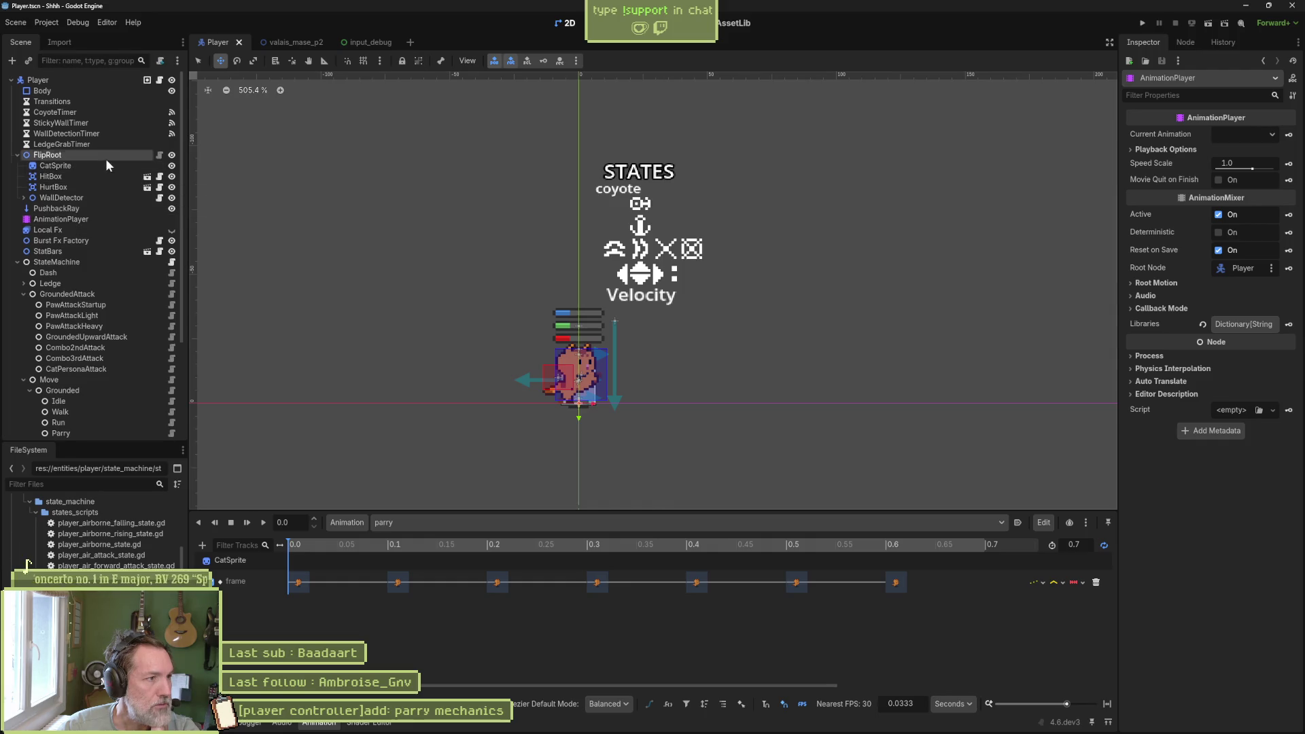
click(160, 179)
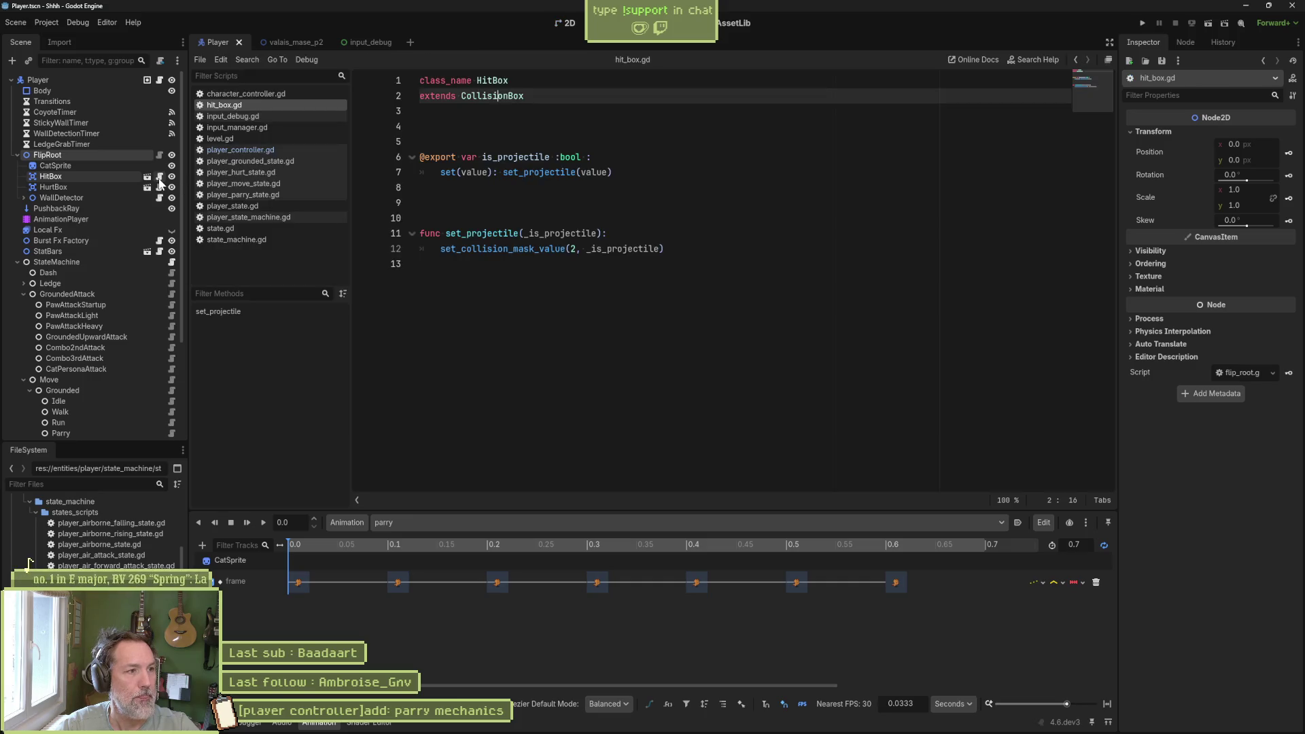
- Duplicate hit_box.gd from the FileSystem and name the copy guard_box.gd
right_click(226, 107)
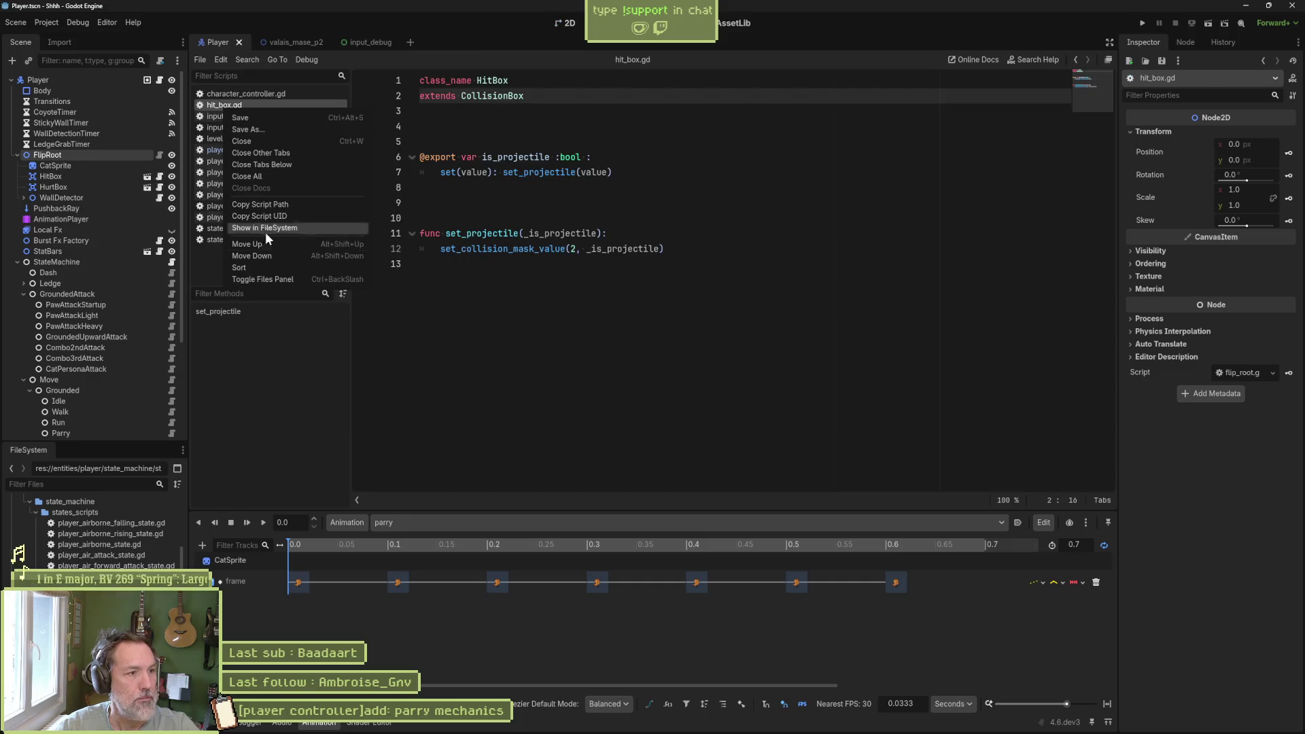
click(309, 229)
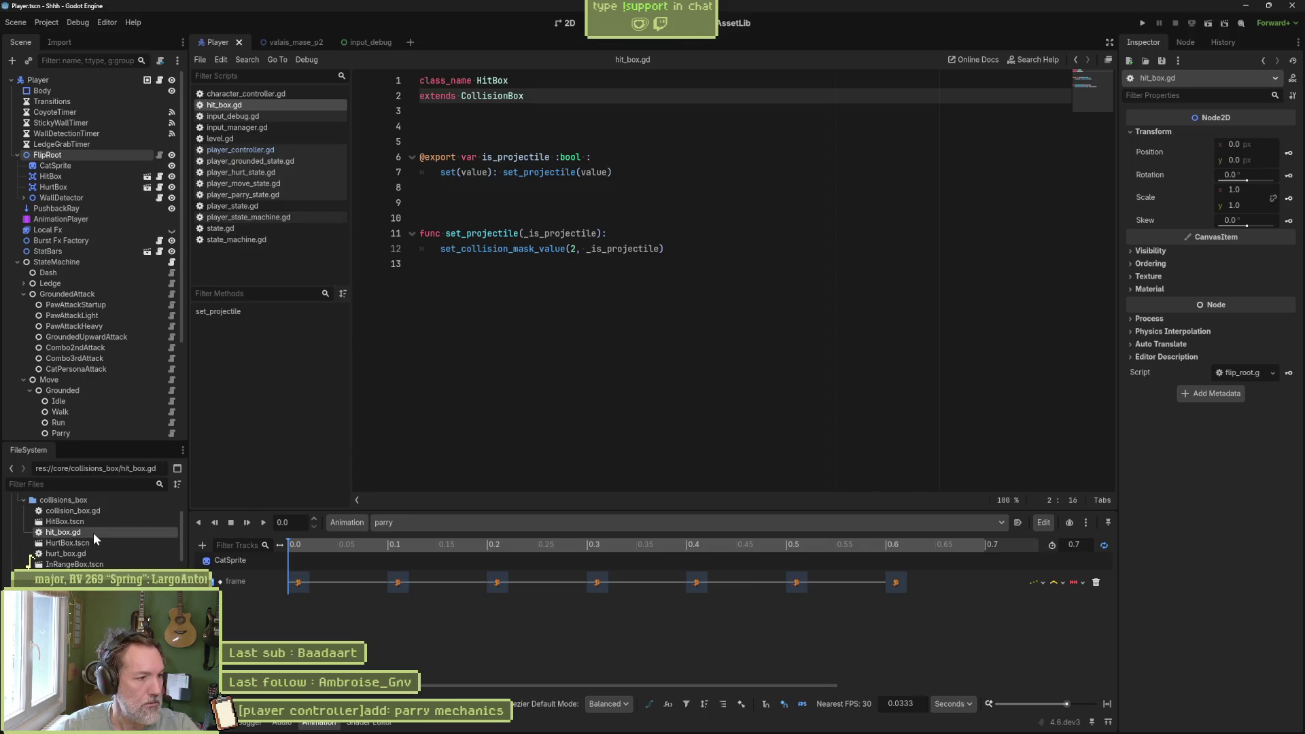
key(ctrl+d)
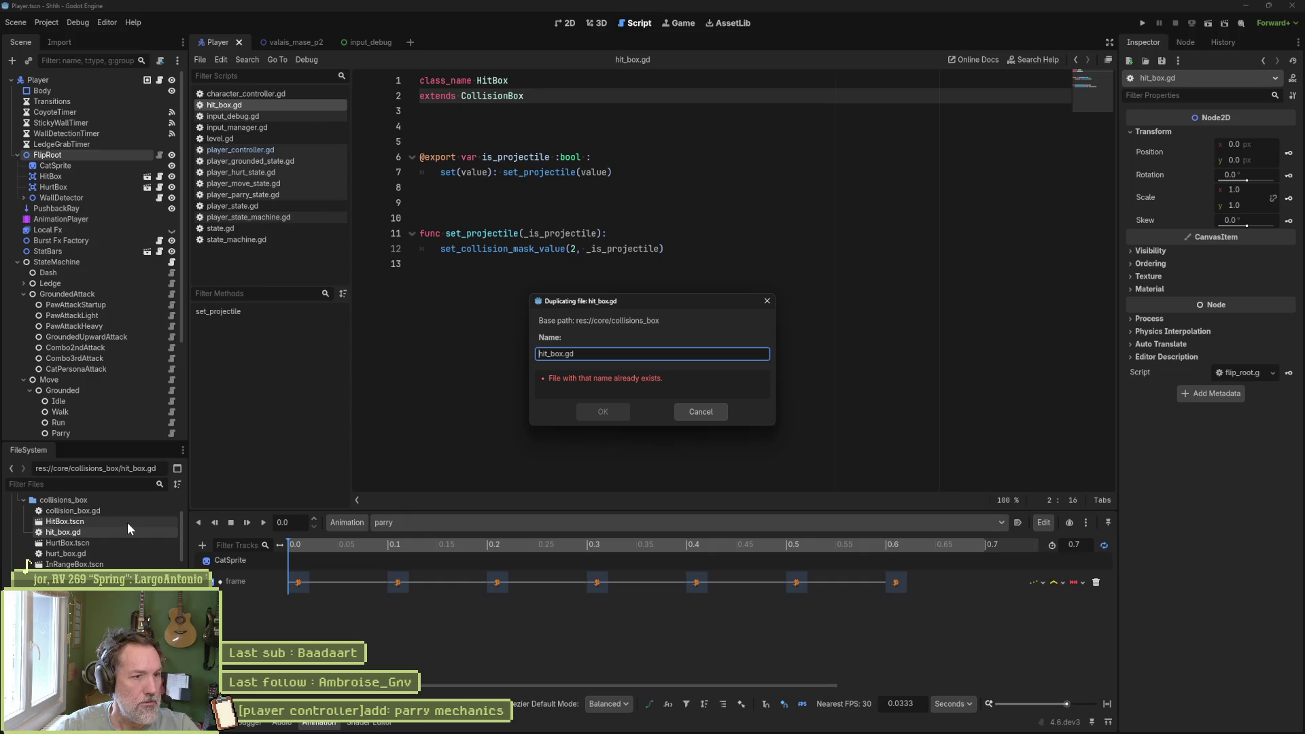
key(Left)
key(Delete)
key(Delete)
key(Delete)
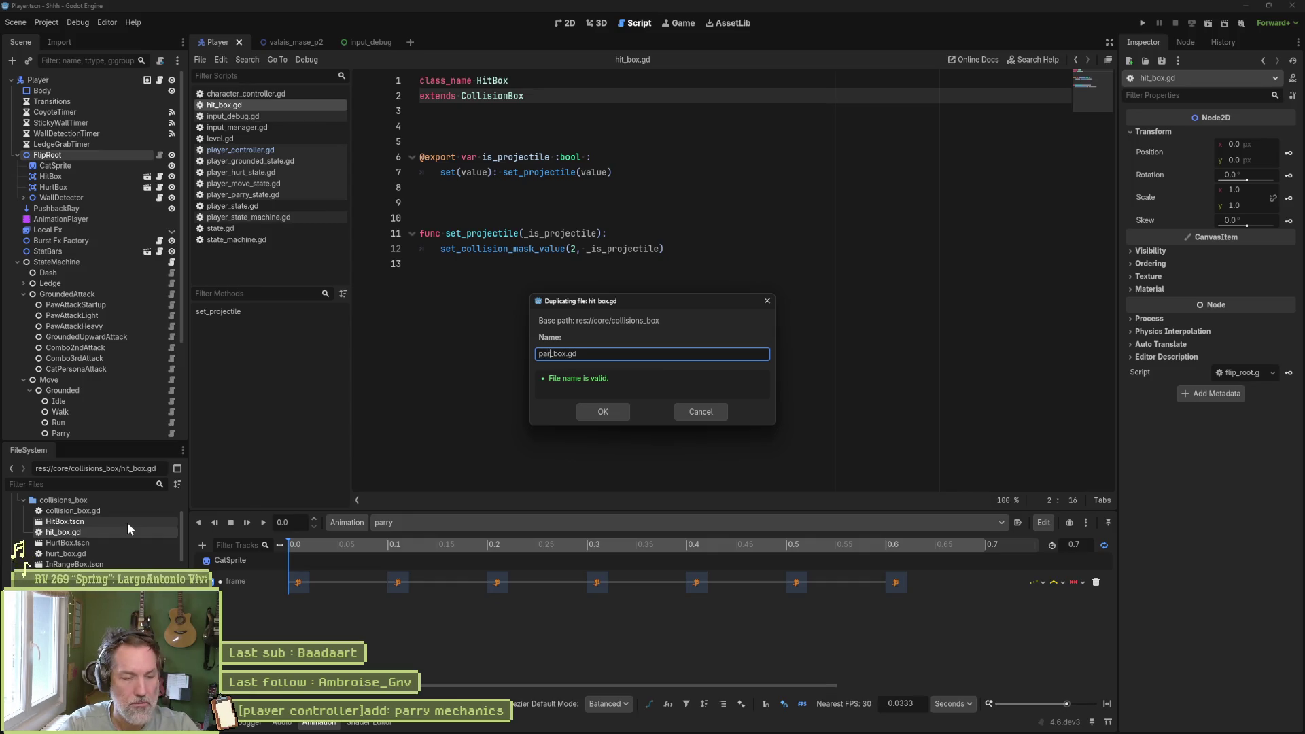
text(parry)
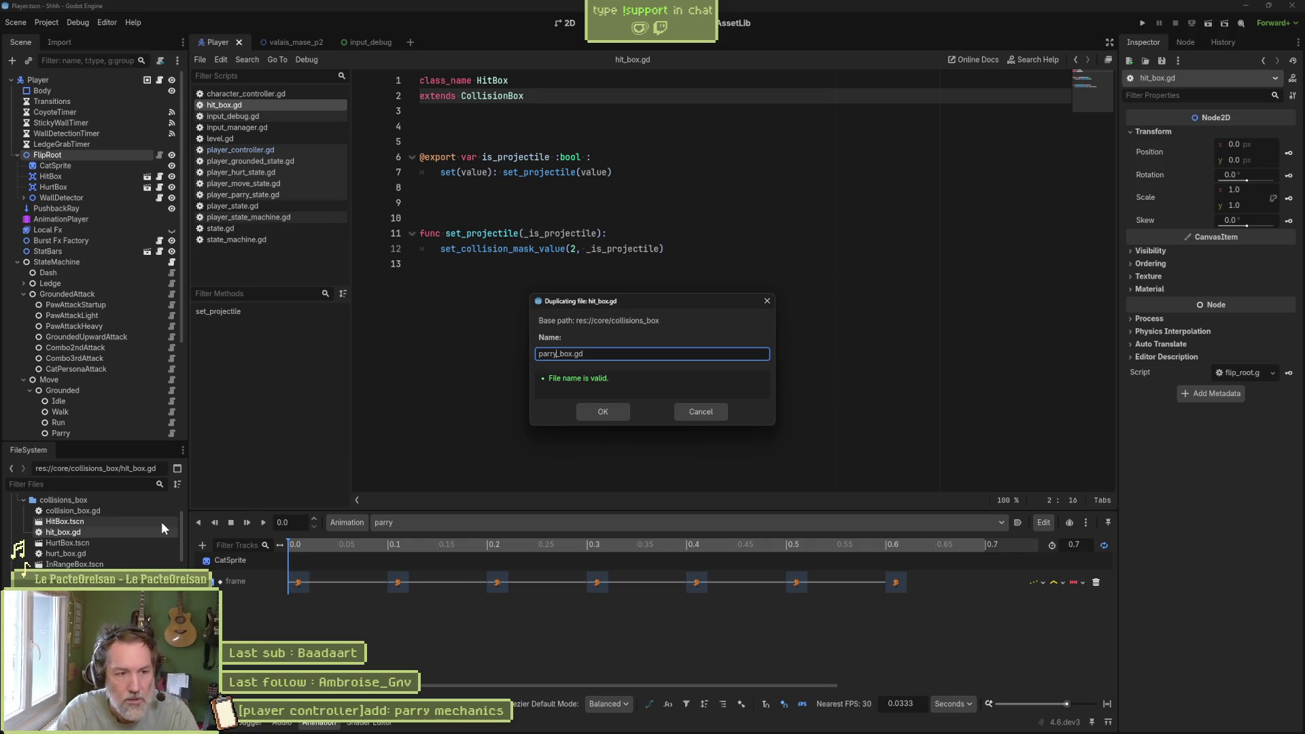
key(BackSpace)
key(BackSpace)
key(BackSpace)
text(guard)
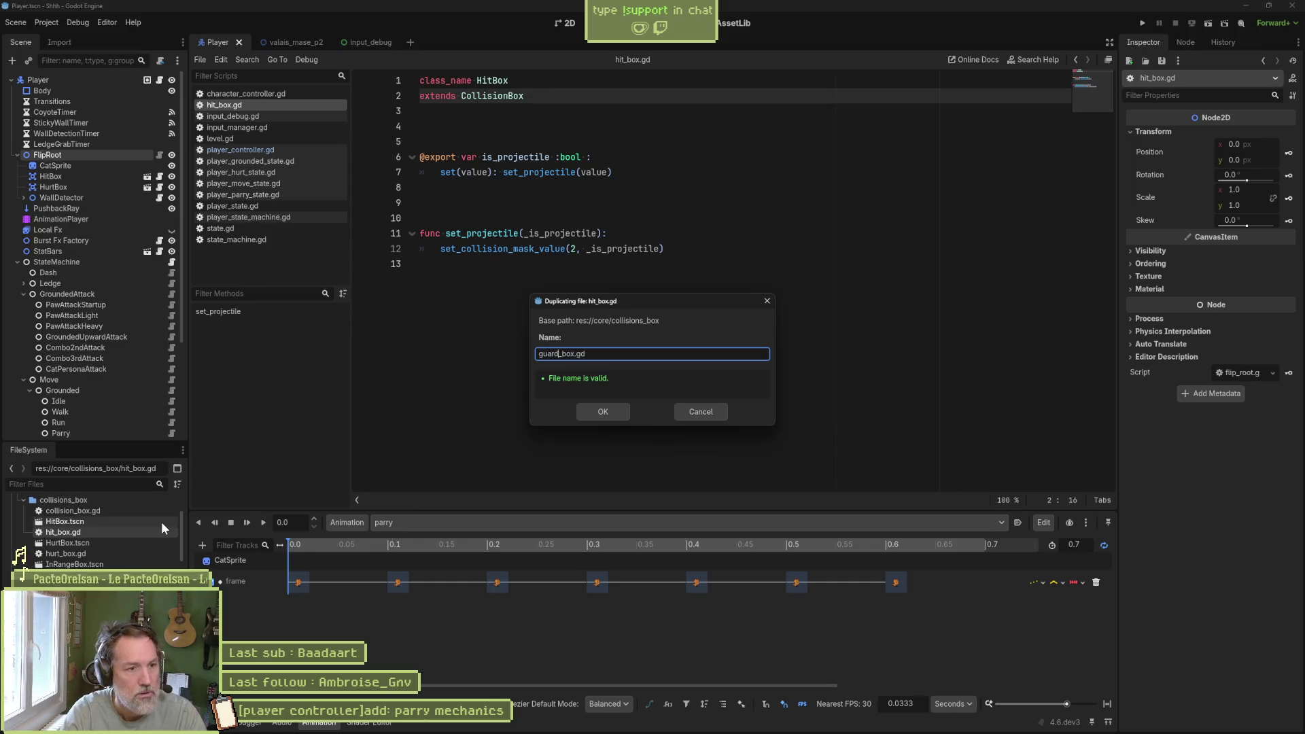
click(579, 418)
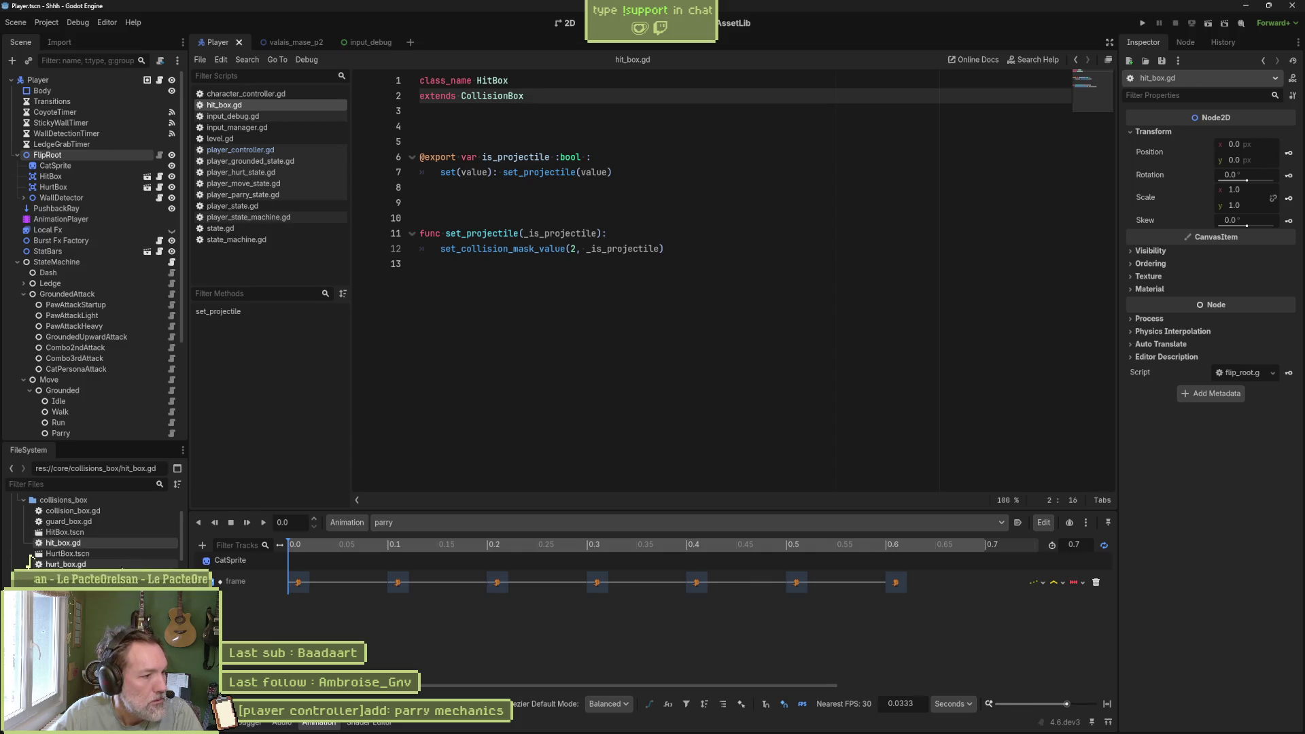
- Open guard_box.gd, change its class_name from HitBox to GuardBox, and save
click(86, 524)
double_click(86, 524)
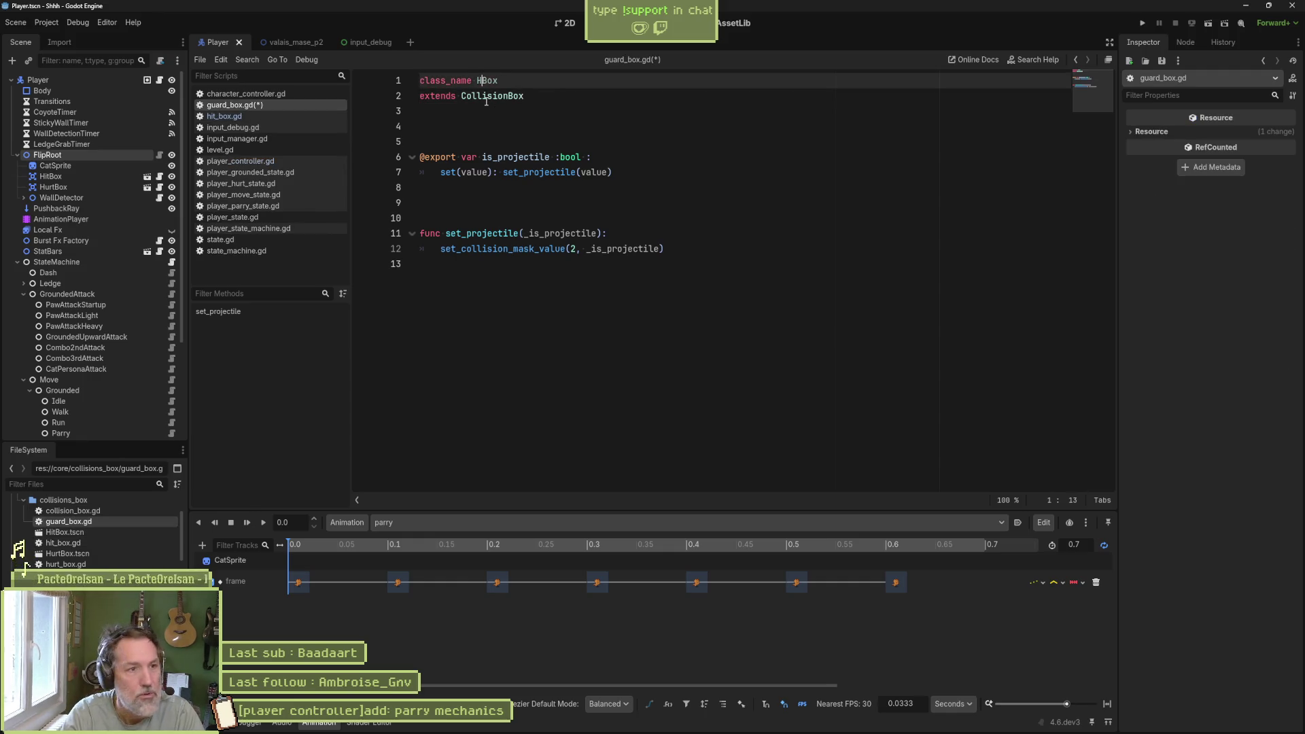
key(BackSpace)
key(BackSpace)
key(BackSpace)
text(Guard)
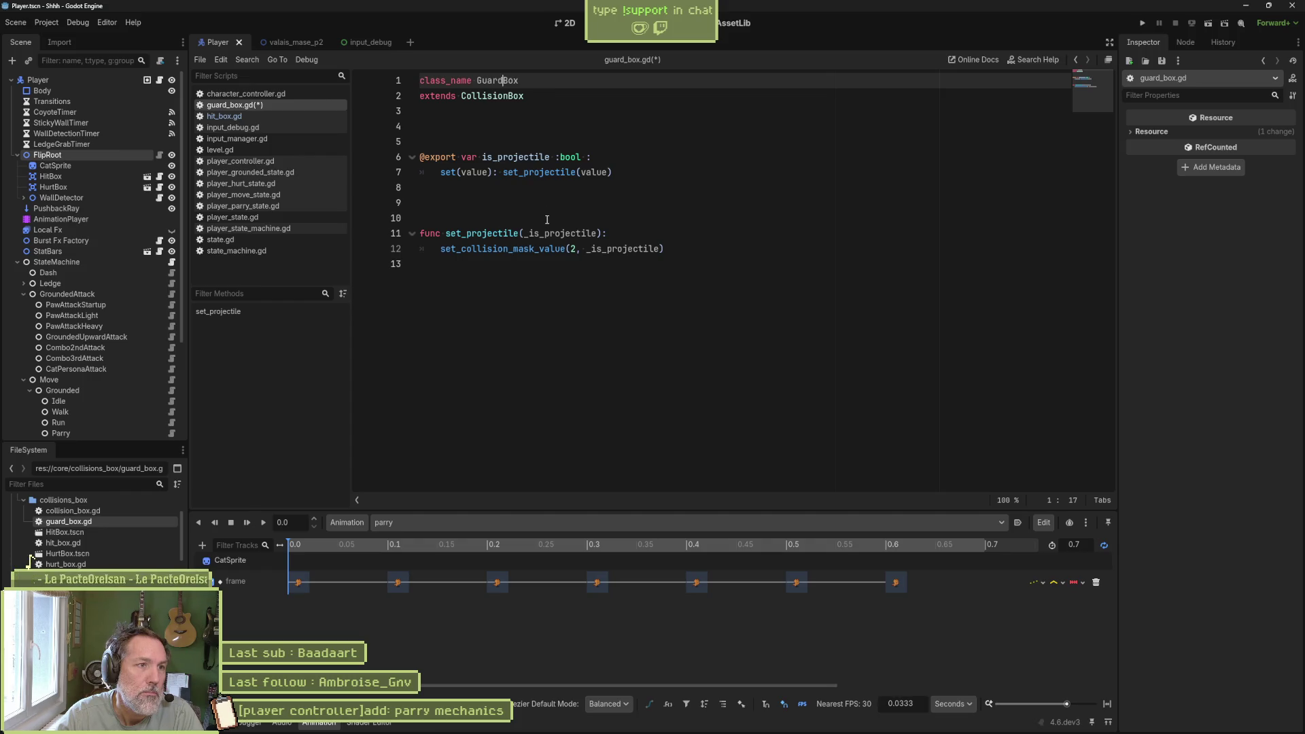
key(ctrl+s)
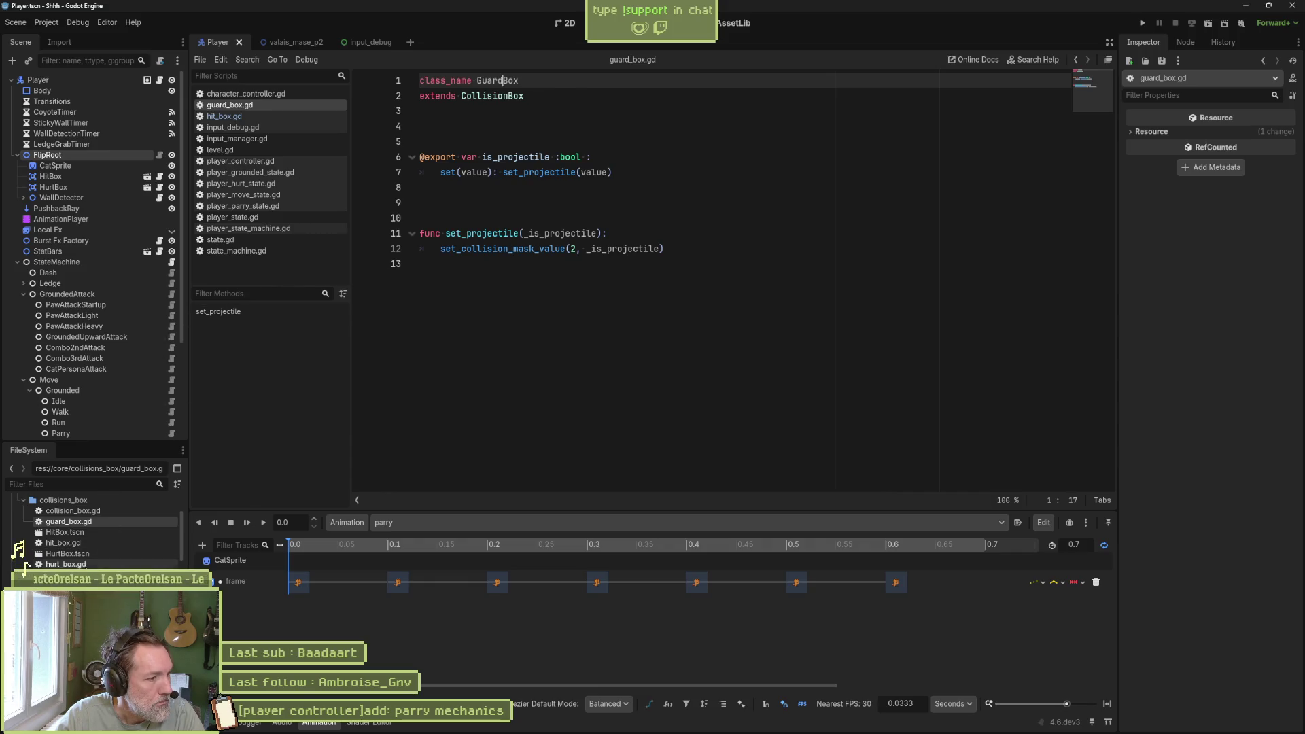
click(76, 533)
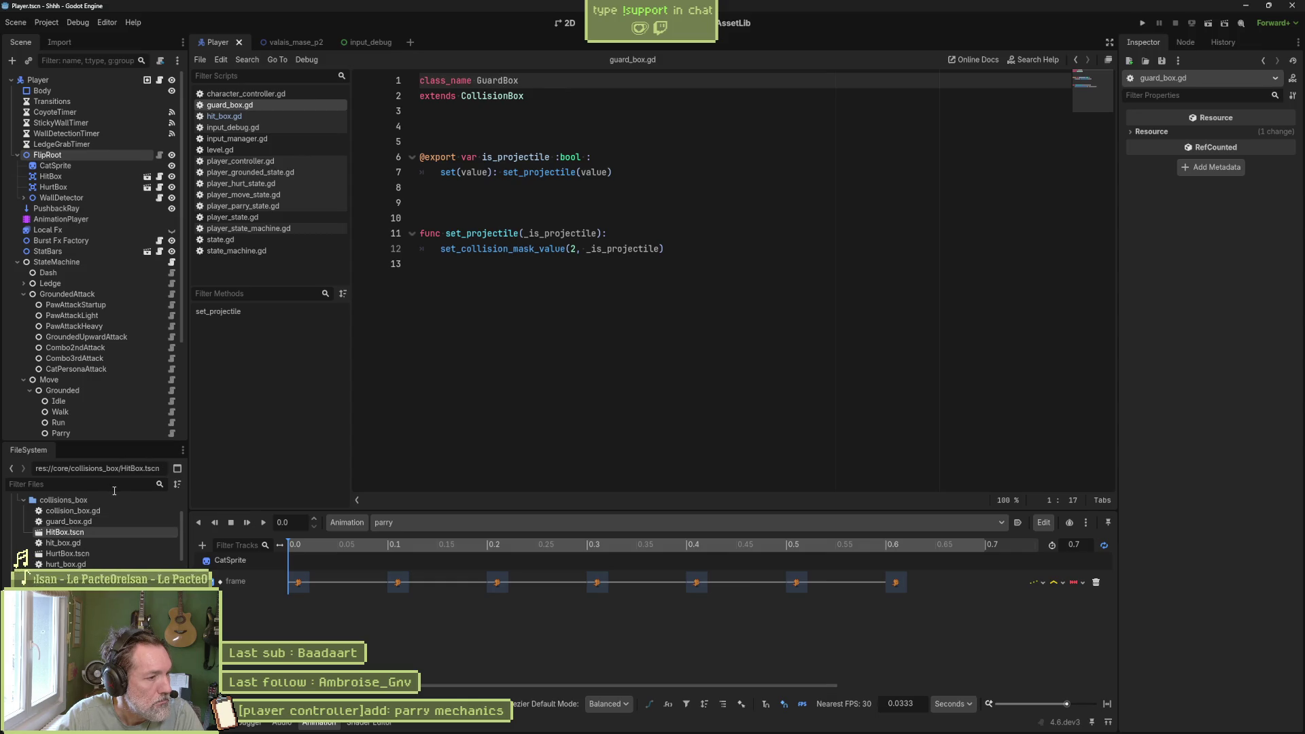
- Duplicate HitBox.tscn as GuardBox.tscn and open the new scene
key(ctrl+d)
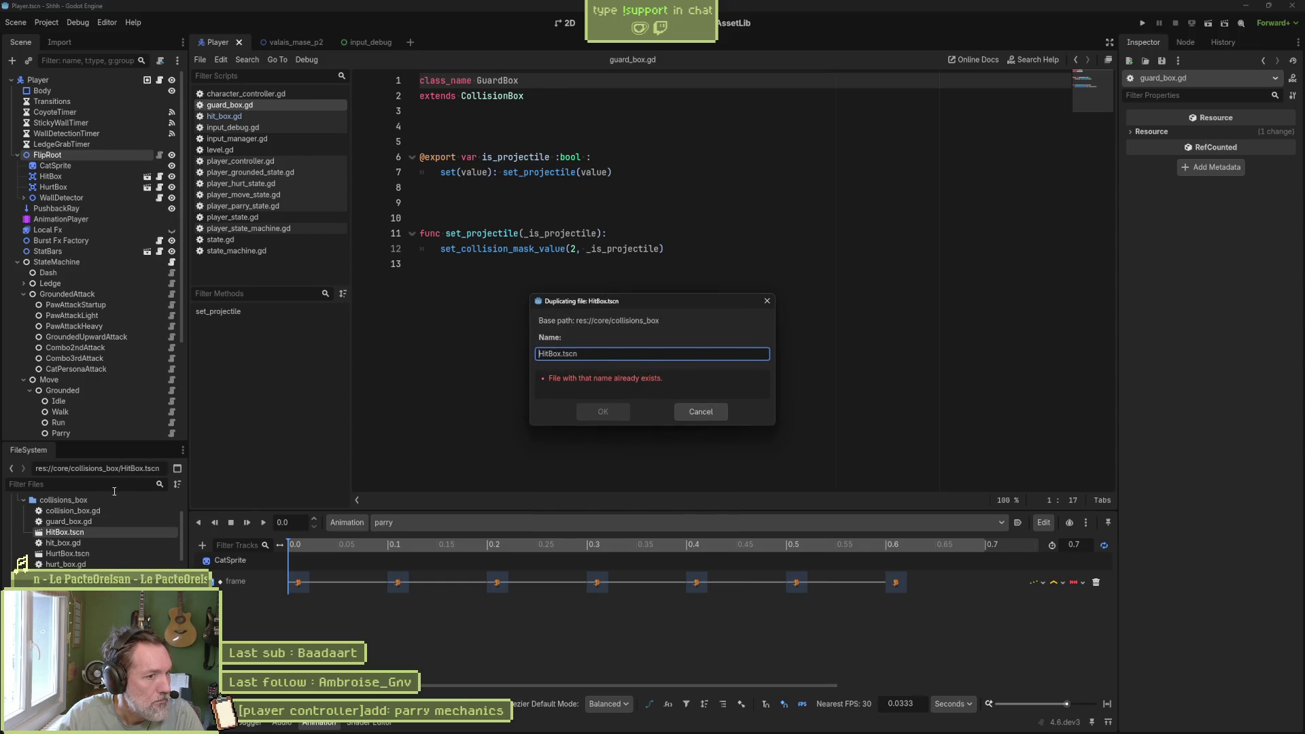
key(Left)
key(Delete)
key(Delete)
key(Delete)
text(Guar)
key(Return)
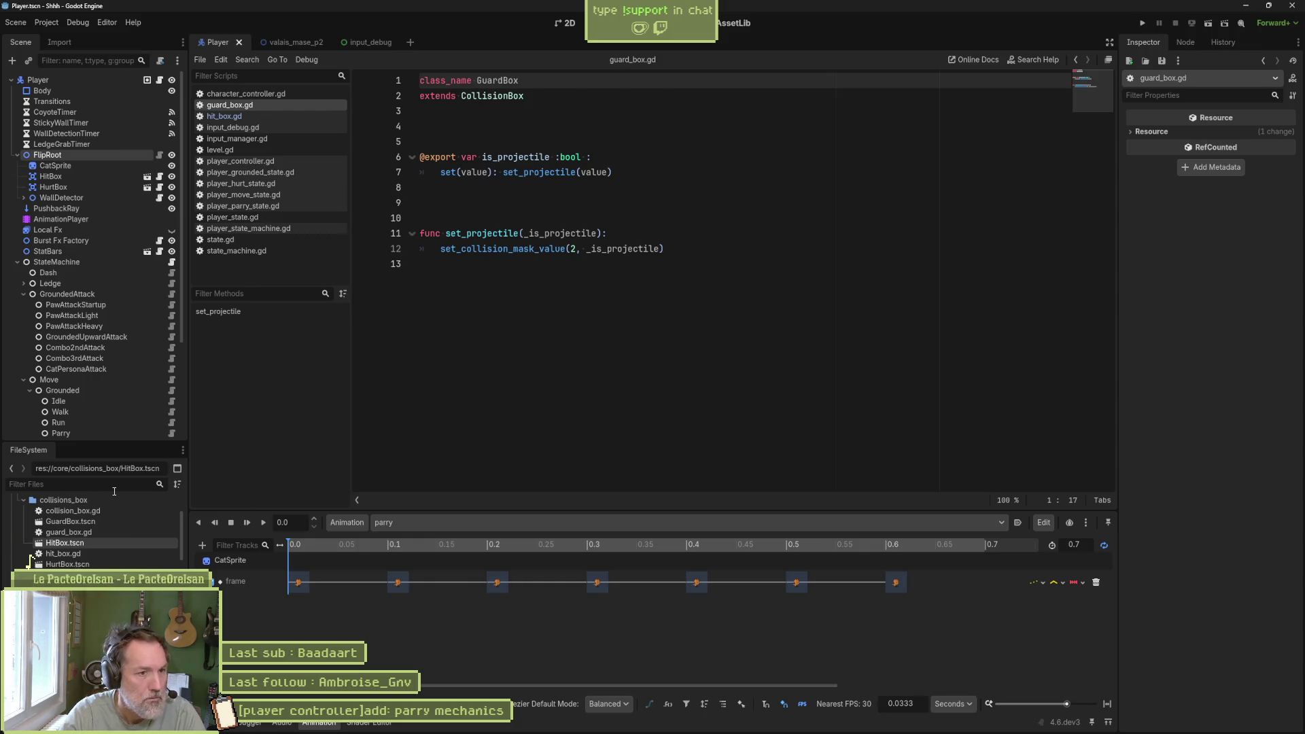
double_click(103, 520)
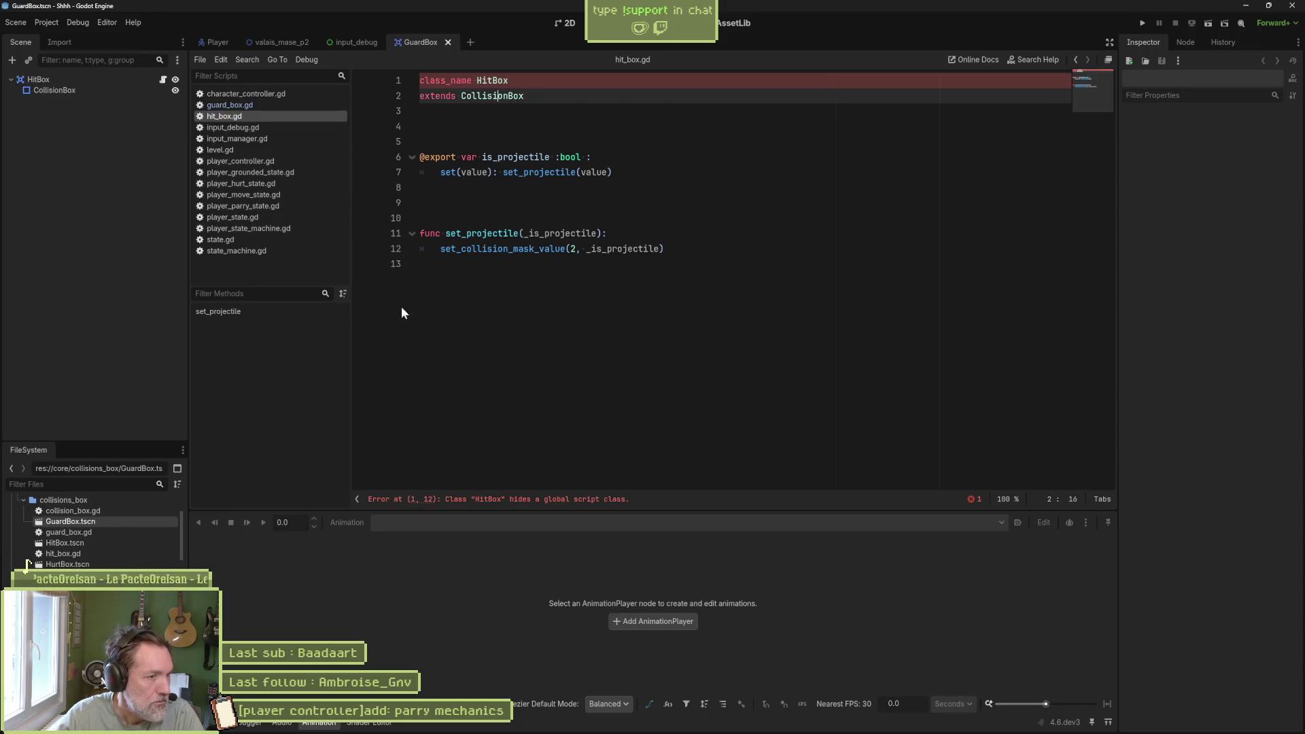
- Undo the trial GuardBox class_name edit so hit_box.gd stays class_name HitBox
click(490, 81)
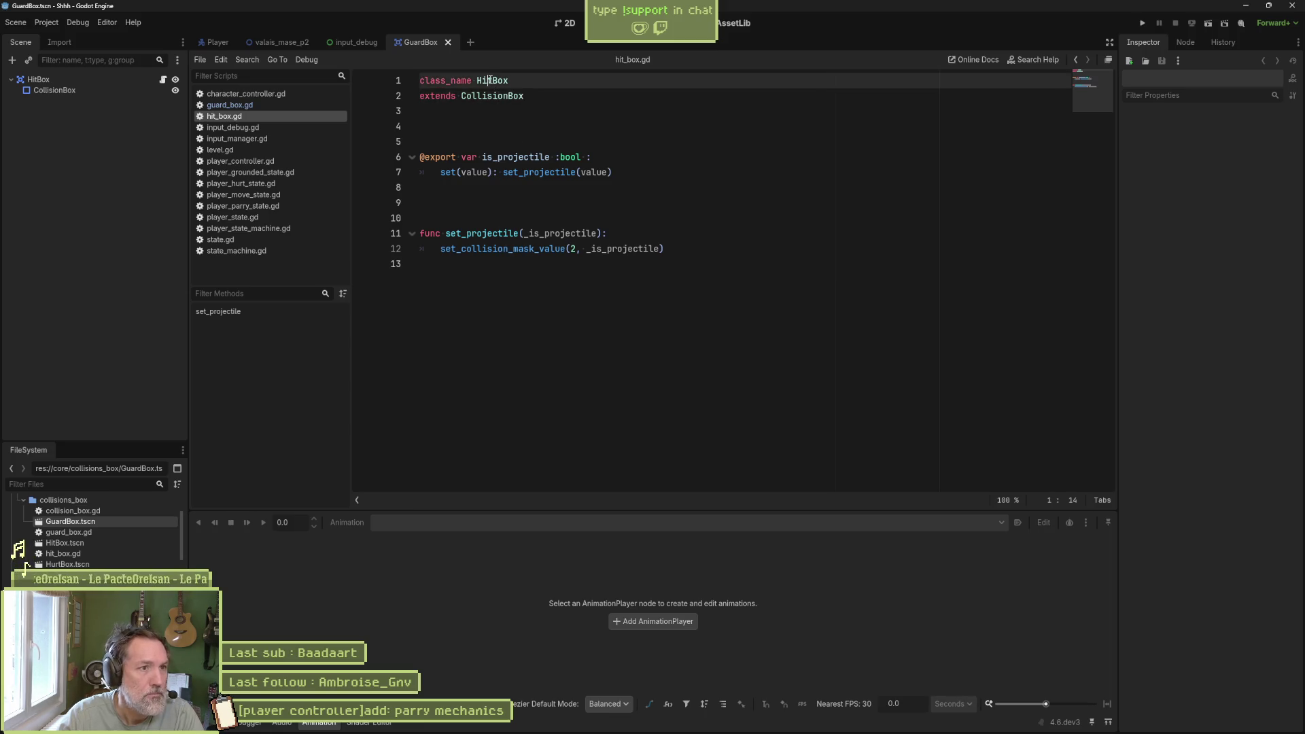
key(BackSpace)
key(BackSpace)
key(BackSpace)
text(Guard)
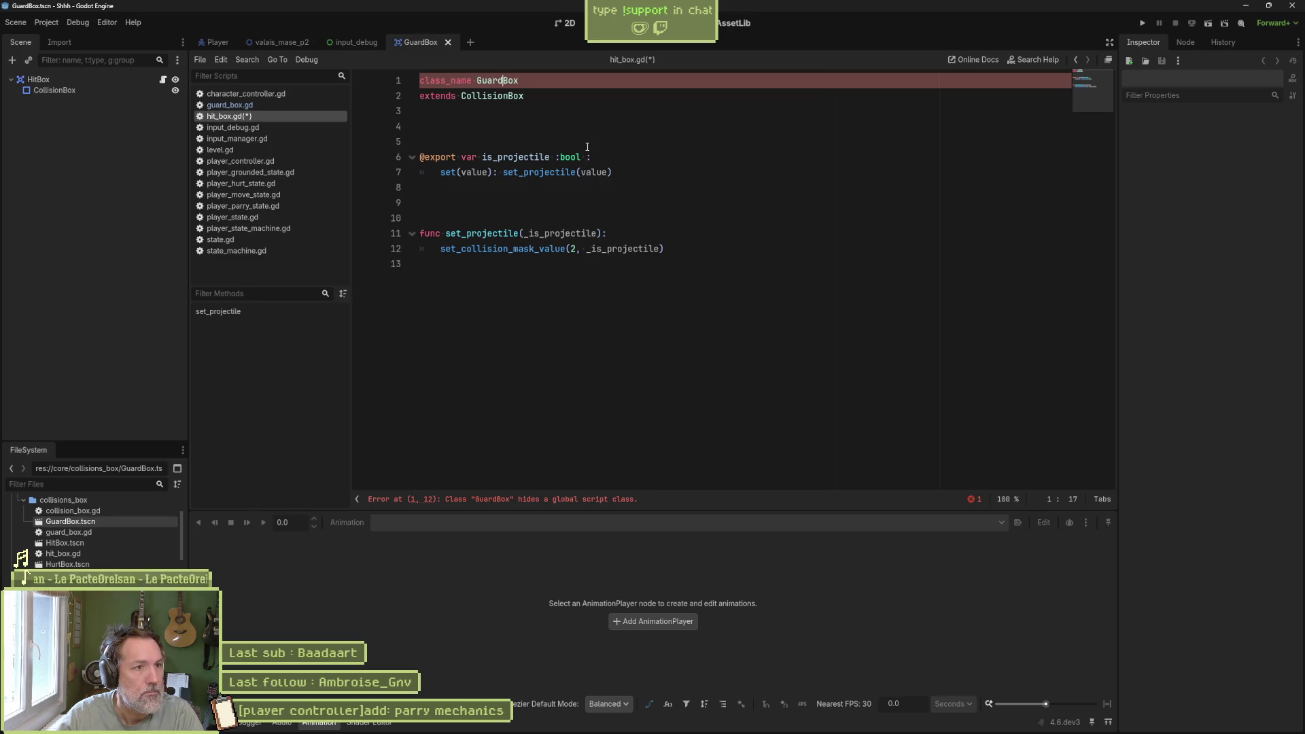
key(BackSpace)
key(BackSpace)
key(BackSpace)
text(Hi)
key(ctrl+z)
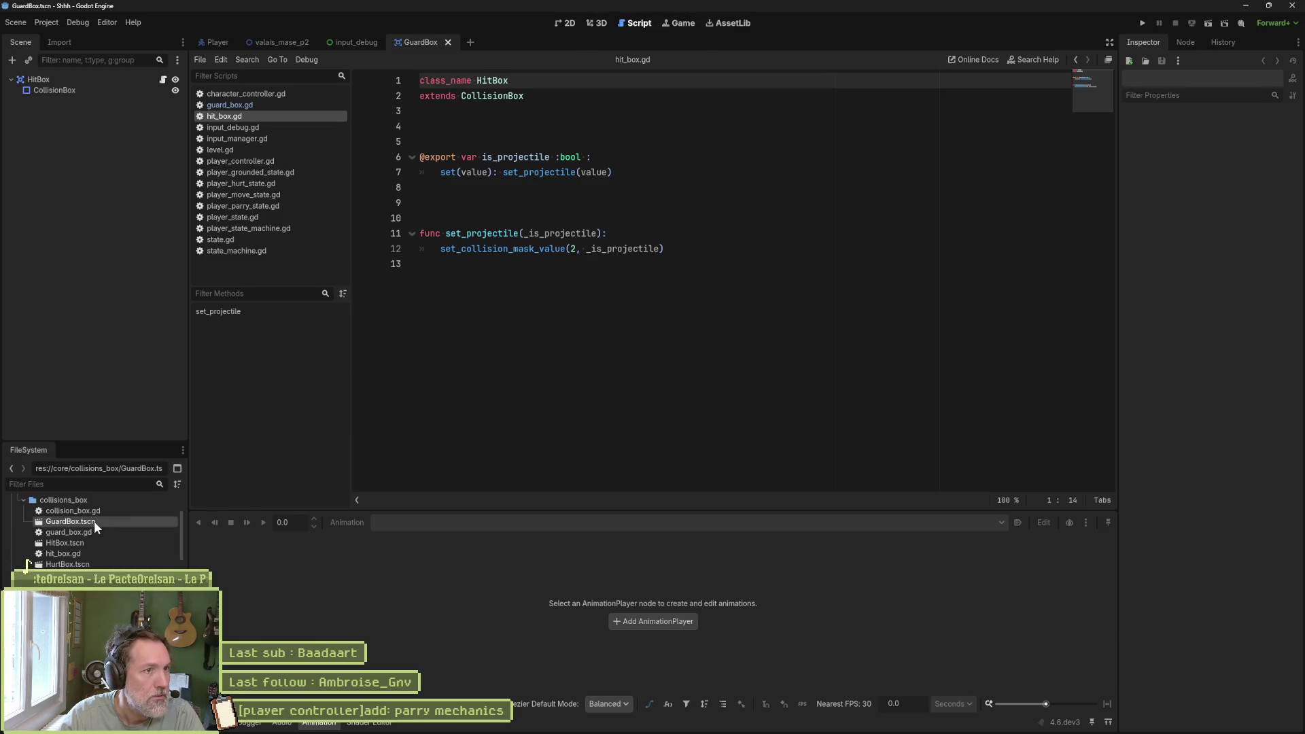
- In the 2D view, set the CollisionBox shape's Debug Color to orange
click(566, 23)
key(f)
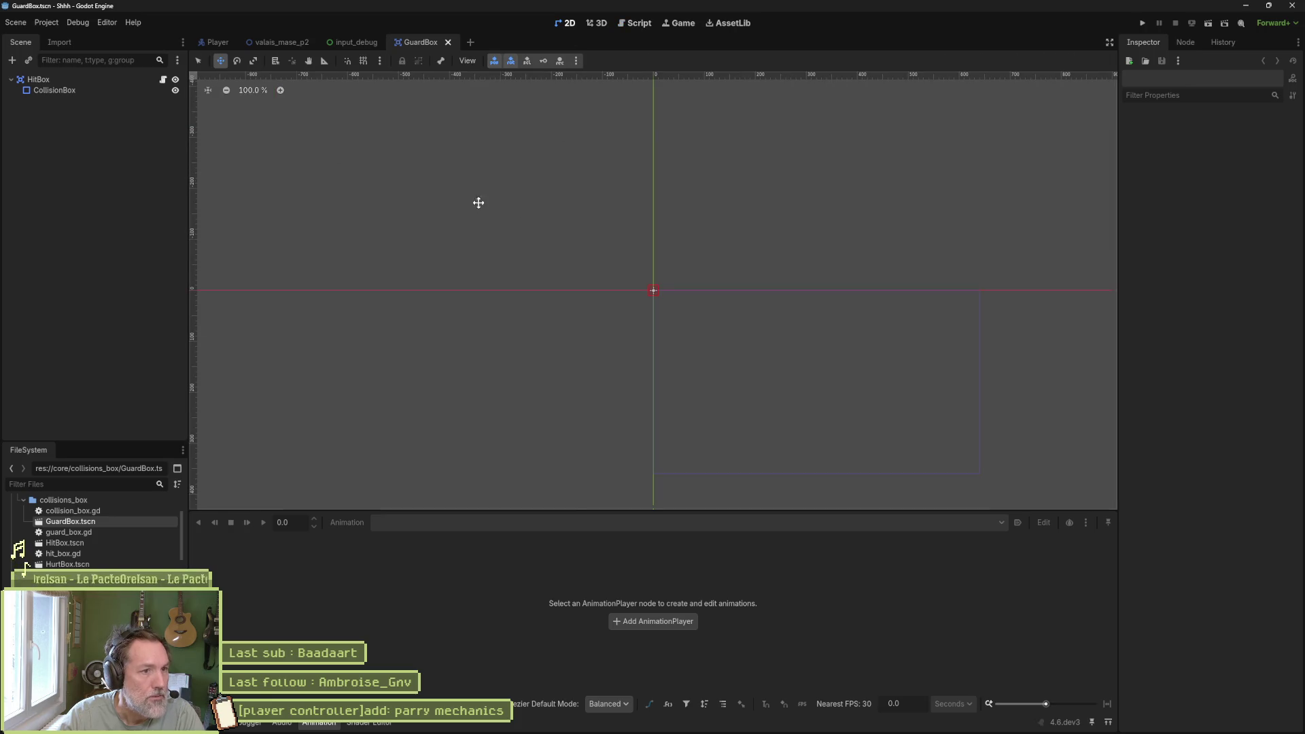
scroll(664, 295, up, 8)
click(144, 91)
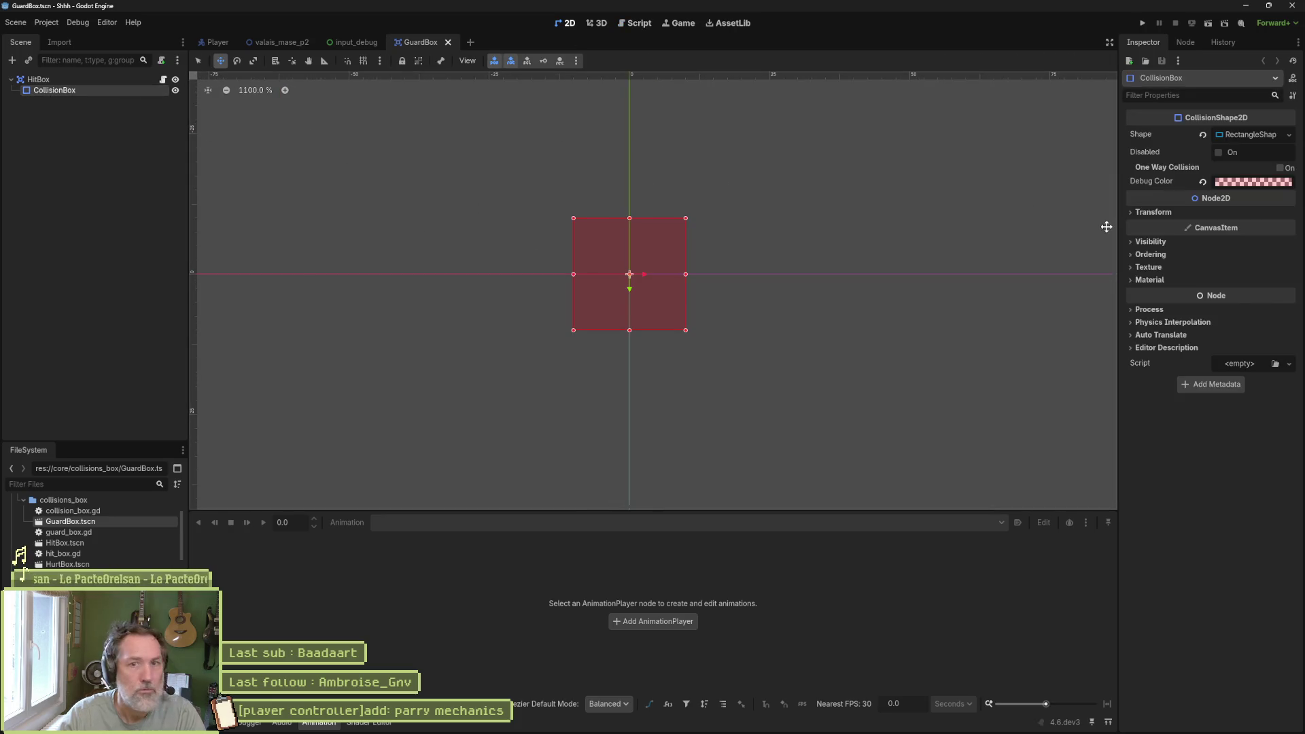
click(1253, 182)
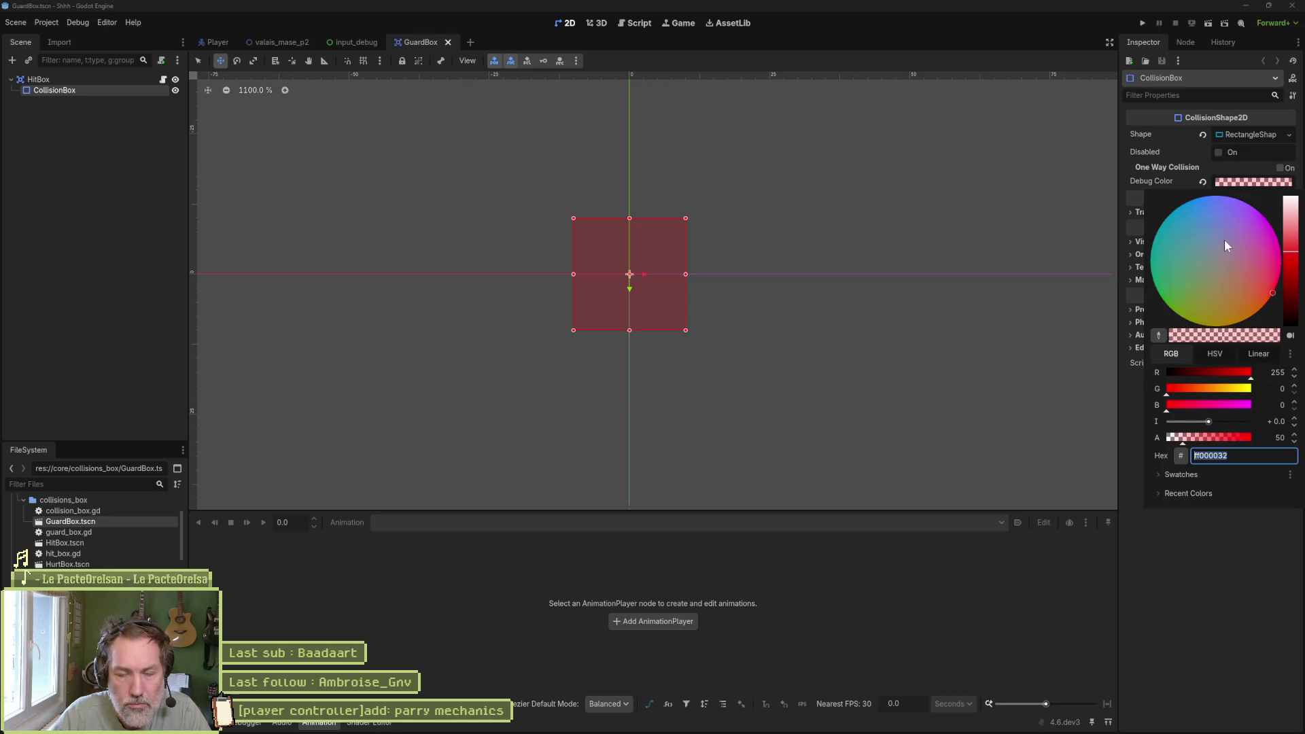
click(1237, 324)
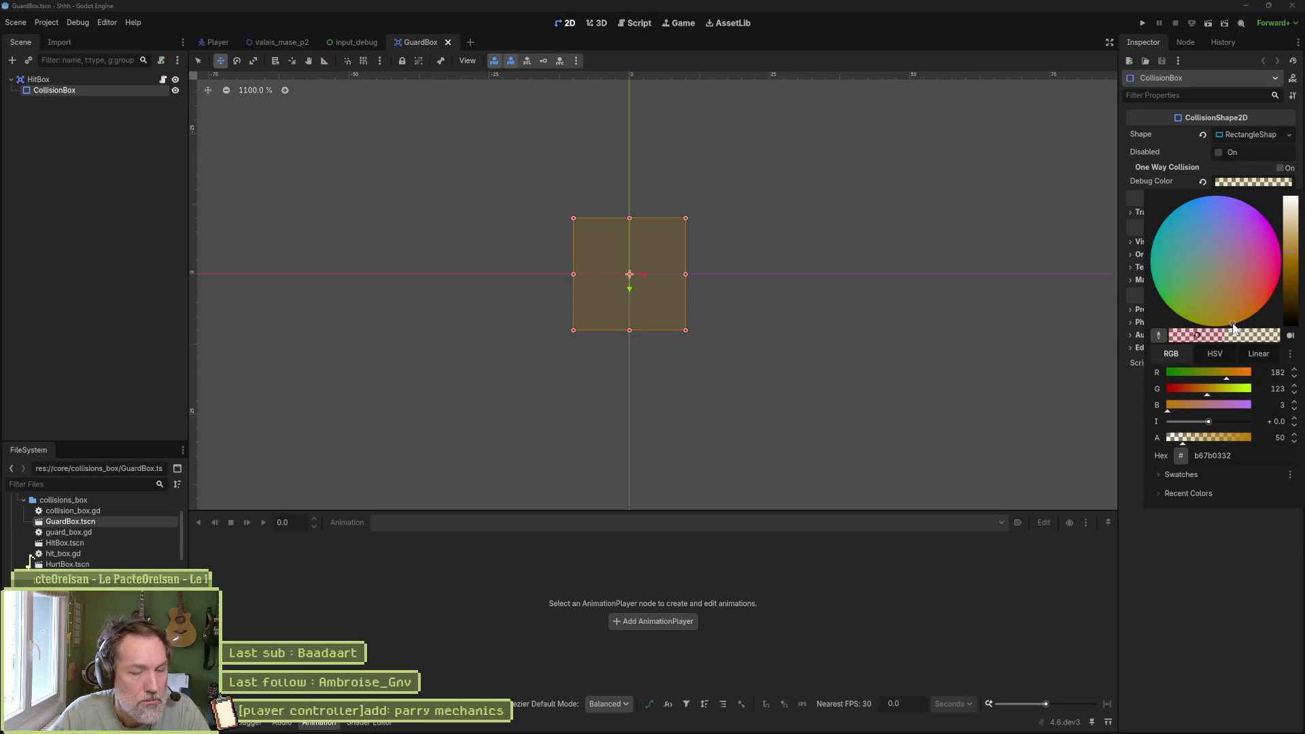
- Rename the root node to GuardBox and save GuardBox.tscn
click(781, 561)
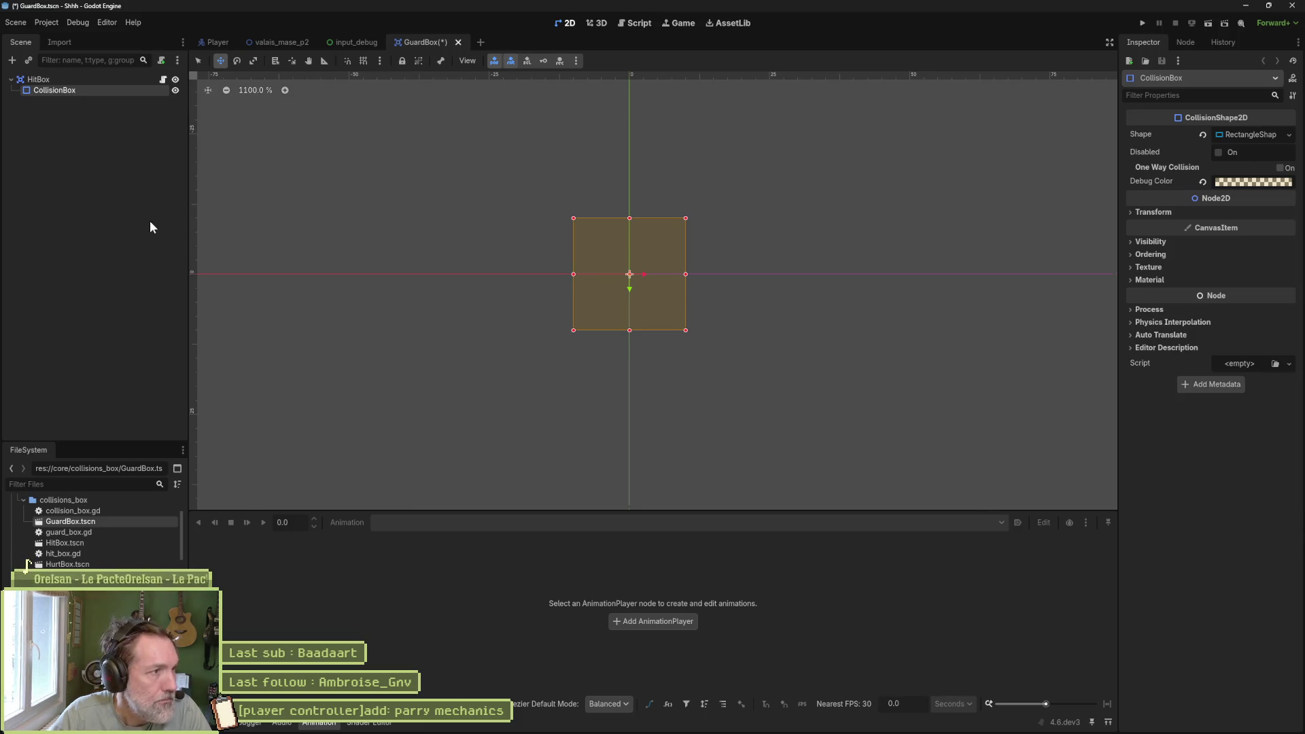
double_click(68, 78)
text(Guard)
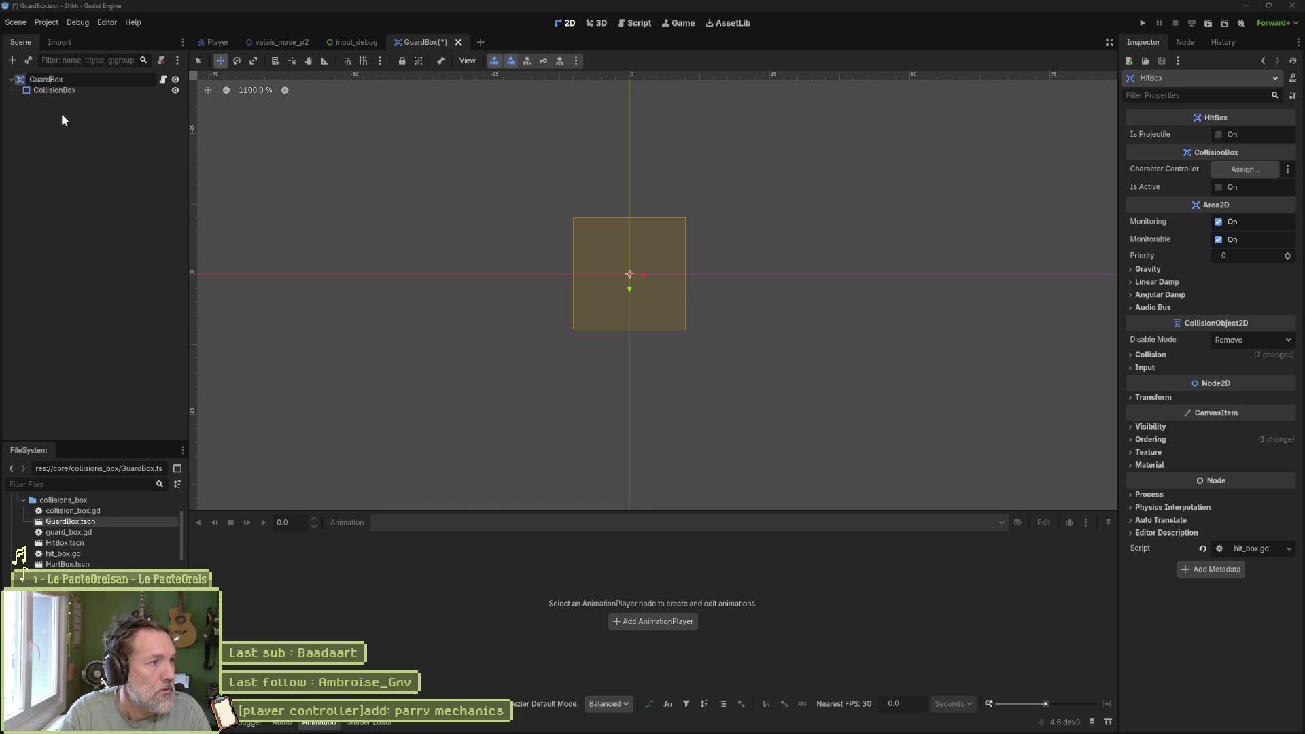
key(Return)
key(ctrl+s)
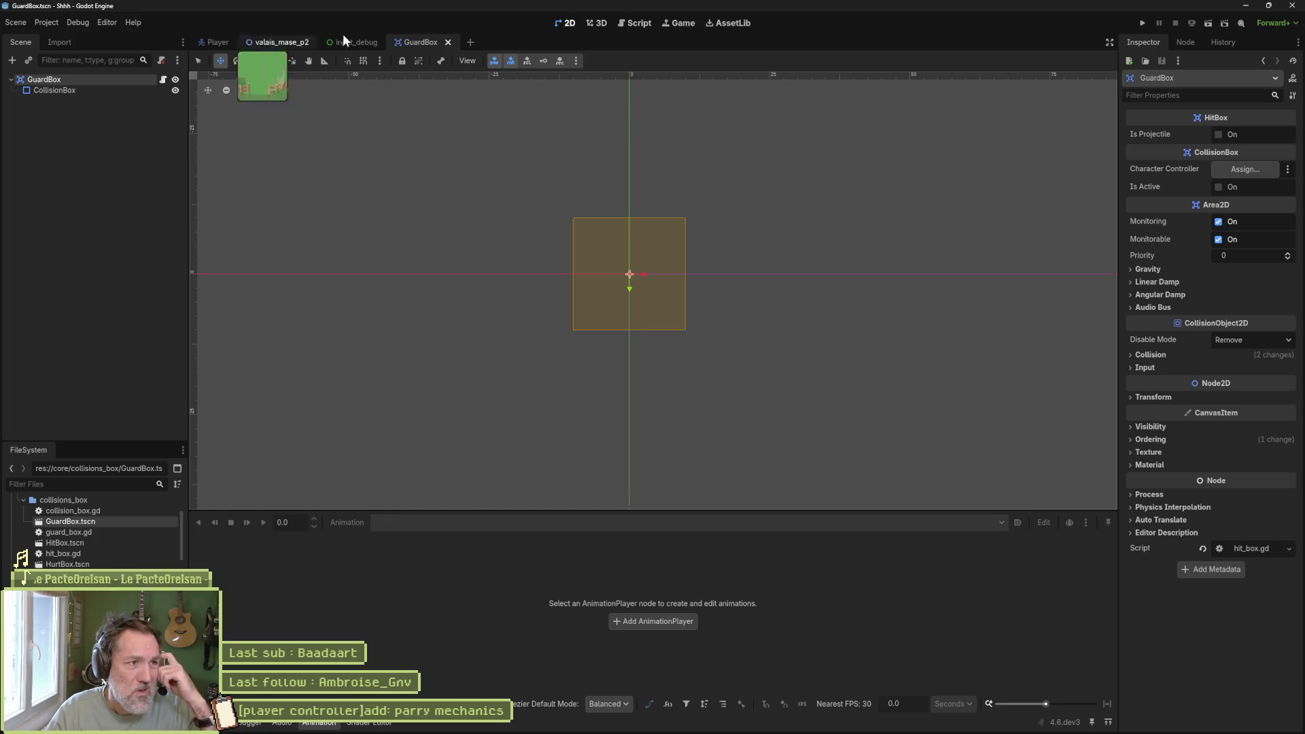
- Close the GuardBox and input_debug tabs, view GuardBox's signals, then show the script workspace
click(448, 42)
key(ctrl+shift+w)
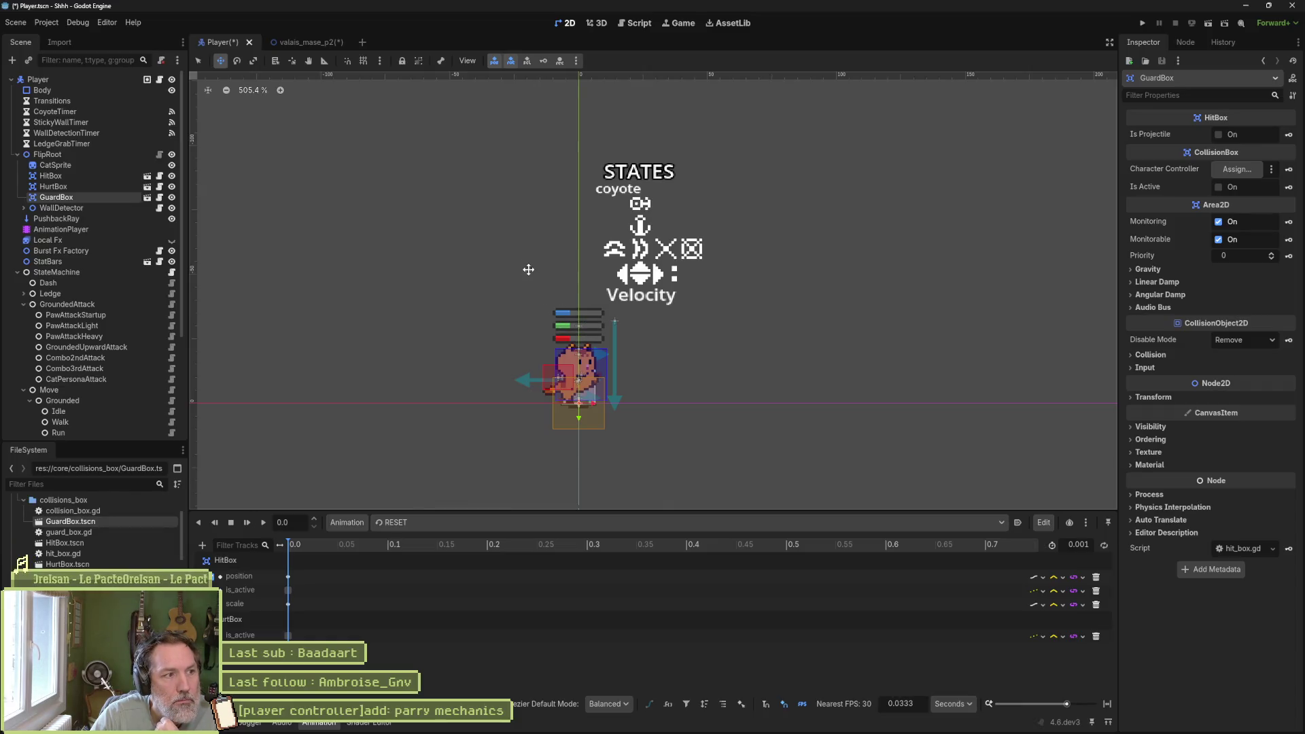
click(1179, 41)
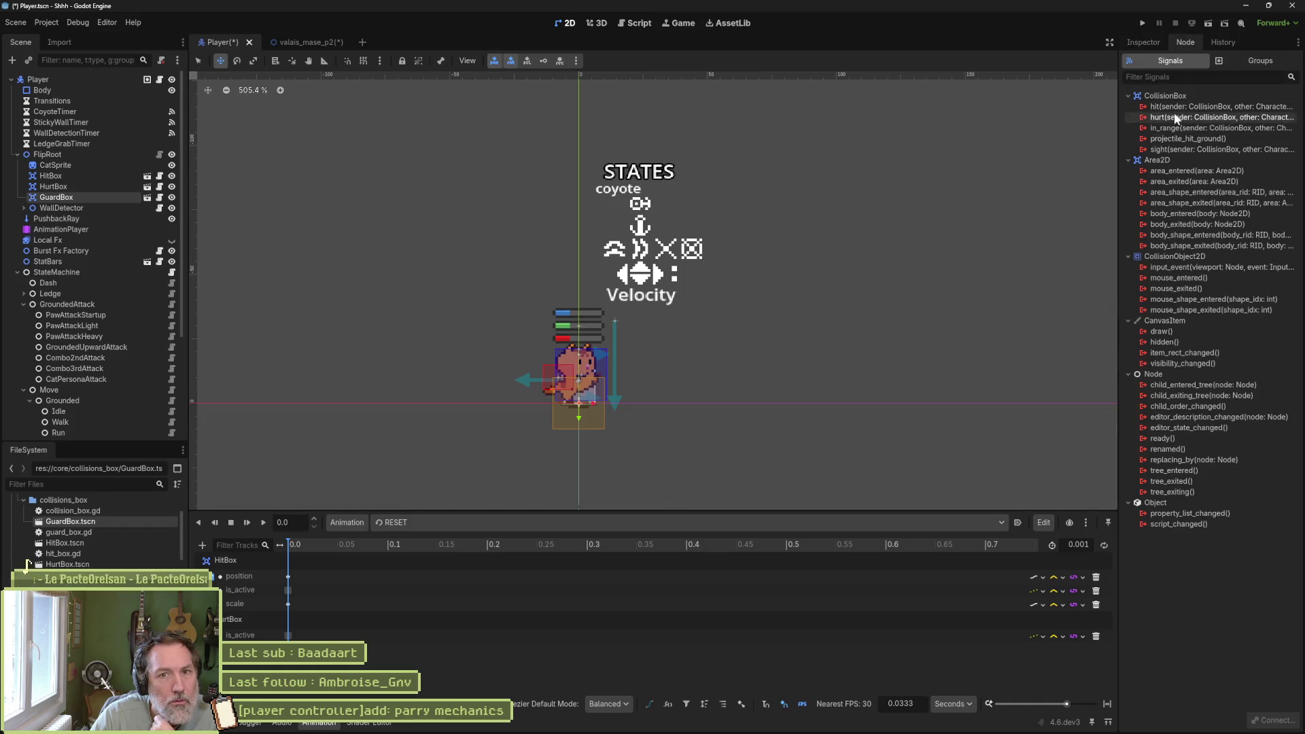
click(635, 22)
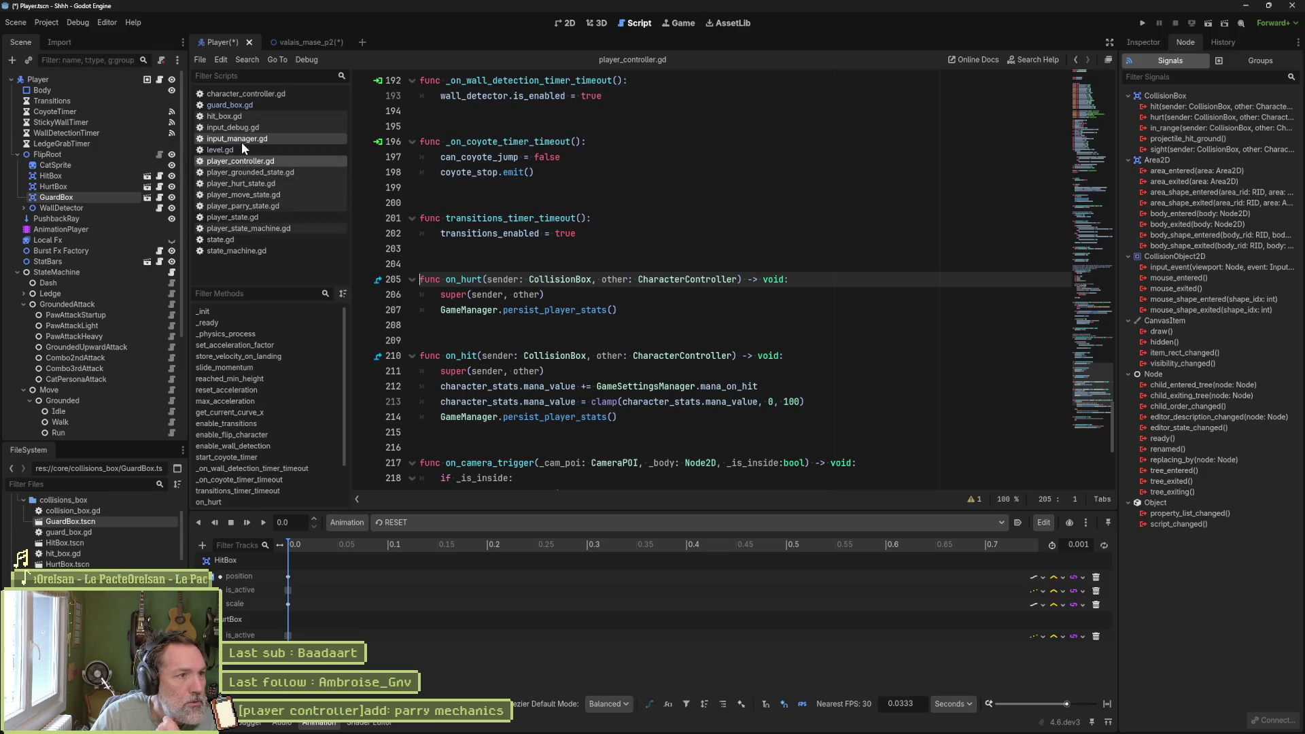
- In collision_box.gd, add a guard signal by duplicating the hurt signal declaration
click(803, 237)
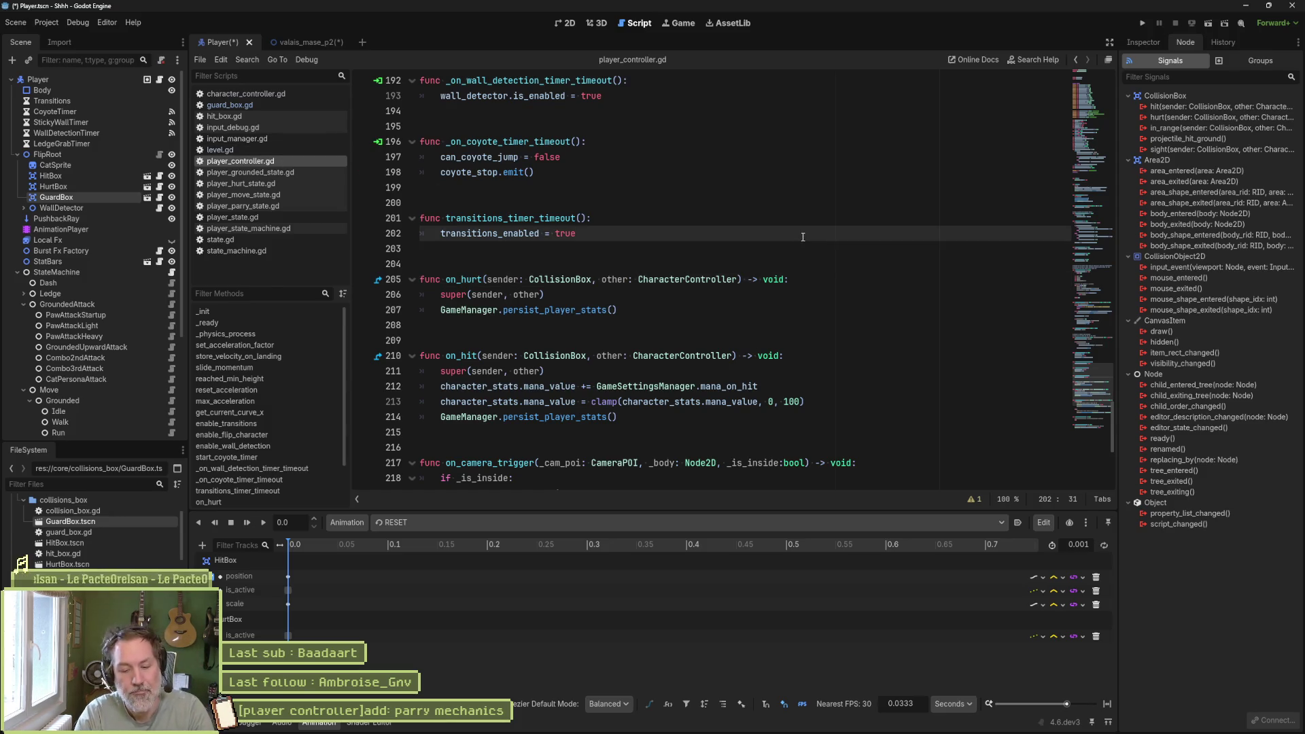
key(ctrl+alt+o)
text(coll)
key(Return)
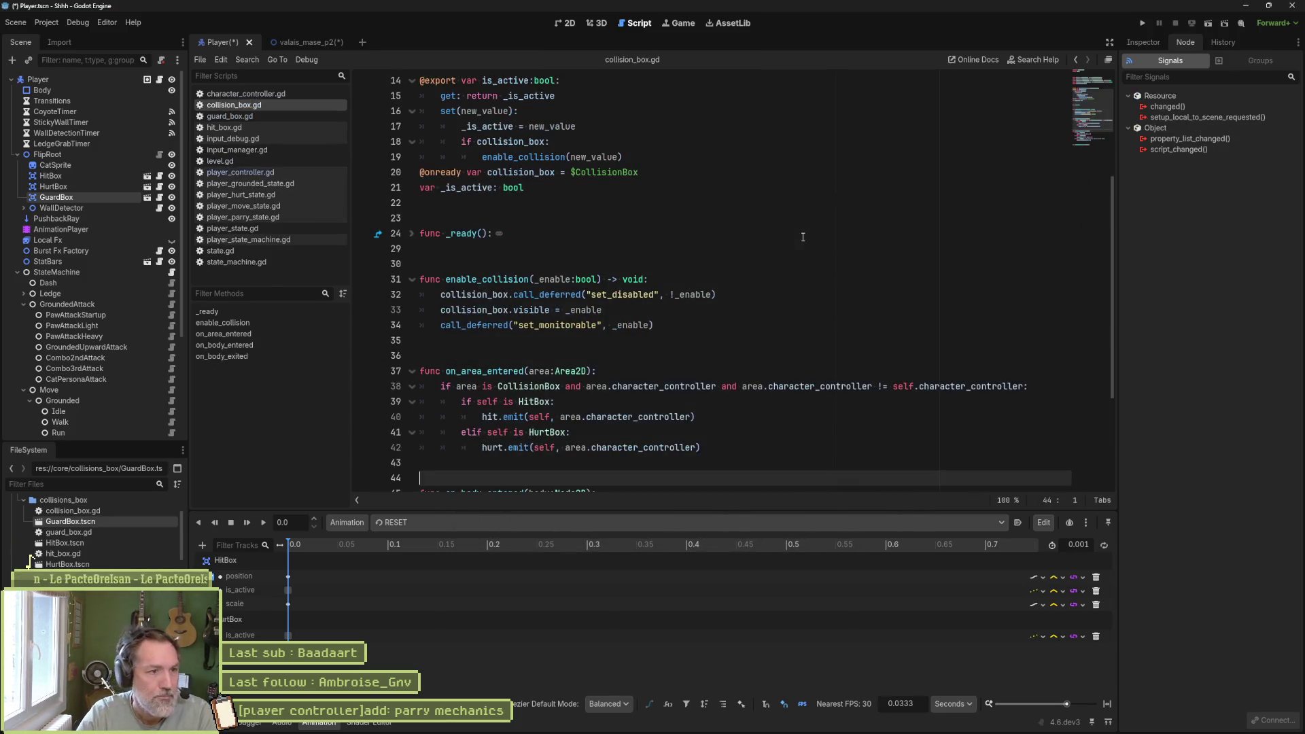
scroll(877, 174, up, 5)
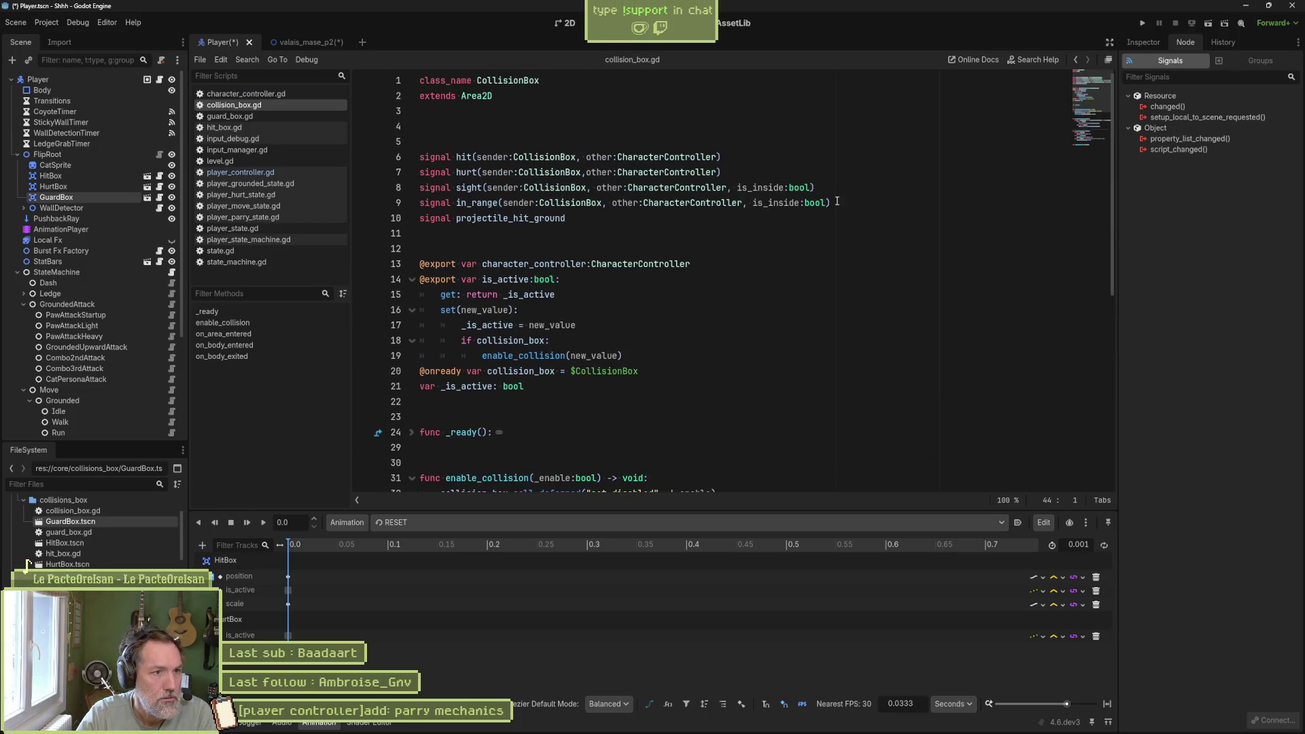
mouse_move(821, 198)
click(722, 172)
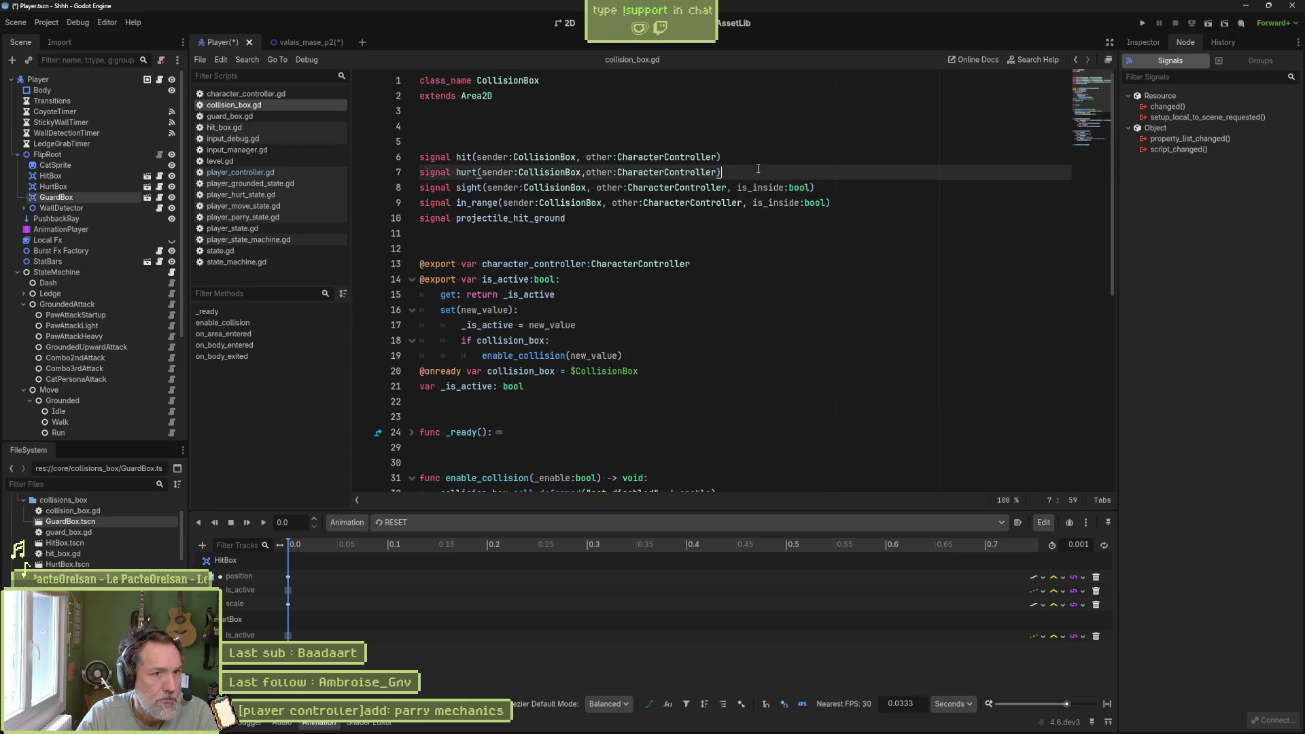
key(ctrl+shift+d)
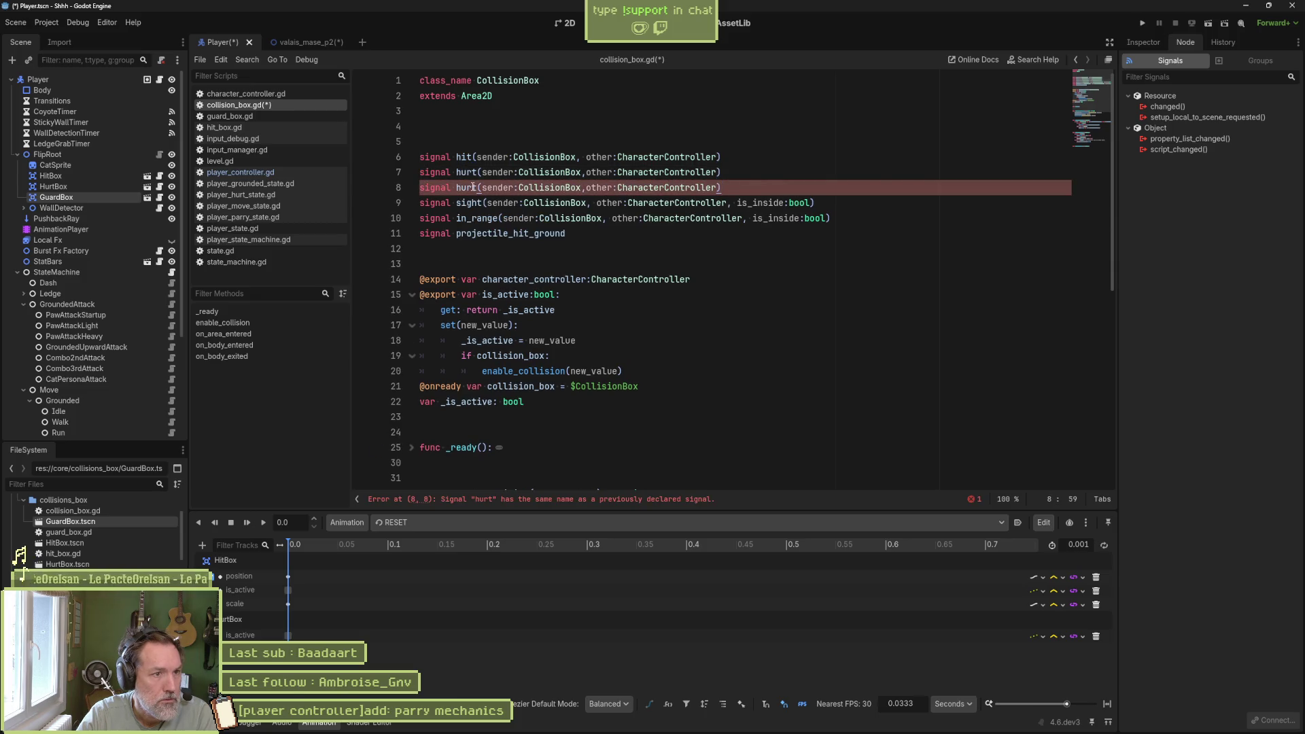
double_click(469, 188)
text(guard)
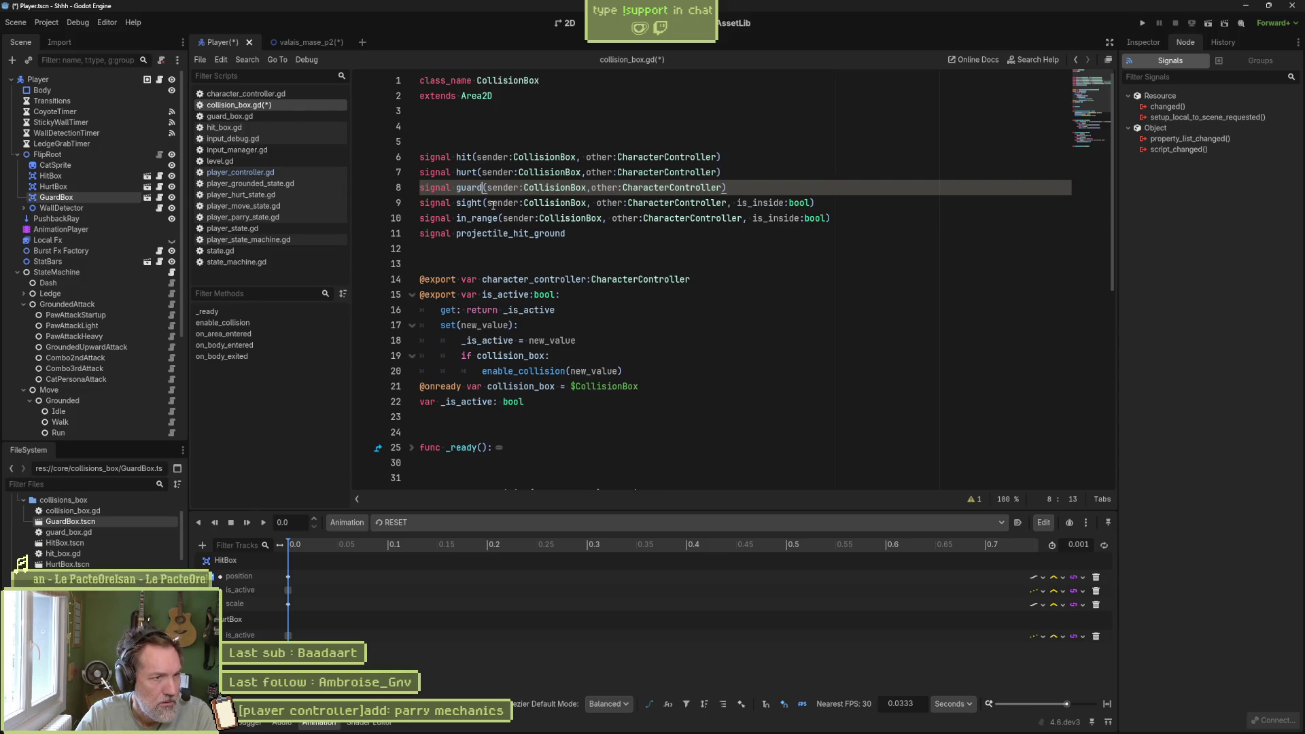
- Expand _ready and locate the area_entered handling in collision_box.gd
double_click(467, 172)
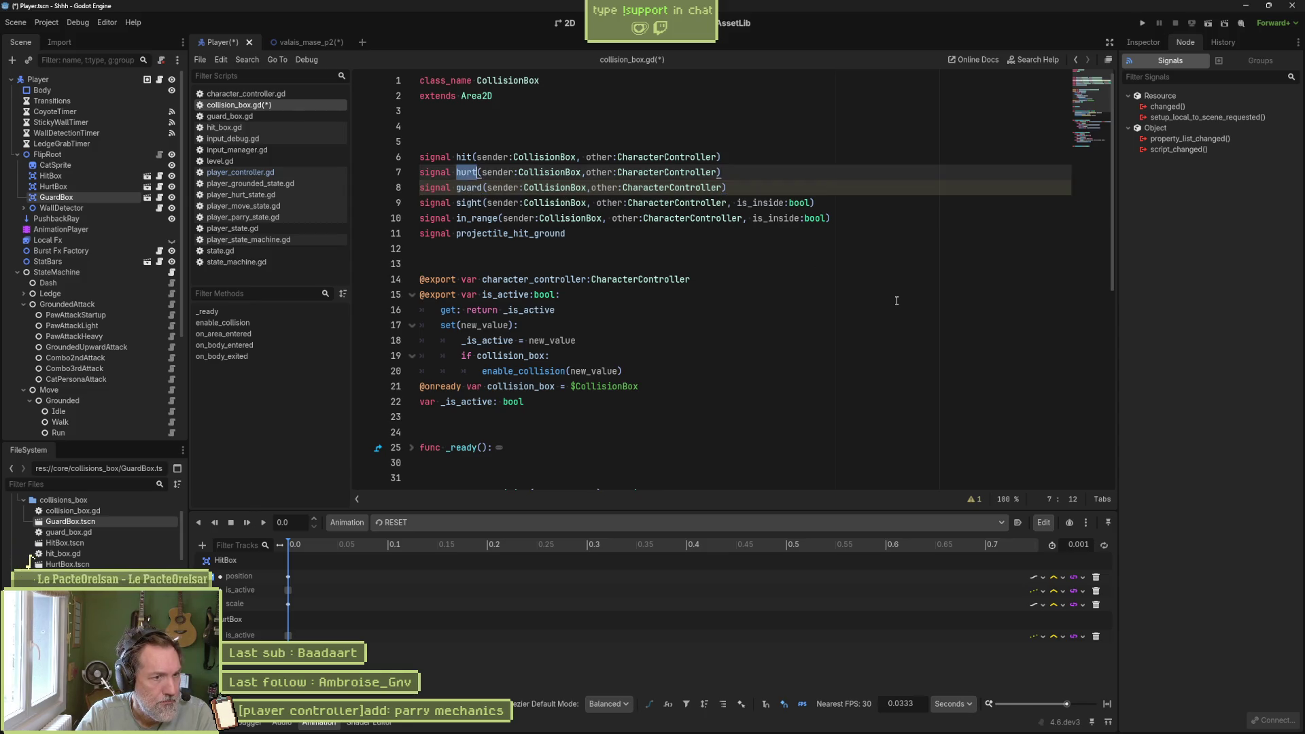
scroll(877, 292, down, 2)
scroll(877, 292, down, 1)
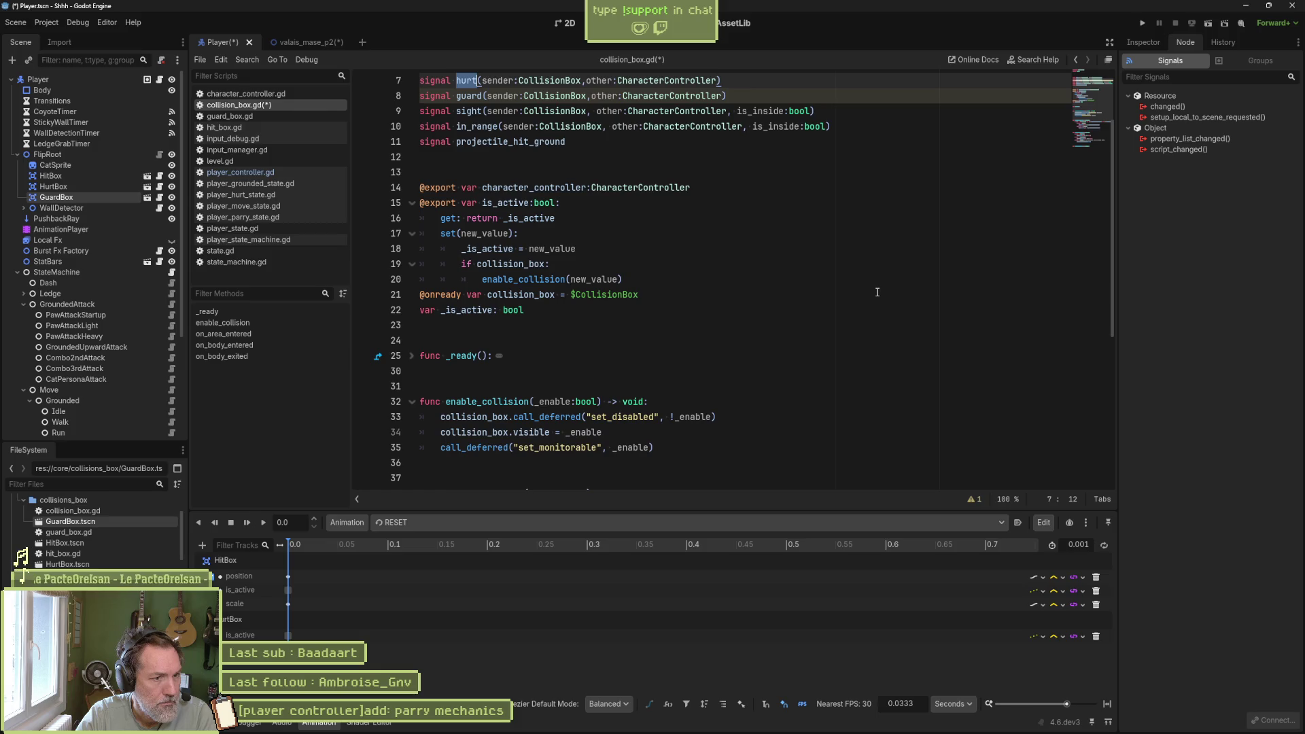
shift+click(416, 359)
click(806, 317)
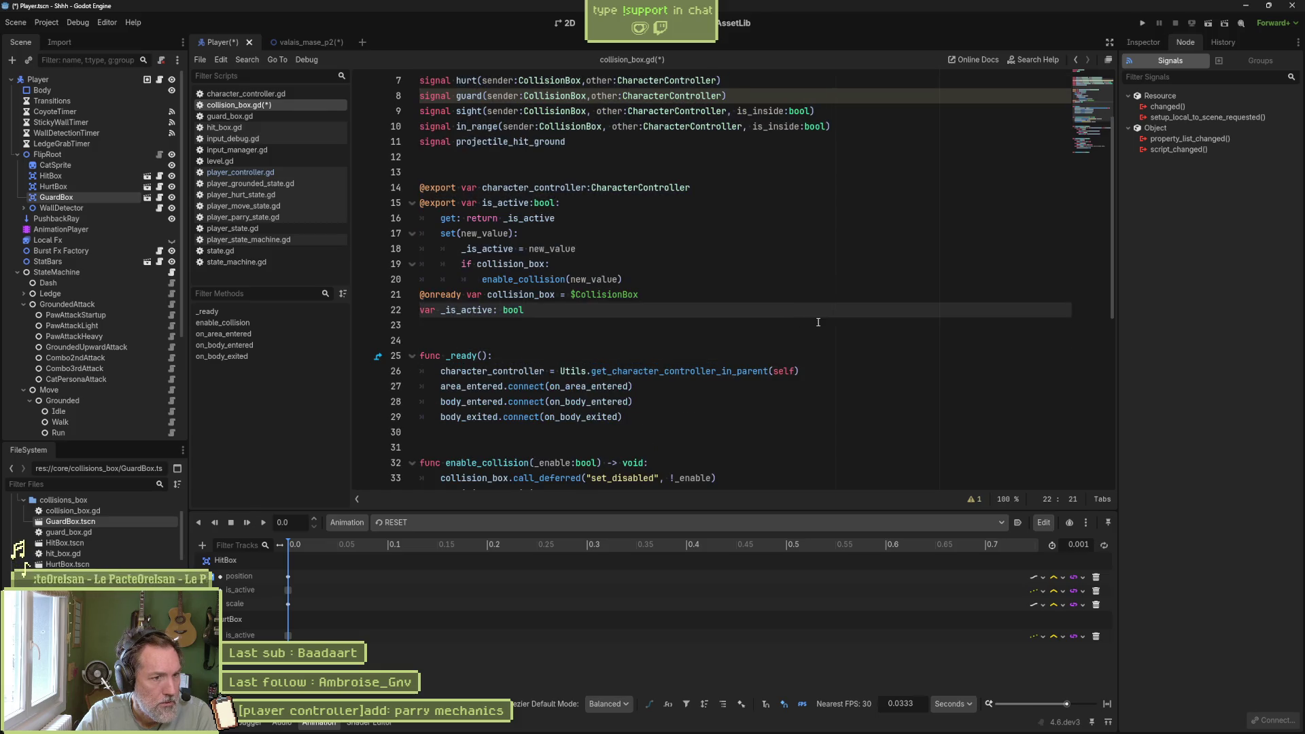
double_click(484, 386)
scroll(761, 288, up, 2)
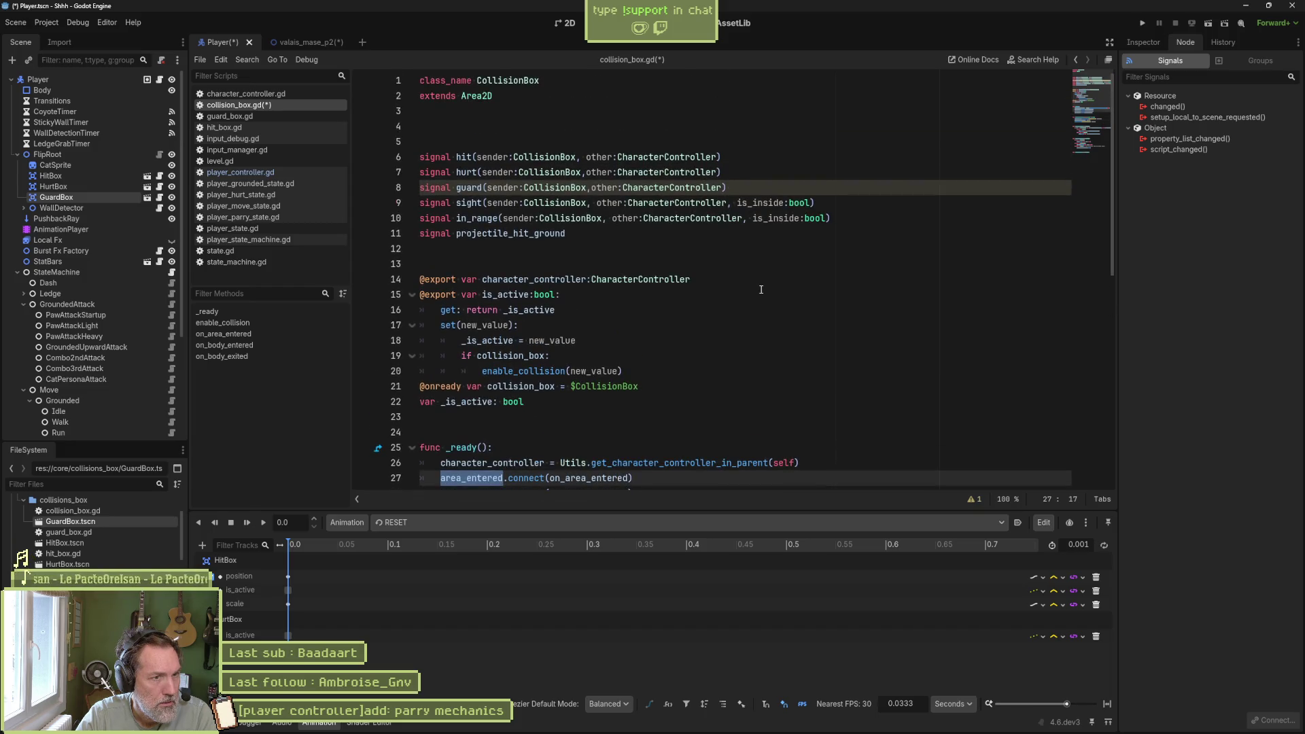
scroll(761, 289, down, 2)
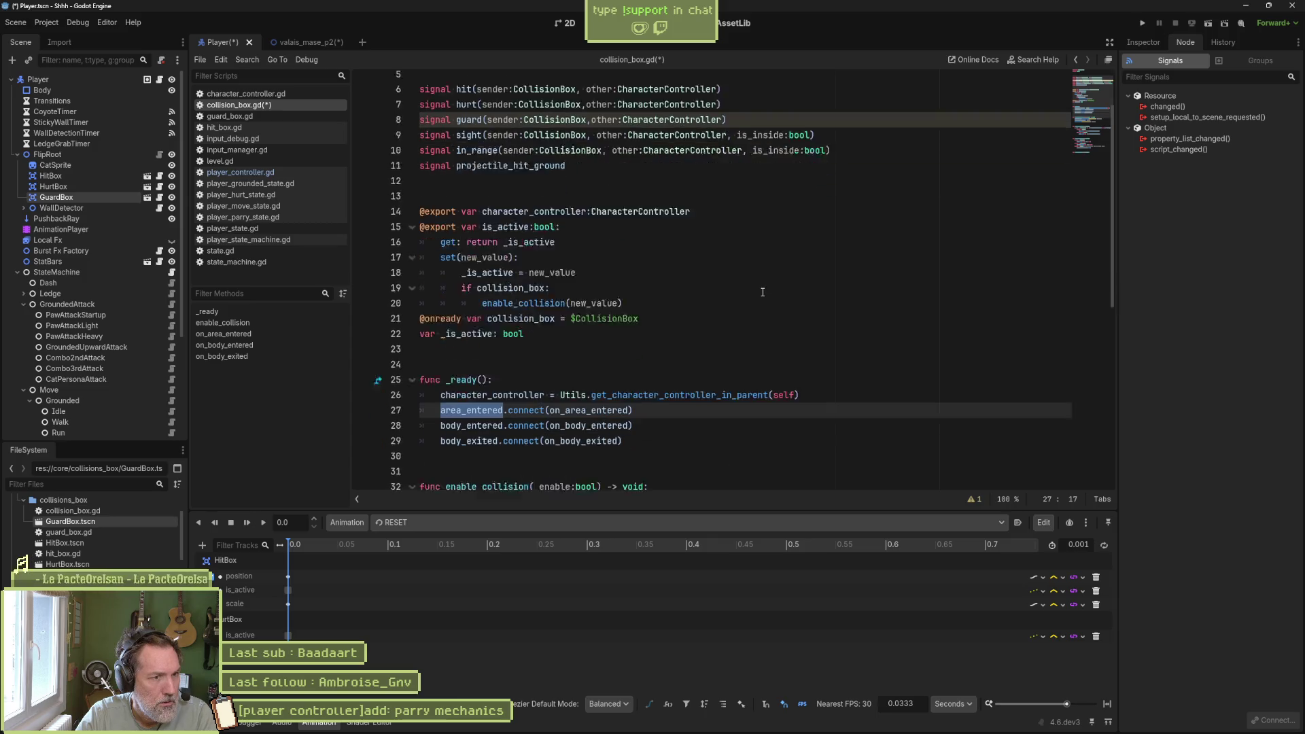
scroll(763, 292, up, 2)
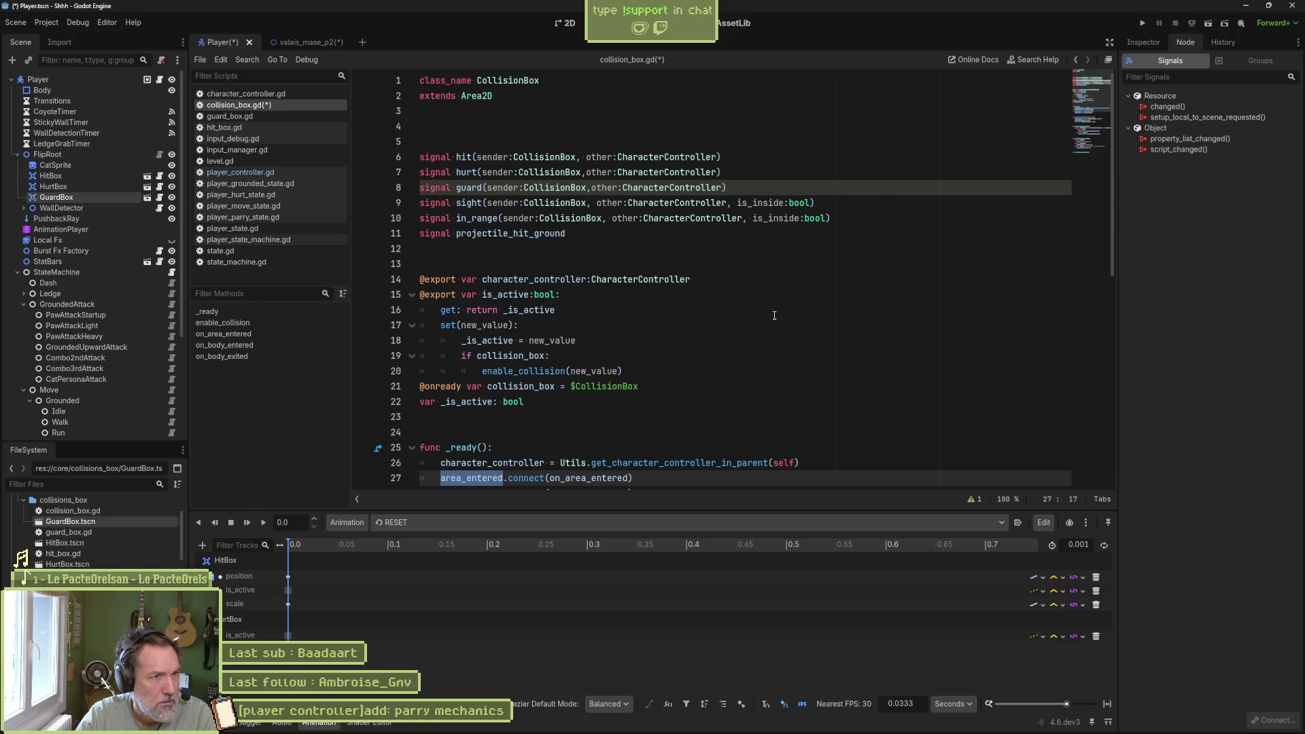
scroll(774, 316, down, 3)
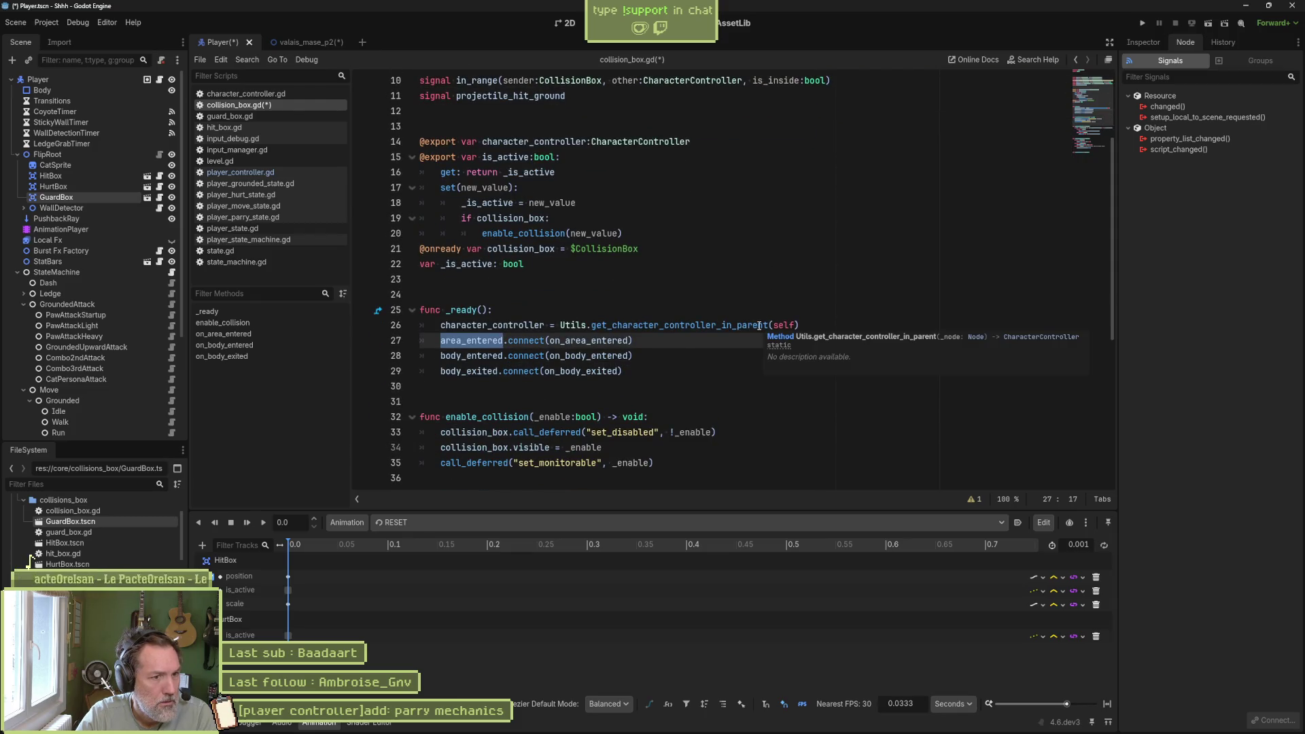
scroll(653, 361, down, 3)
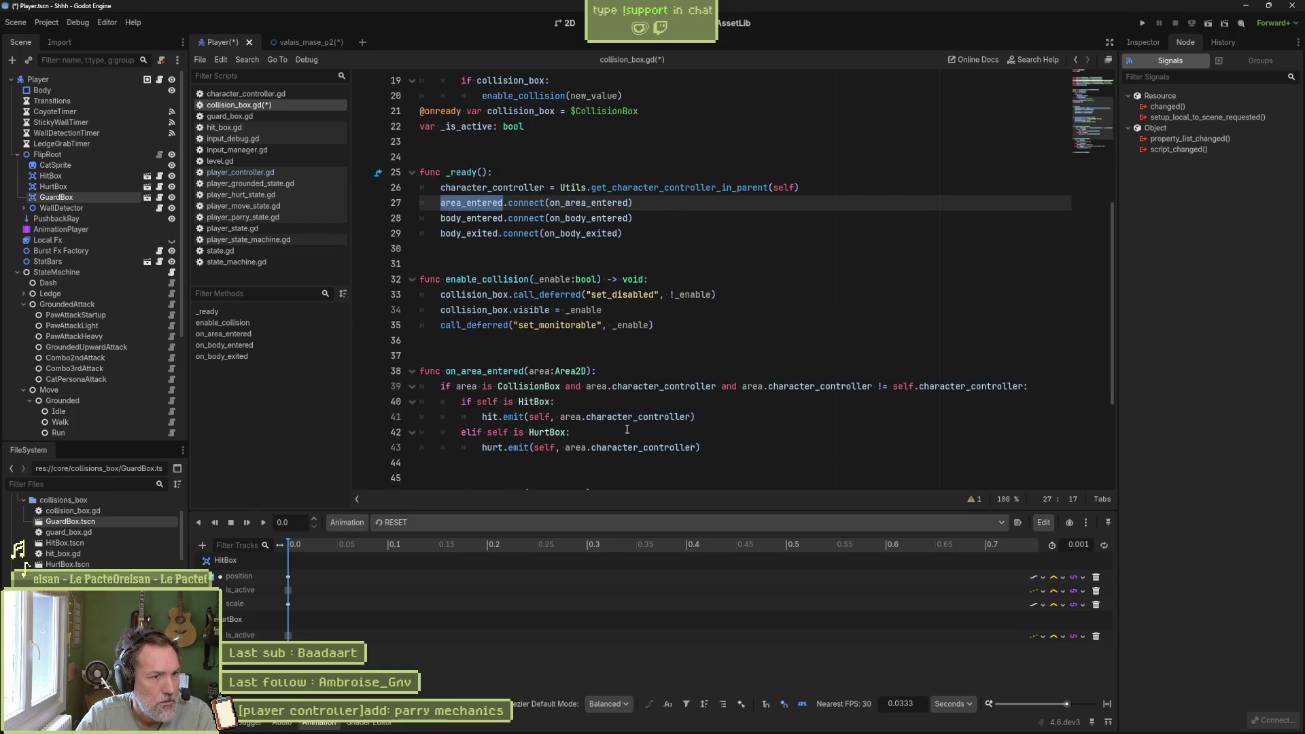
scroll(590, 426, down, 3)
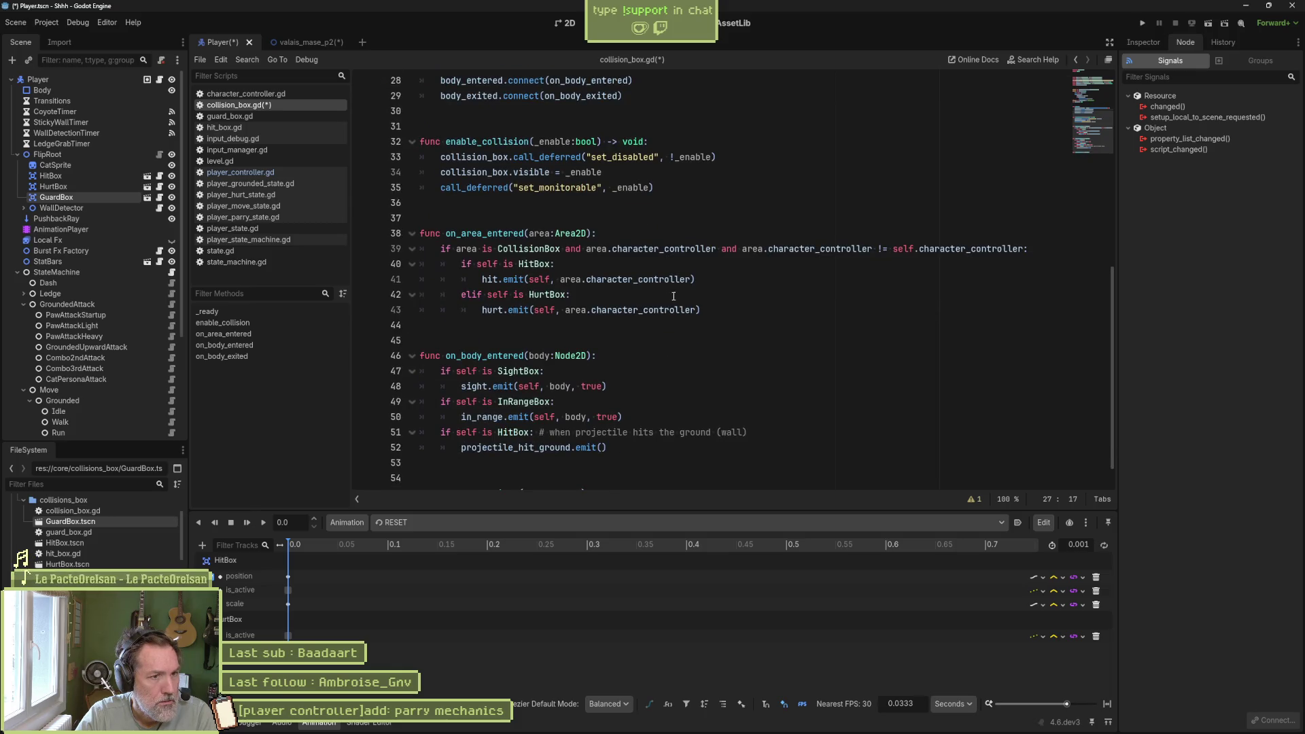
- Copy the HurtBox branch as an elif GuardBox case emitting guard, and save
drag(713, 309, 716, 284)
key(ctrl+c)
click(716, 310)
key(ctrl+v)
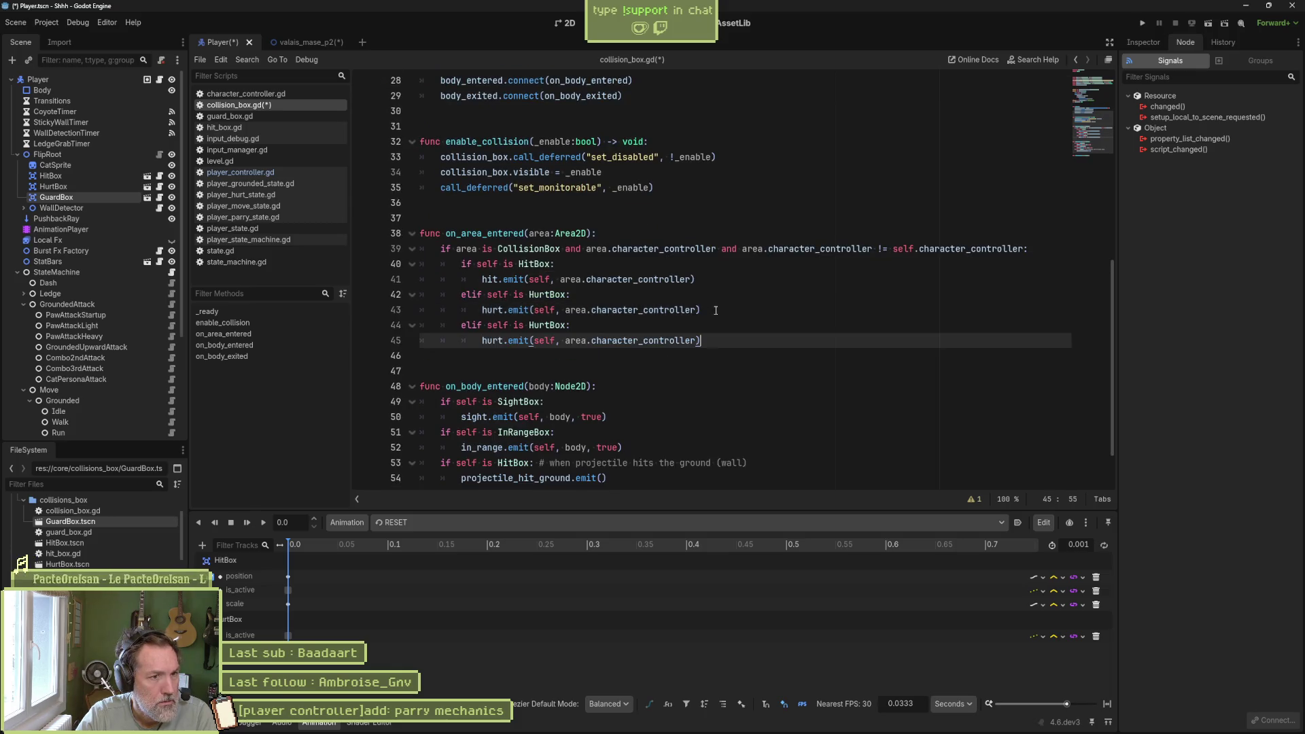
click(548, 323)
key(BackSpace)
key(BackSpace)
key(BackSpace)
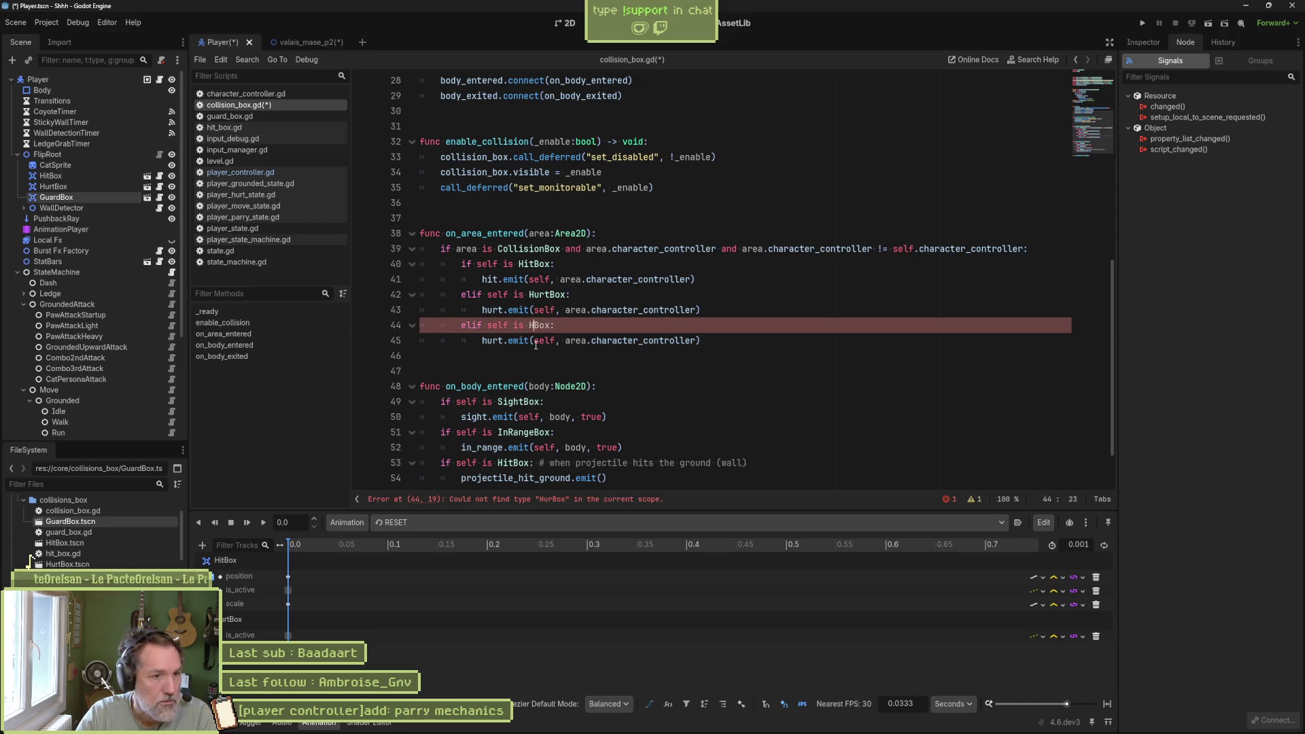
text(Guard)
key(Escape)
double_click(496, 340)
text(guard)
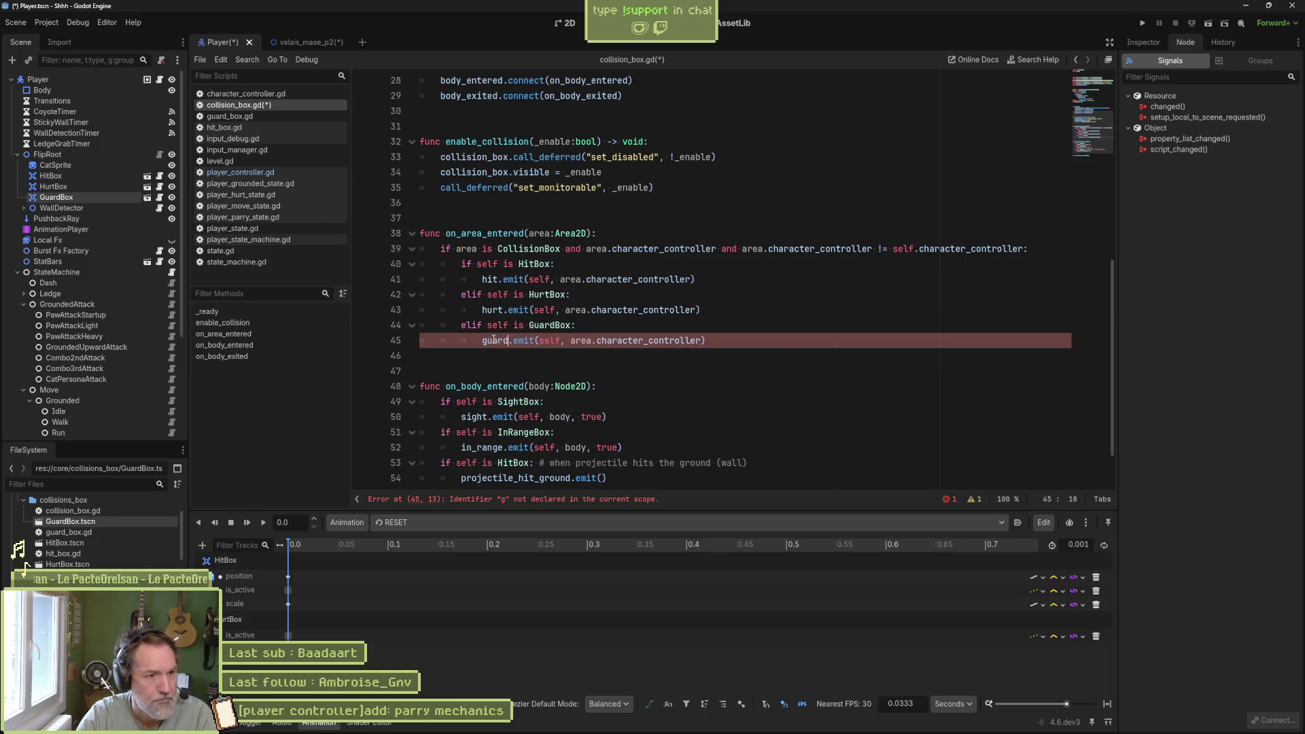
key(ctrl+s)
- Set a breakpoint on line 45, then run the valais_mase_p2 level briefly and stop it
key(Escape)
click(362, 340)
key(shift+Home)
key(shift+Home)
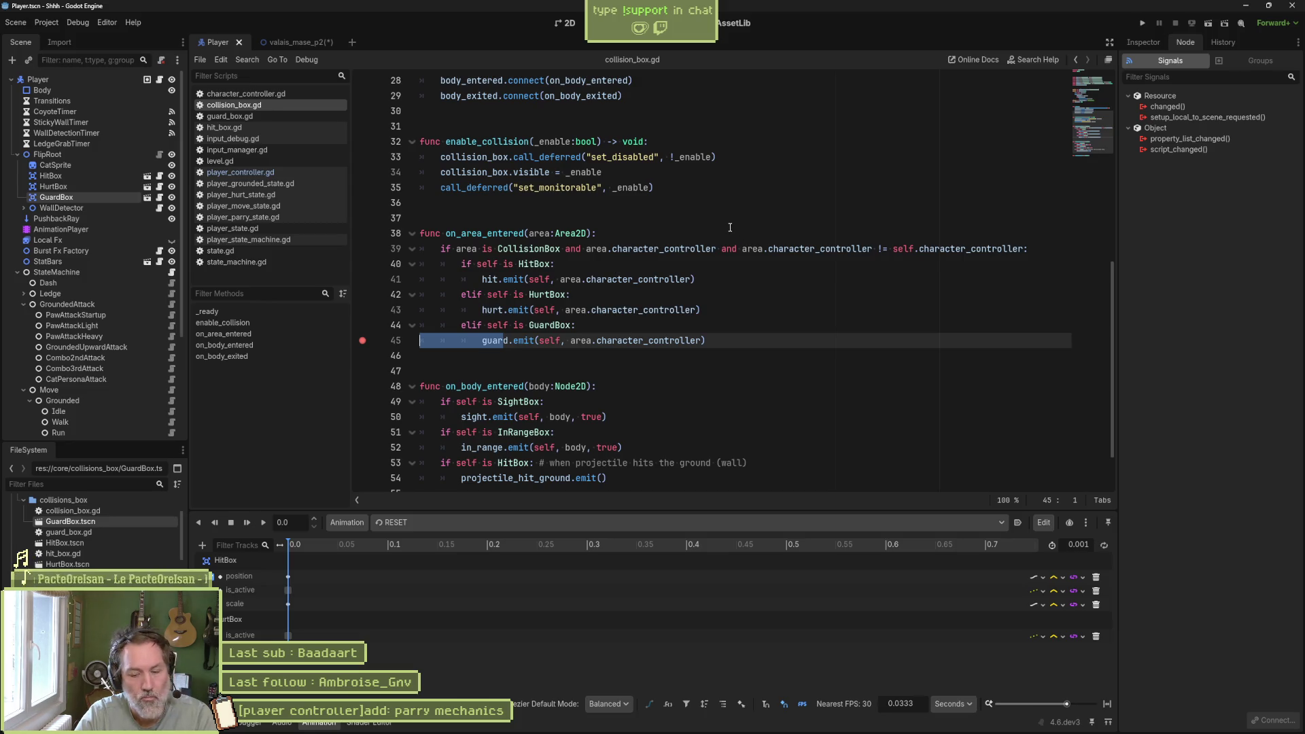
click(292, 46)
key(F6)
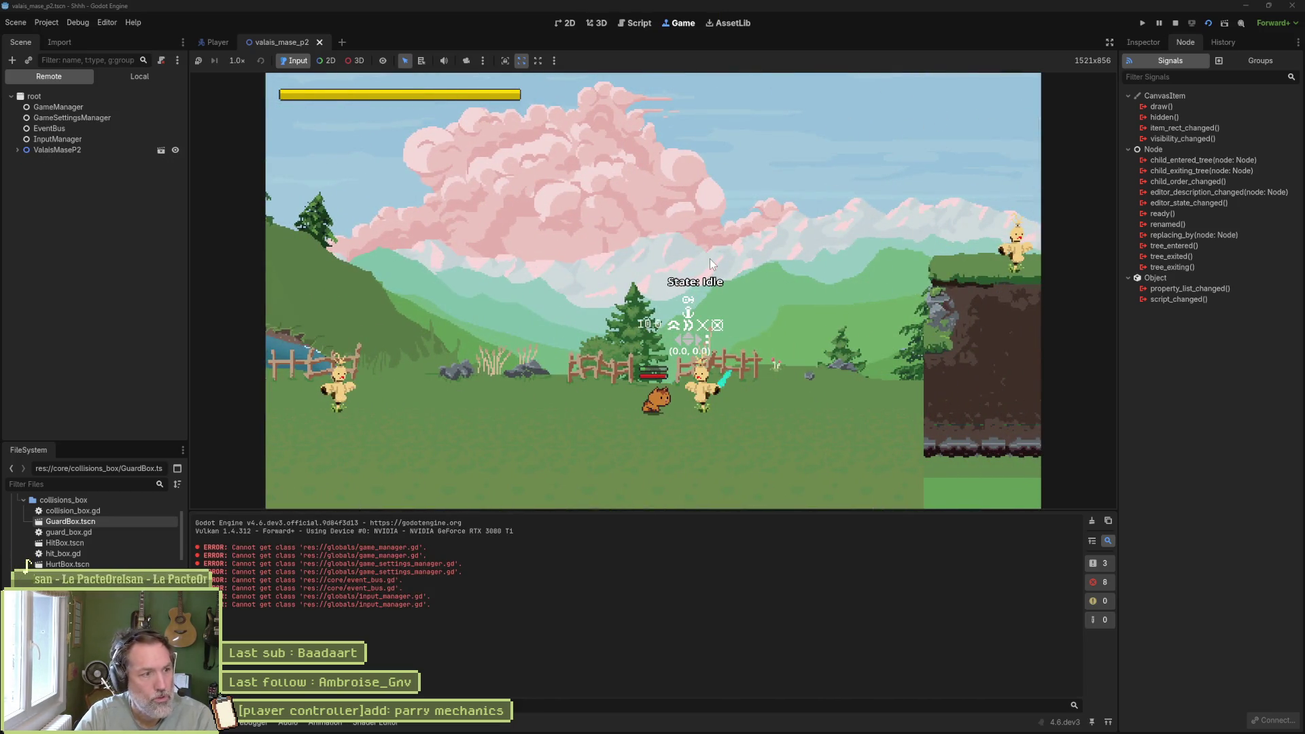
key(F8)
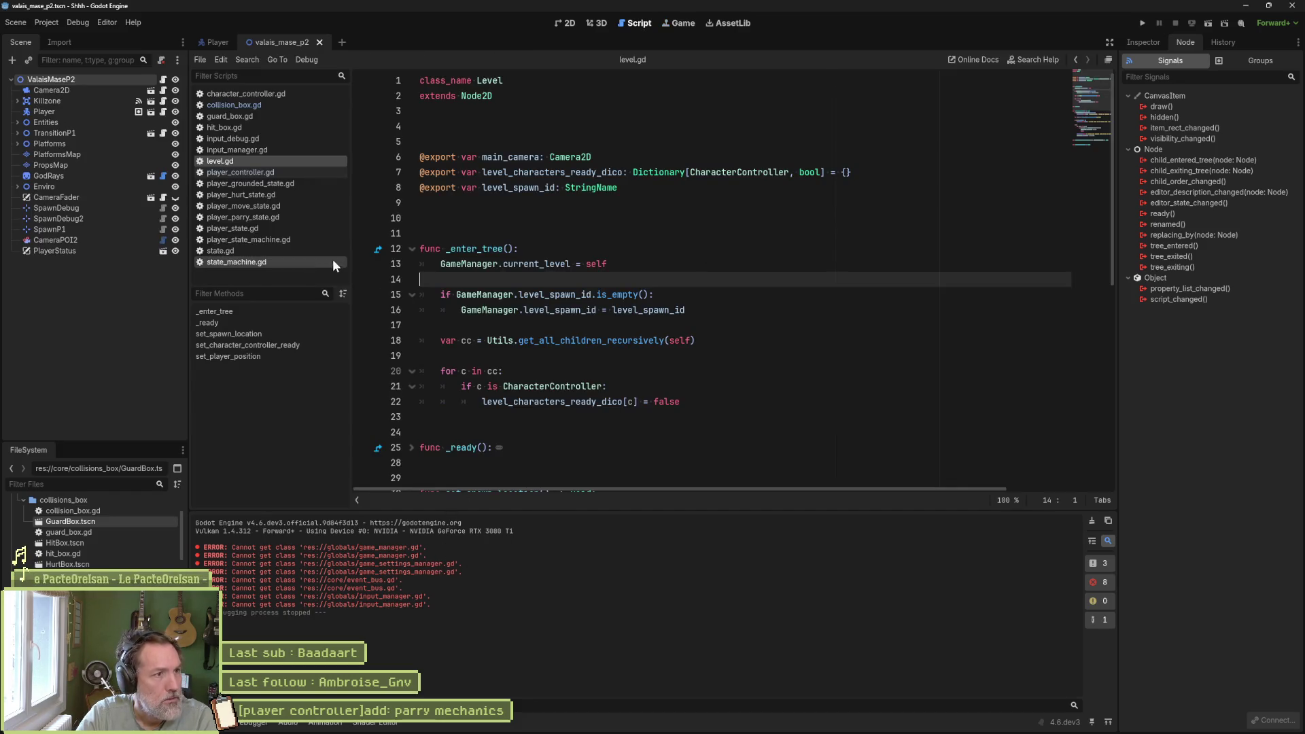
- Duplicate the HitBox ground-hit check in on_body_entered below itself
click(281, 105)
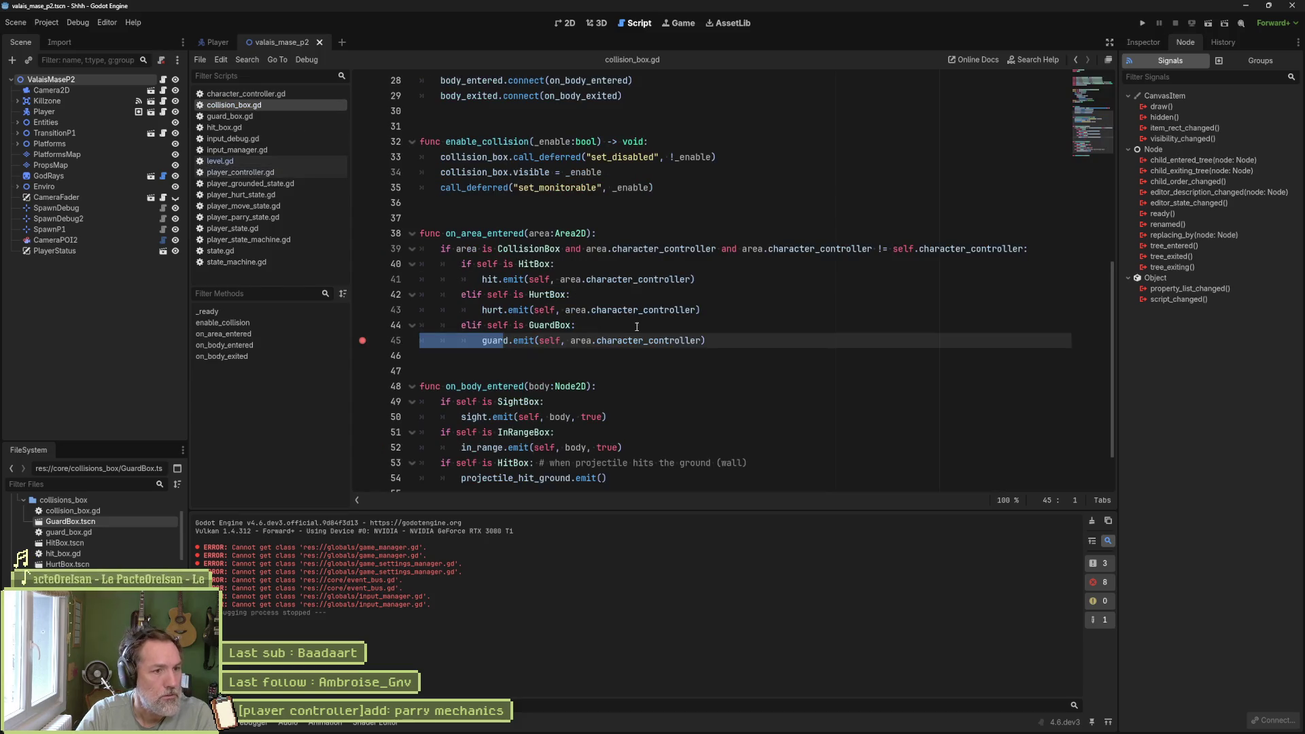
click(718, 340)
key(shift+Up)
key(shift+Up)
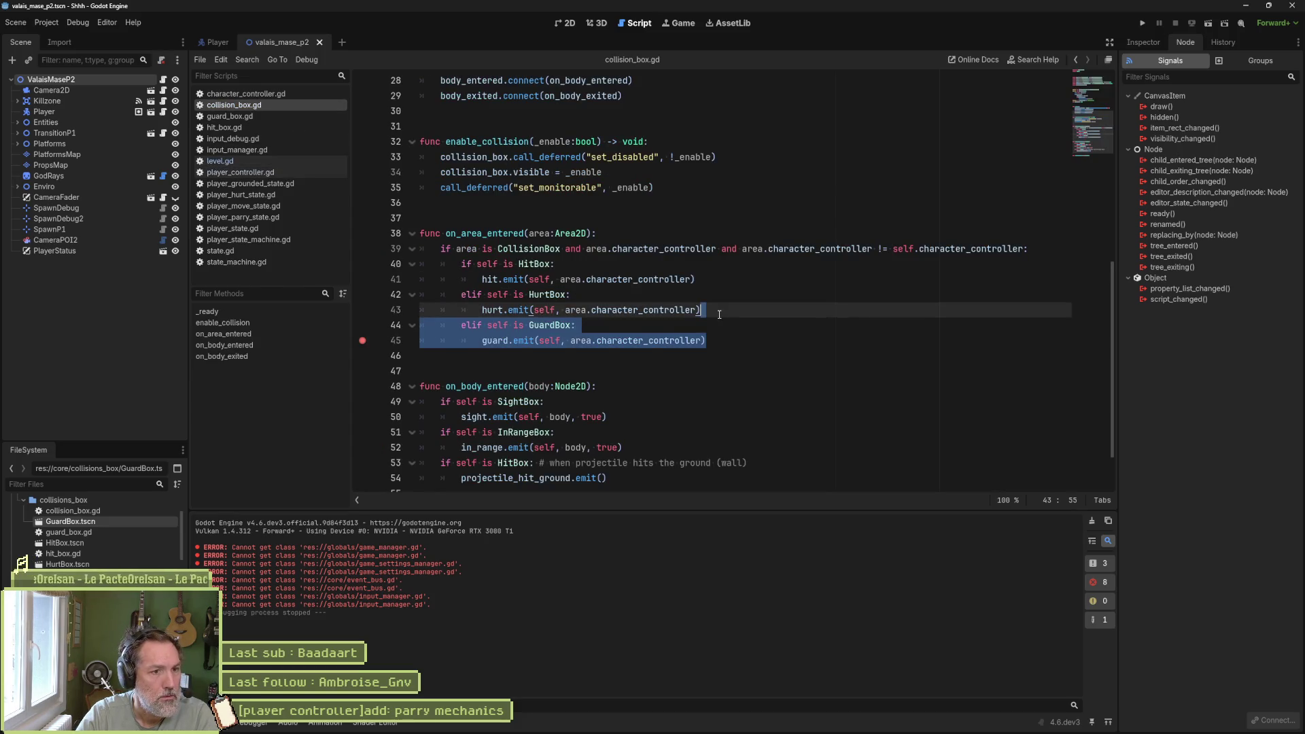
scroll(723, 360, down, 1)
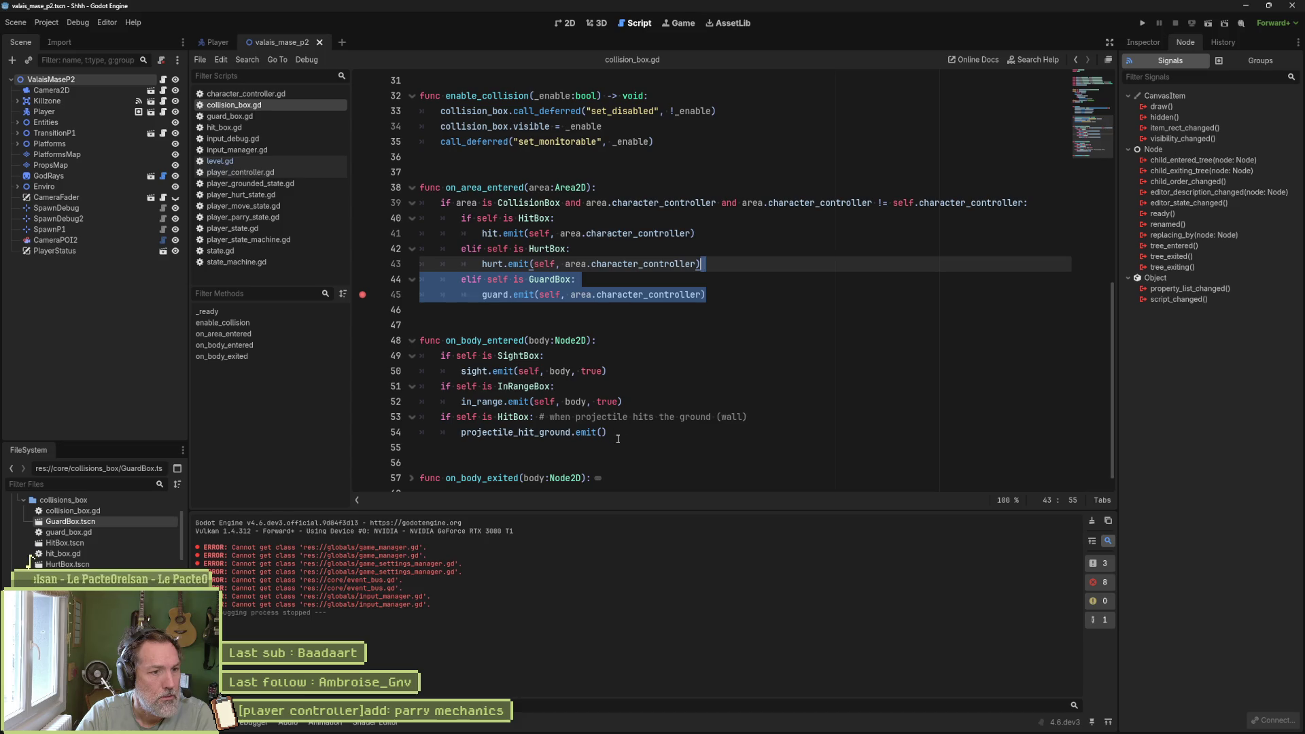
drag(617, 435, 637, 402)
click(642, 387)
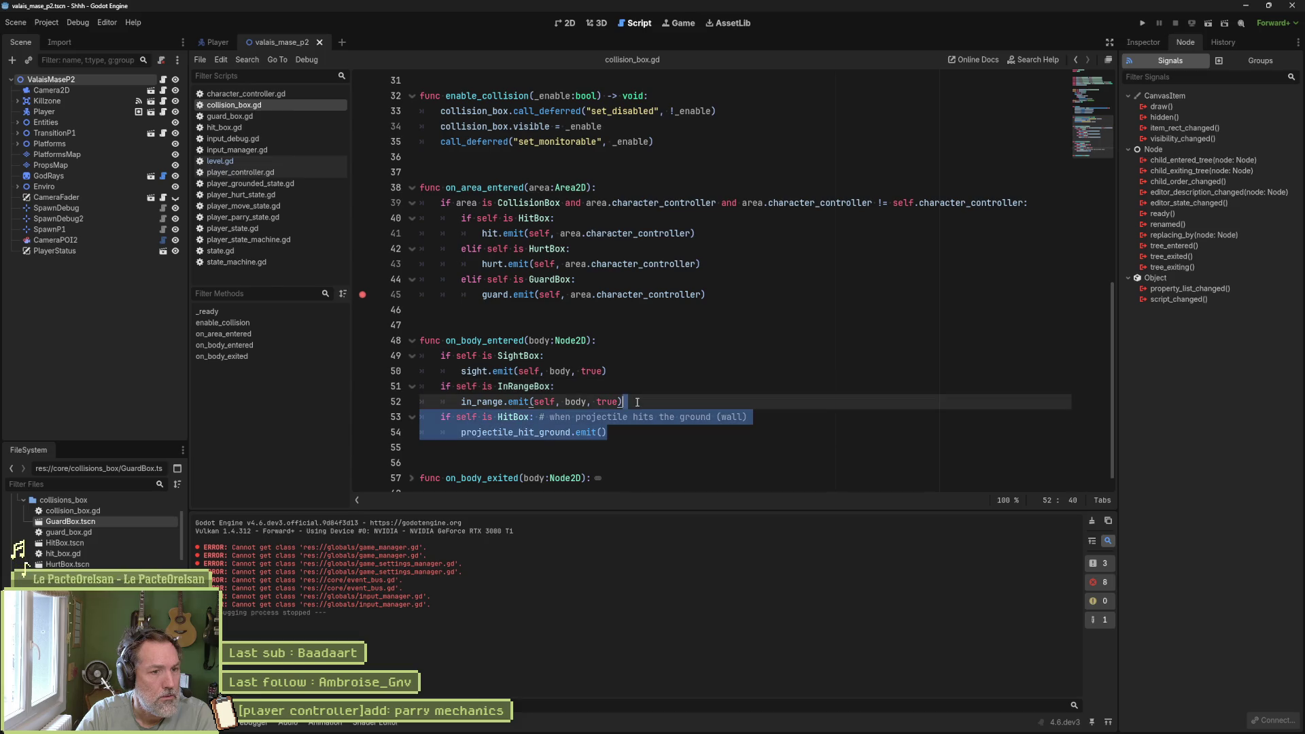
click(635, 434)
key(ctrl+v)
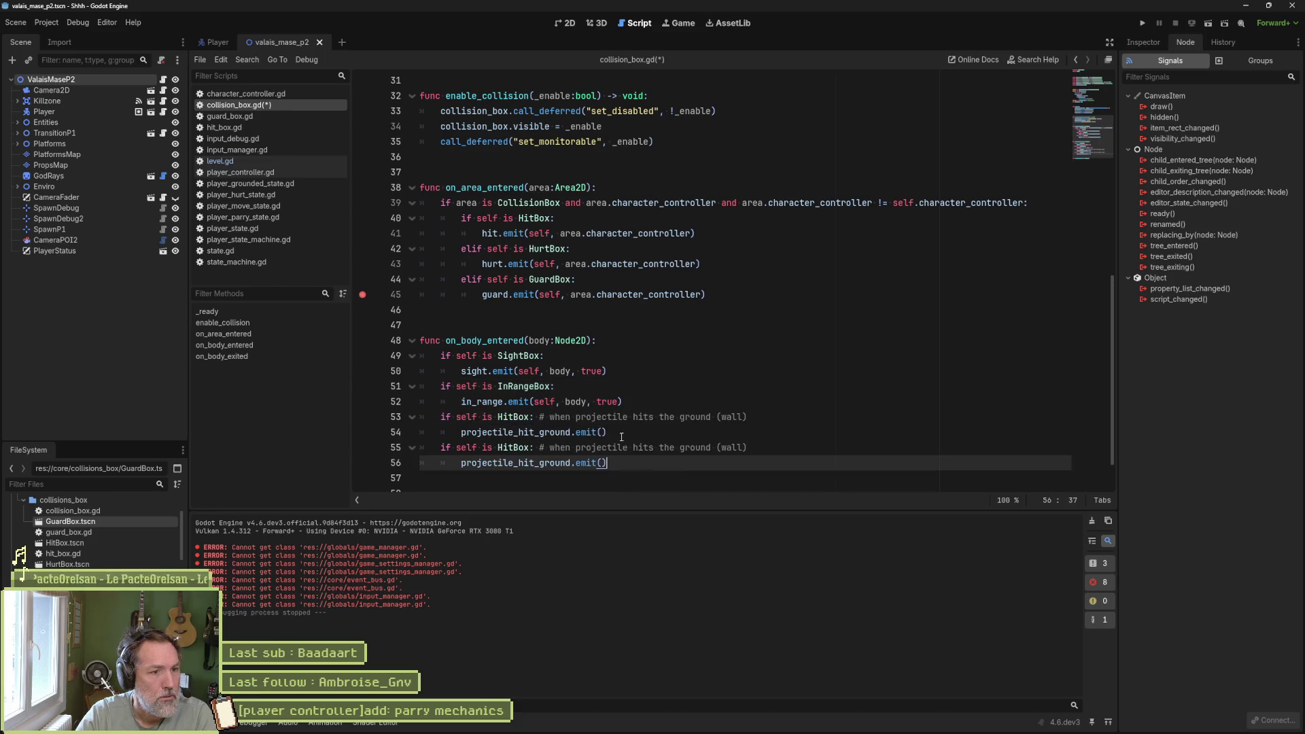
- Change the copy to check GuardBox and emit guard, save, and run the level
double_click(531, 283)
key(ctrl+c)
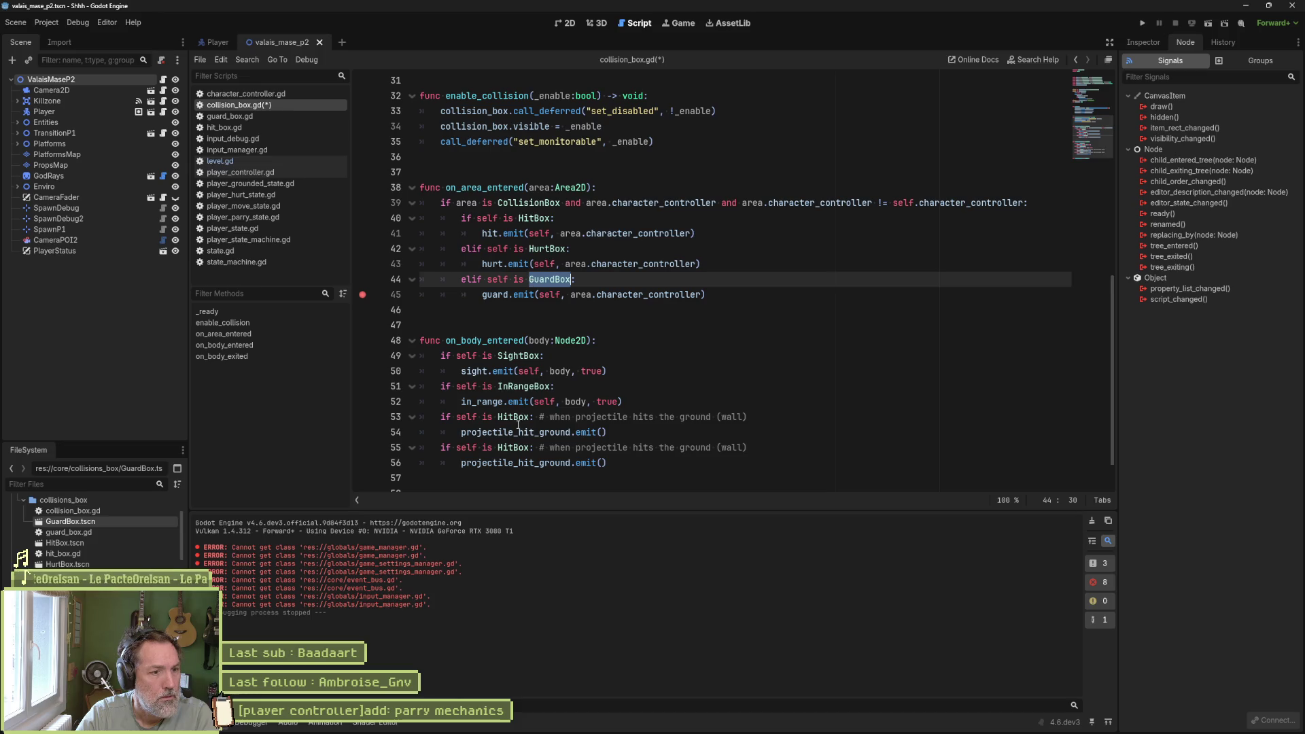
double_click(518, 447)
key(ctrl+v)
double_click(507, 295)
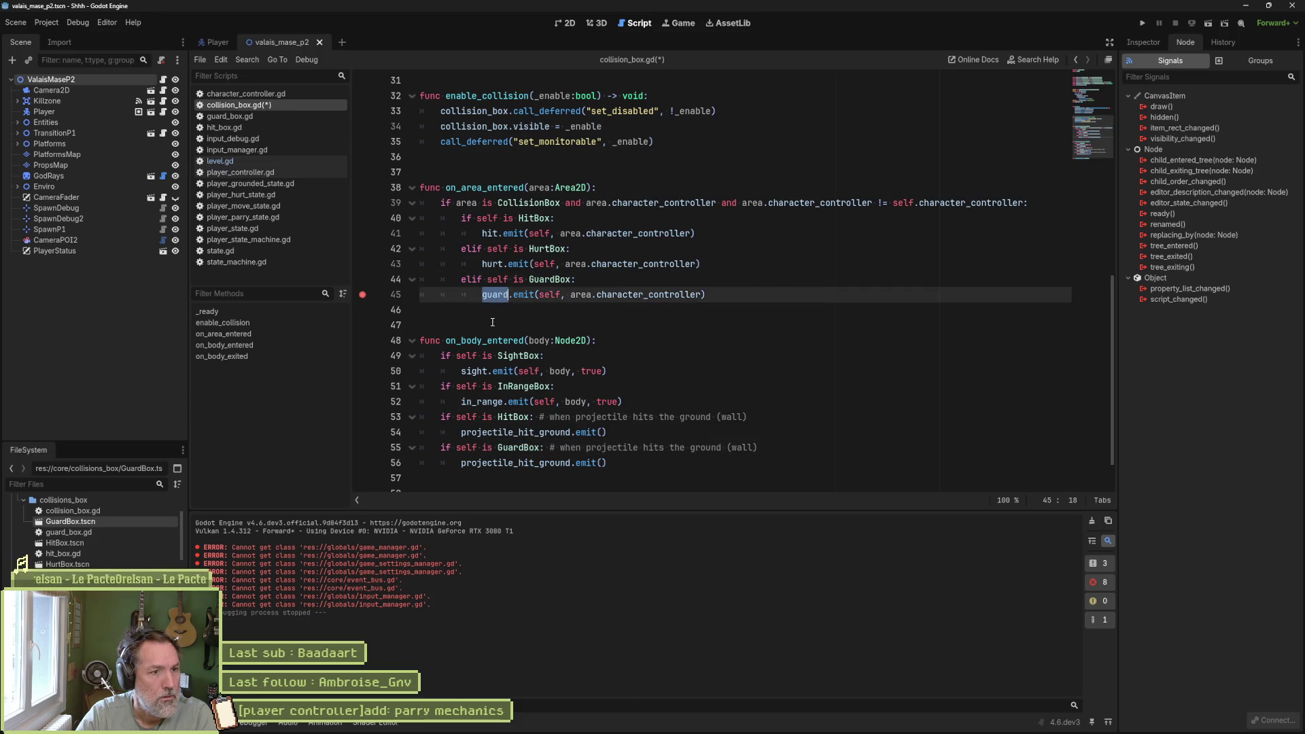
key(ctrl+c)
double_click(531, 463)
key(ctrl+v)
key(ctrl+s)
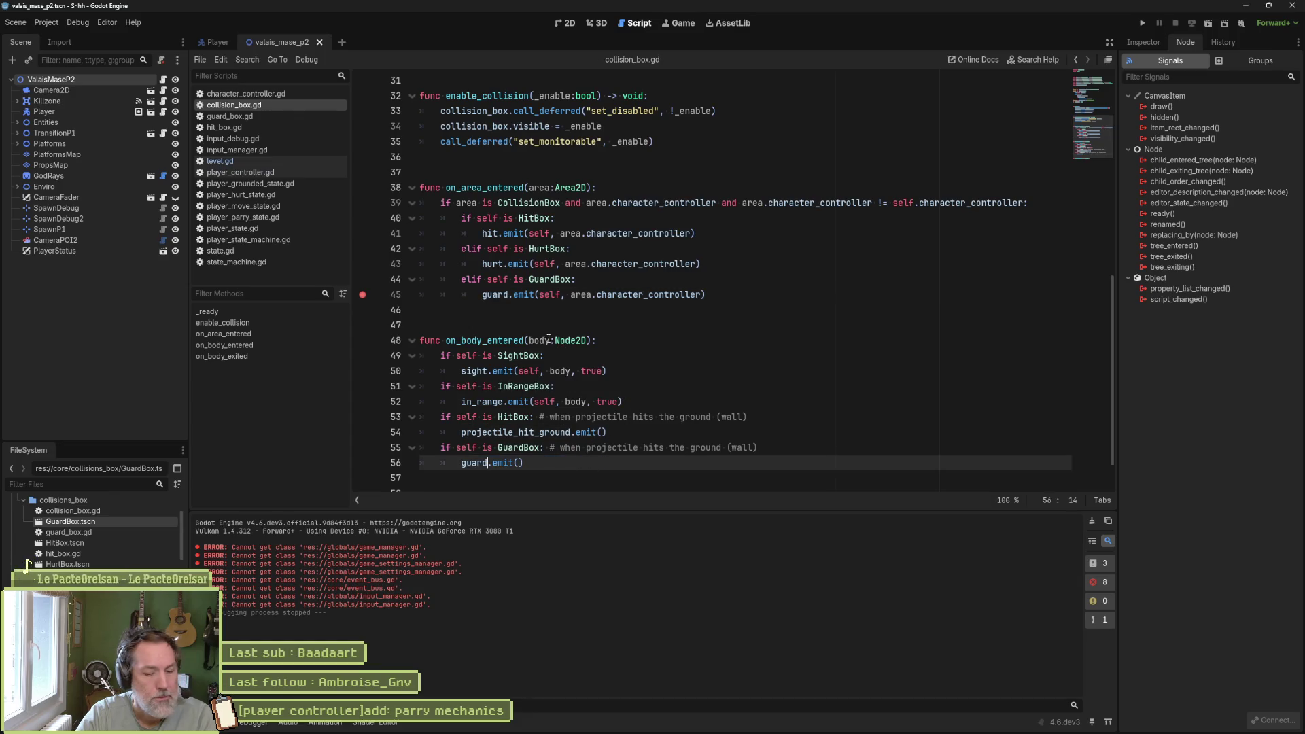
key(F6)
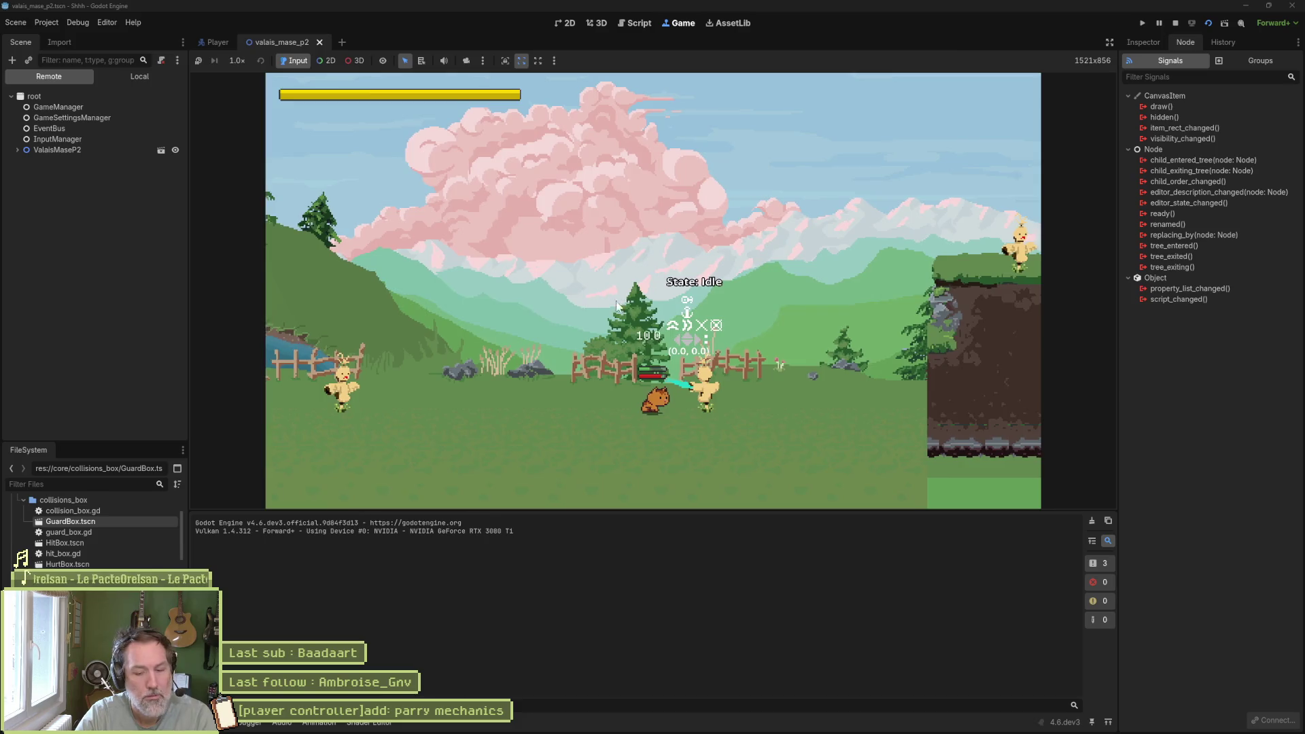
- Rerun the level with Visible Collision Shapes enabled and pause it
key(F8)
click(76, 24)
click(87, 65)
key(F5)
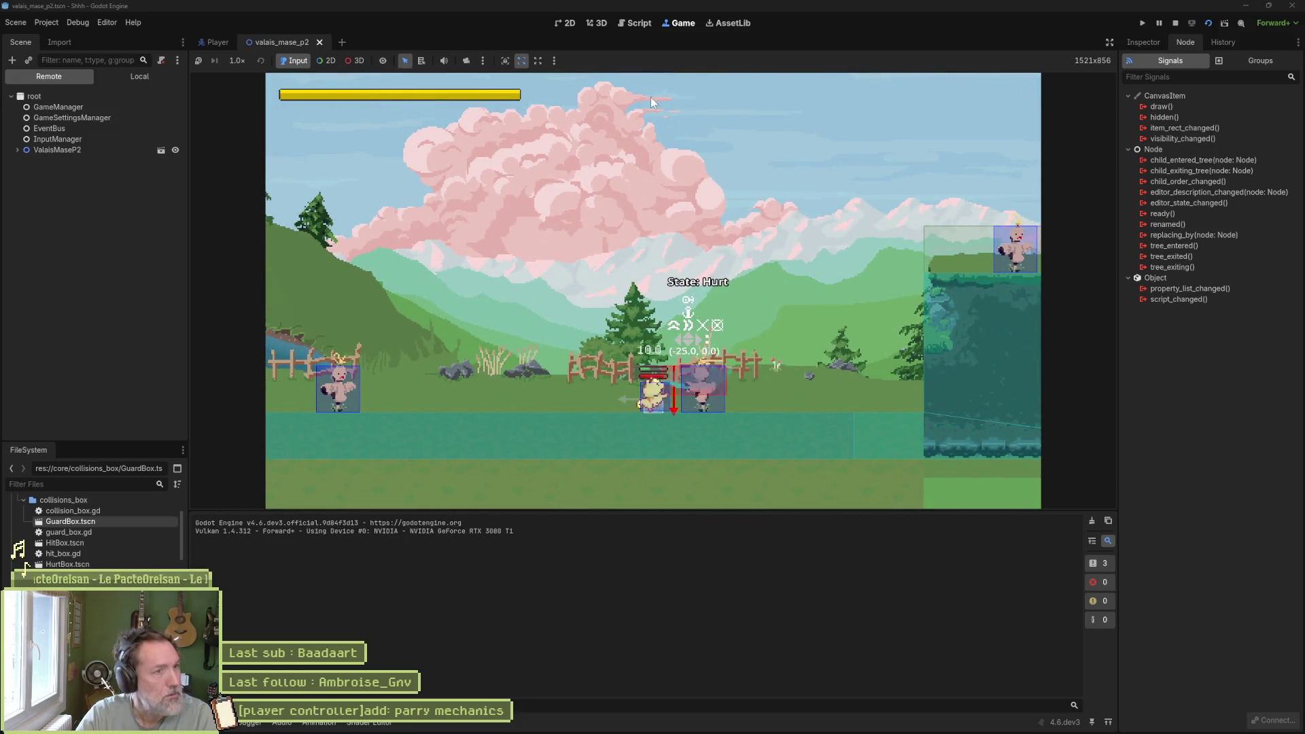
click(1159, 23)
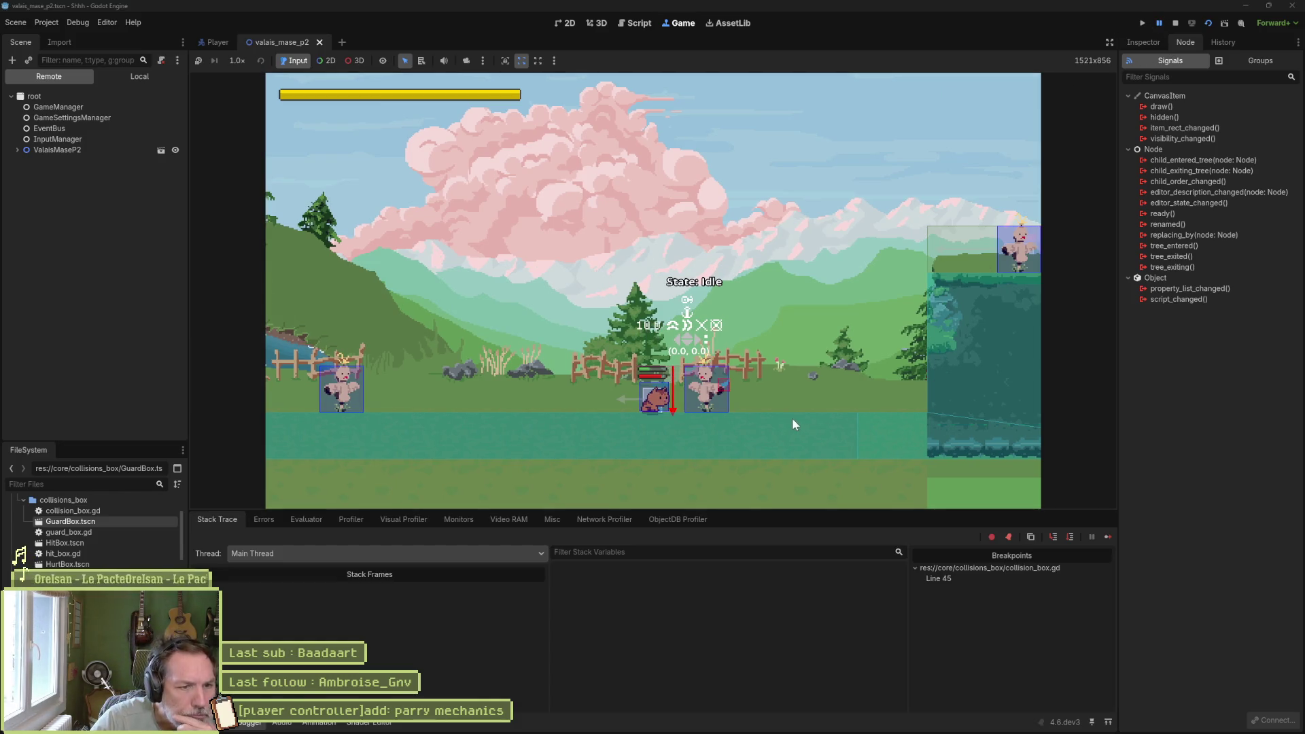
- Confirm GuardBox's CollisionBox is disabled in the Remote tree Inspector, then stop the game
click(12, 149)
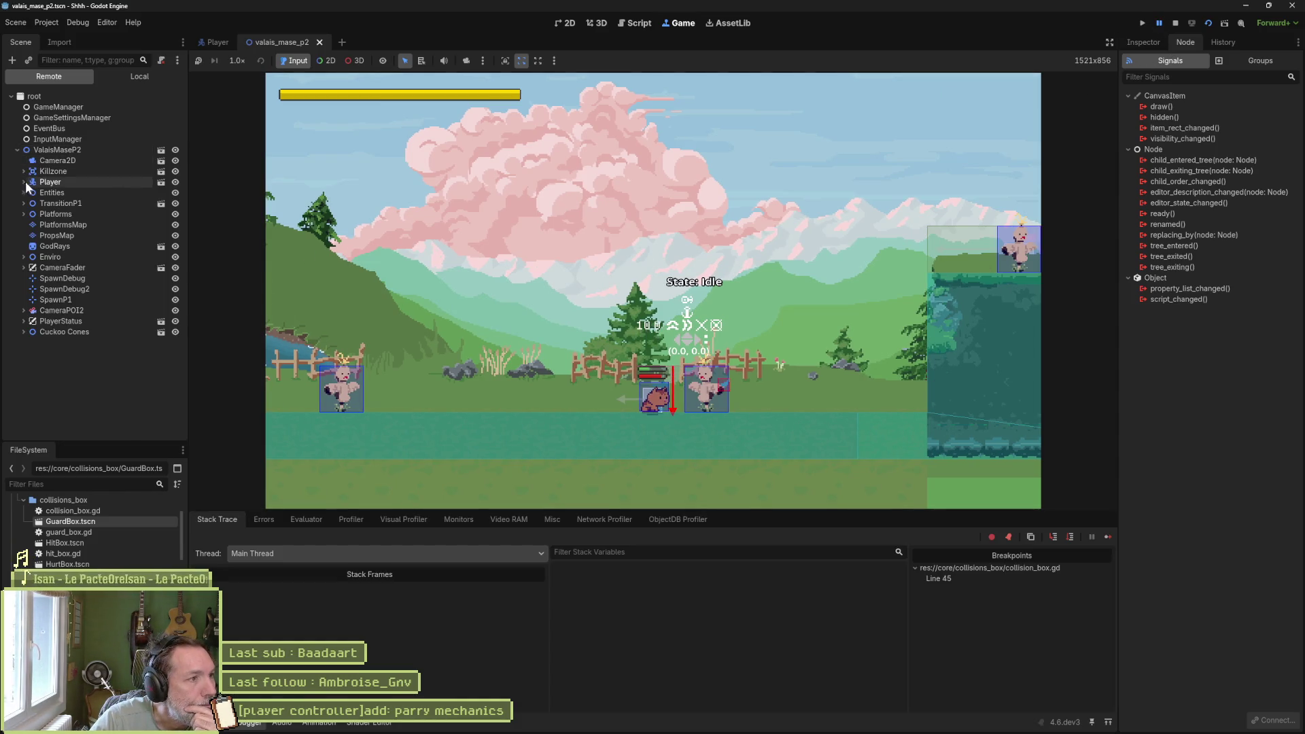
click(24, 181)
click(30, 257)
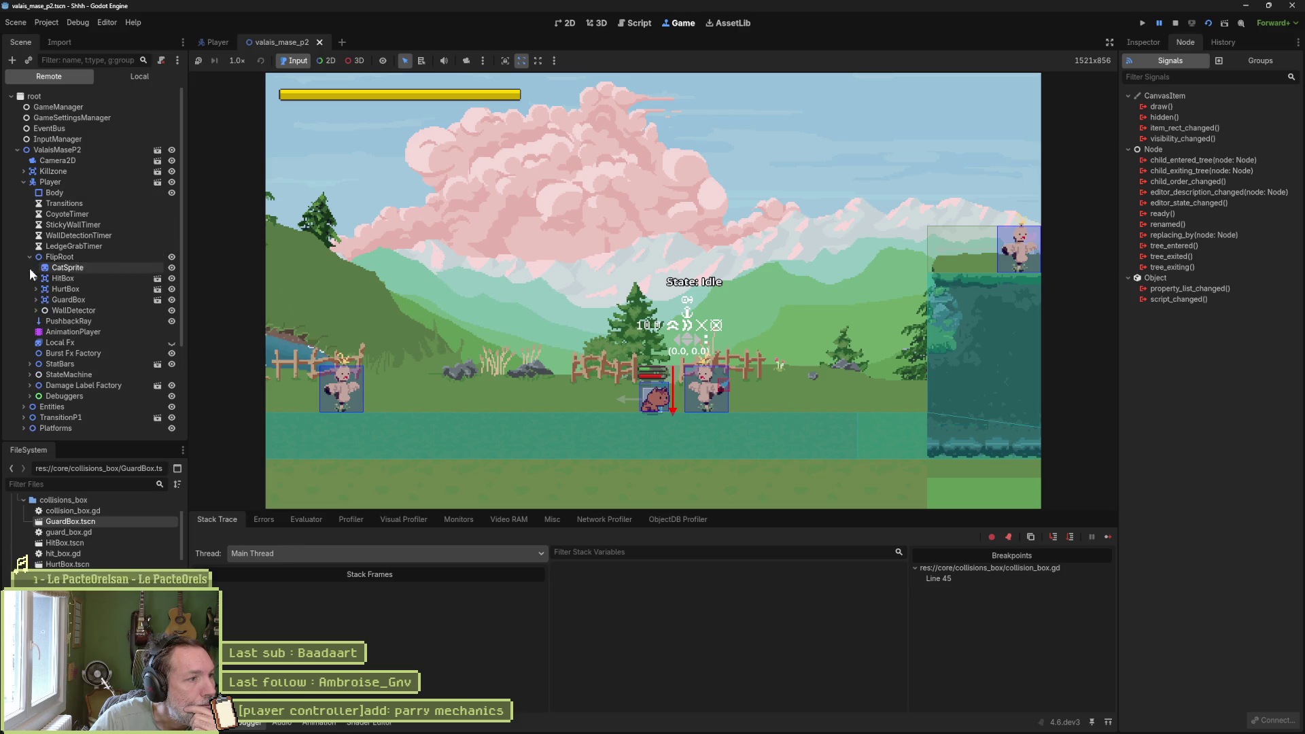
click(62, 299)
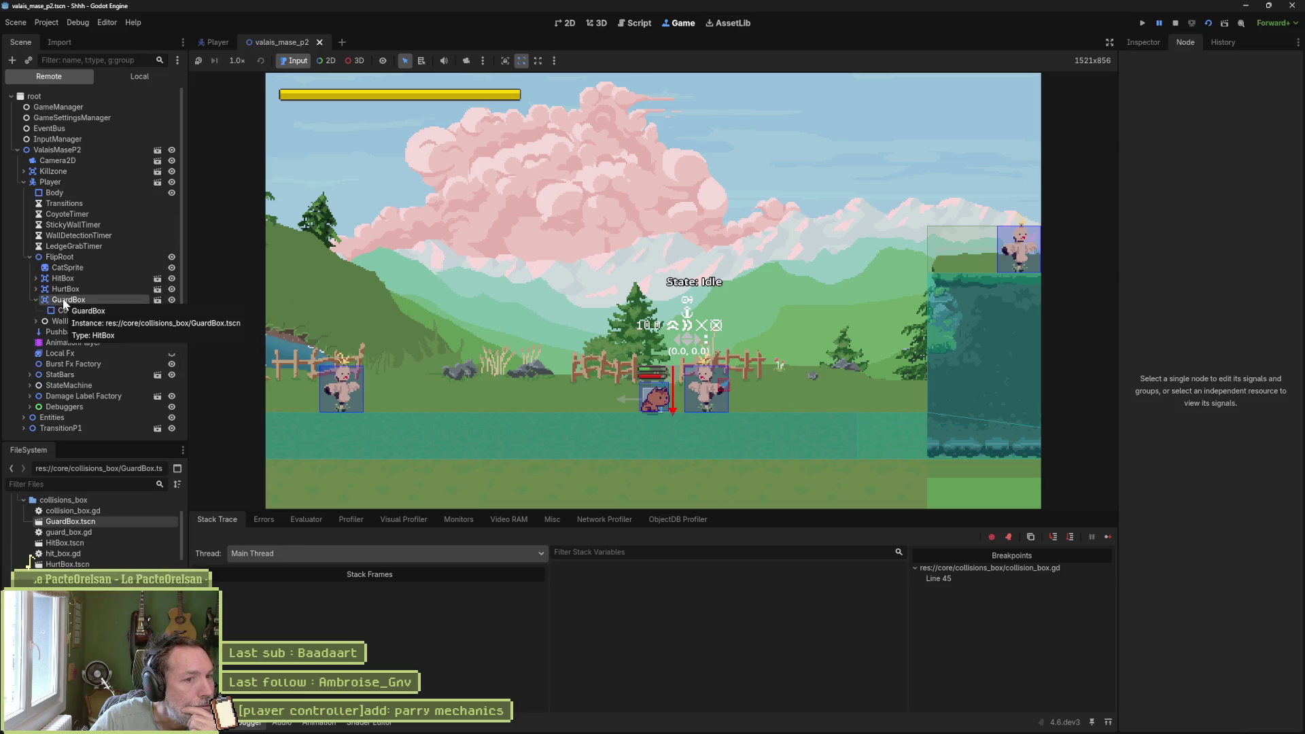
click(62, 289)
click(63, 278)
click(64, 298)
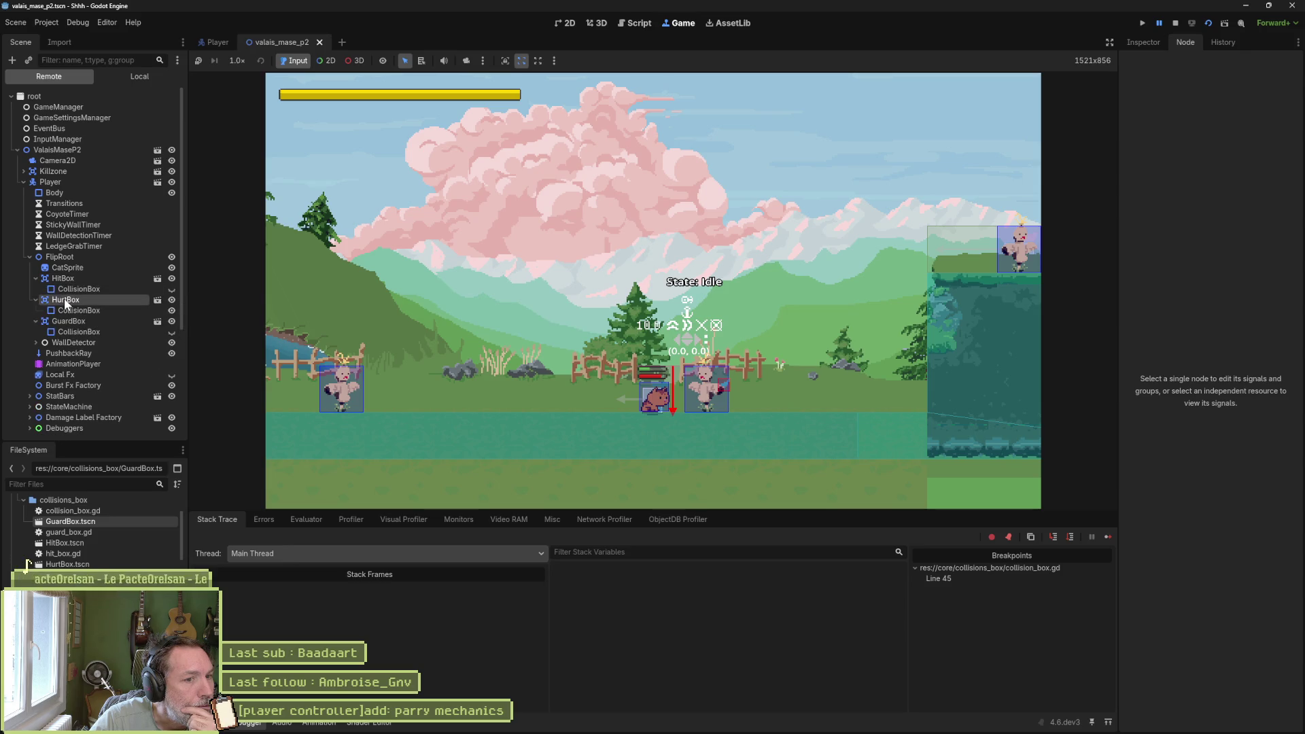
click(66, 322)
click(68, 331)
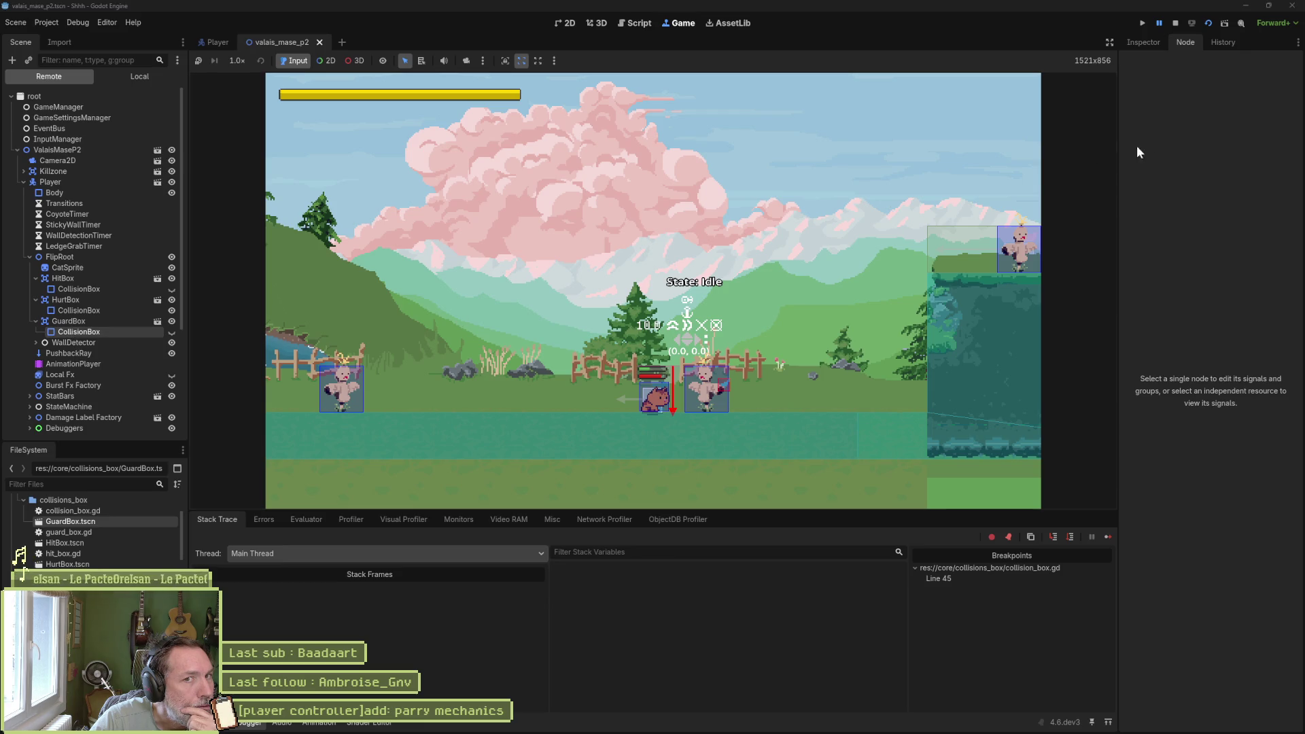
click(1142, 42)
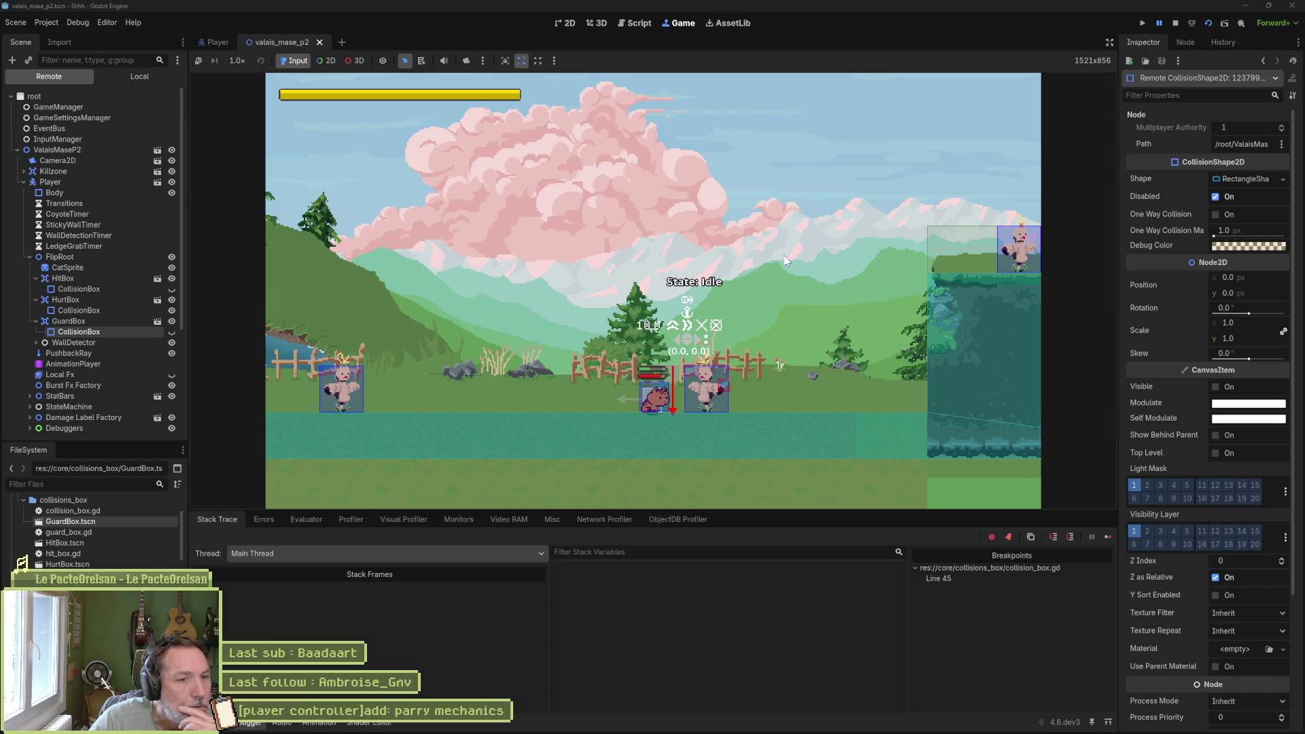
click(1174, 23)
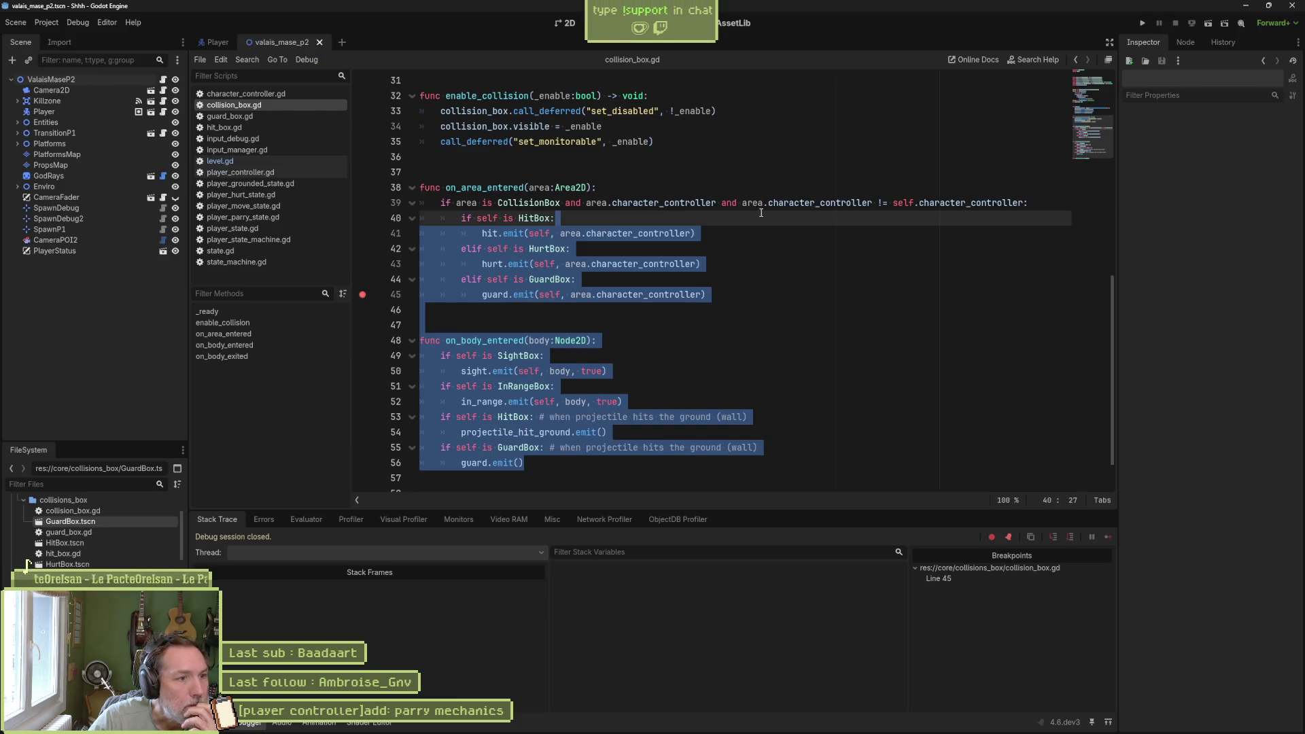
click(573, 26)
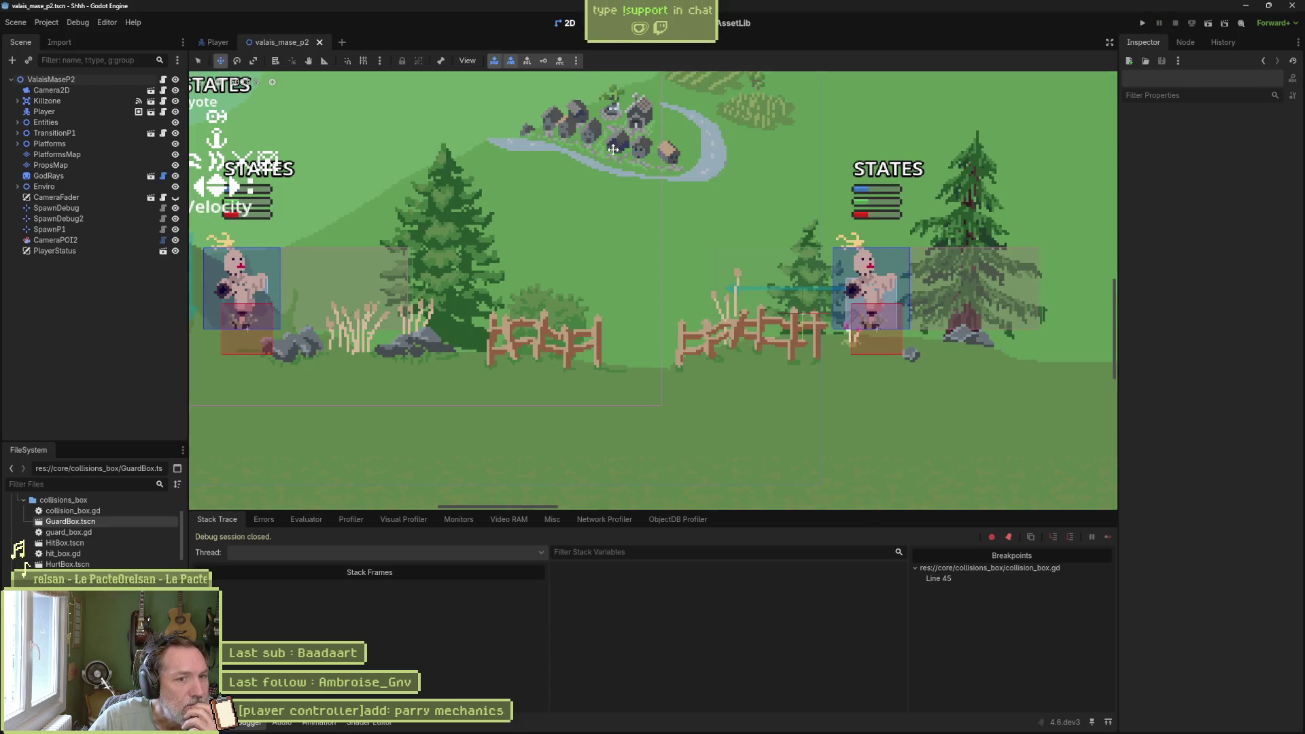
- Open the Player scene and scale up the GuardBox area around the cat
scroll(433, 214, down, 2)
scroll(520, 301, up, 4)
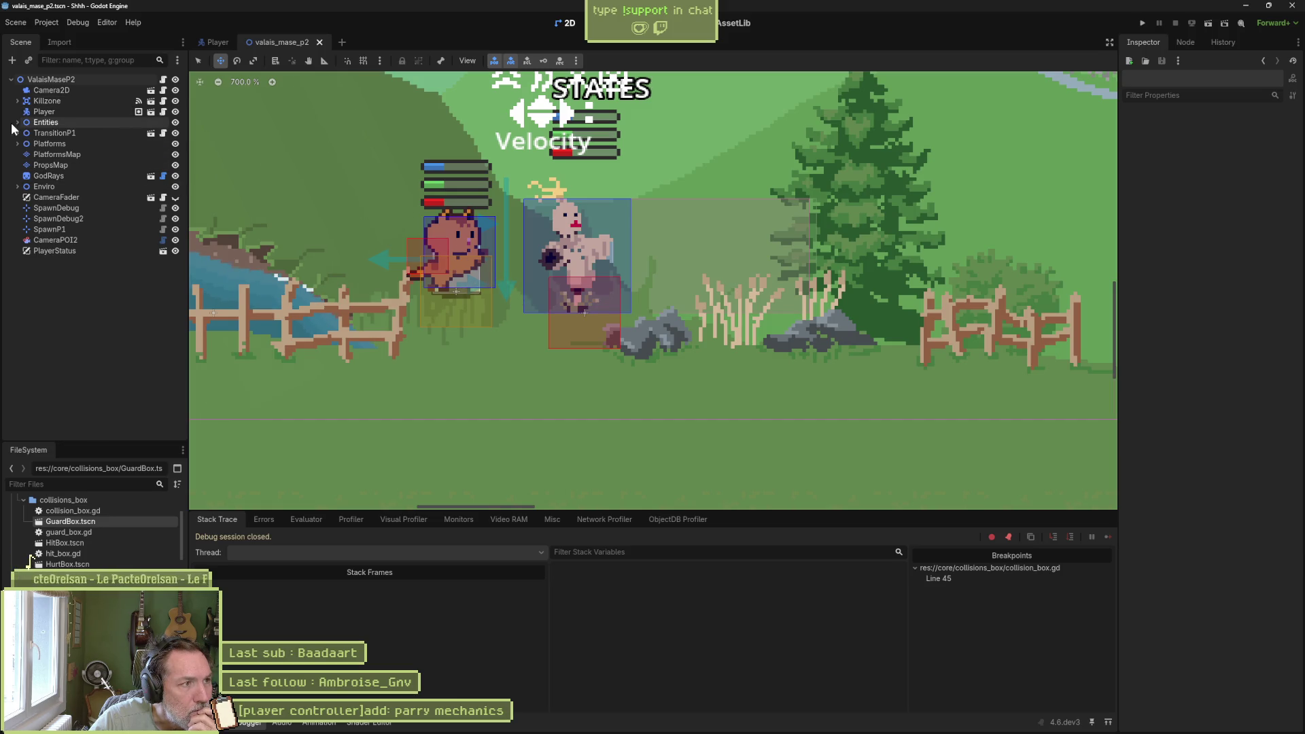
click(138, 112)
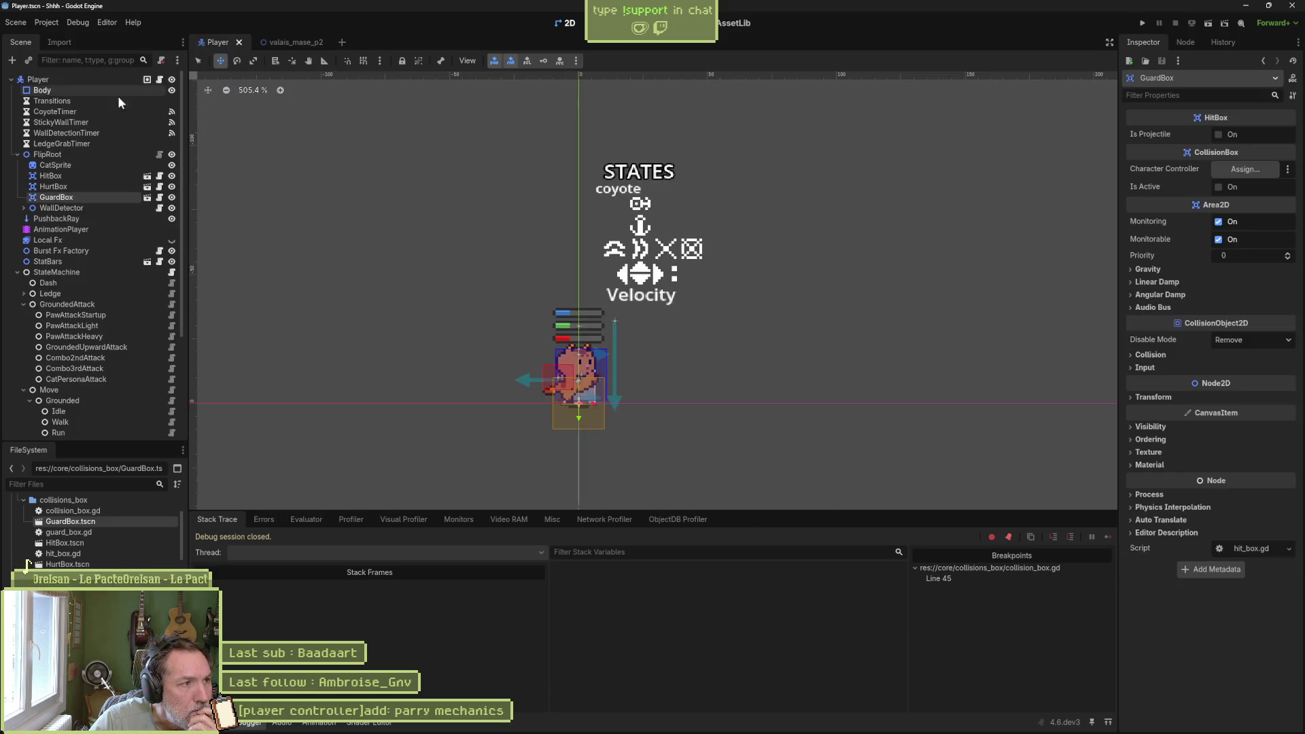
key(s)
mouse_move(605, 364)
mouse_down()
mouse_move(613, 422)
mouse_move(642, 430)
mouse_up()
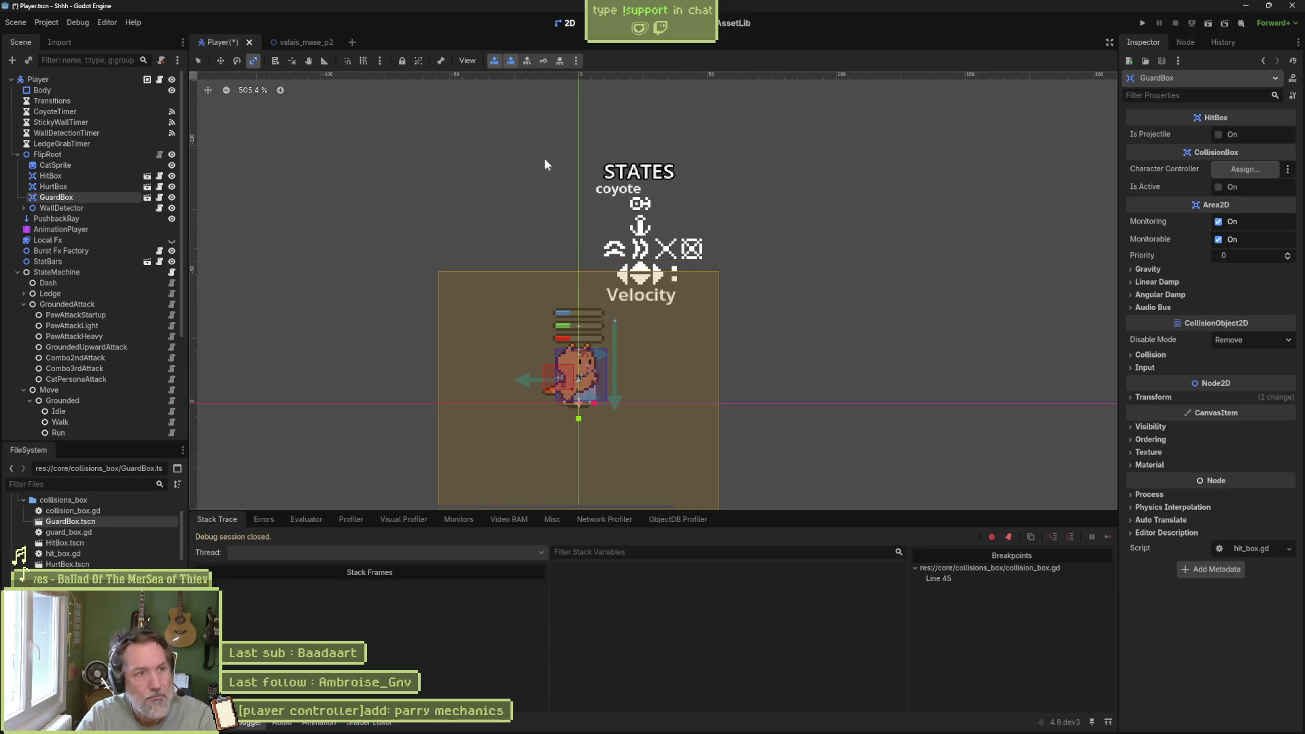
- Play-test the level with the bigger GuardBox, stop it, and return to the Player scene
click(292, 42)
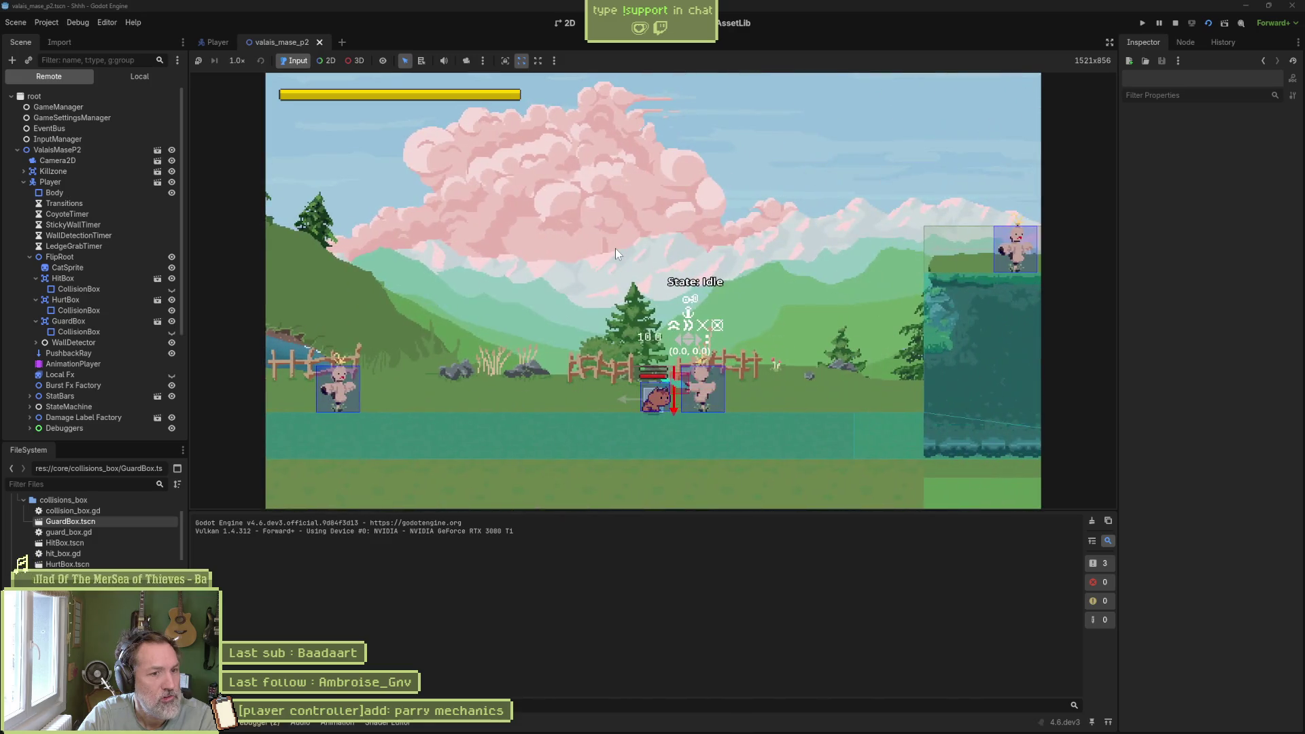
key(F8)
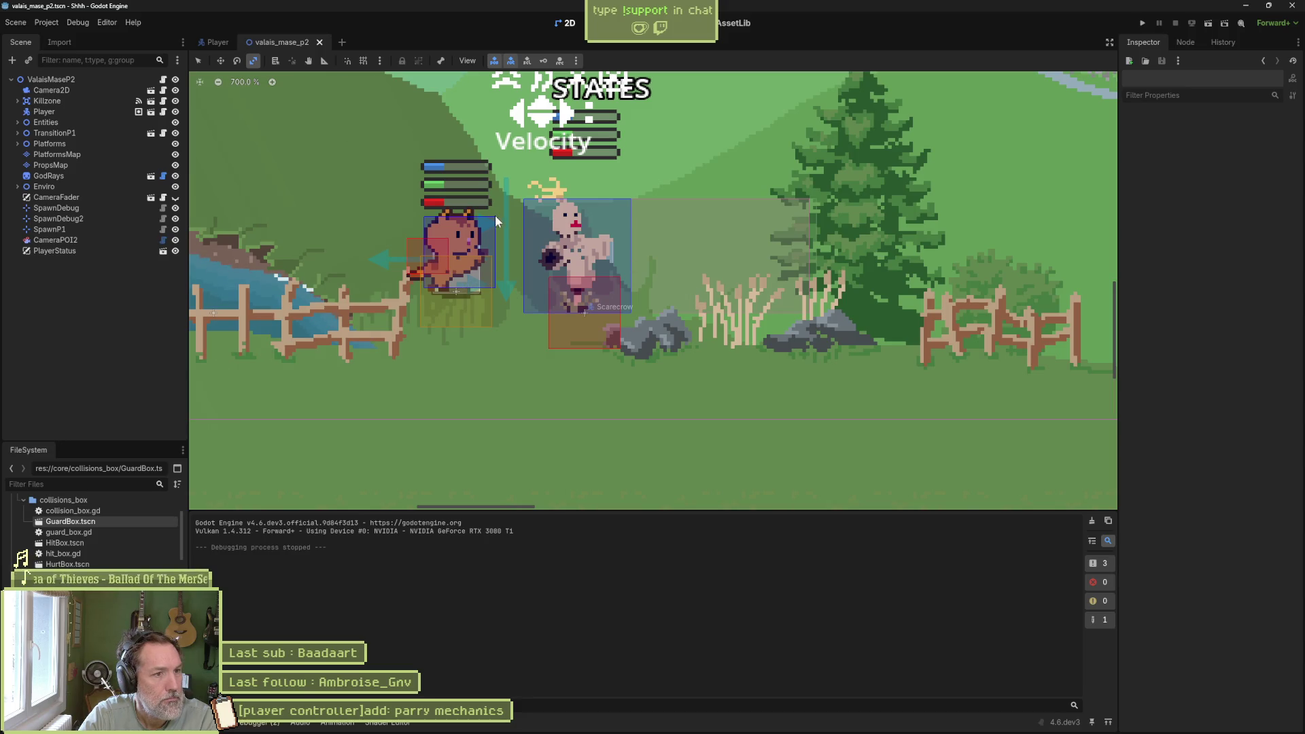
double_click(483, 284)
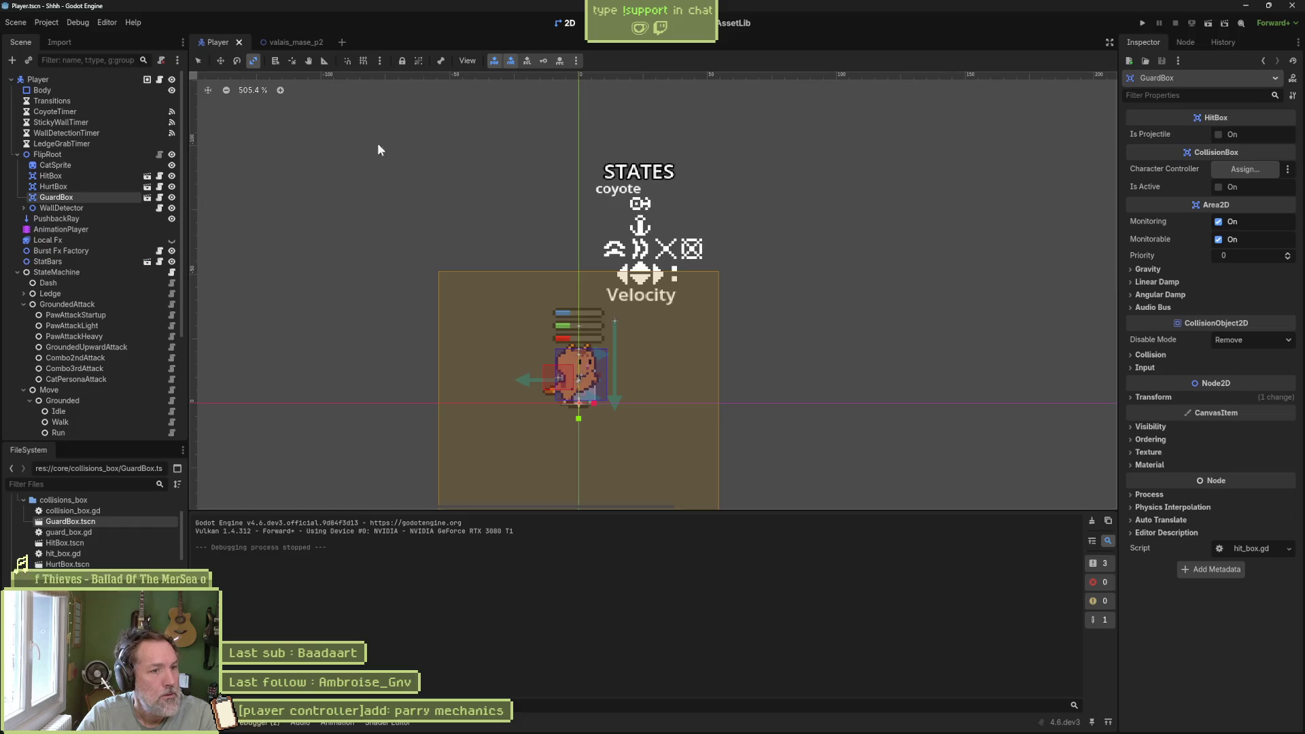
click(299, 41)
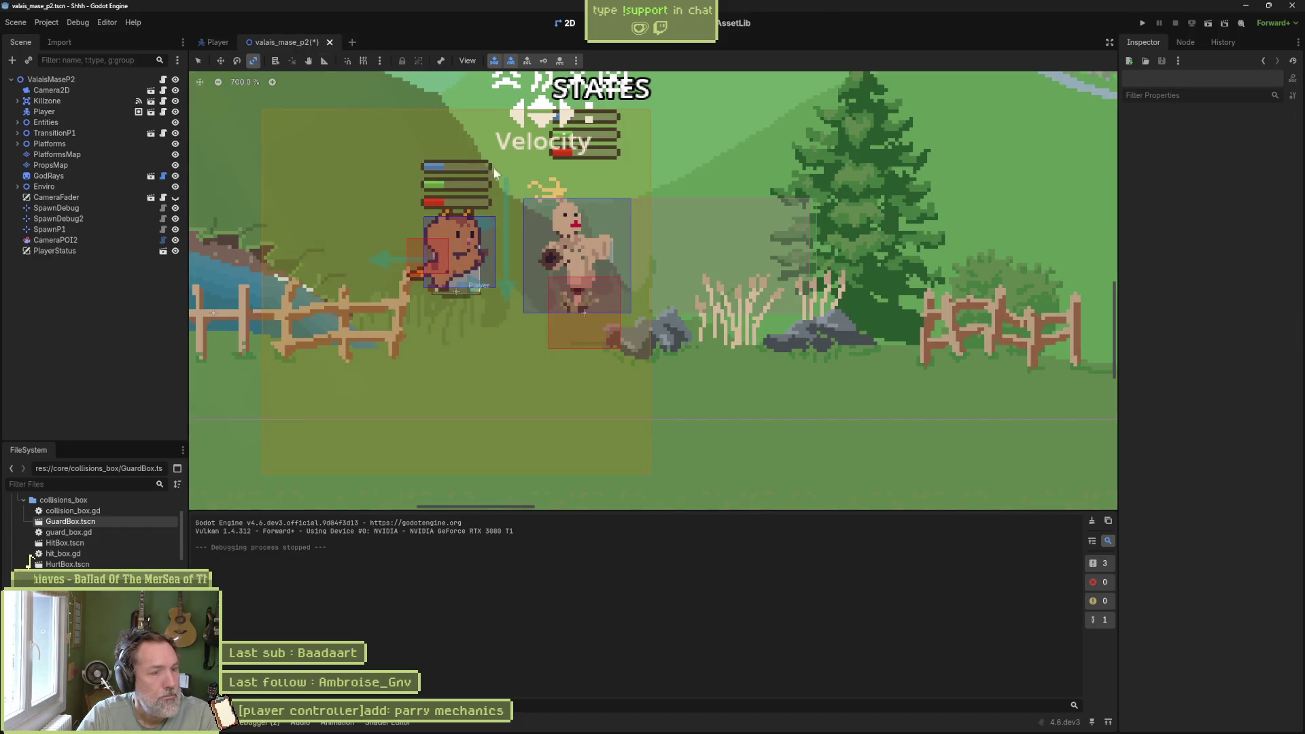
key(ctrl+s)
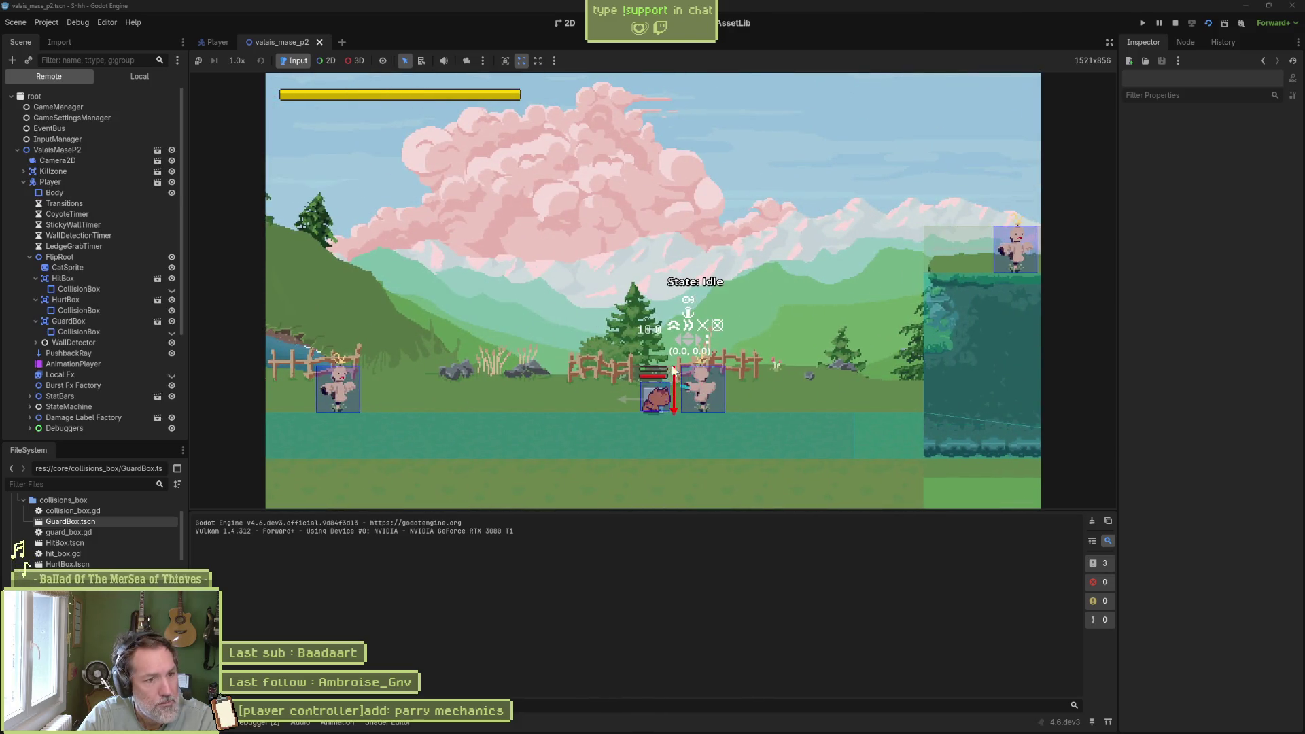
key(F8)
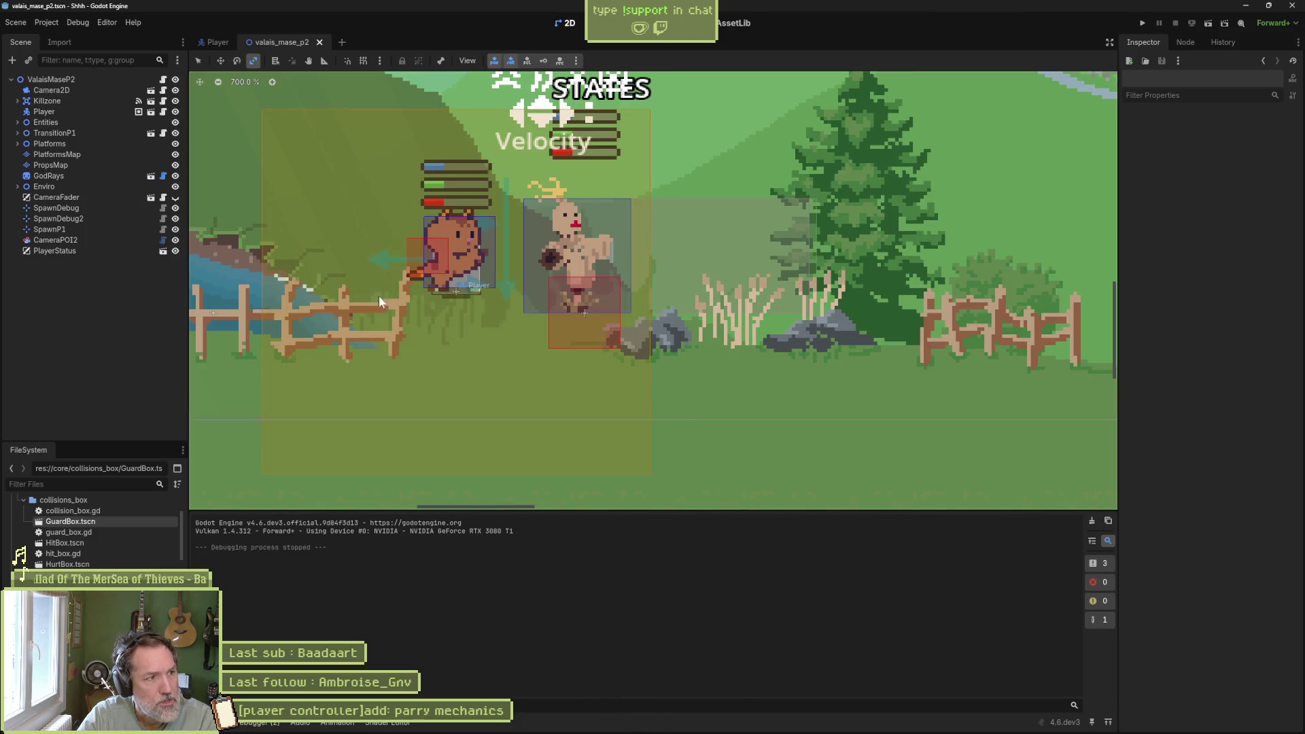
click(212, 39)
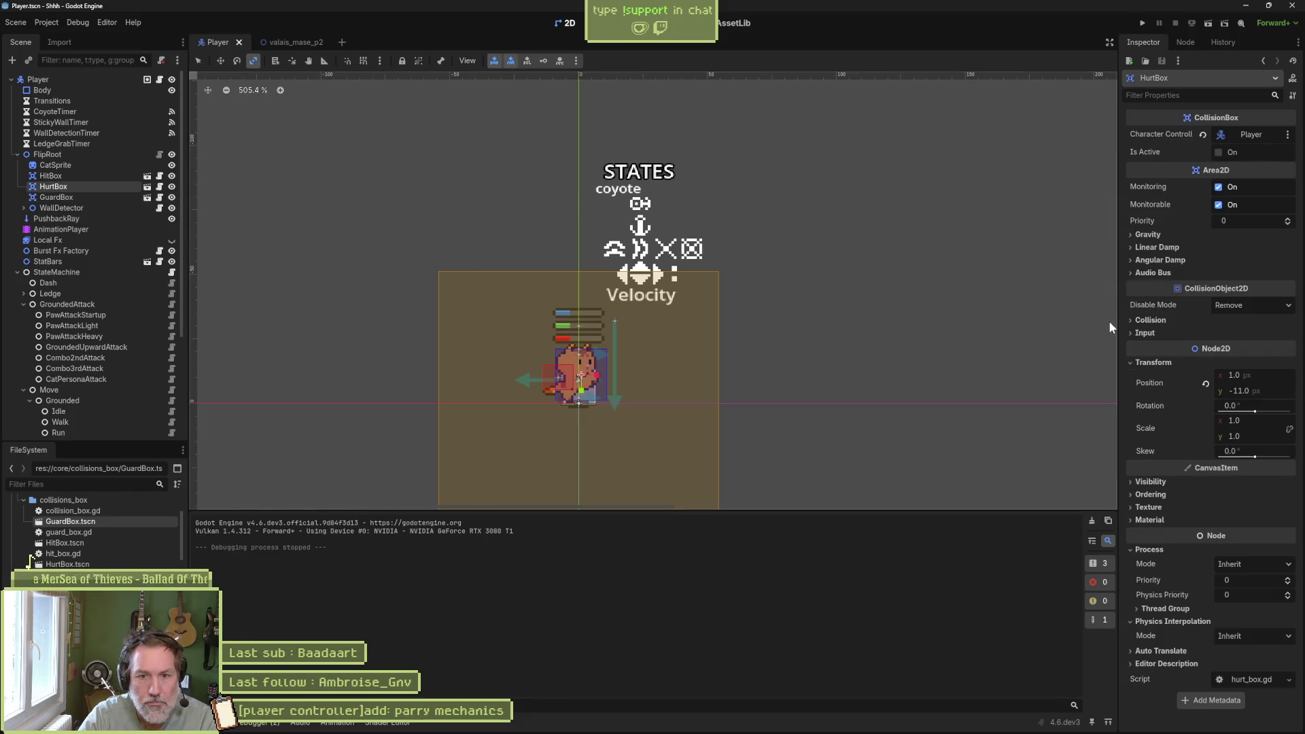
- Check HurtBox's and GuardBox's Ordering (Z Index 100) in the Inspector, then open flip_root.gd
click(1148, 361)
click(1152, 392)
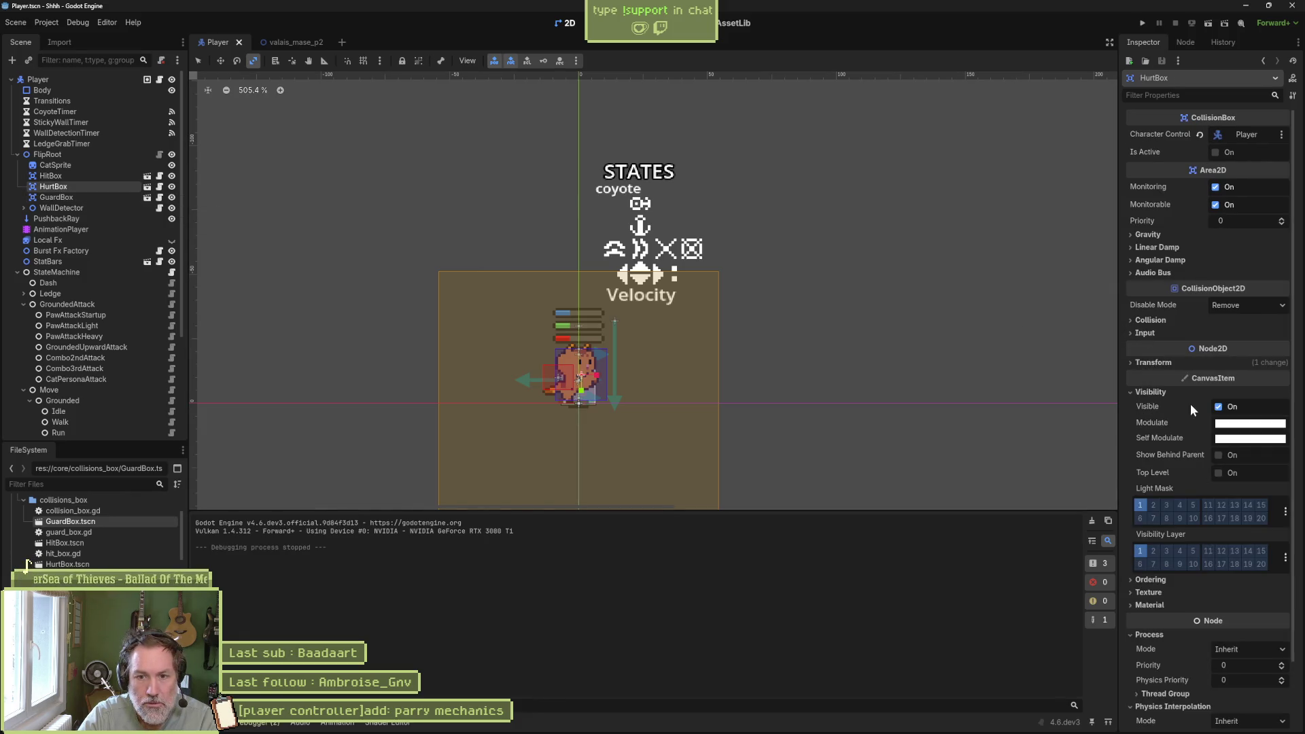
click(1150, 579)
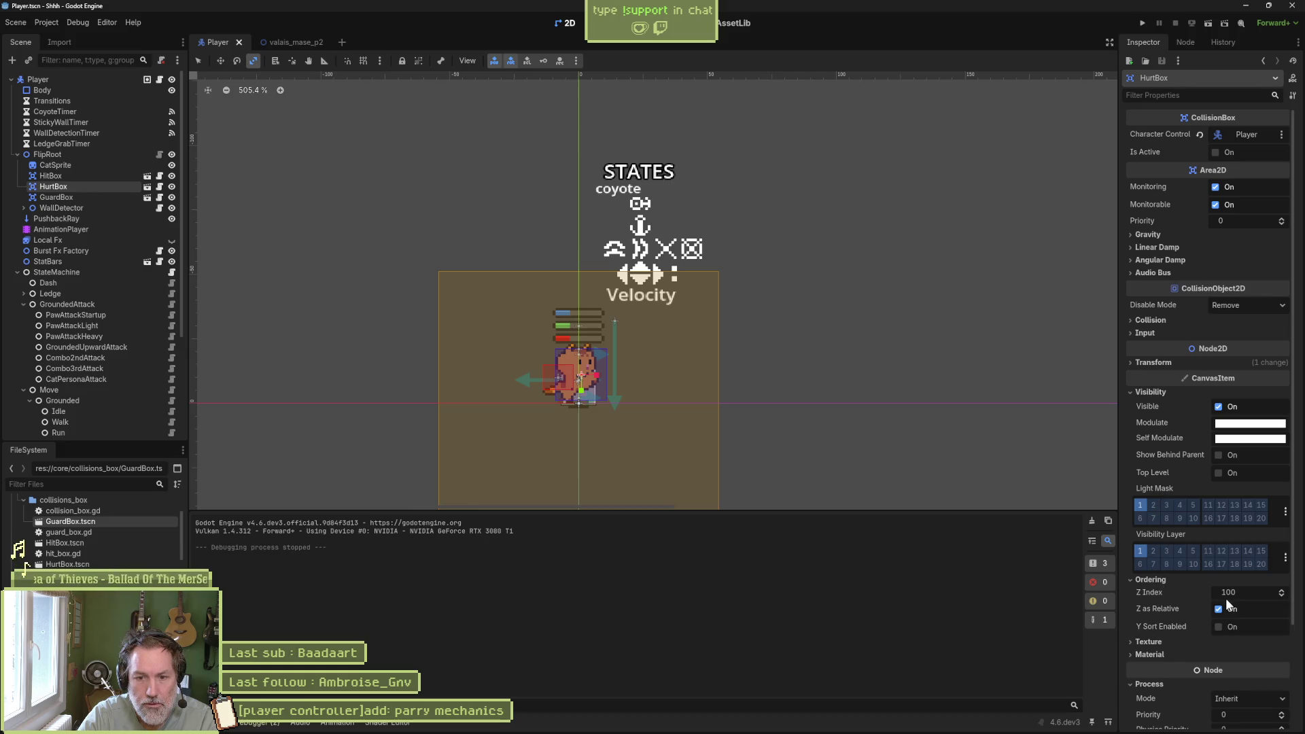
click(107, 198)
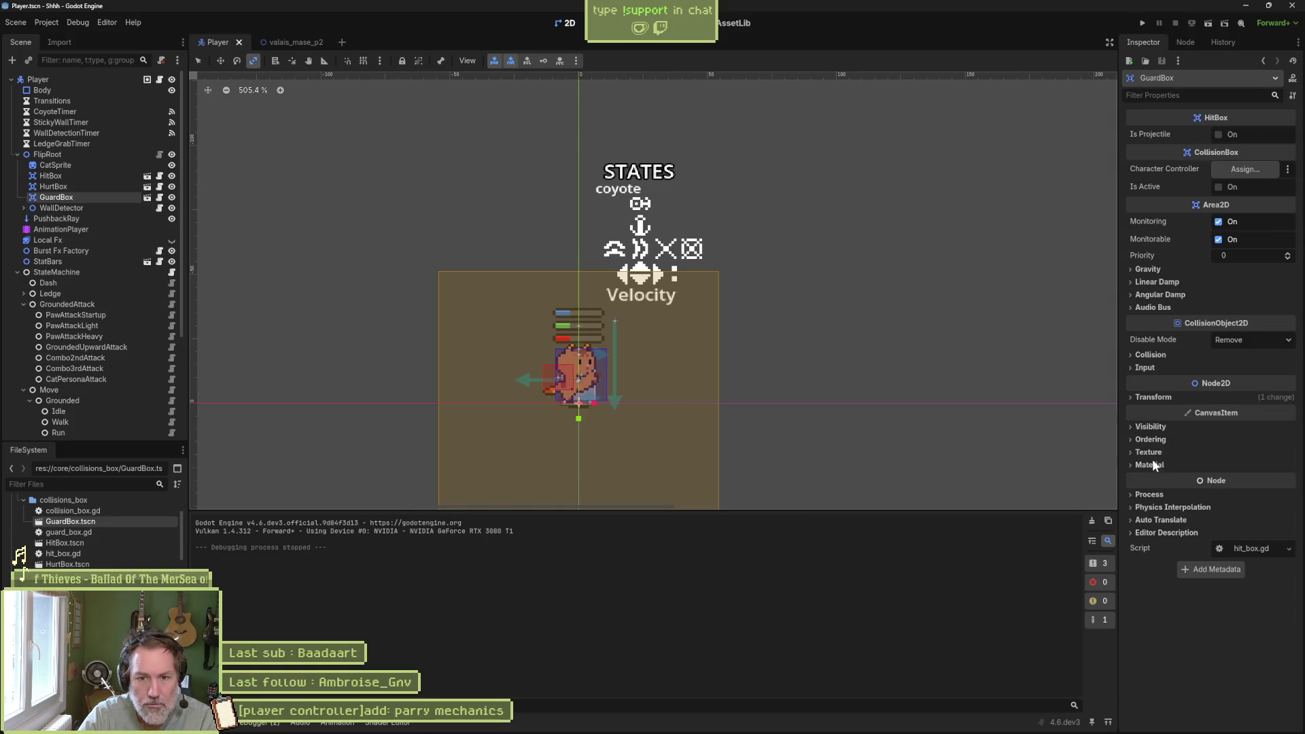
click(1169, 439)
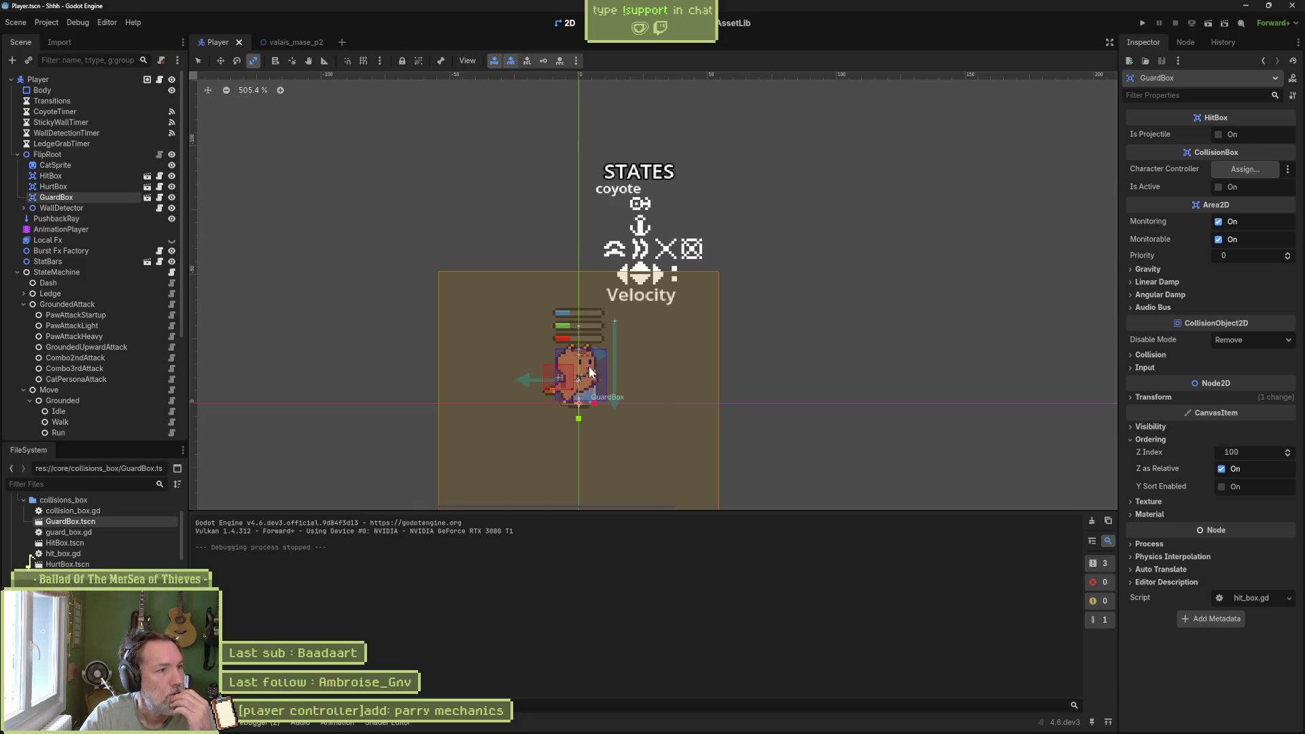
click(158, 154)
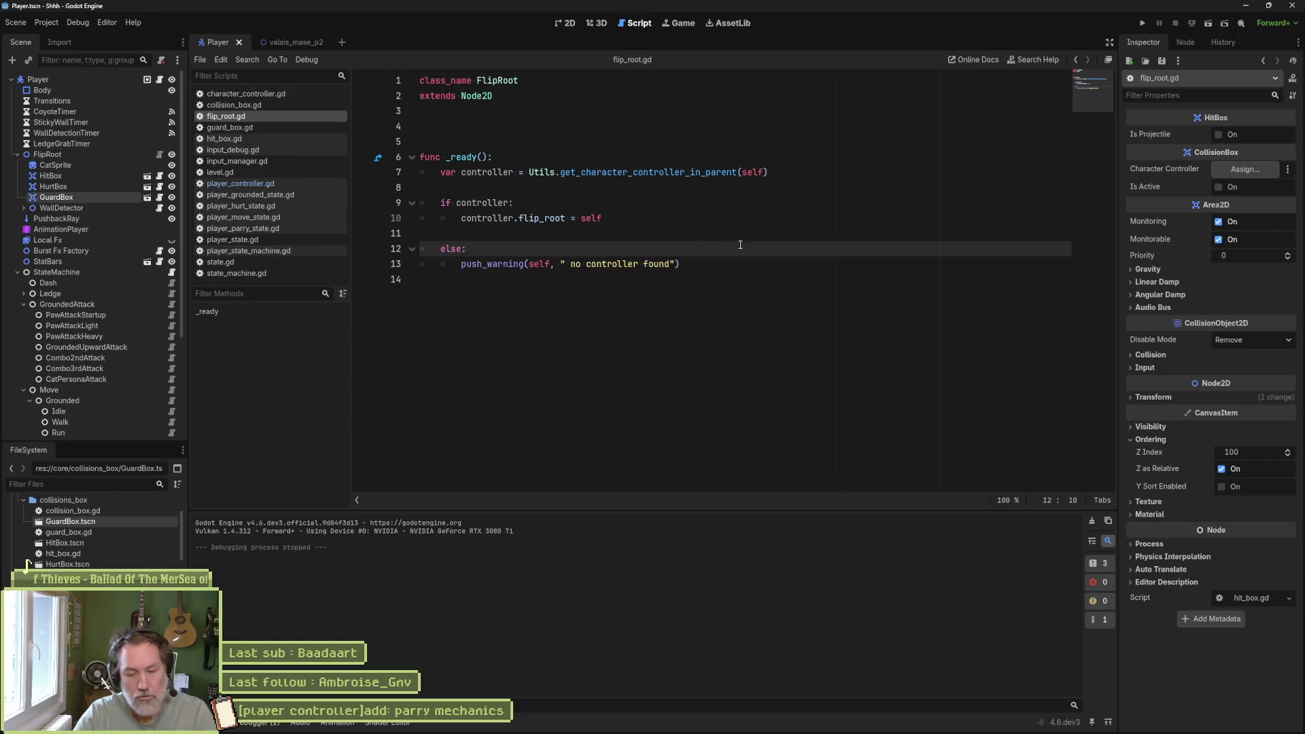
- Save and relaunch the game, then inspect the live HitBox, HurtBox, GuardBox and GuardBox collision shape
key(F5)
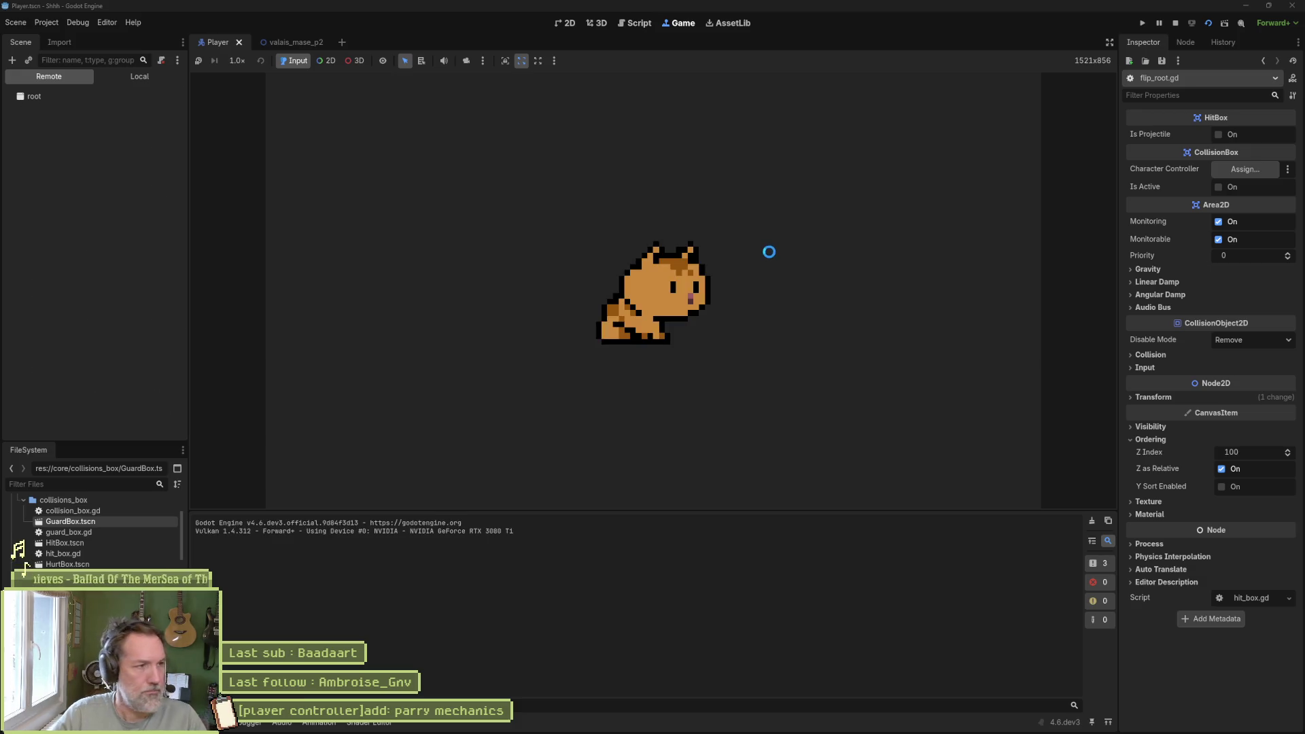
key(F8)
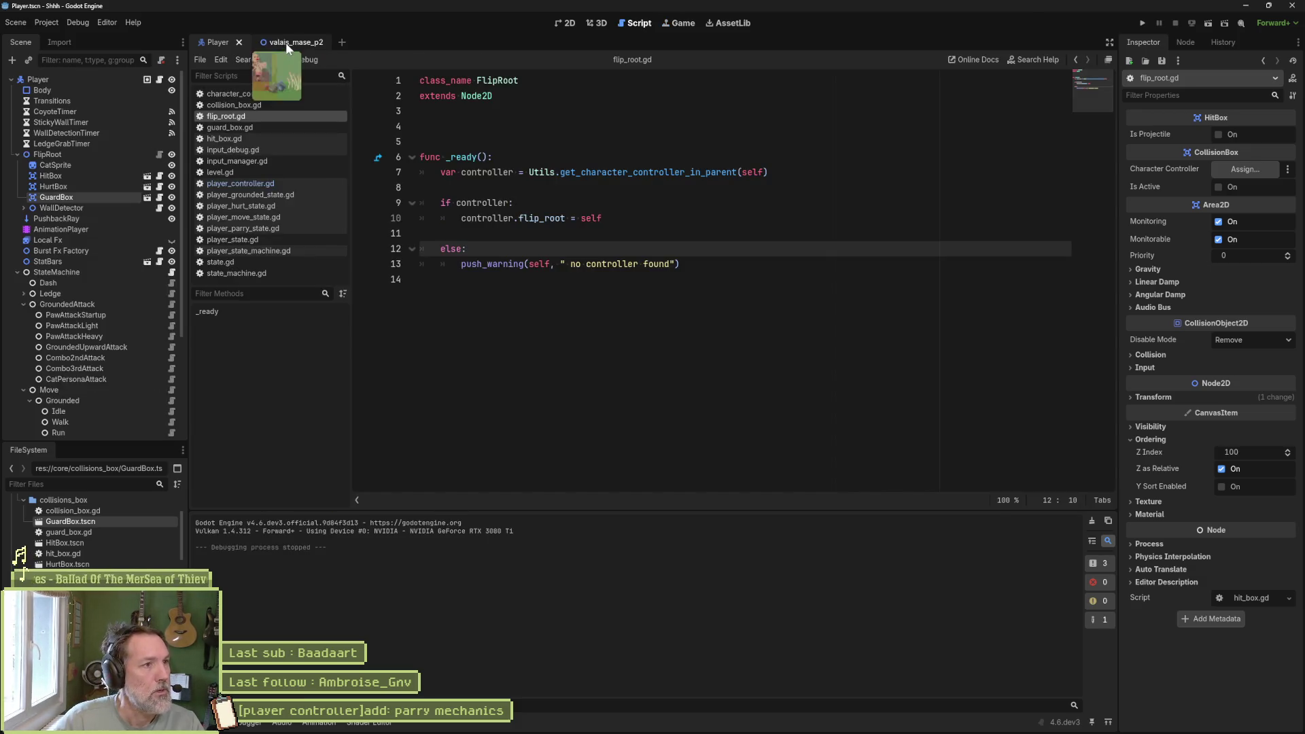
key(ctrl+s)
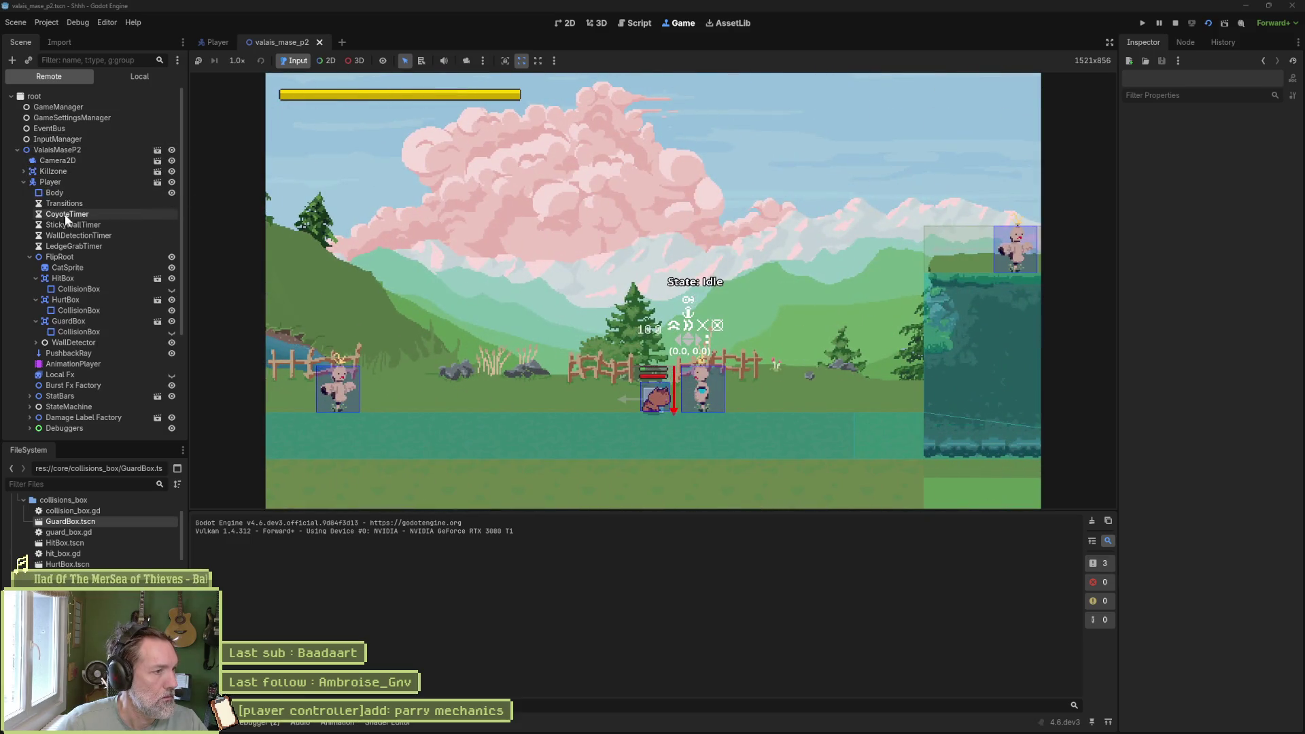
click(88, 279)
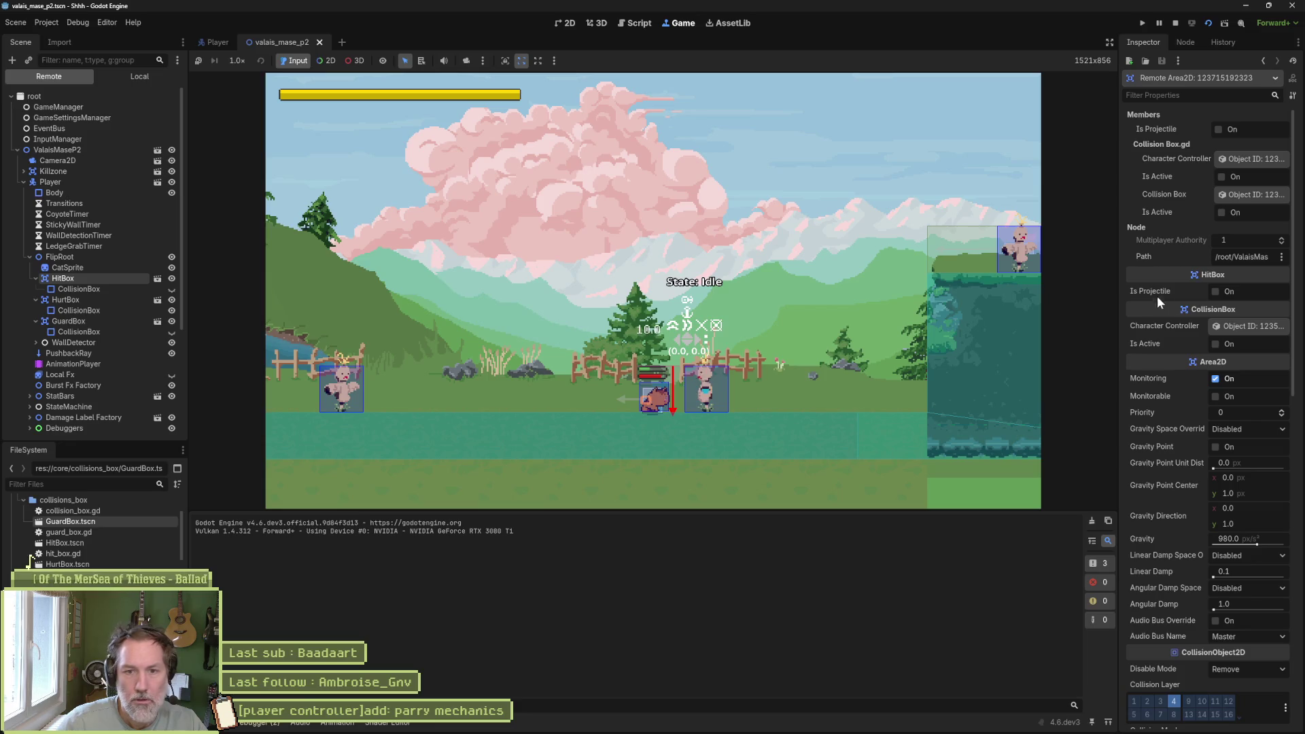
scroll(1168, 320, down, 10)
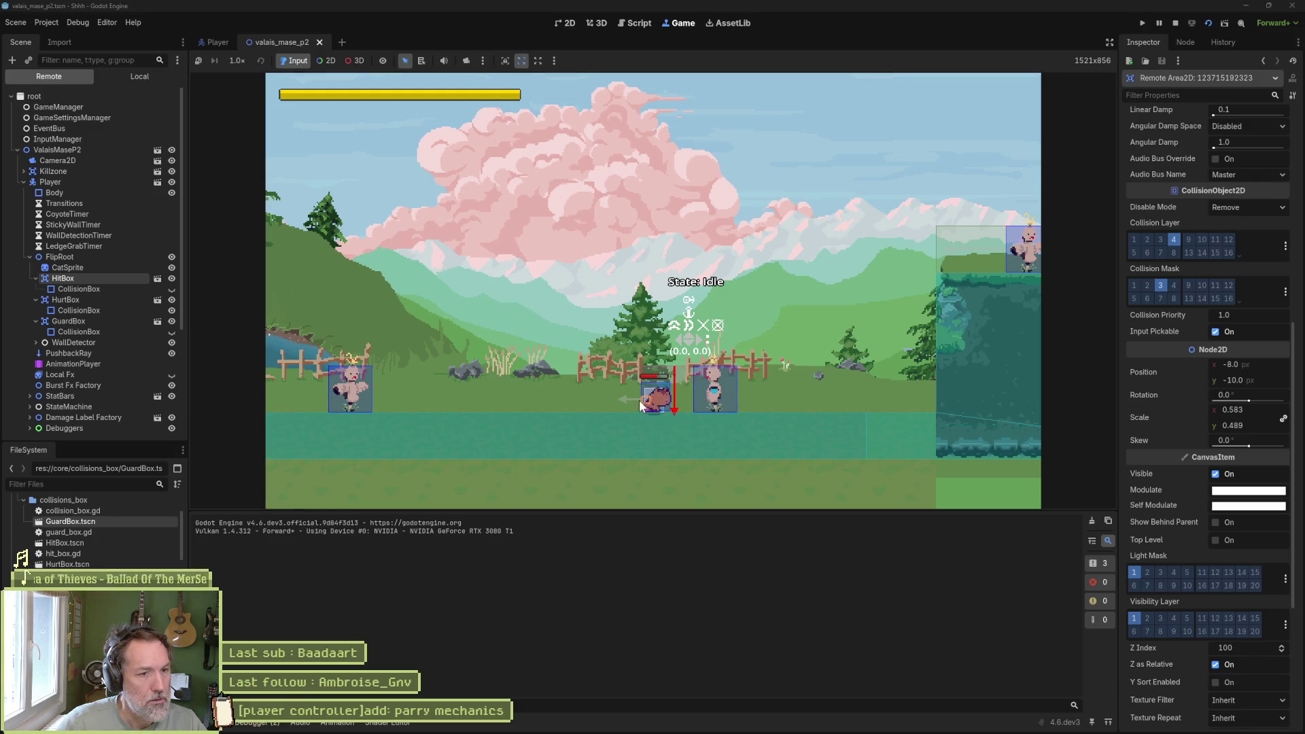
click(95, 301)
click(93, 319)
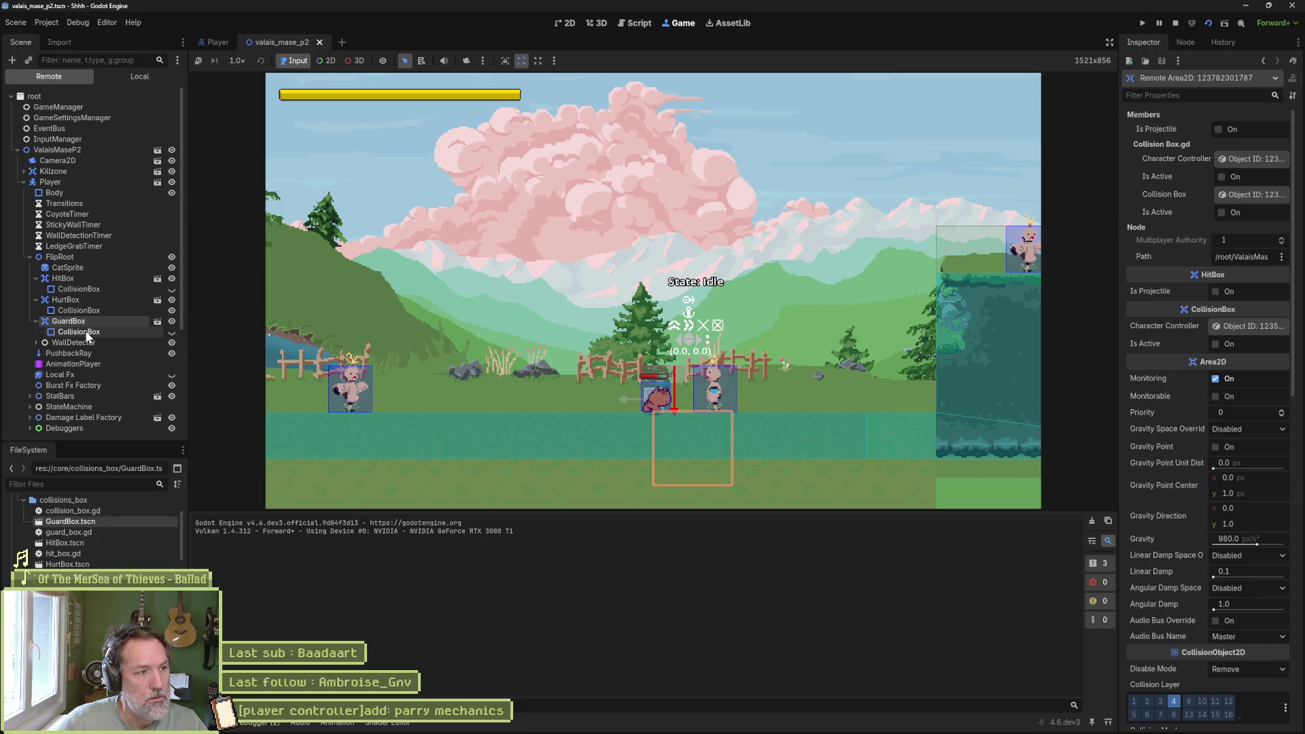
click(87, 333)
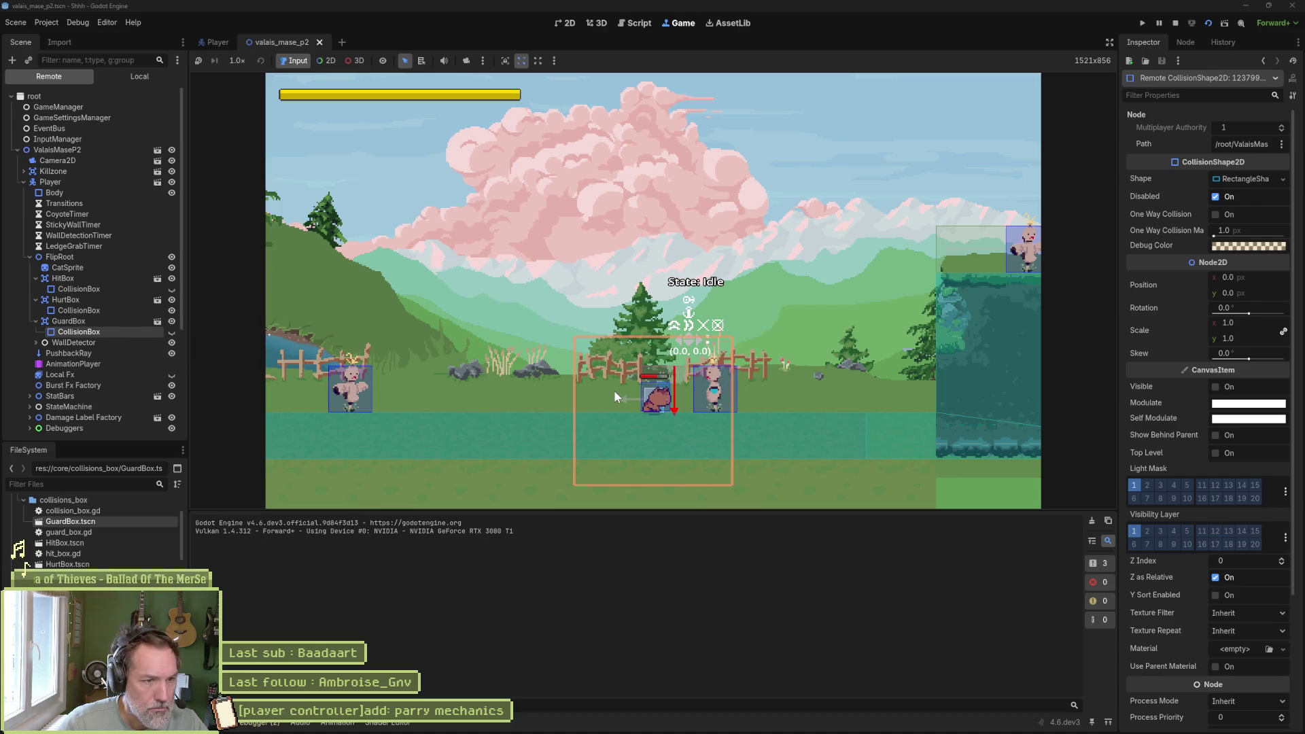
- Give the GuardBox collision shape Z Index 13, enable it and make it visible, then stop the game
click(1281, 561)
click(1282, 562)
click(1216, 577)
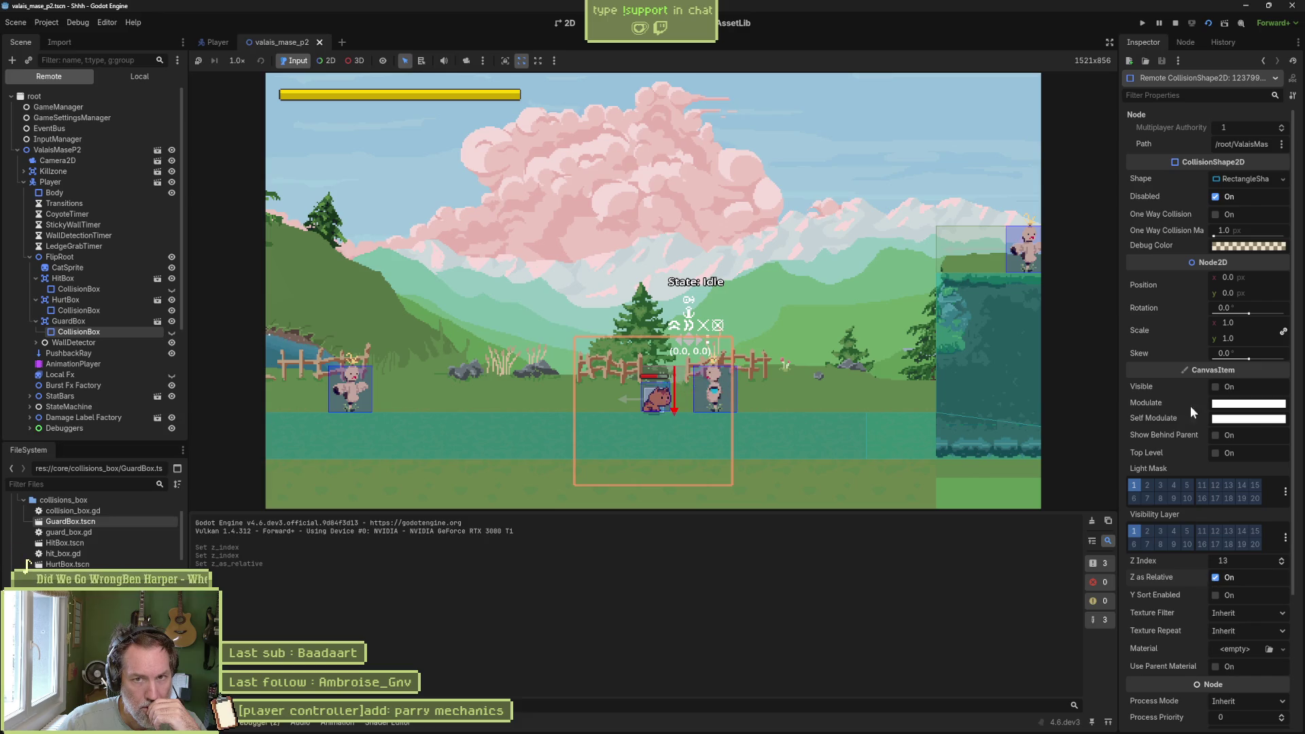
click(1215, 197)
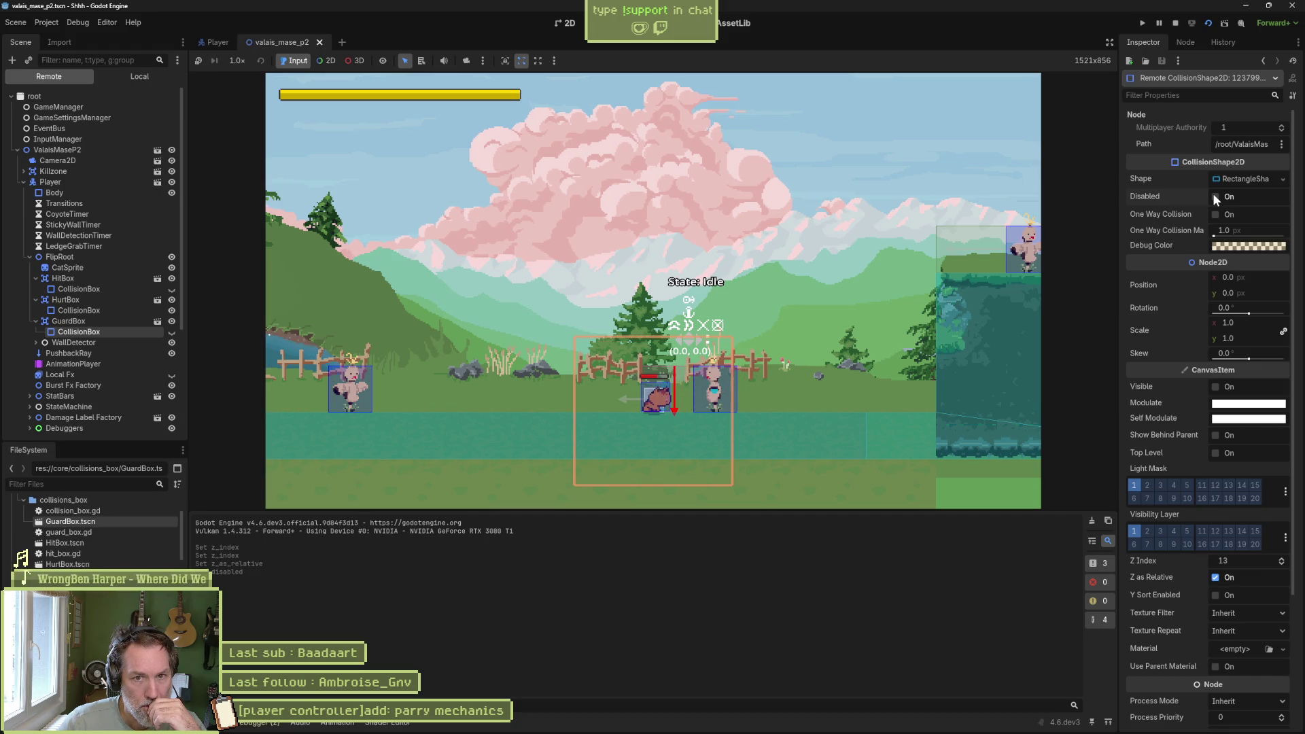
mouse_move(1227, 248)
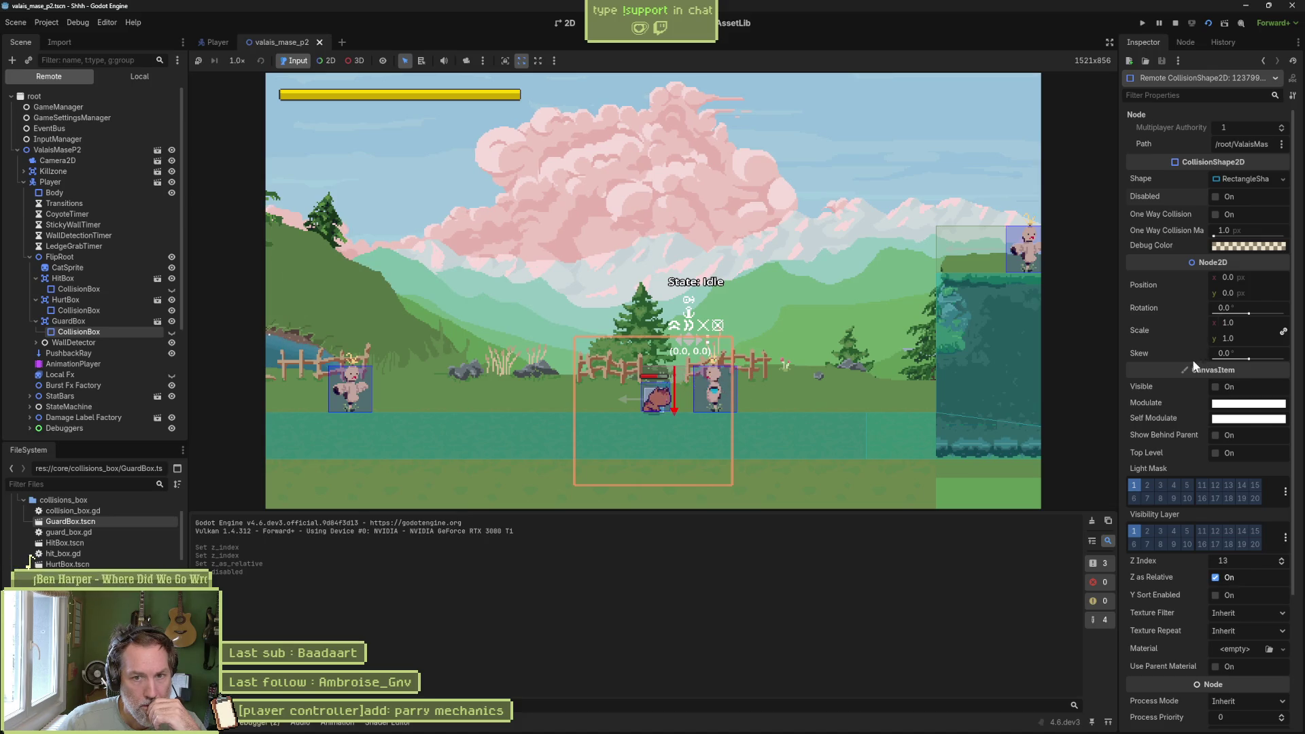
click(1216, 577)
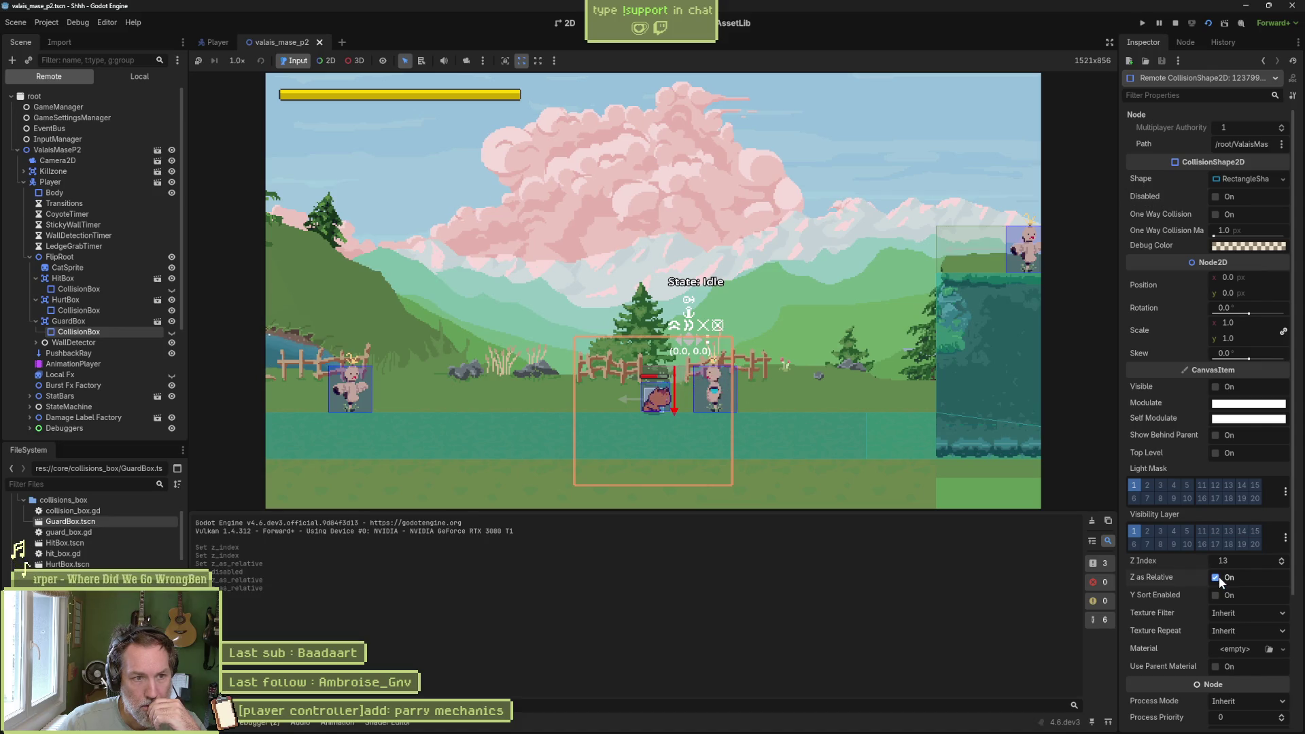
click(171, 332)
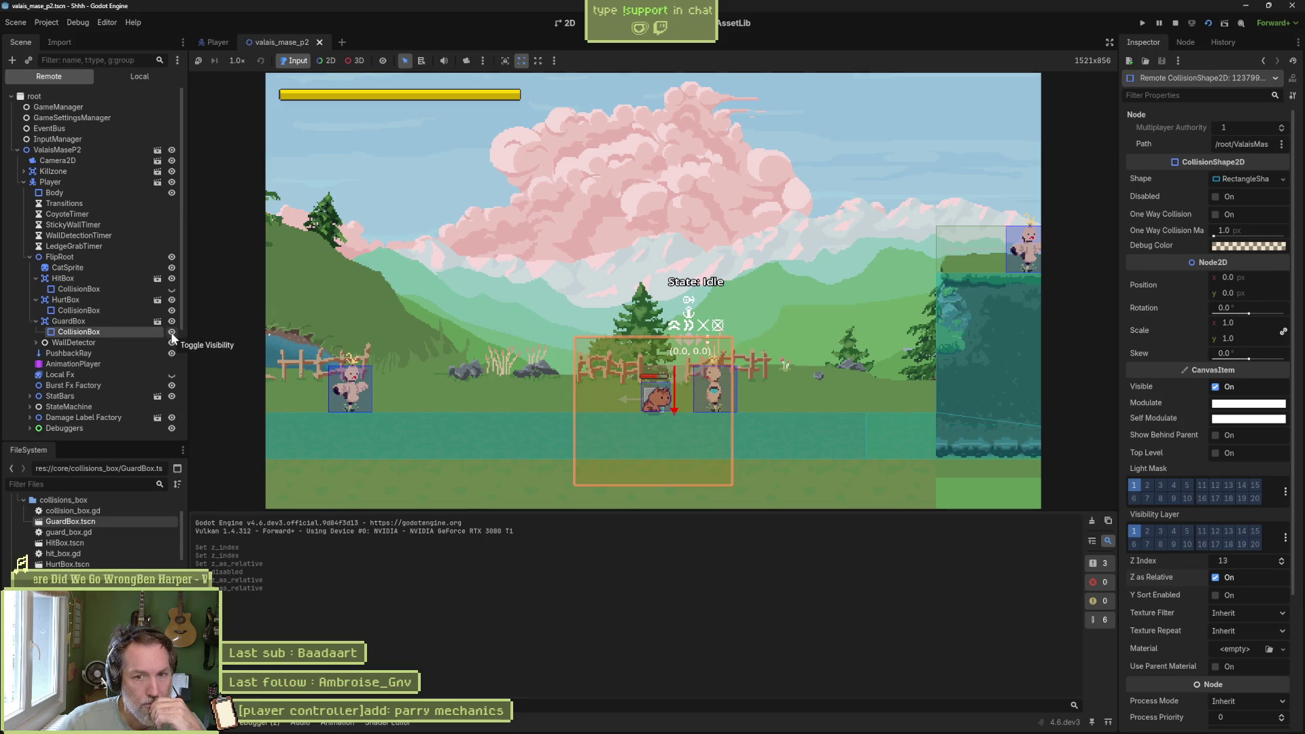
click(1172, 22)
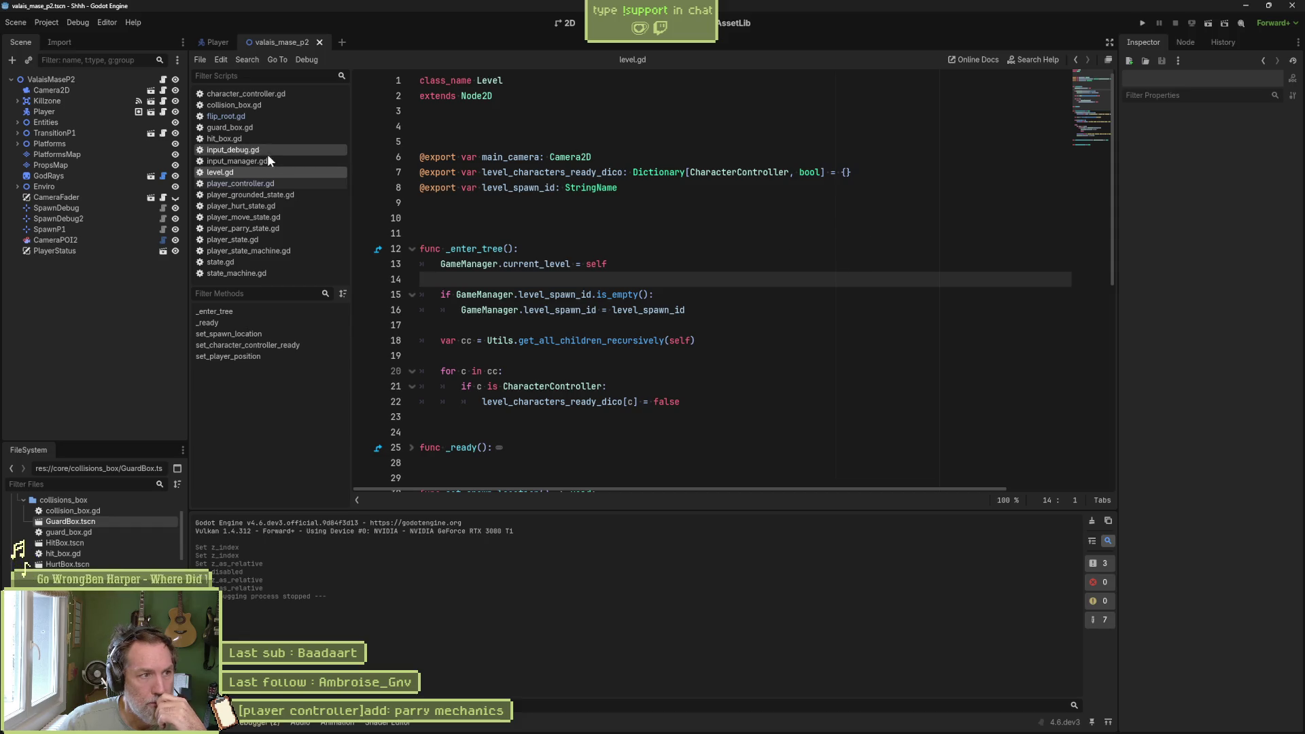
- Open collision_box.gd and highlight the _enable, enable_collision and _is_active names
click(246, 105)
click(612, 171)
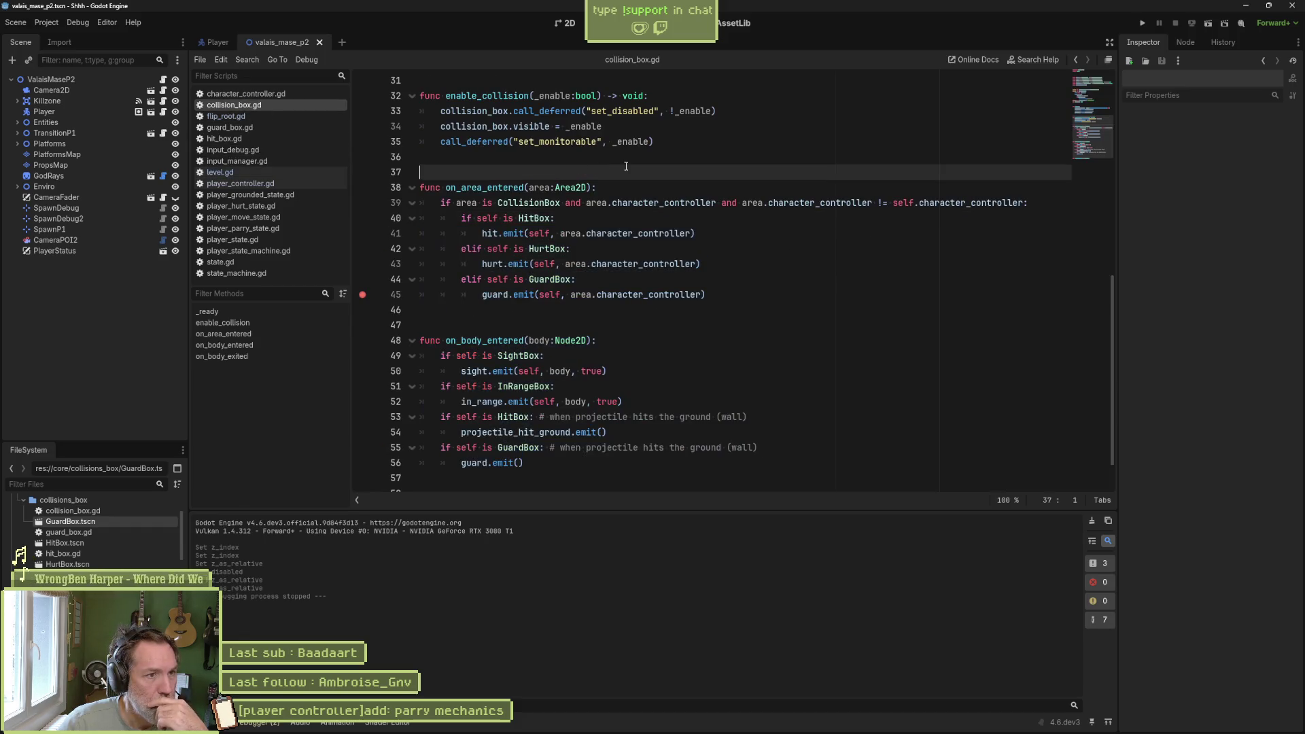
scroll(618, 218, up, 3)
double_click(582, 264)
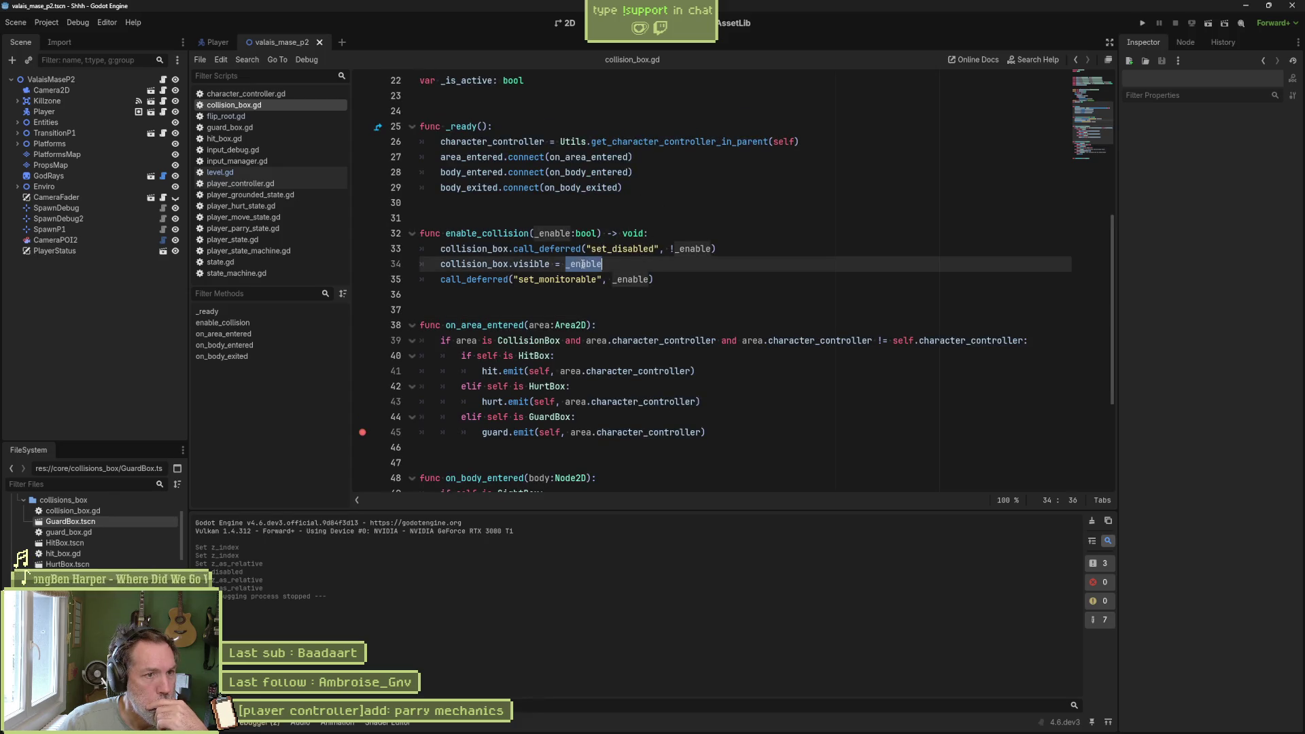
double_click(505, 234)
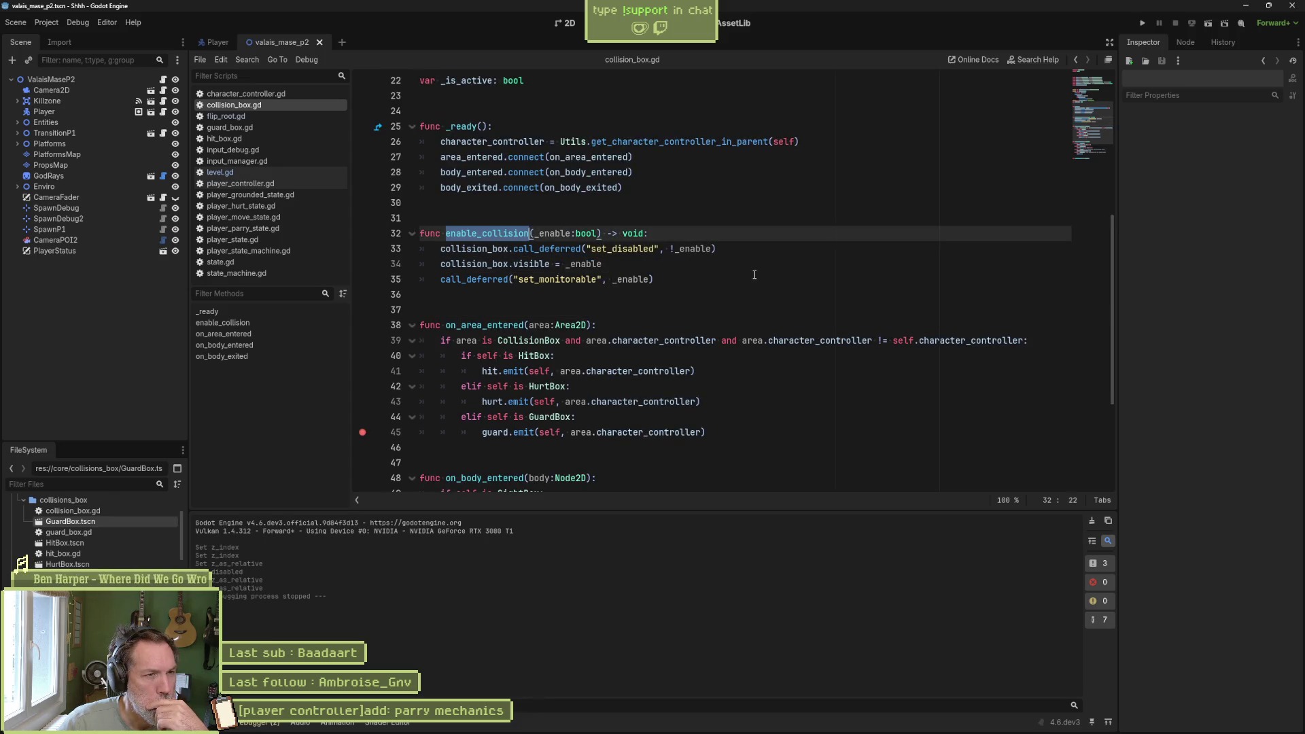
scroll(747, 275, up, 3)
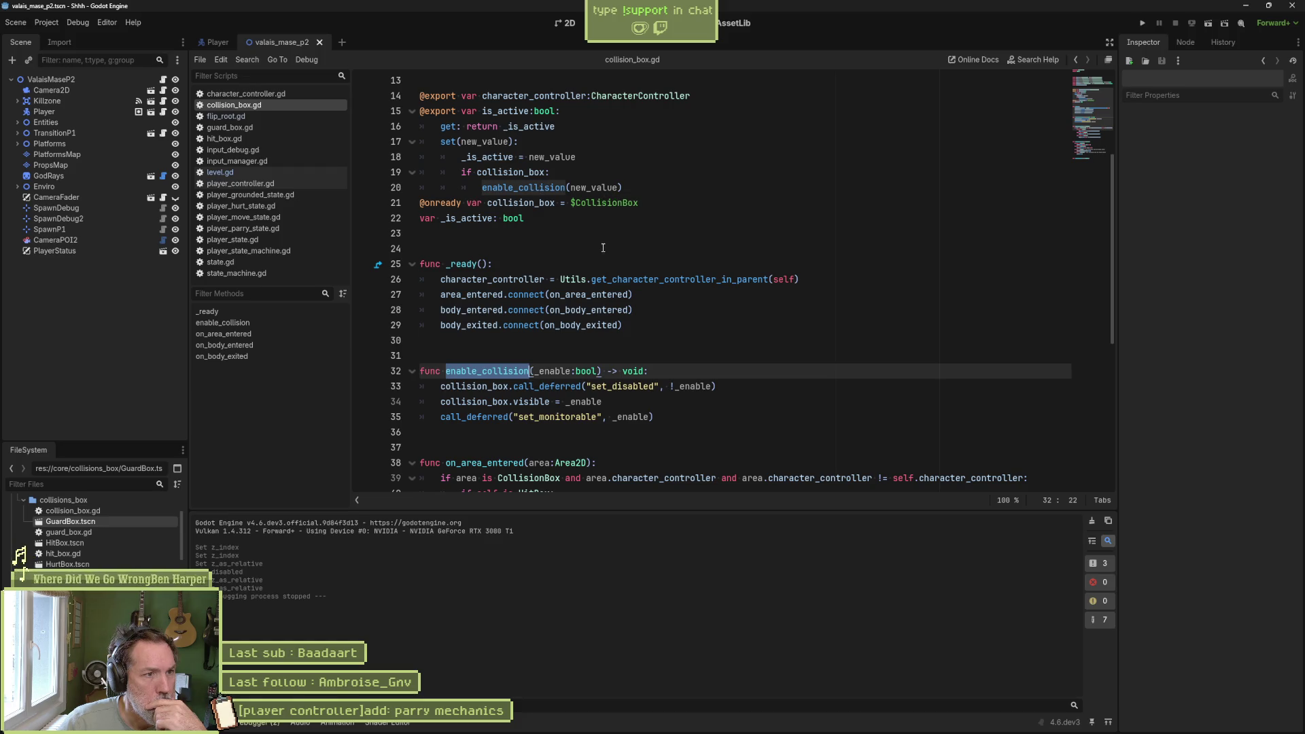
double_click(471, 219)
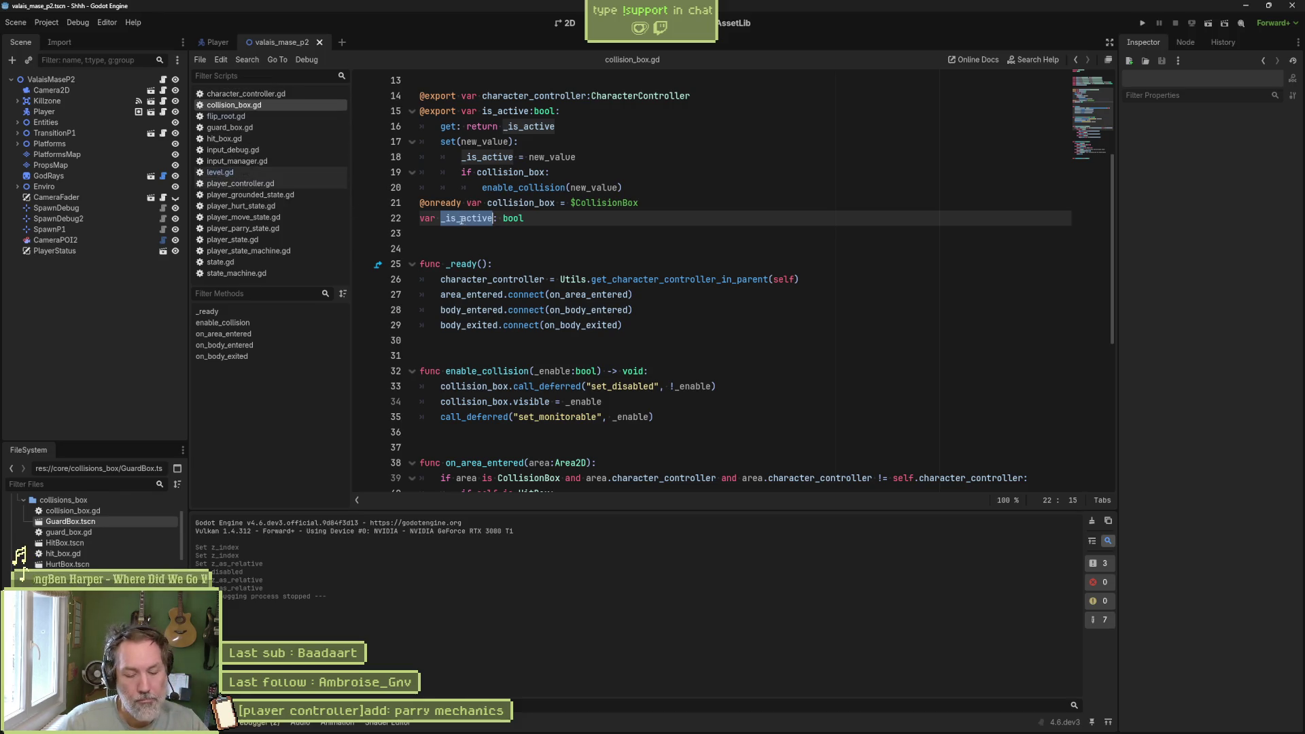
- Search all files for _is_active, then for is_active, finding 9 matches in 3 files
key(ctrl+shift+f)
click(651, 420)
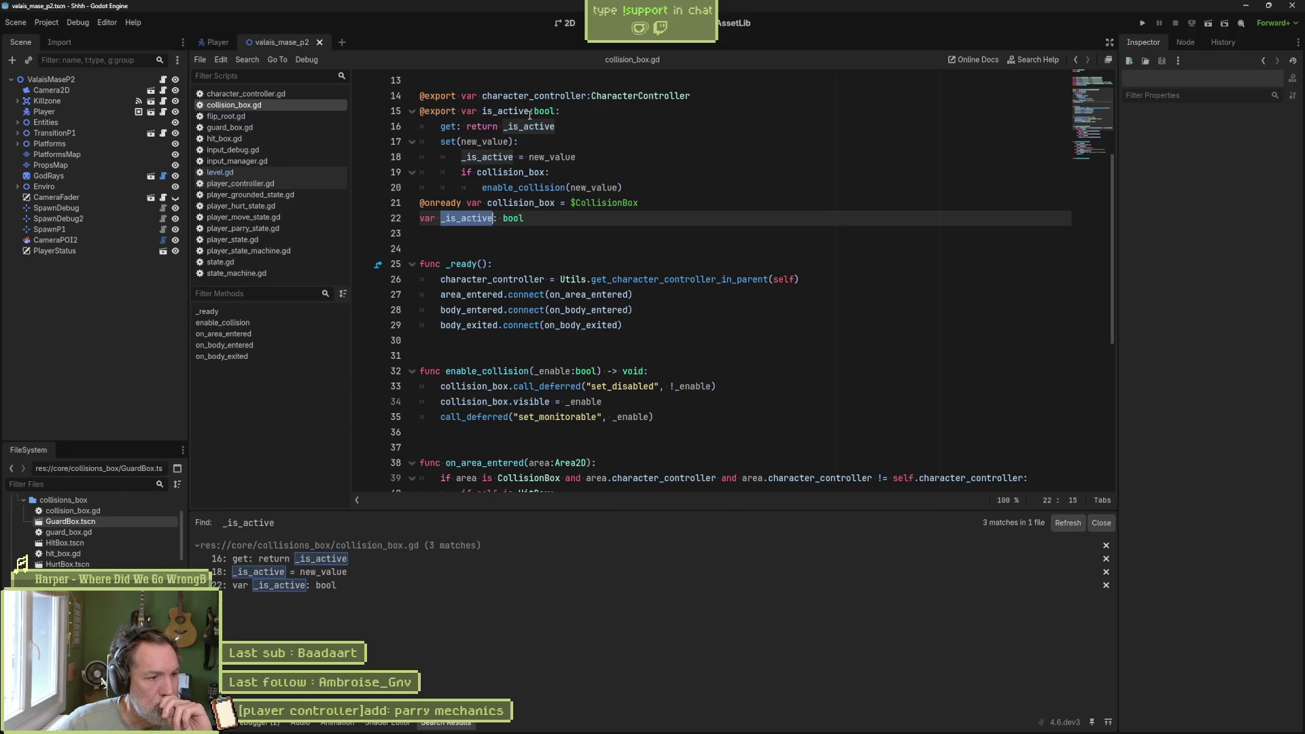
click(513, 111)
double_click(496, 111)
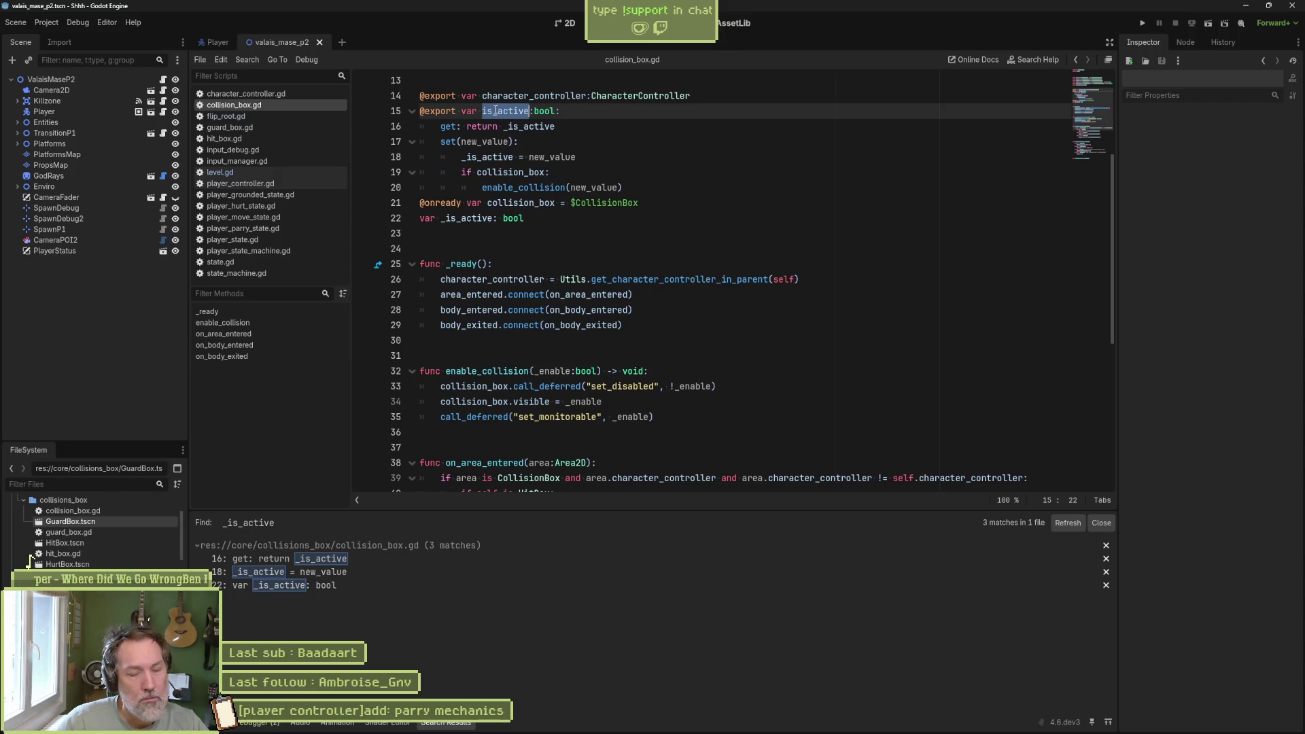
key(ctrl+shift+f)
click(647, 418)
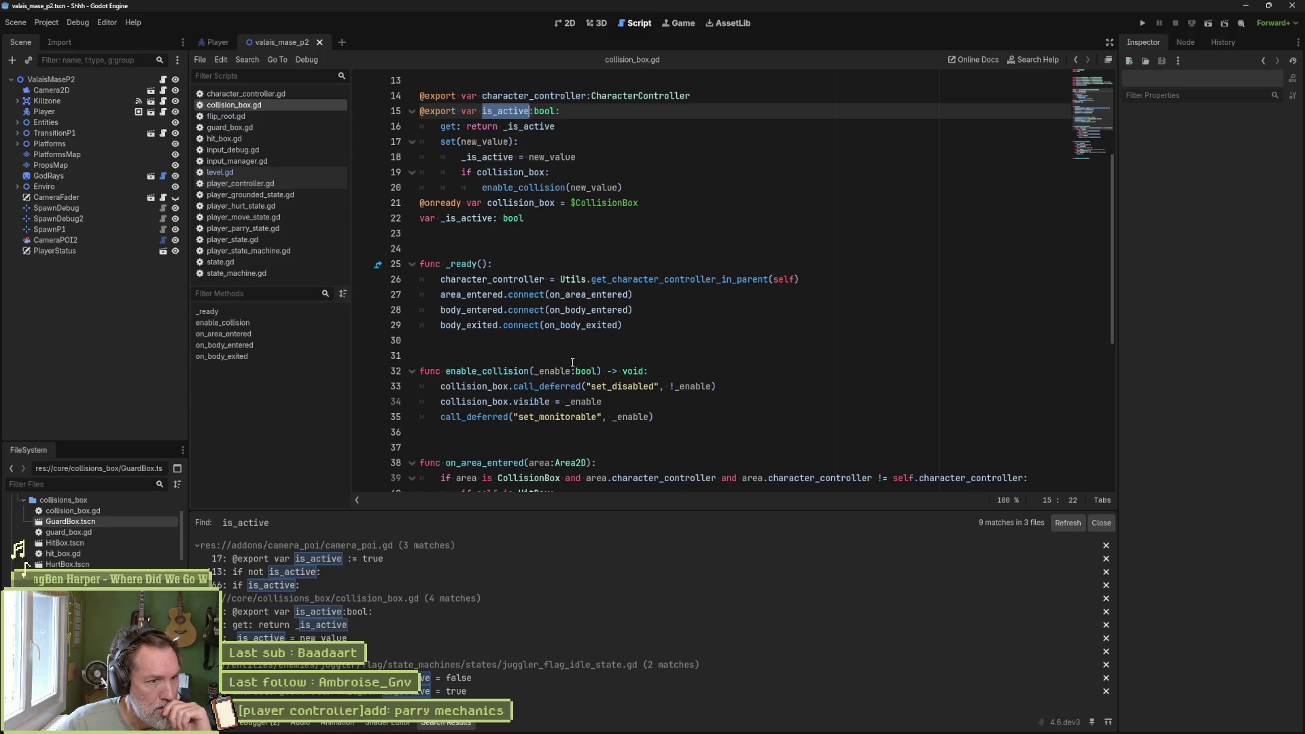
double_click(495, 370)
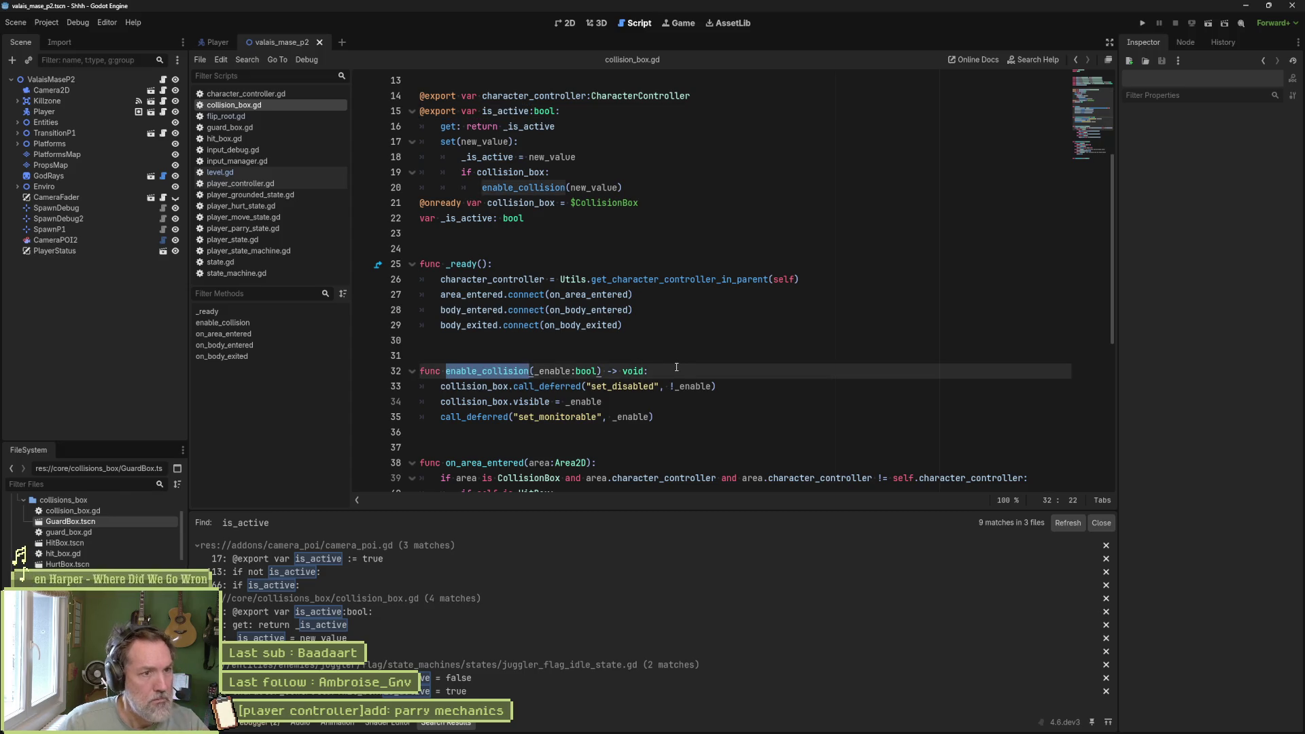
- Find enable_collision across the project and open its call in character_controller.gd
key(ctrl+shift+f)
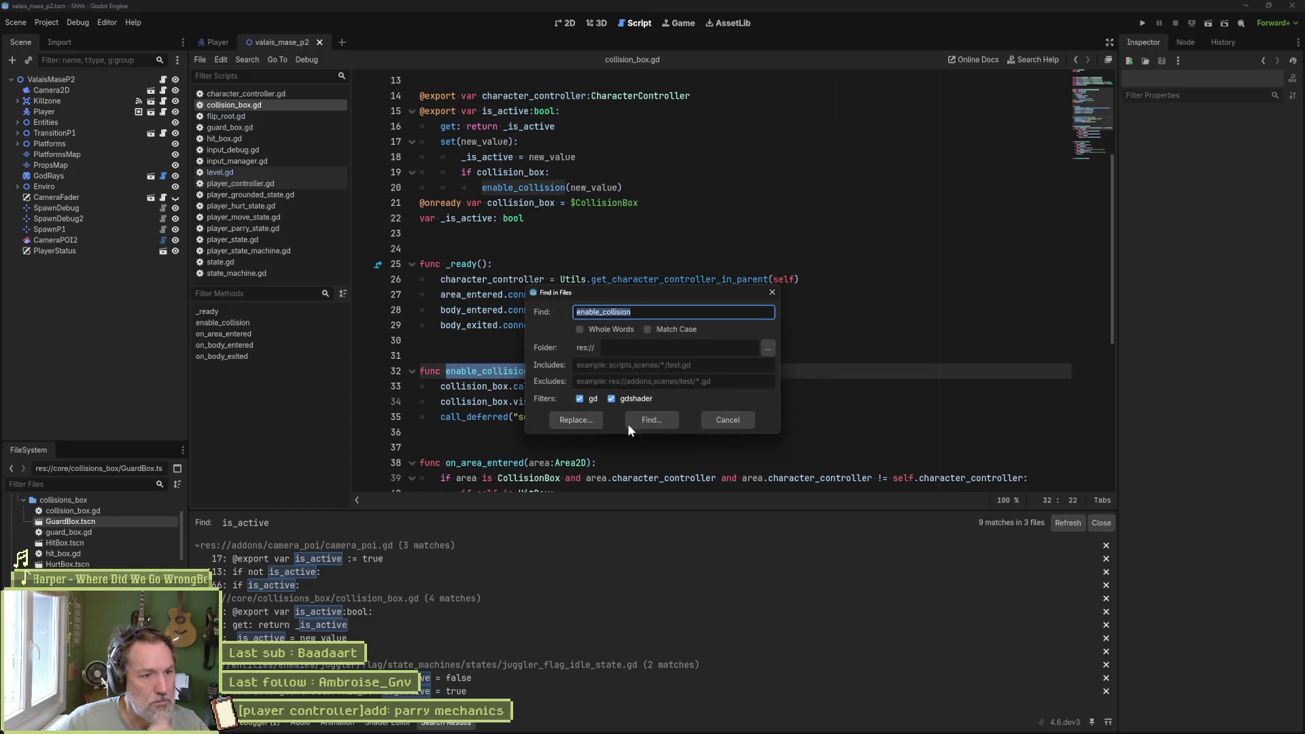
key(Return)
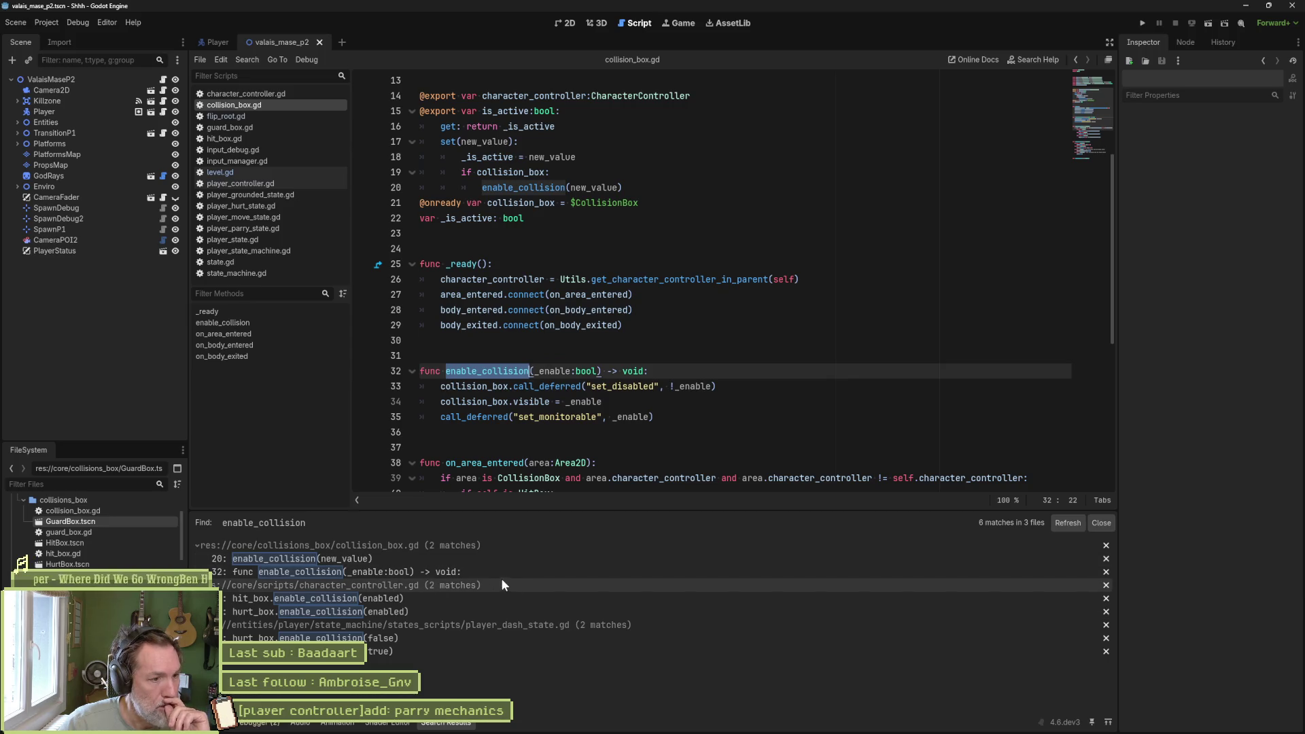
click(445, 560)
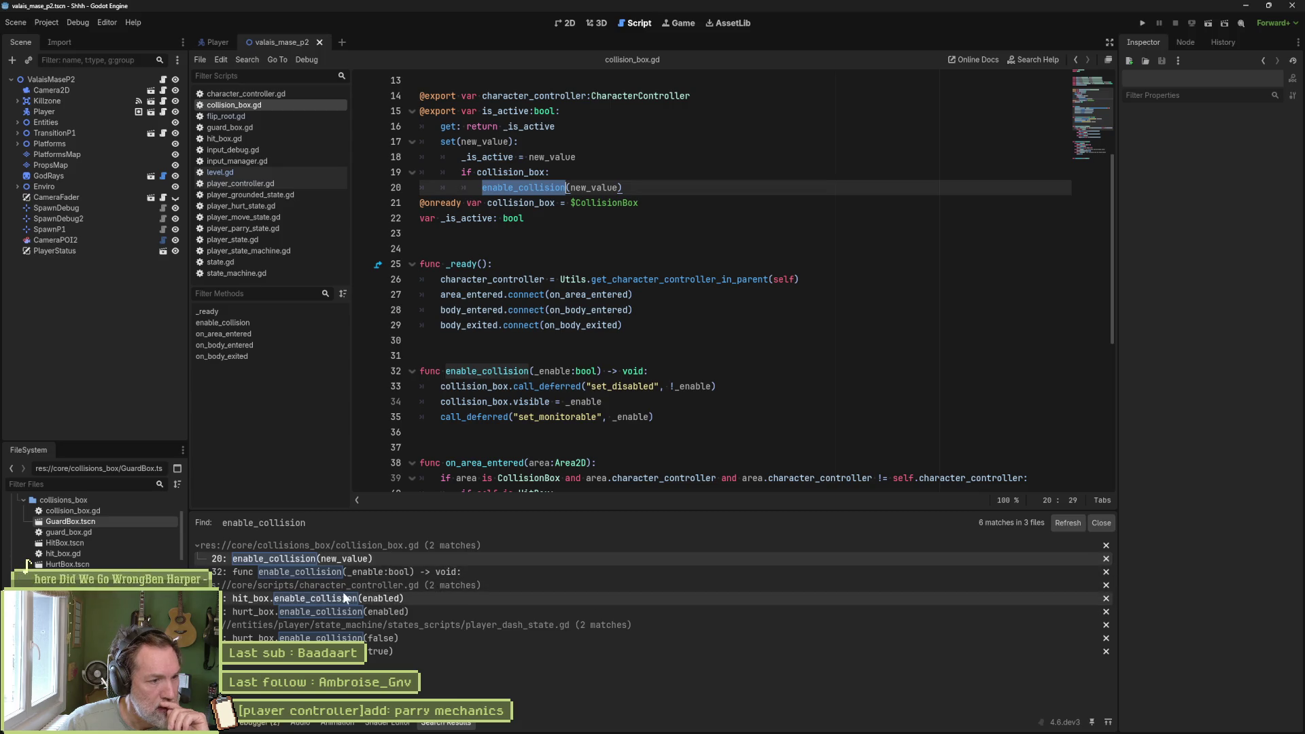
click(404, 599)
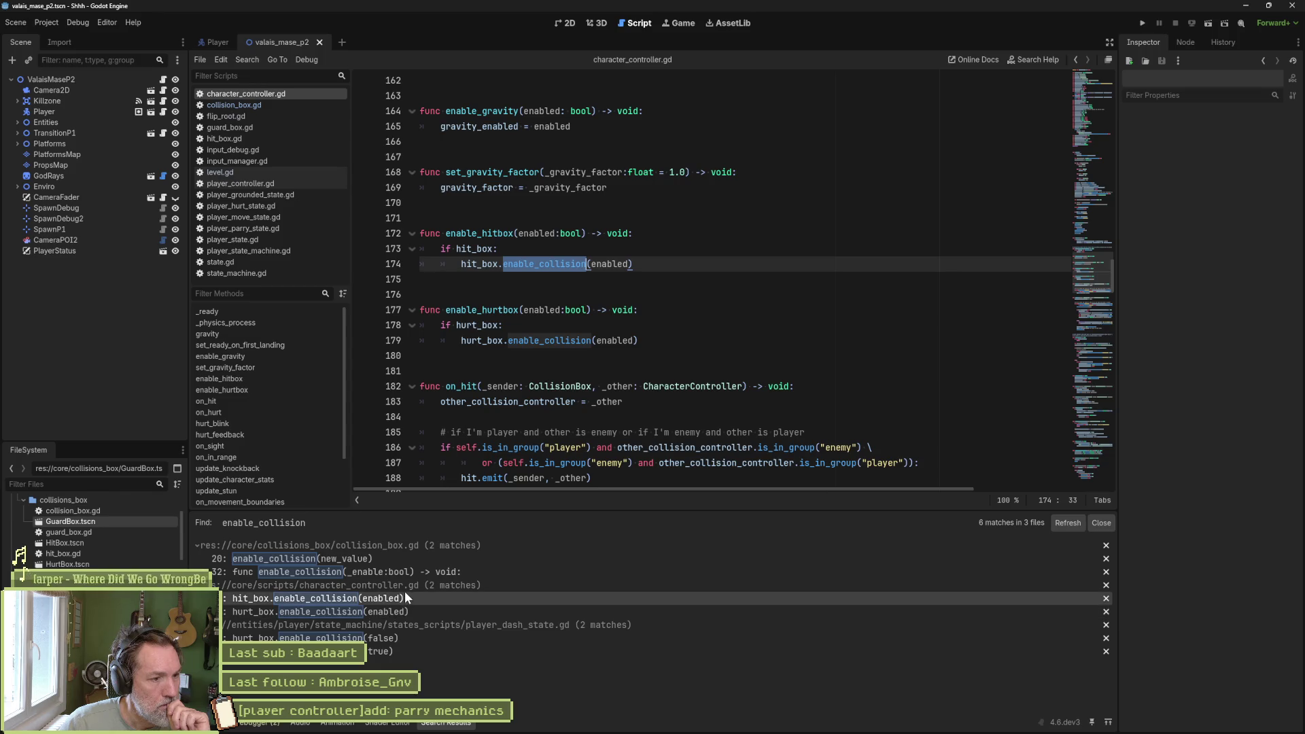
- Find enable_hitbox across the project, open its call in player_idle_state.gd, and return to the Player scene
double_click(479, 234)
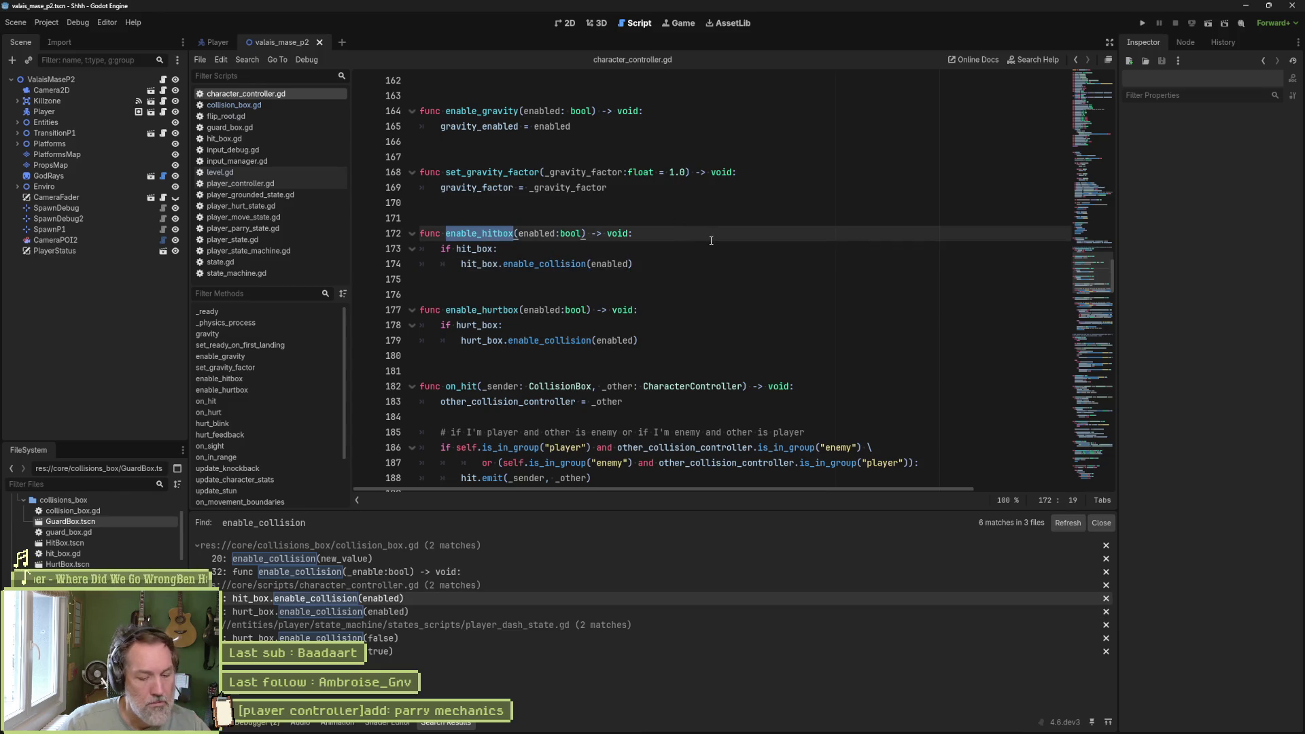
key(ctrl+shift+f)
key(Return)
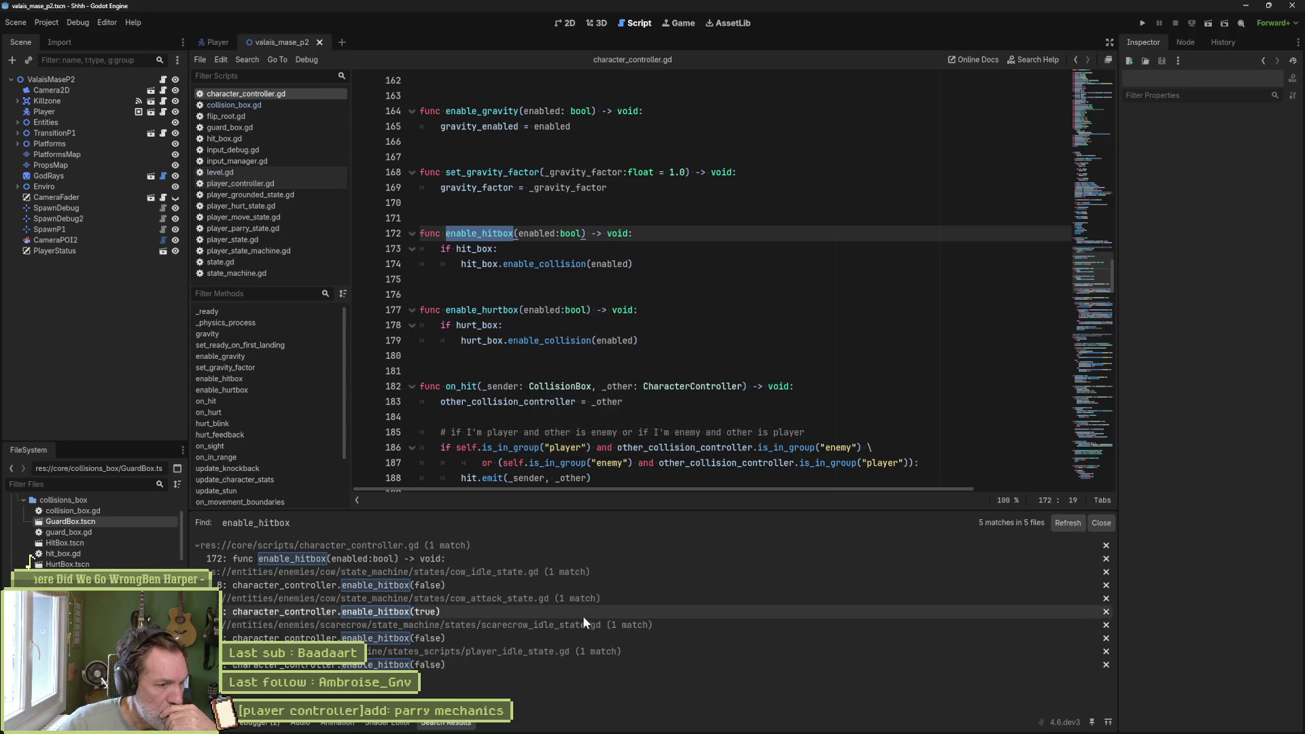
click(487, 665)
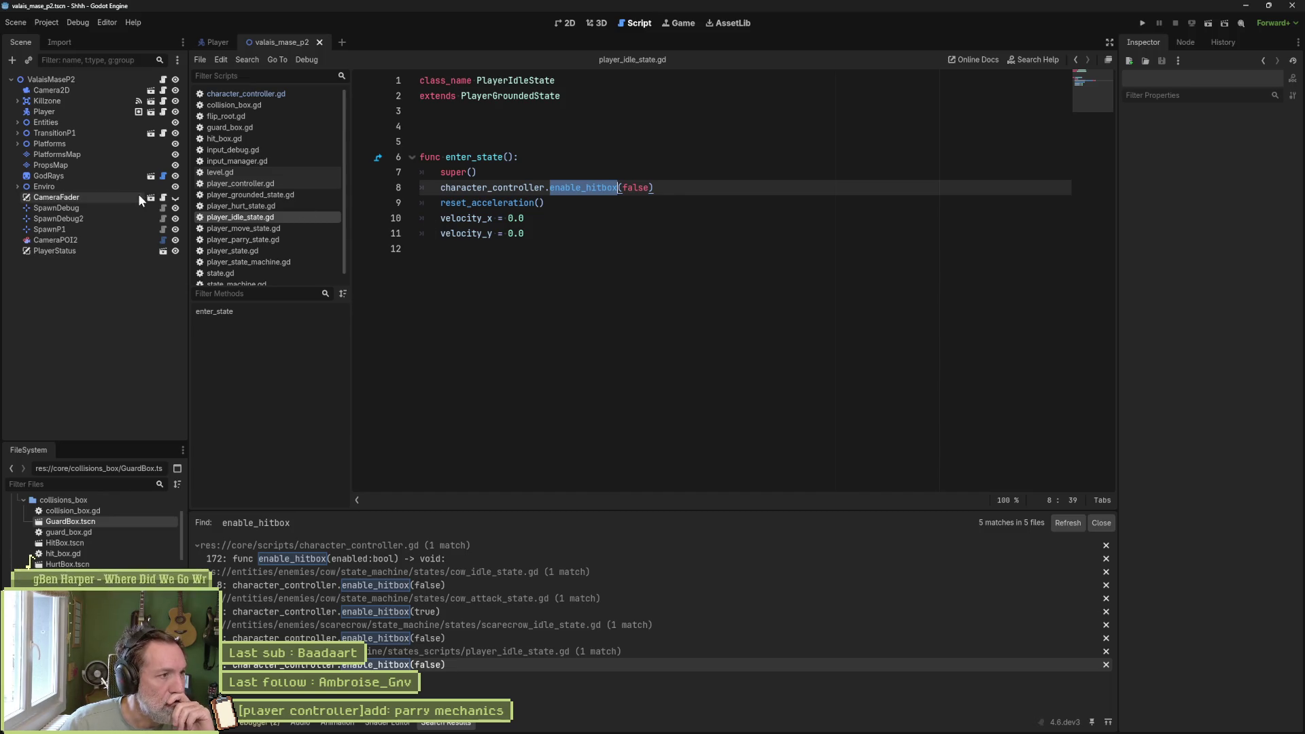
click(204, 44)
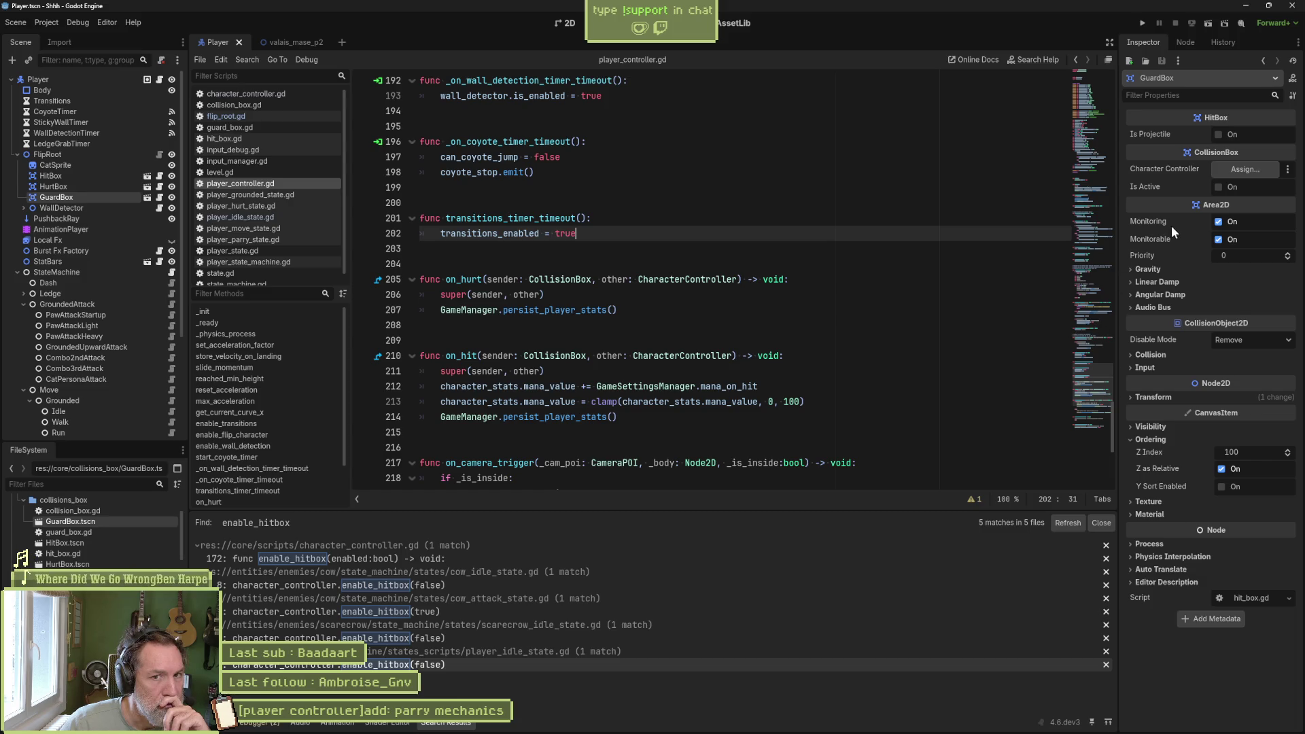
- Switch on Is Active for the Player's GuardBox and run the game with F5
click(1218, 187)
click(714, 372)
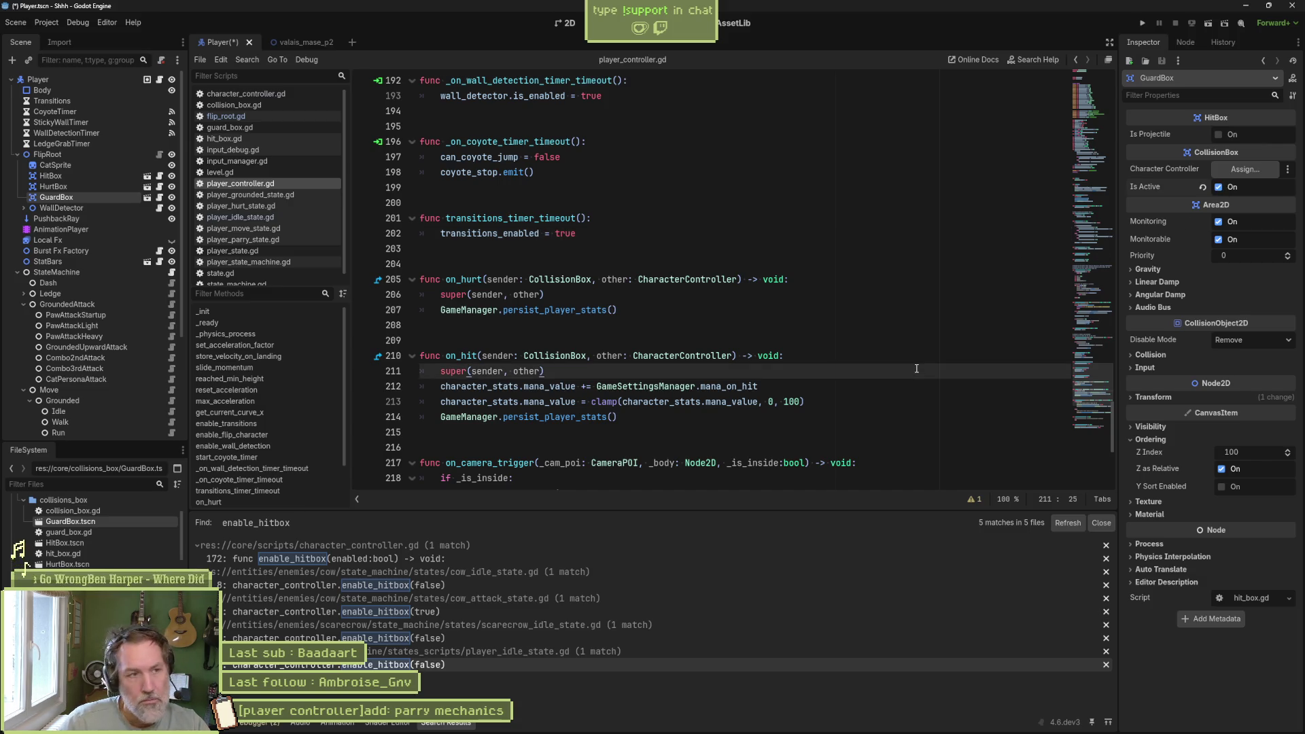
key(F5)
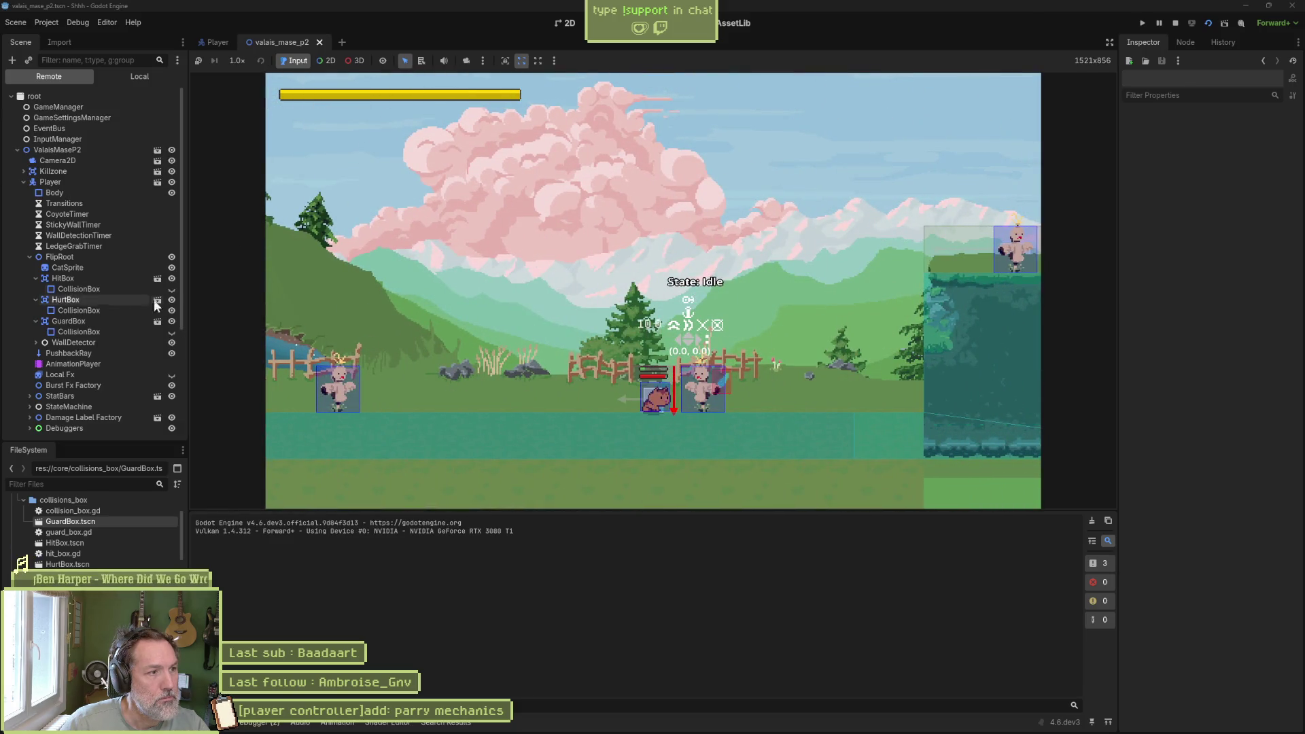
- Inspect the live GuardBox's collision shape, toggle its visibility off and back on, then stop the game
click(112, 320)
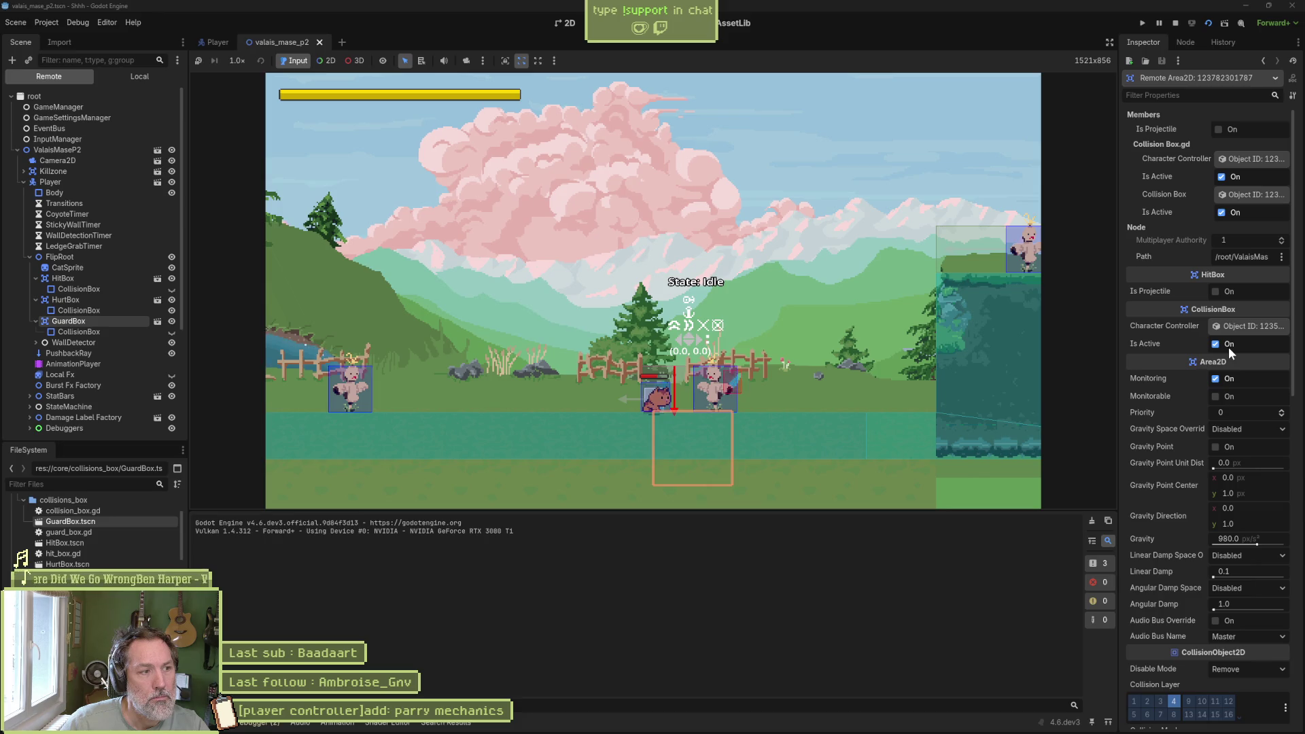
click(120, 333)
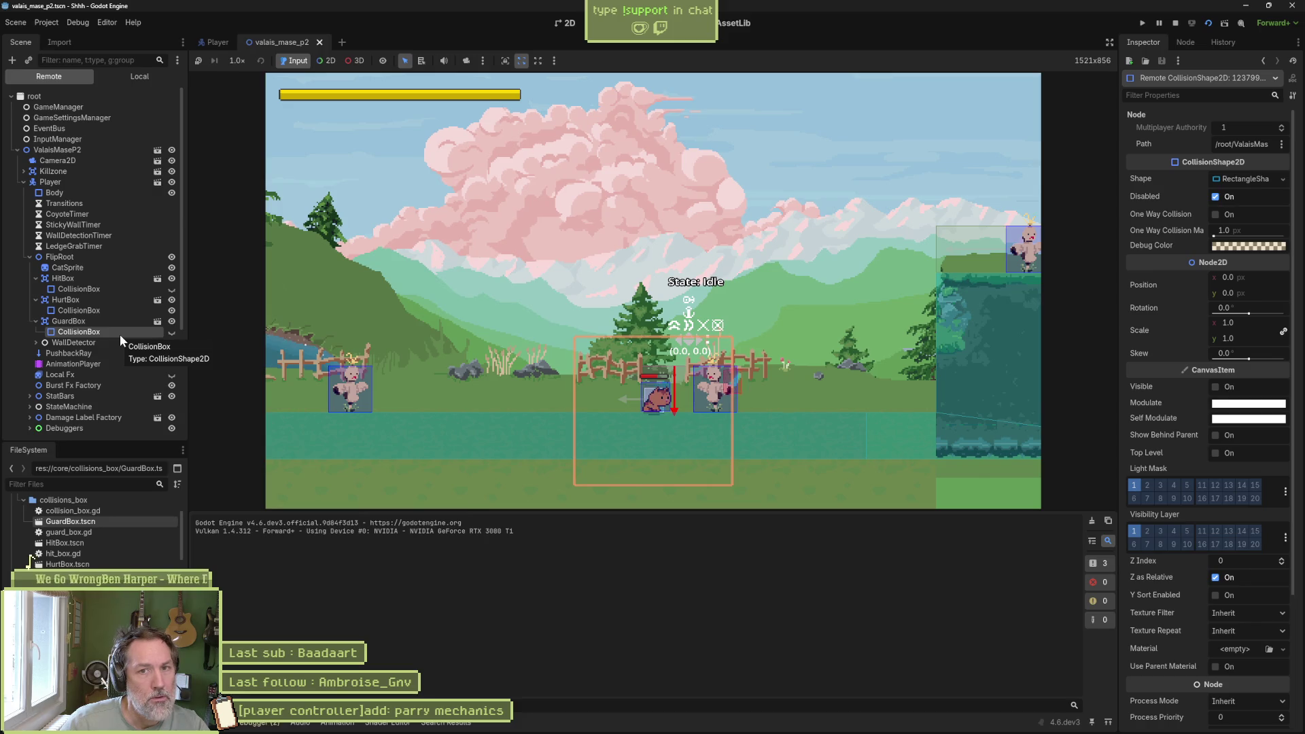
click(1216, 387)
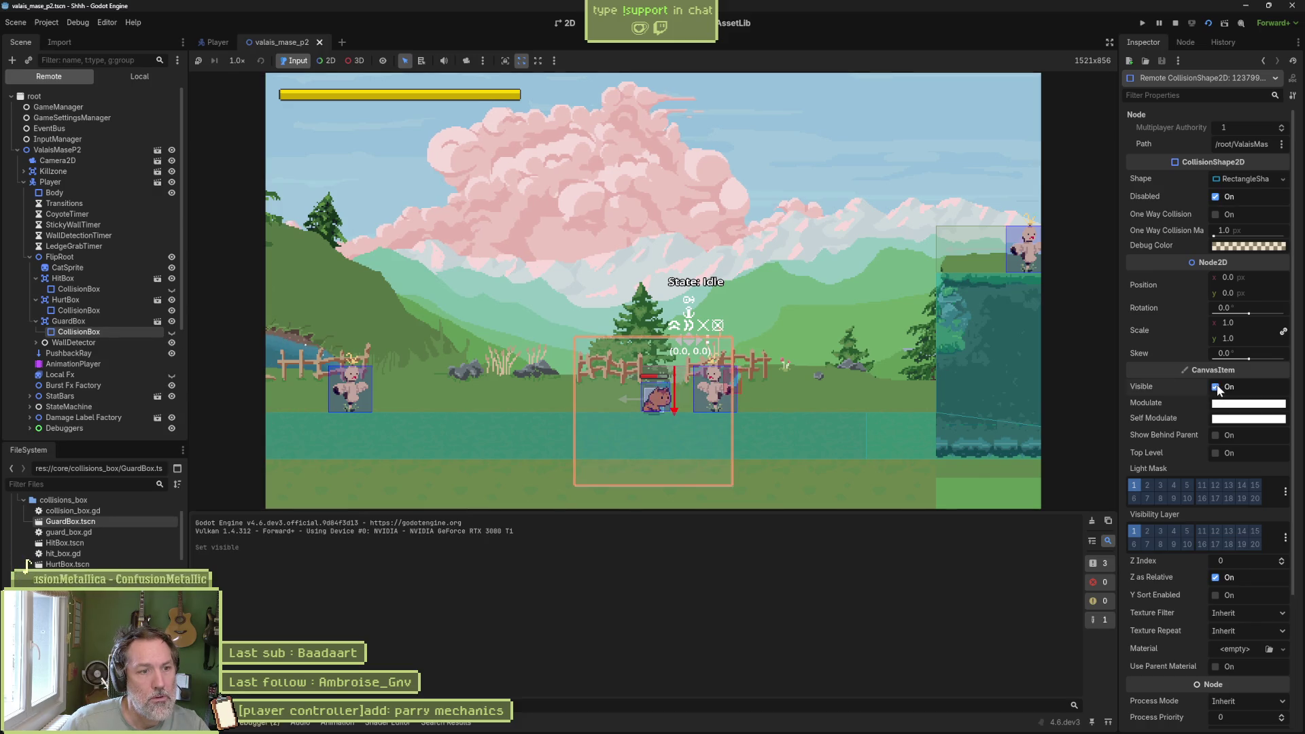
click(1216, 386)
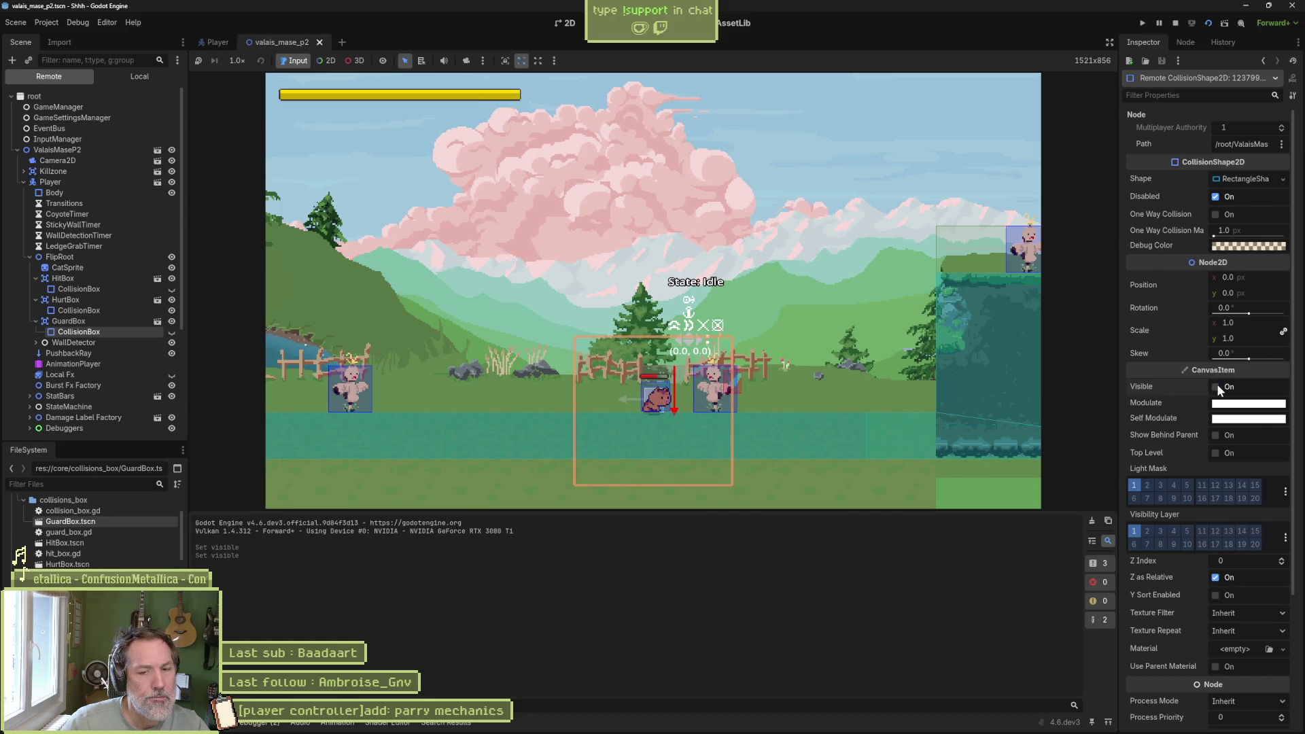
key(F8)
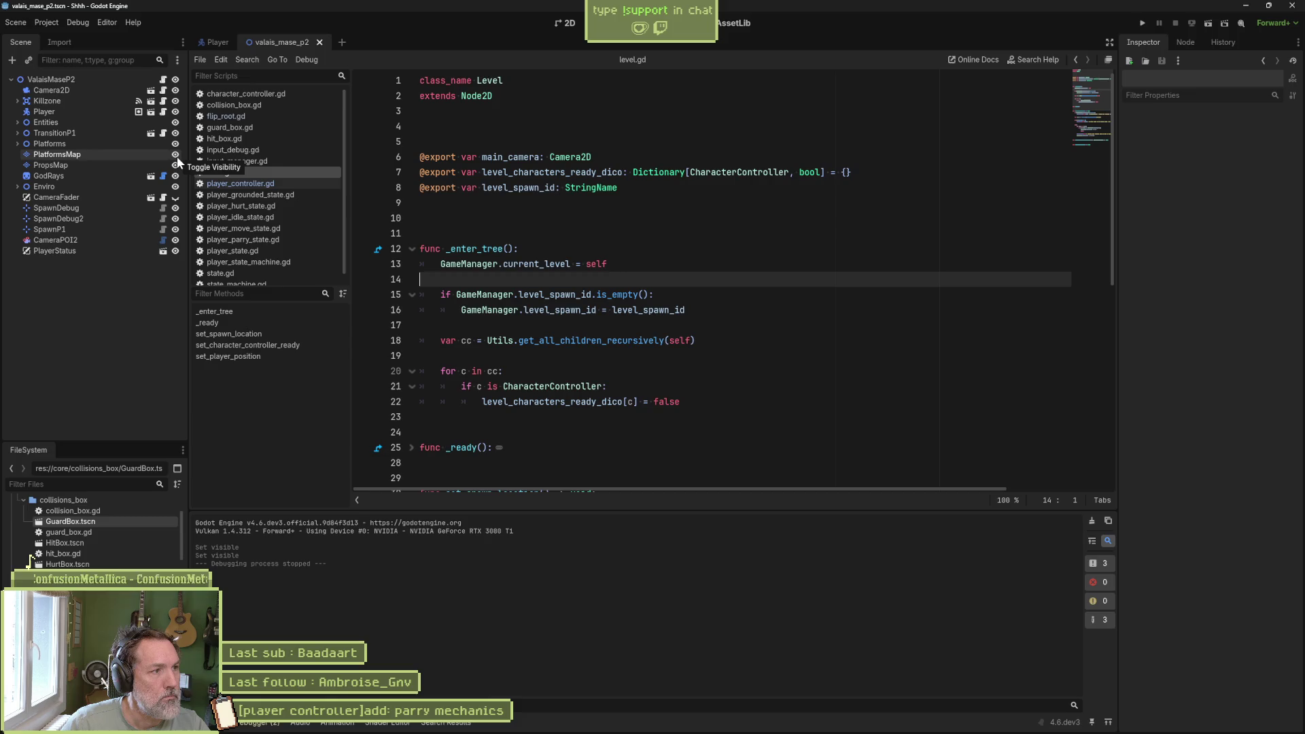
- Open the GuardBox scene on its own and read its hit_box.gd script
click(208, 42)
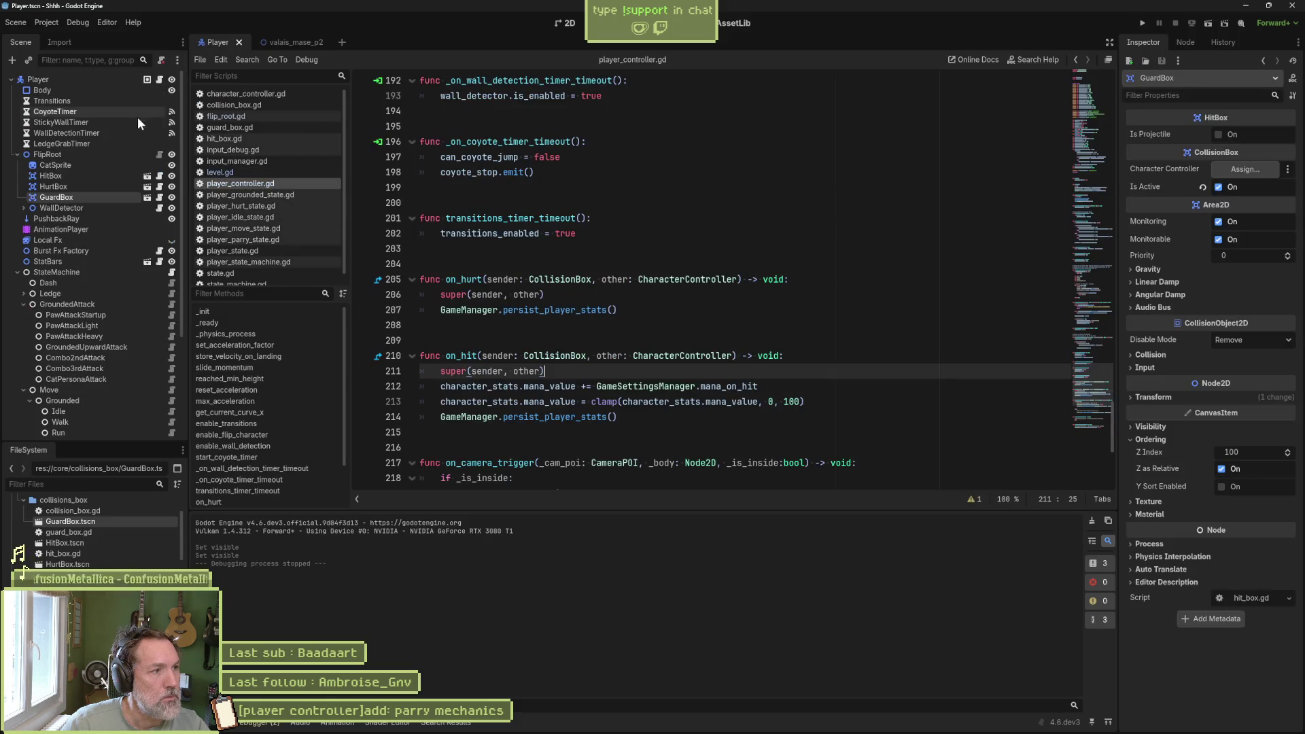
click(146, 197)
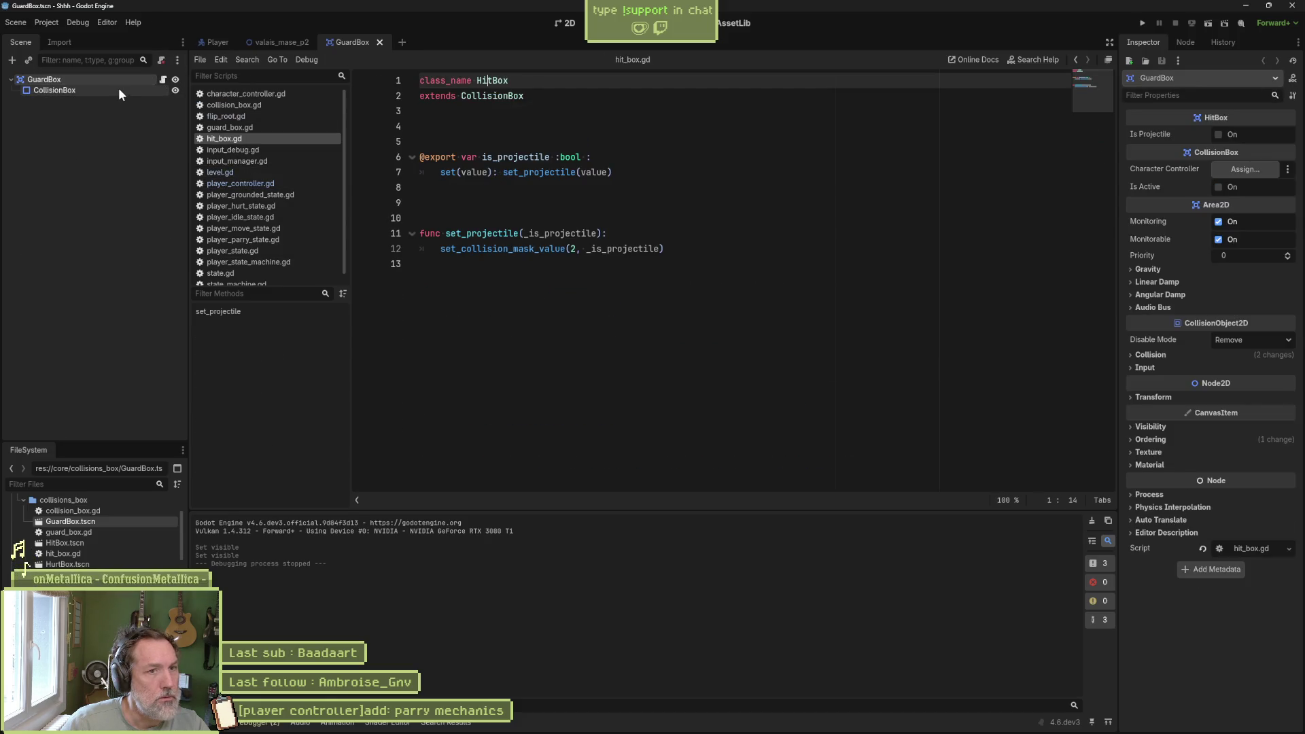
click(616, 172)
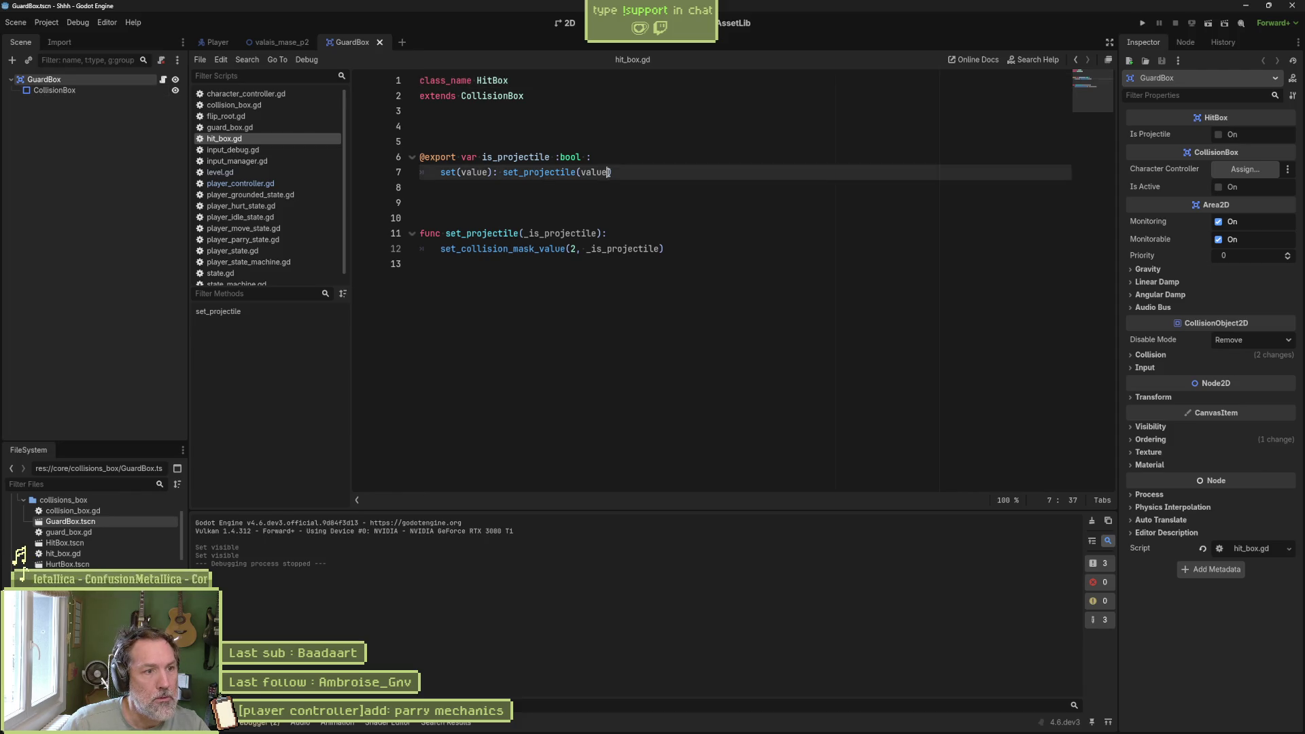
drag(547, 250, 640, 250)
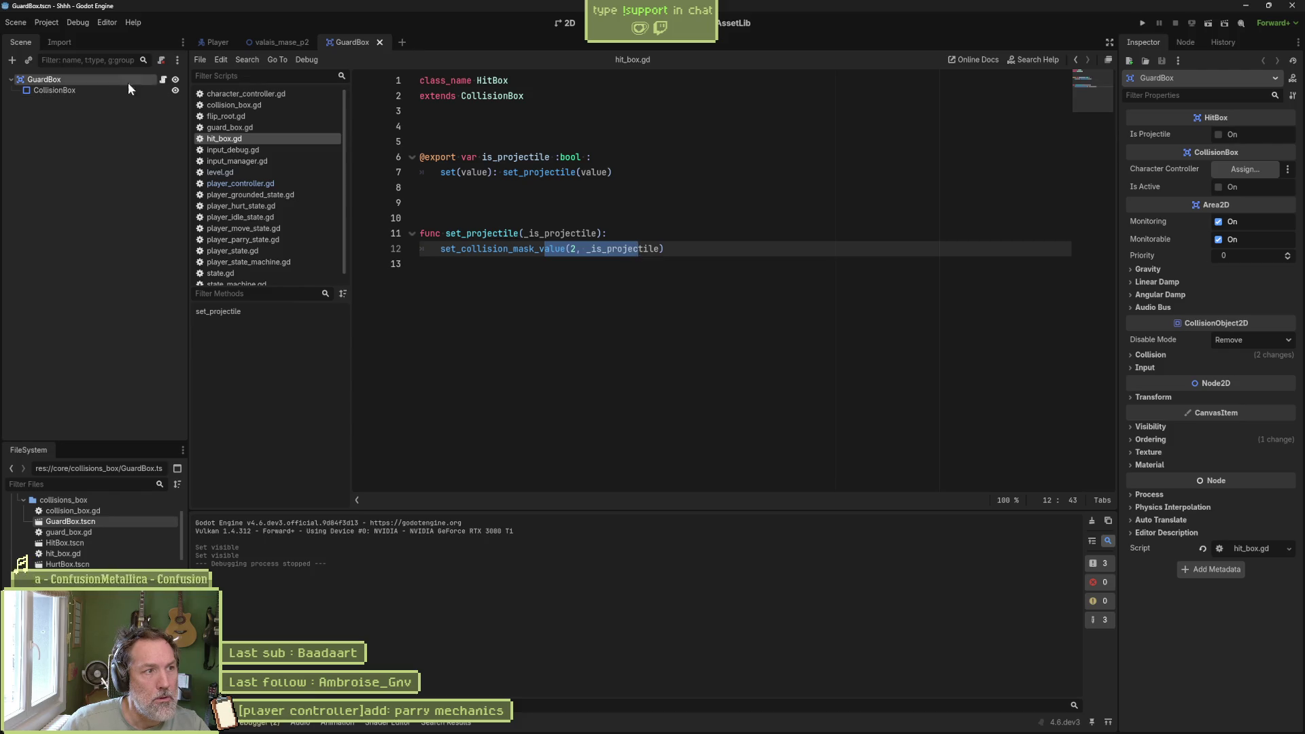
click(159, 80)
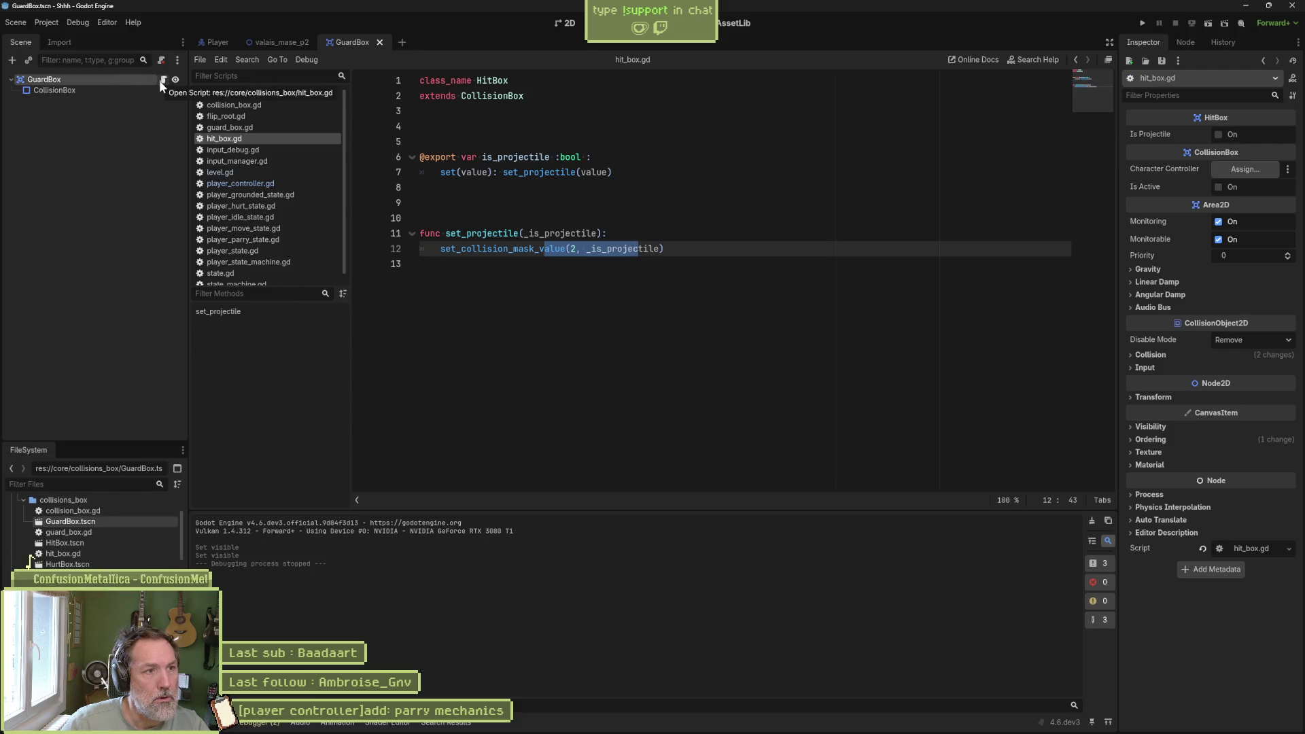
- Read through the parent collision_box.gd script, then run the level scene again
ctrl+click(503, 97)
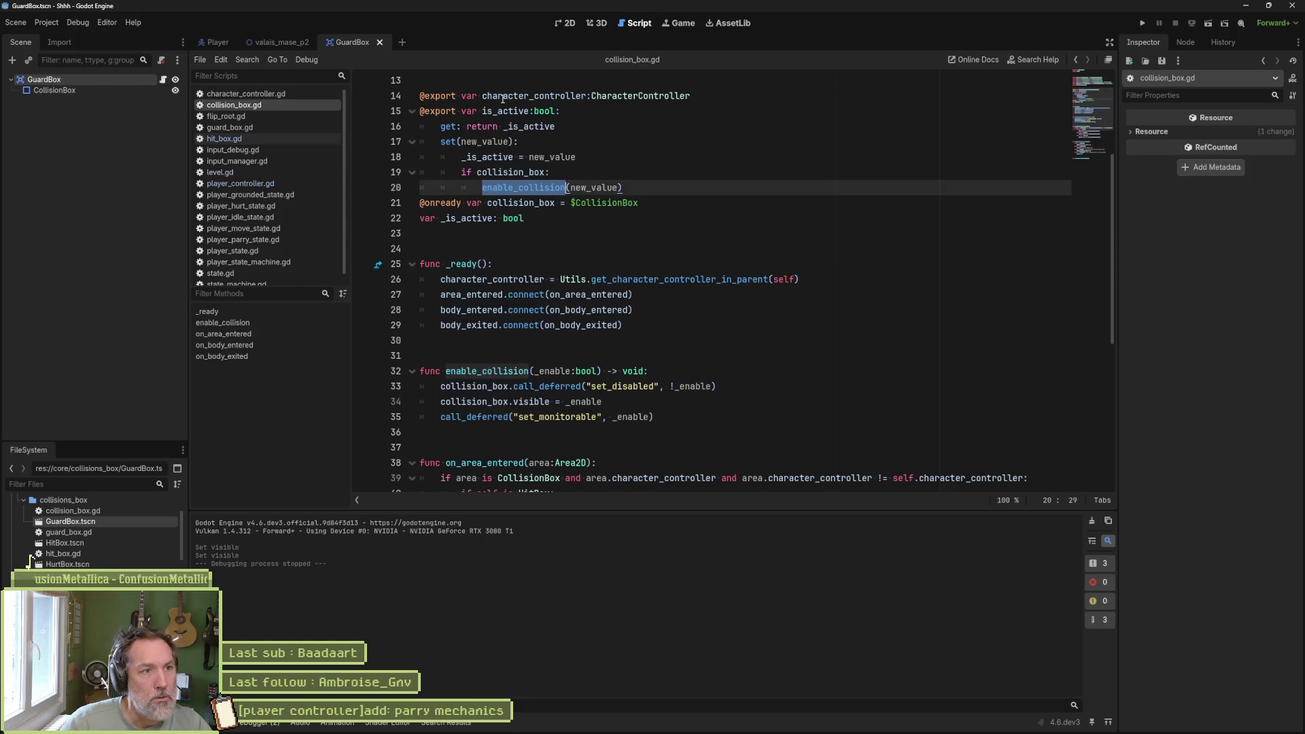
click(271, 312)
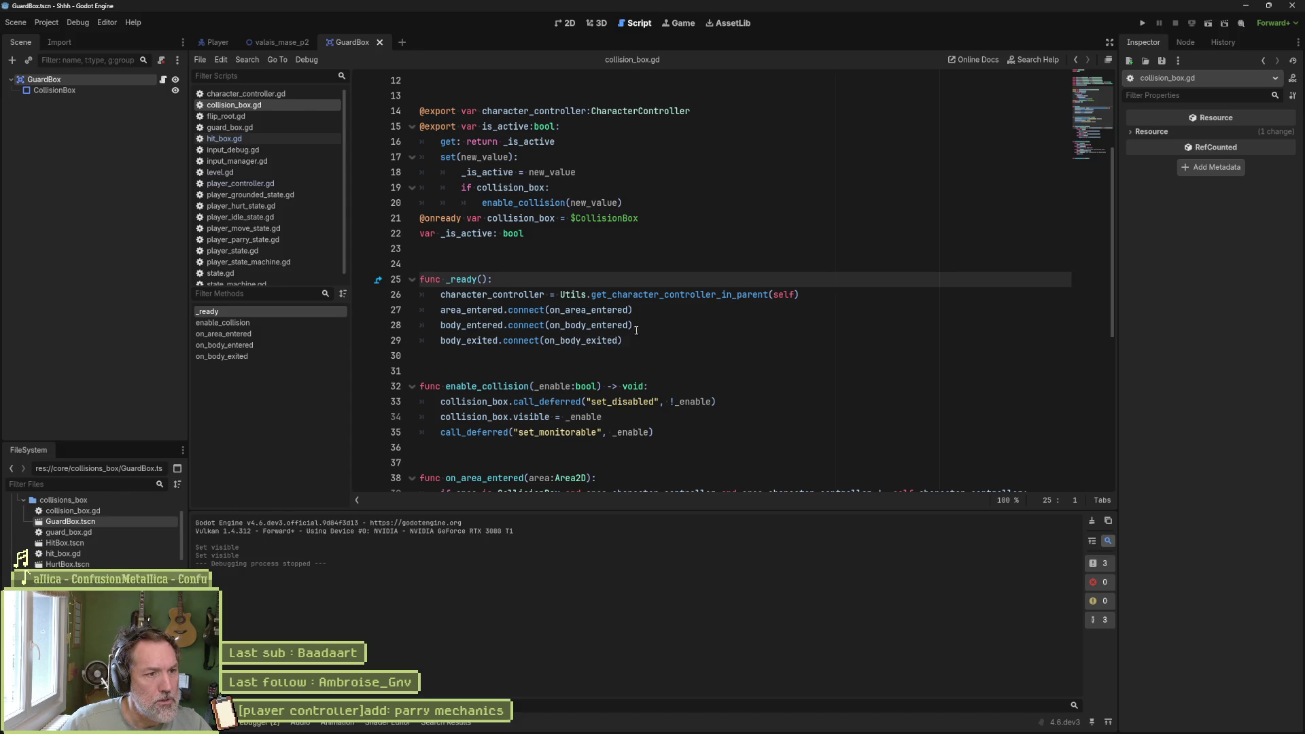
mouse_move(616, 335)
scroll(616, 334, down, 4)
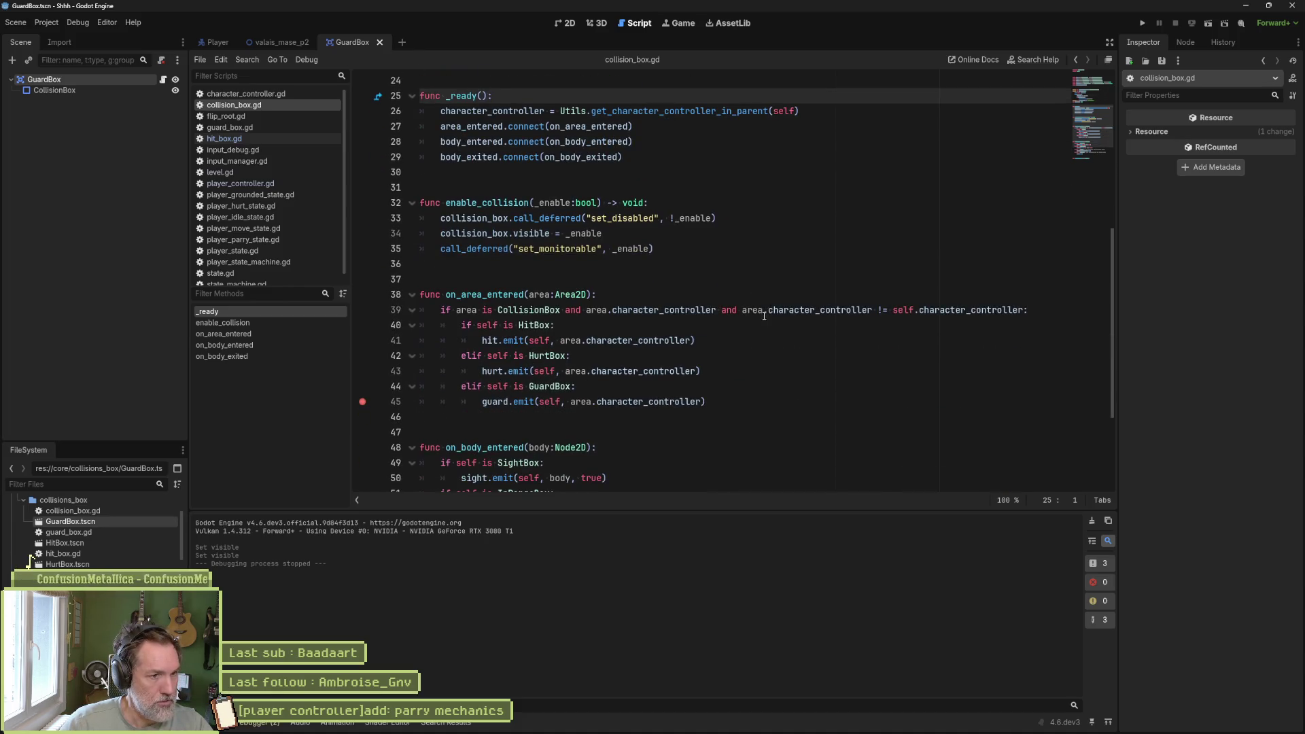
scroll(748, 340, down, 3)
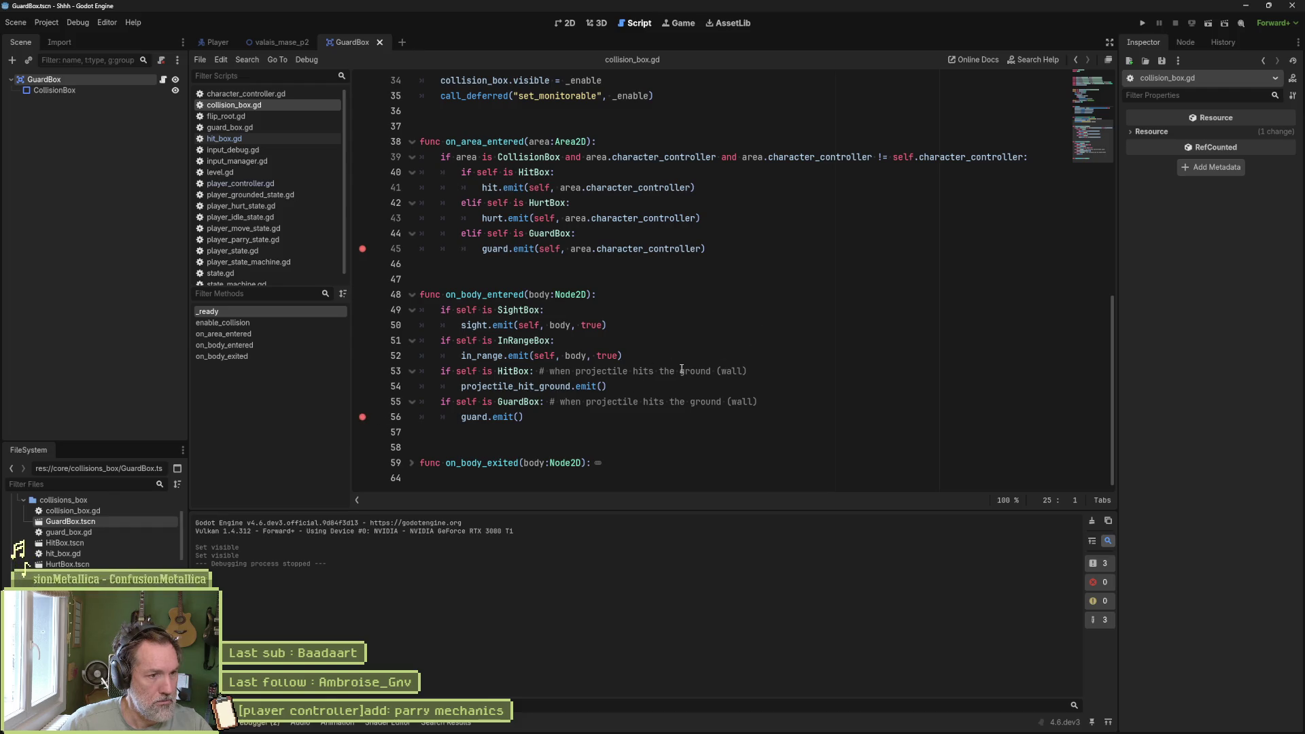
click(282, 42)
key(F6)
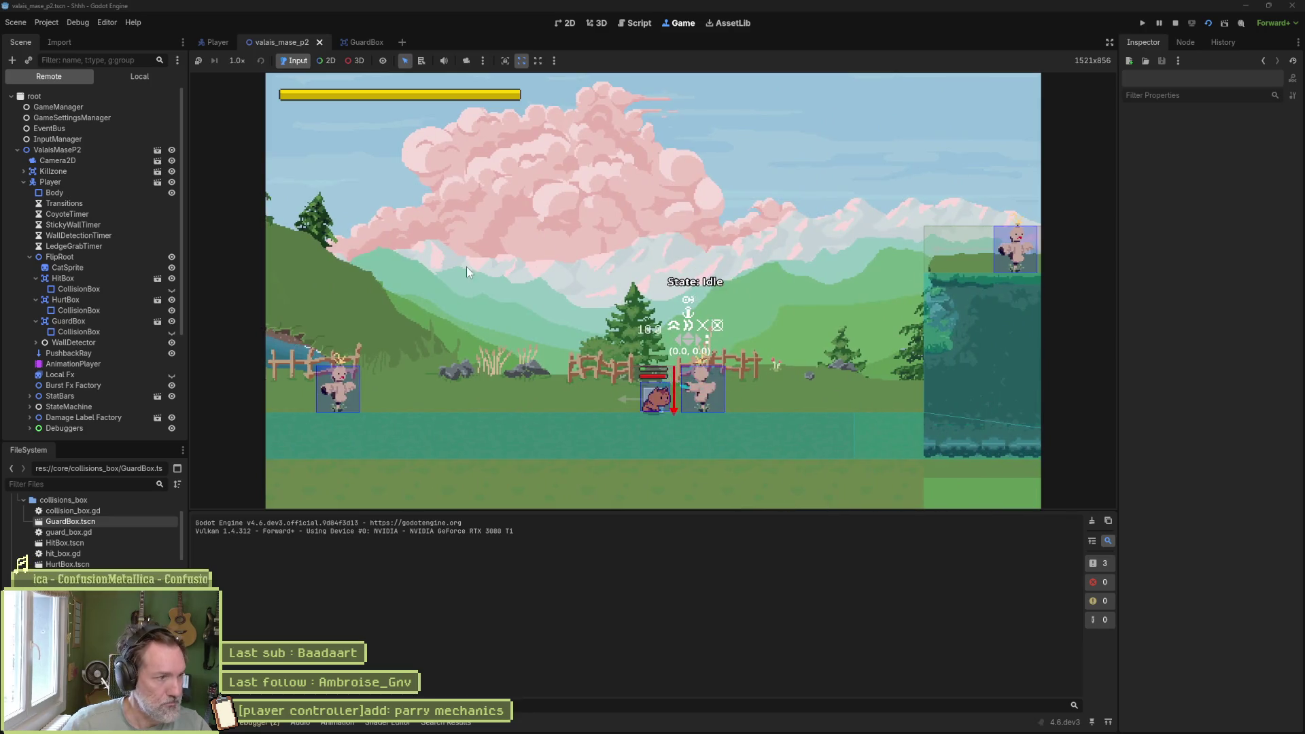
- Inspect the live GuardBox's CollisionBox in the running level, then stop the game
click(109, 333)
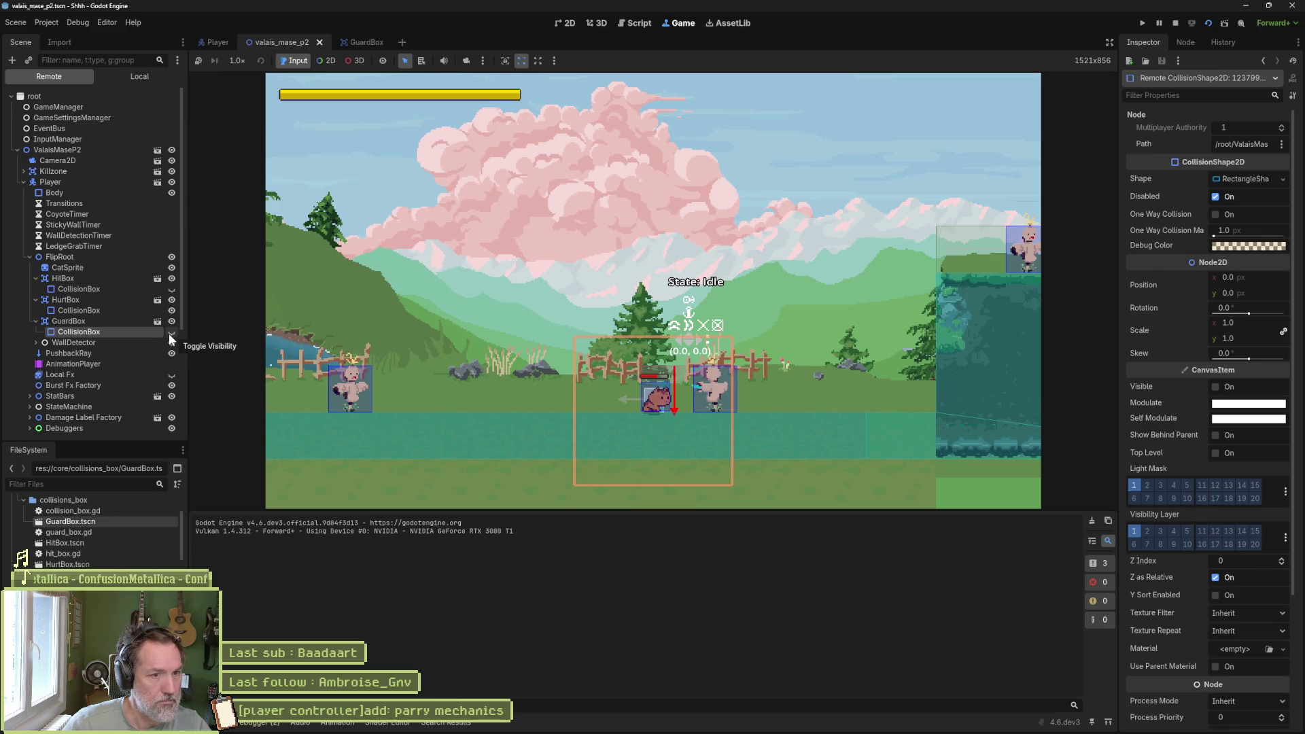
key(F8)
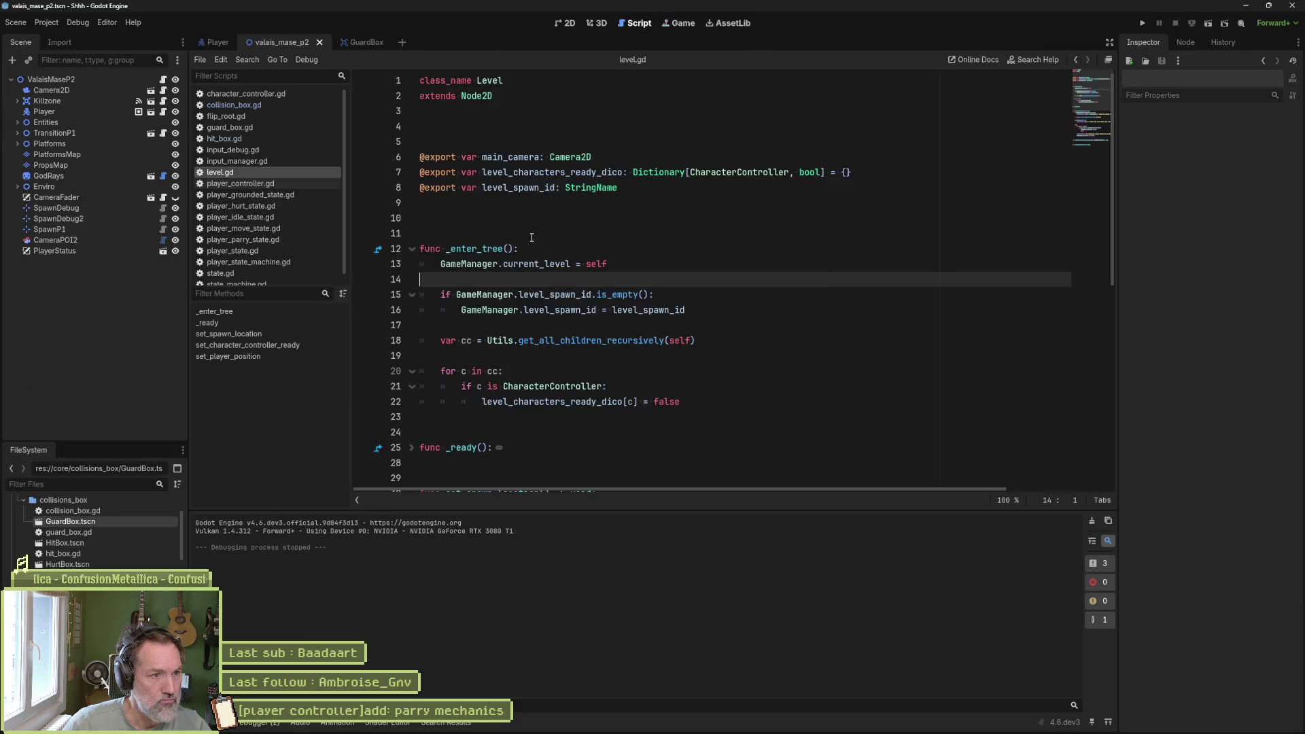
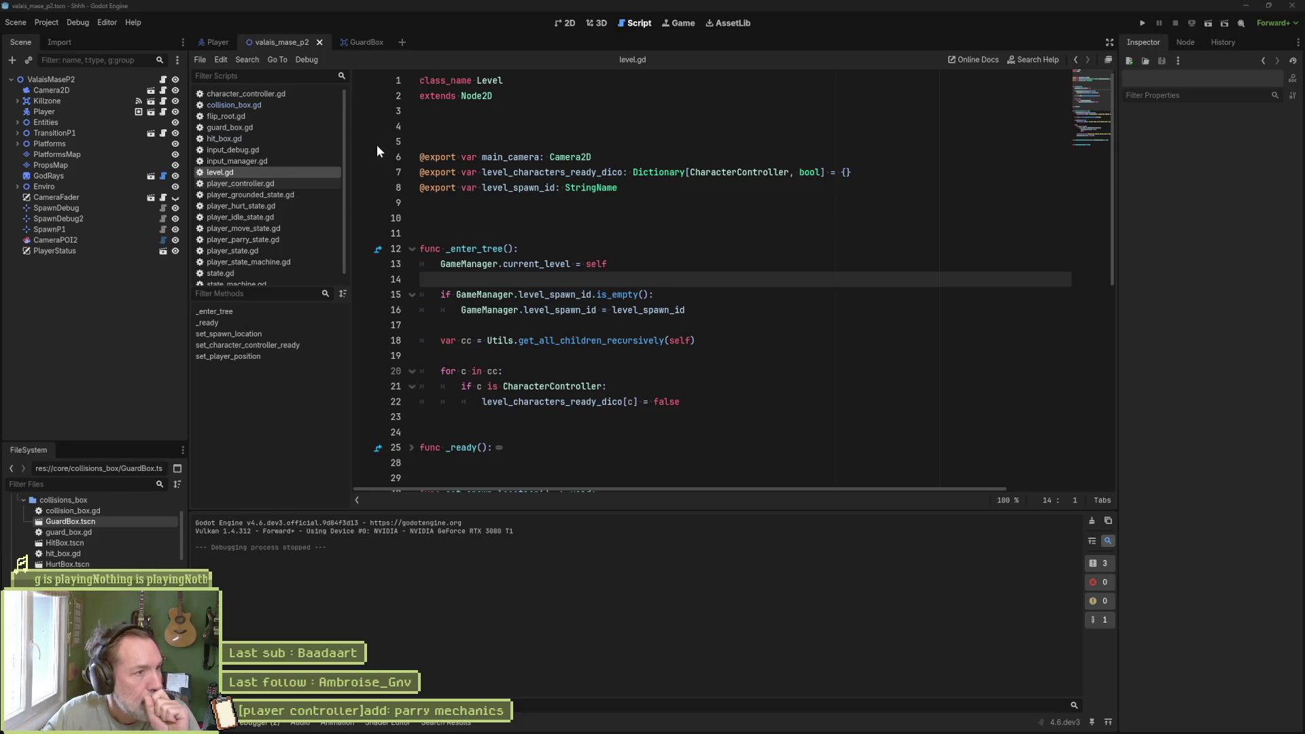
- Switch to the Player scene and open collision_box.gd in the script editor
click(218, 45)
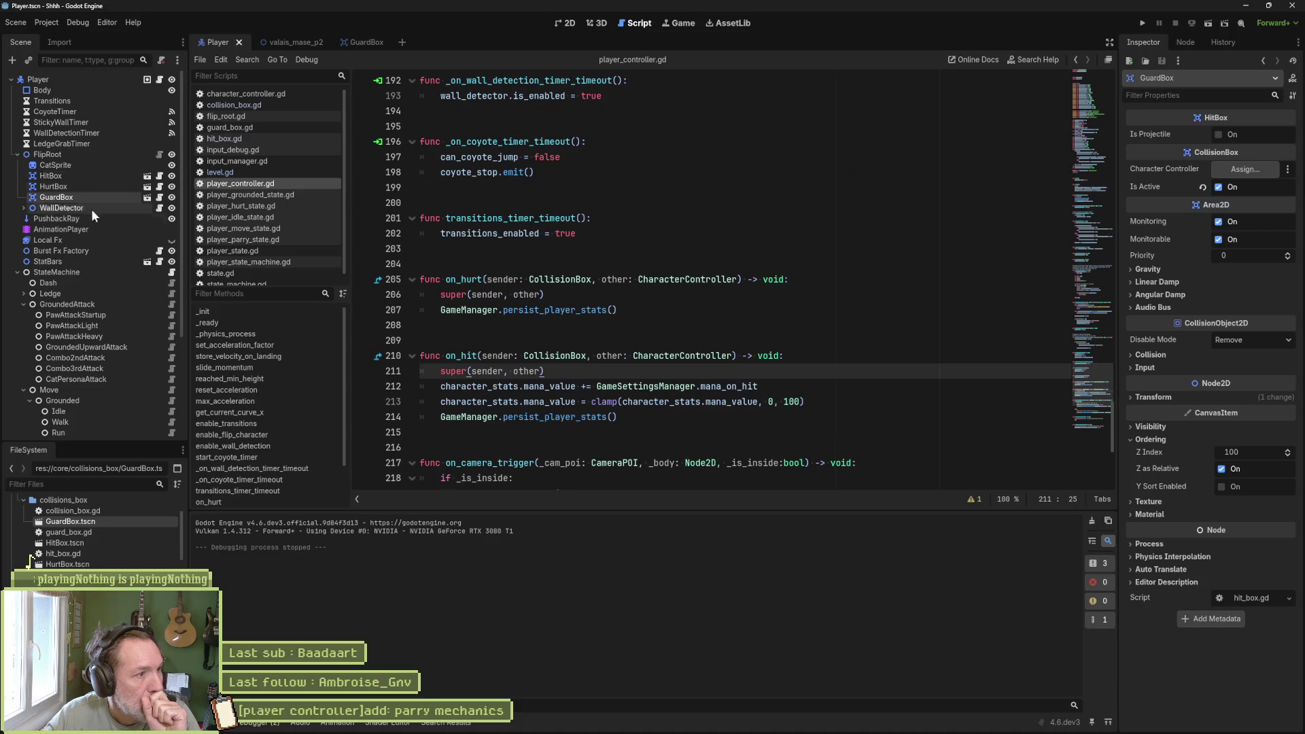
click(83, 230)
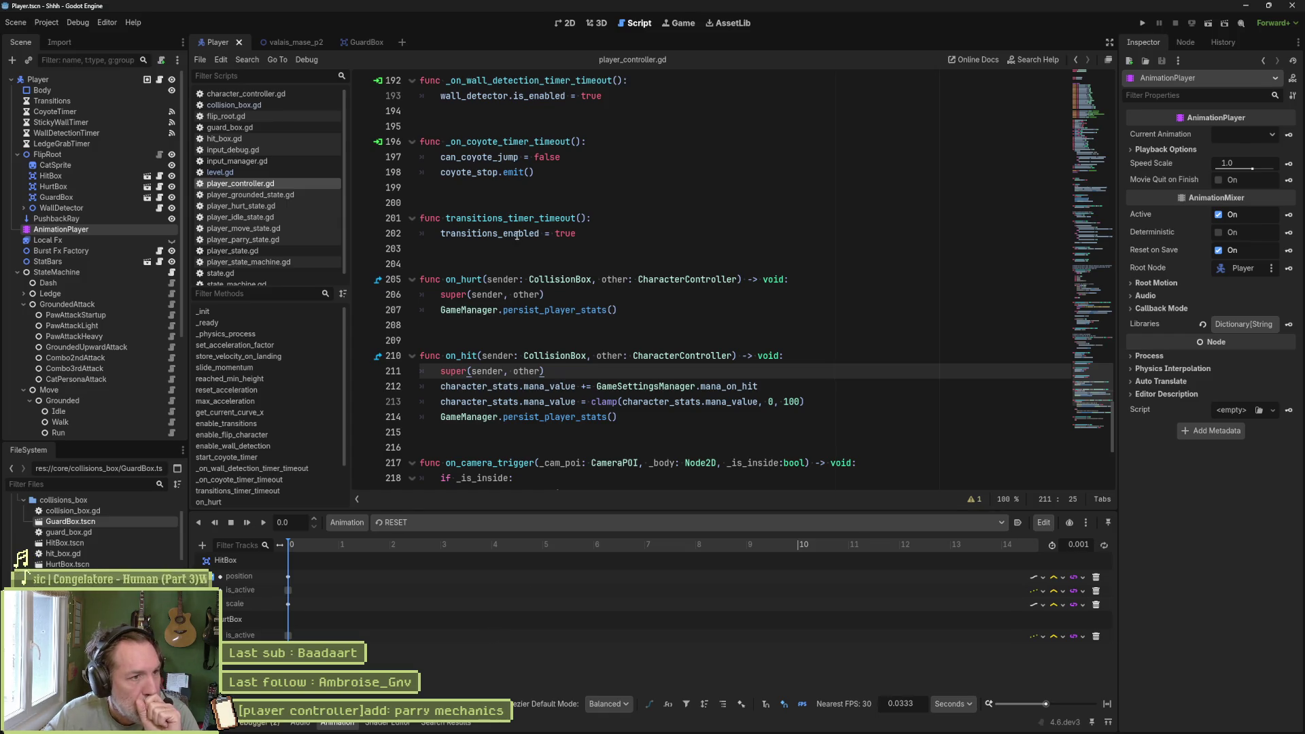
click(251, 105)
- Set breakpoints on lines 45, 56 and 18 of collision_box.gd and run with the debugger
click(362, 339)
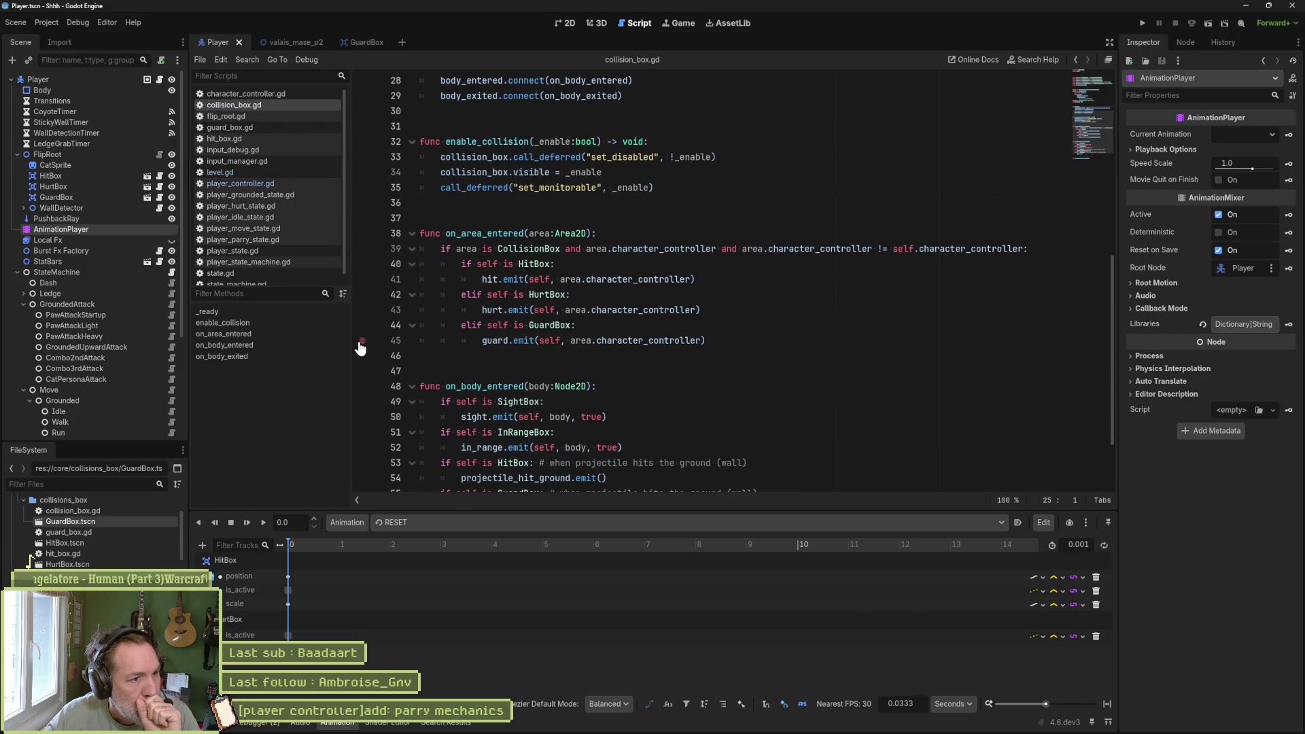
scroll(371, 381, down, 2)
click(362, 417)
click(362, 249)
click(1104, 91)
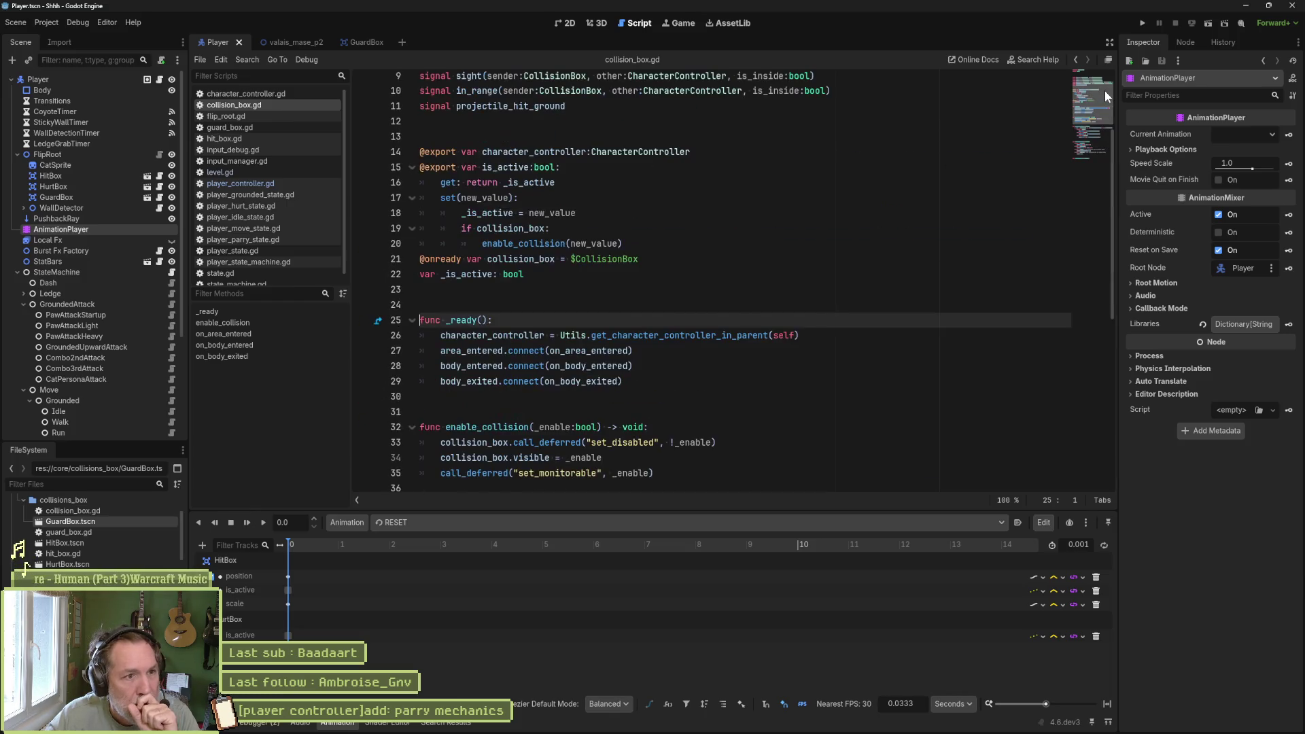
click(363, 213)
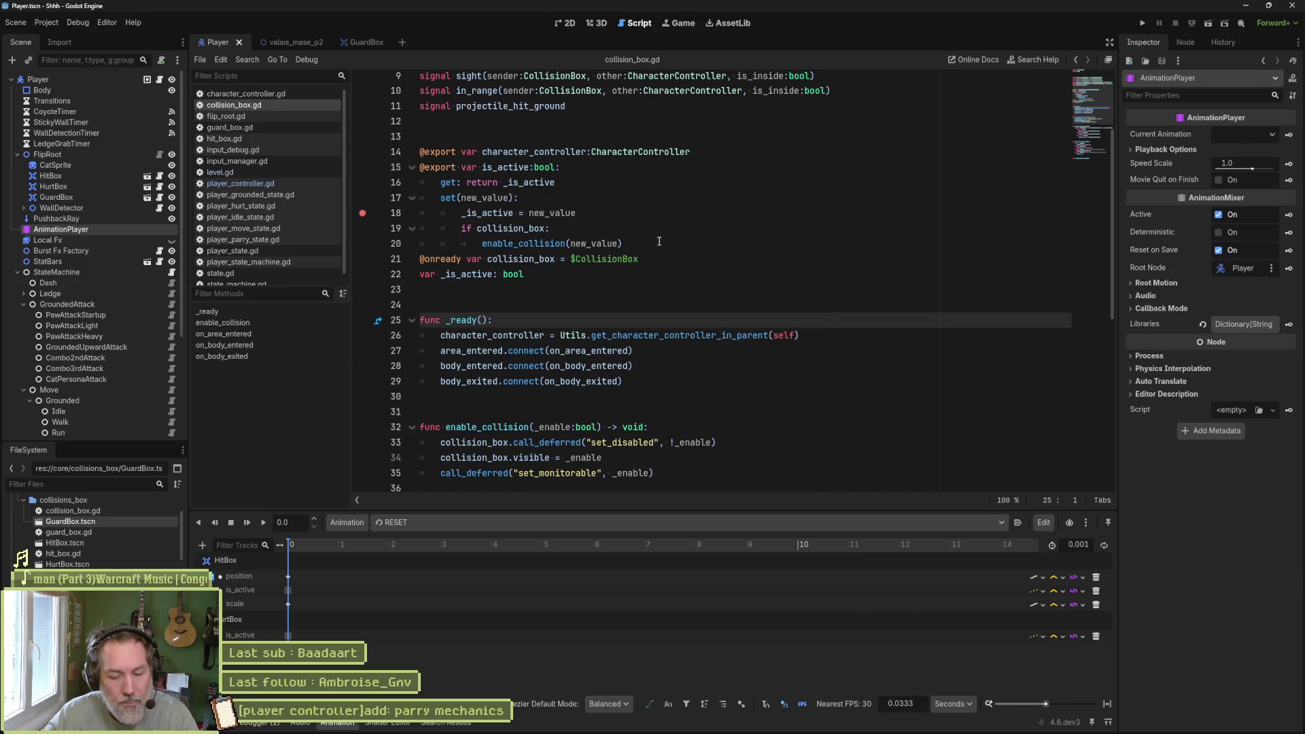
key(F5)
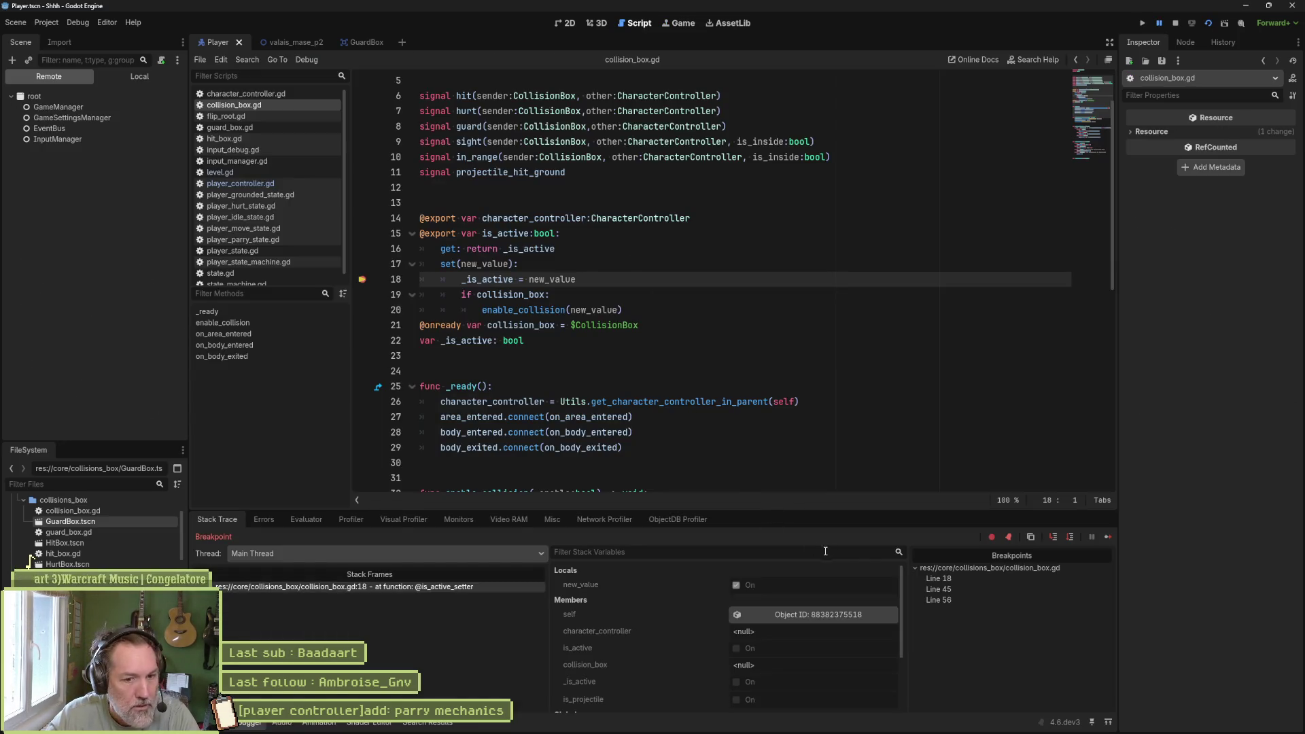
- At the line-18 breakpoint, inspect the remote HitBox object's members, then continue
click(805, 616)
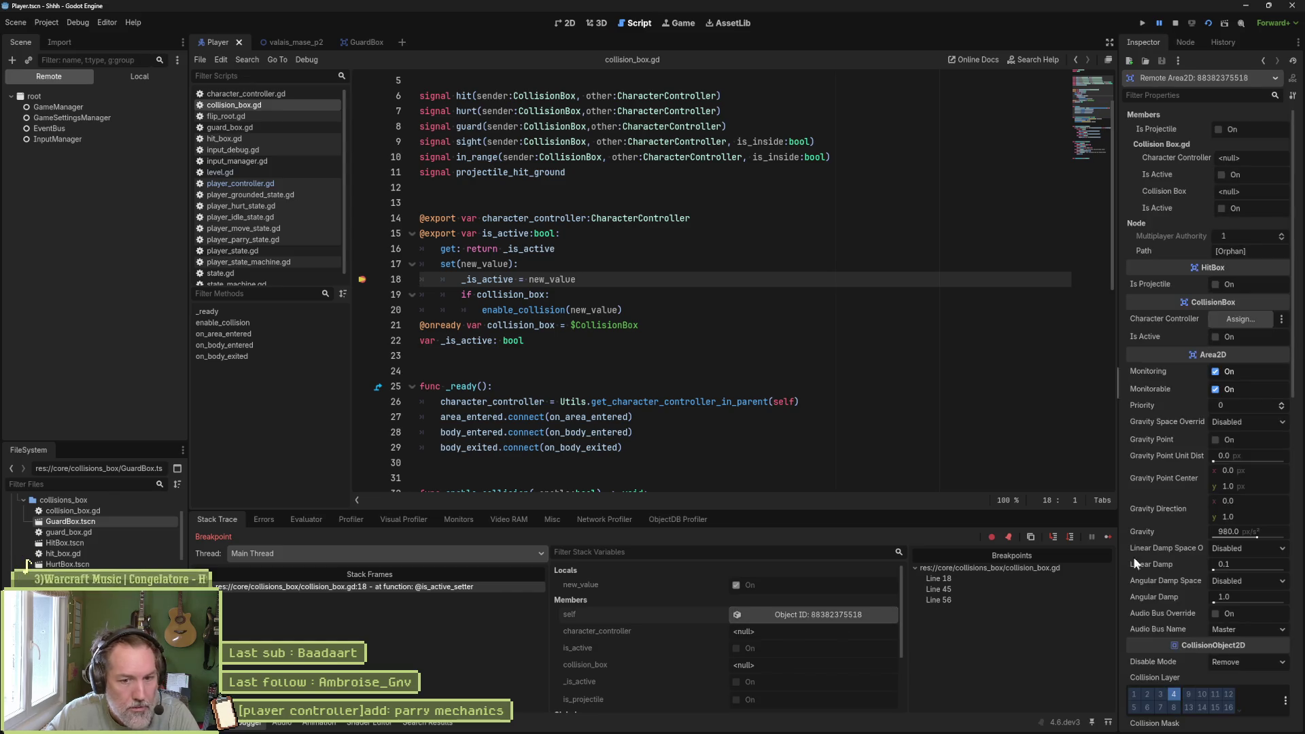
mouse_move(1167, 554)
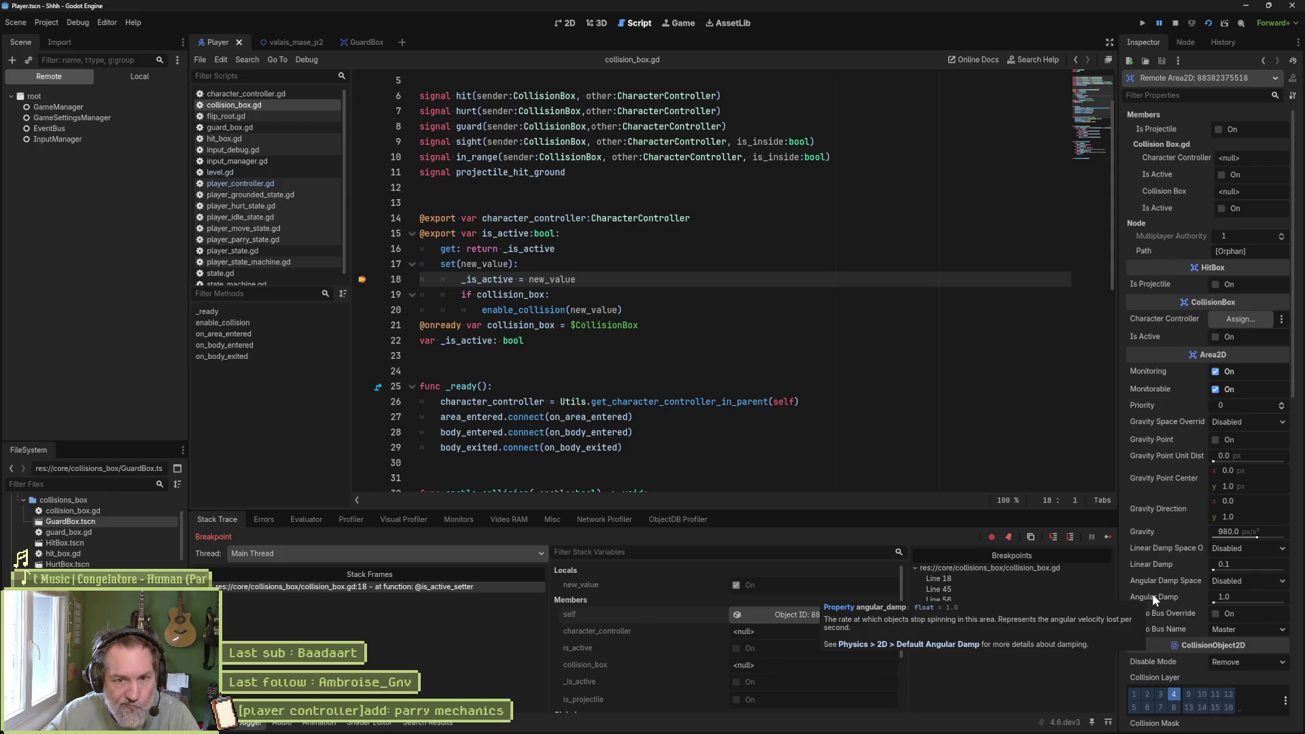
scroll(1157, 578, down, 1)
scroll(1159, 581, down, 6)
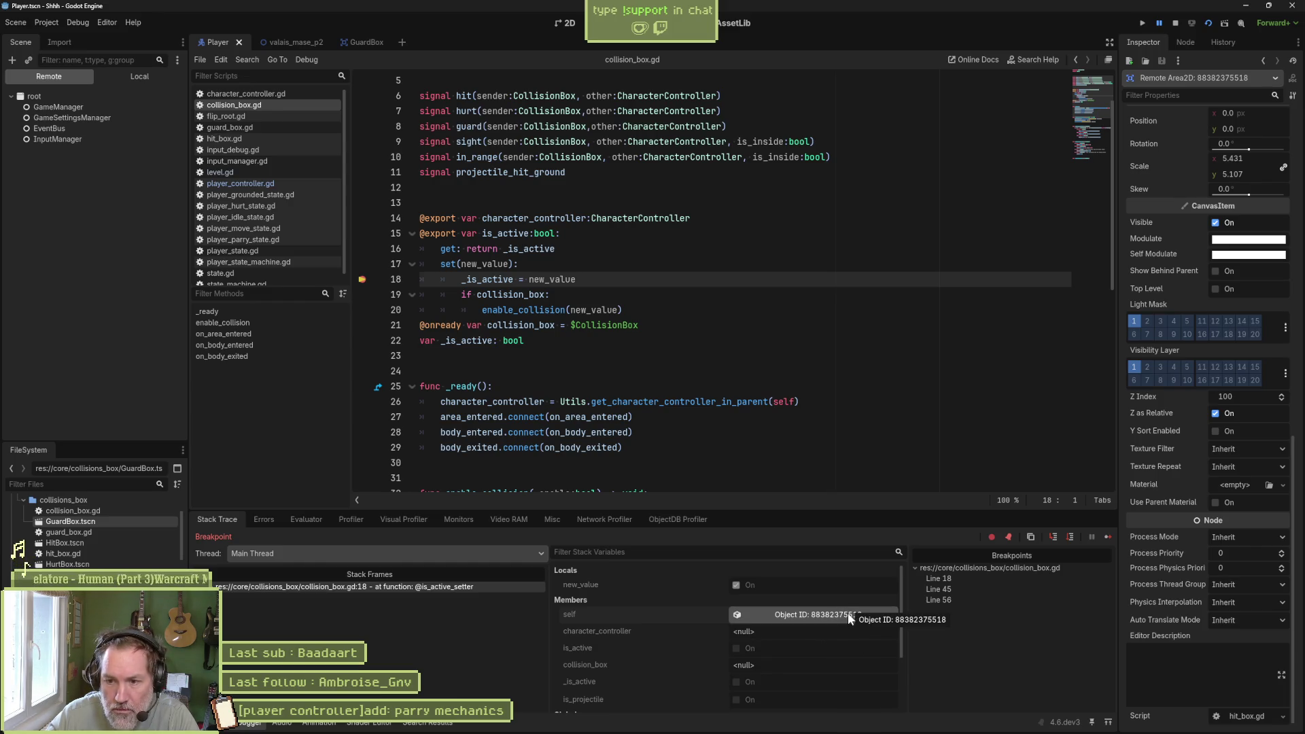
scroll(688, 636, down, 3)
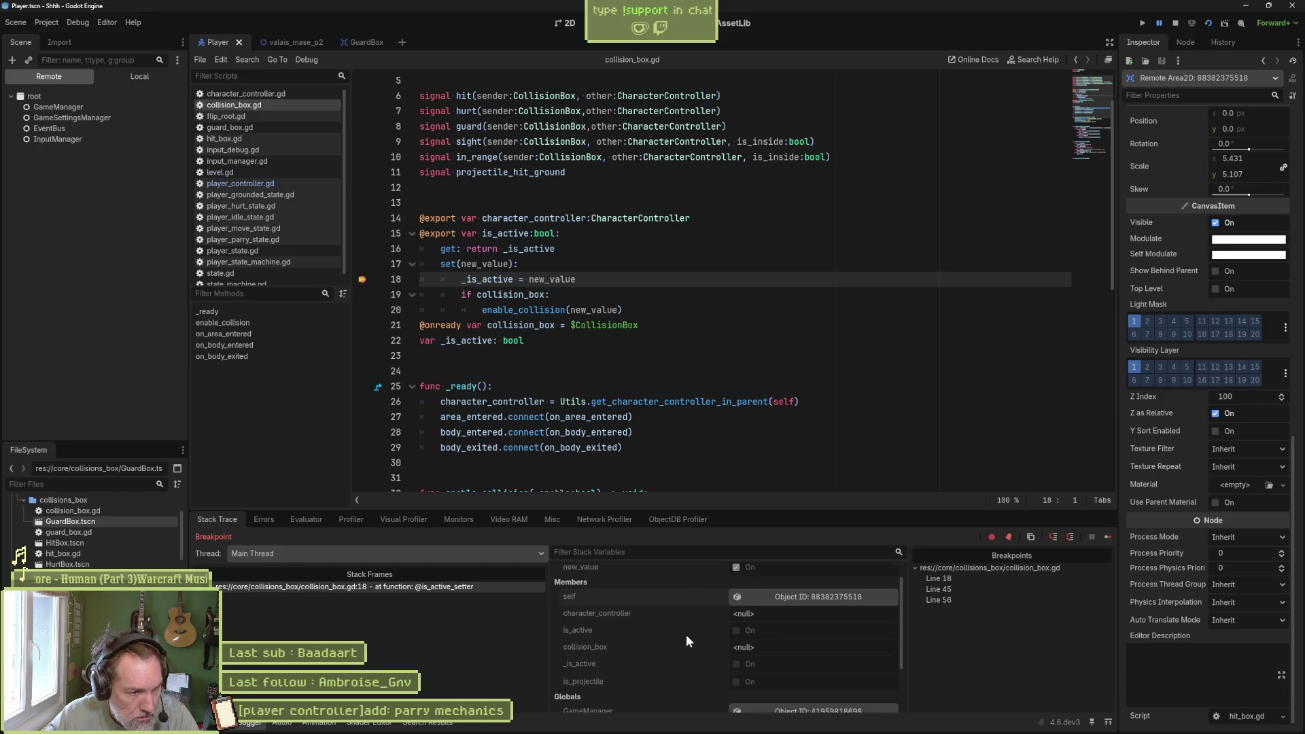
scroll(684, 640, up, 5)
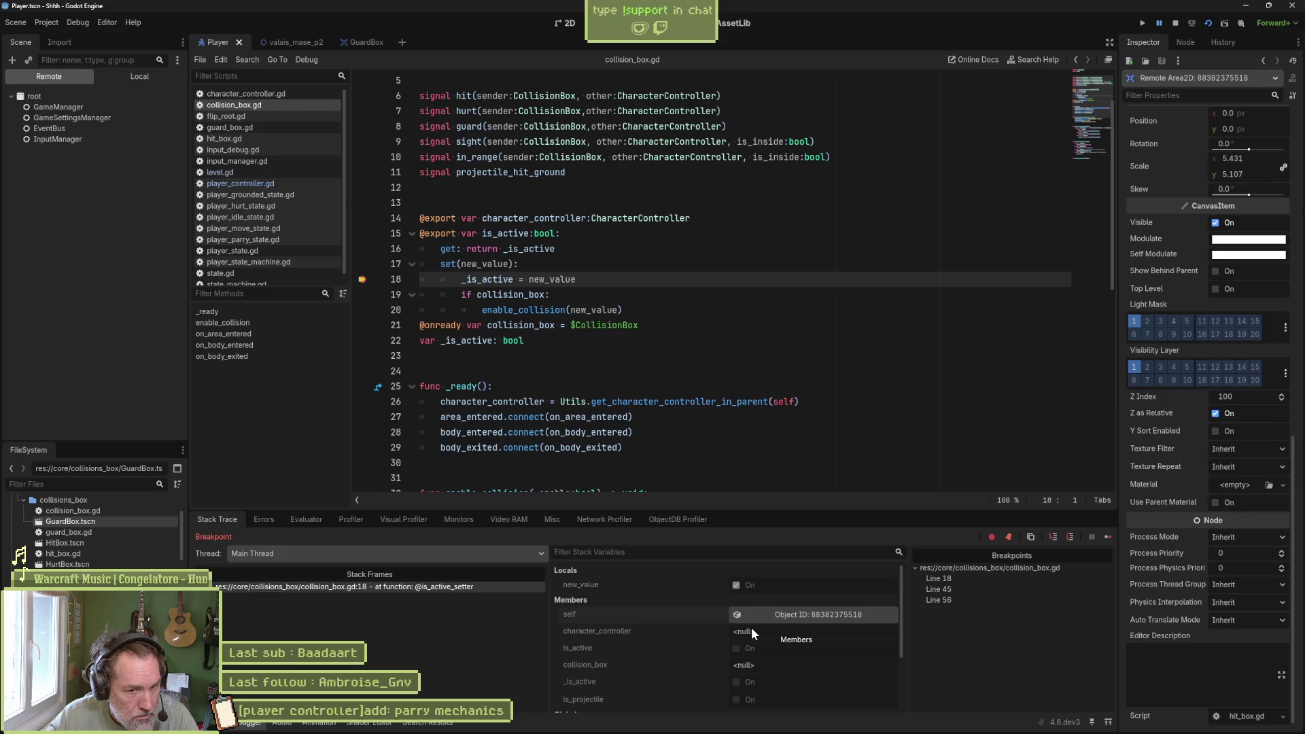
click(1103, 541)
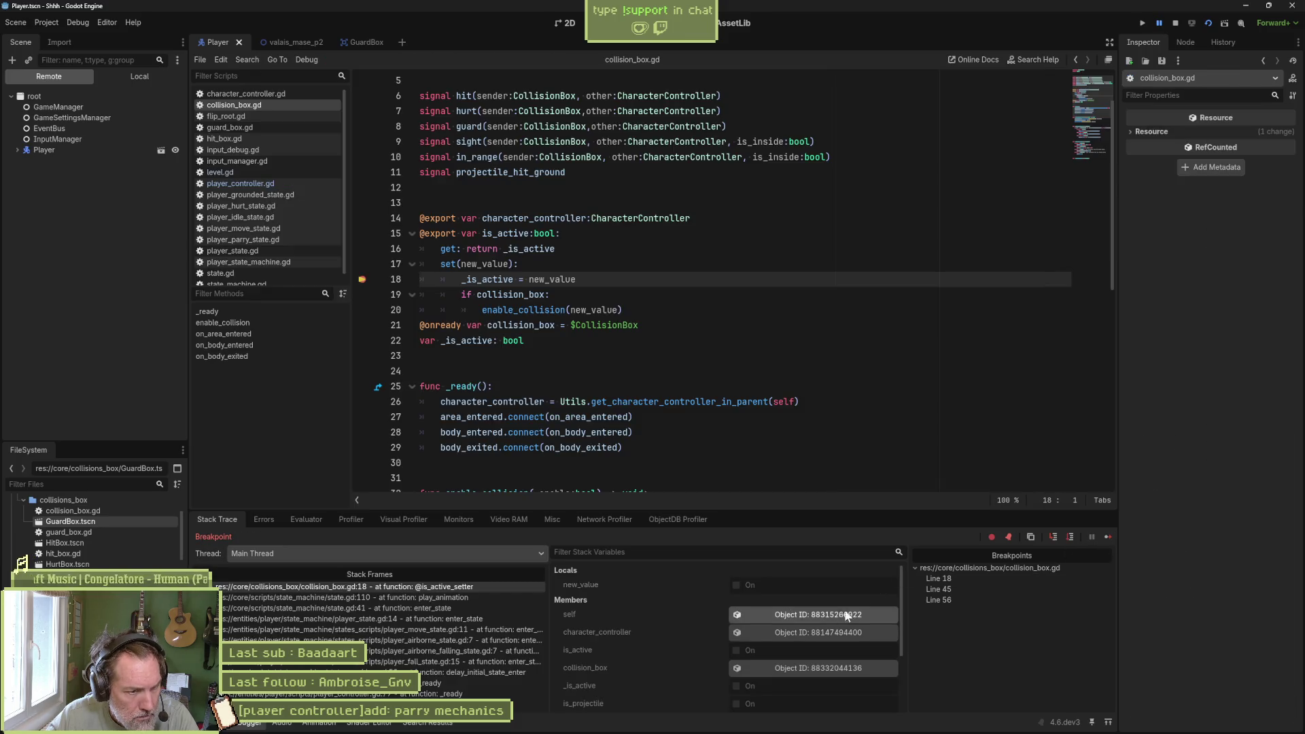
- Inspect the running Player node and the current HitBox object, then continue again
click(837, 633)
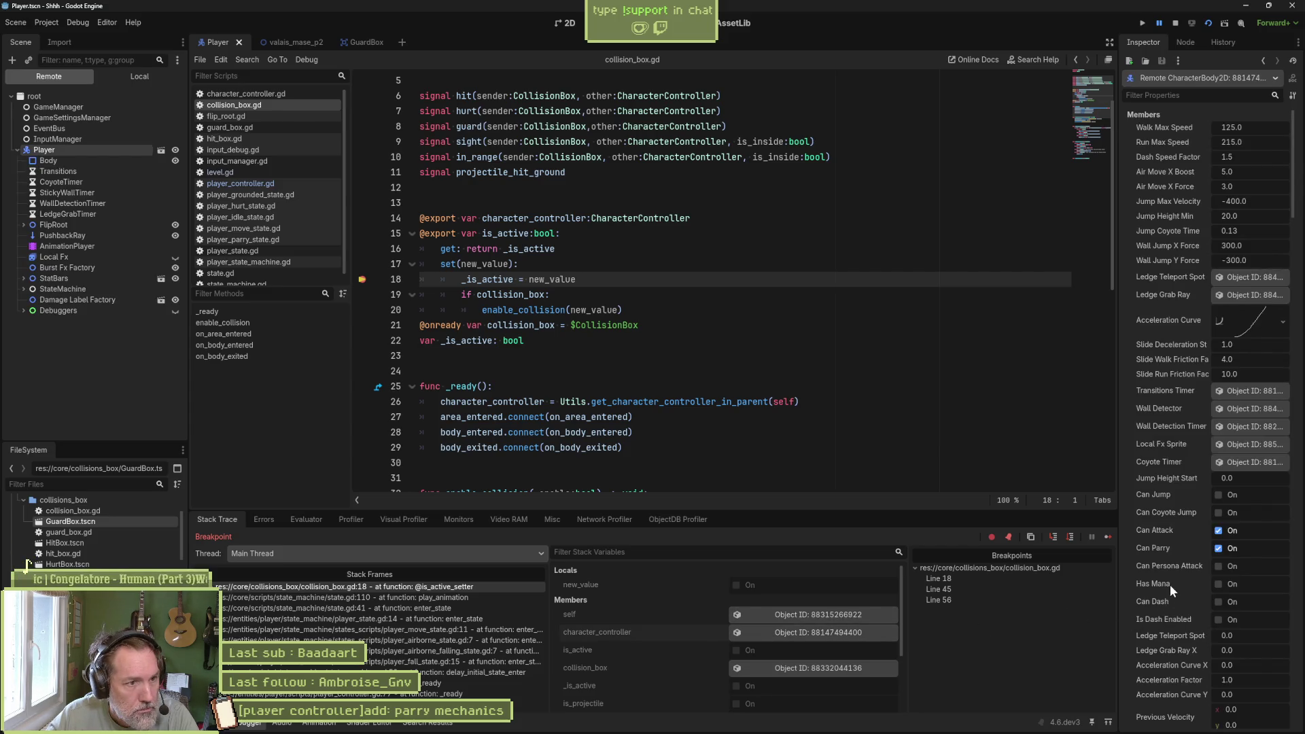
click(822, 615)
scroll(1225, 662, down, 3)
scroll(1225, 662, down, 4)
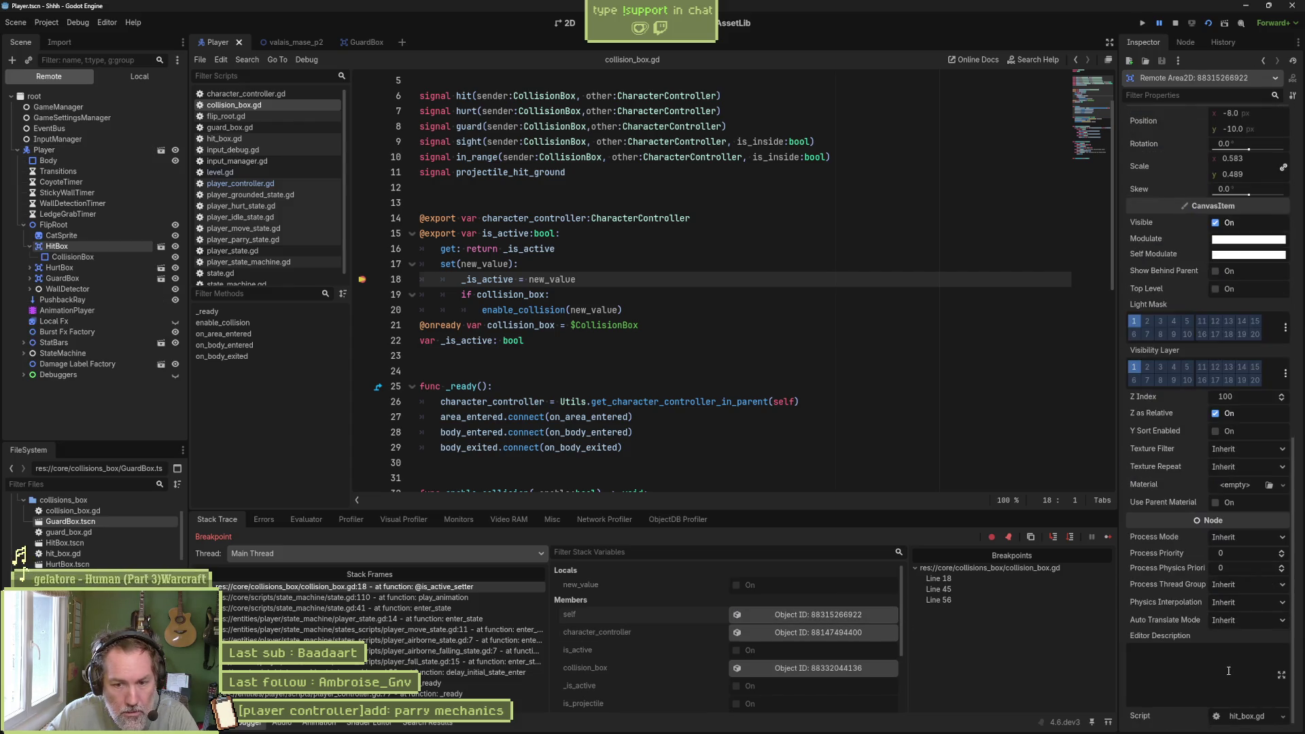
click(1106, 537)
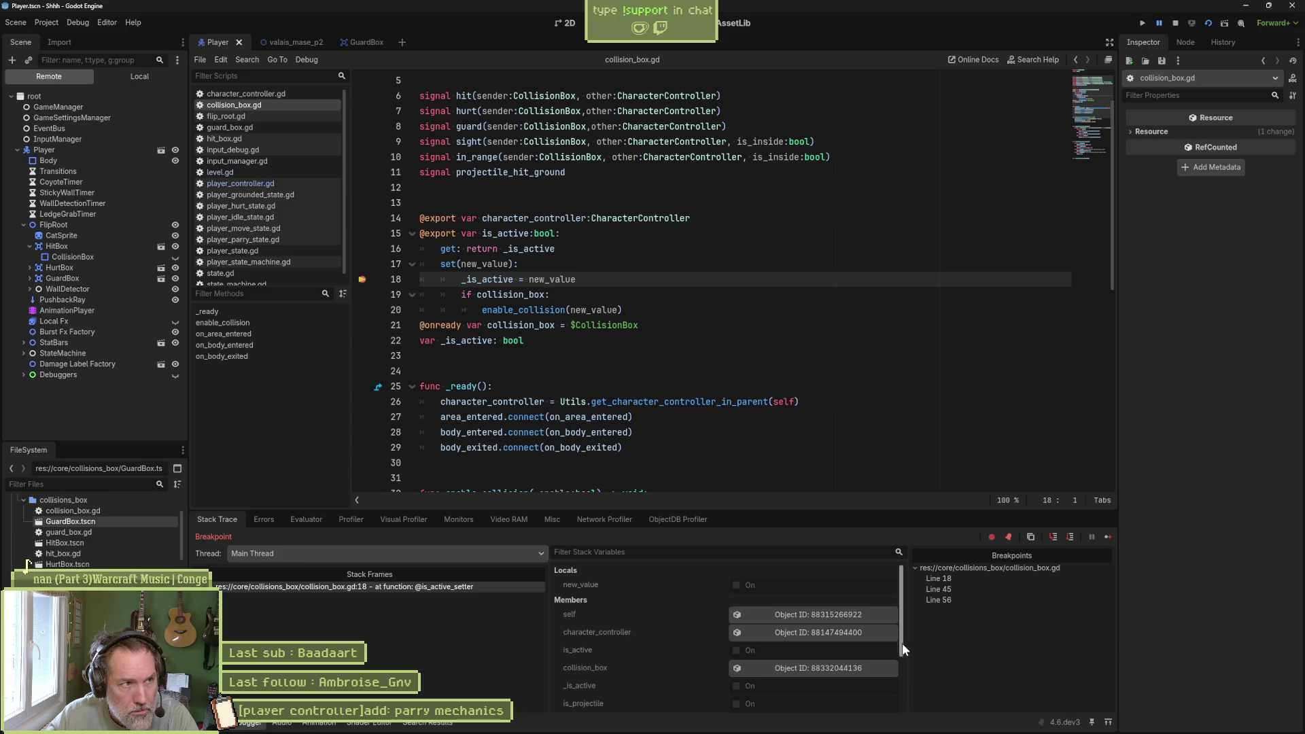
- Inspect the player's character_controller and the HitBox once more, then stop the debug session
click(833, 634)
scroll(1208, 667, down, 5)
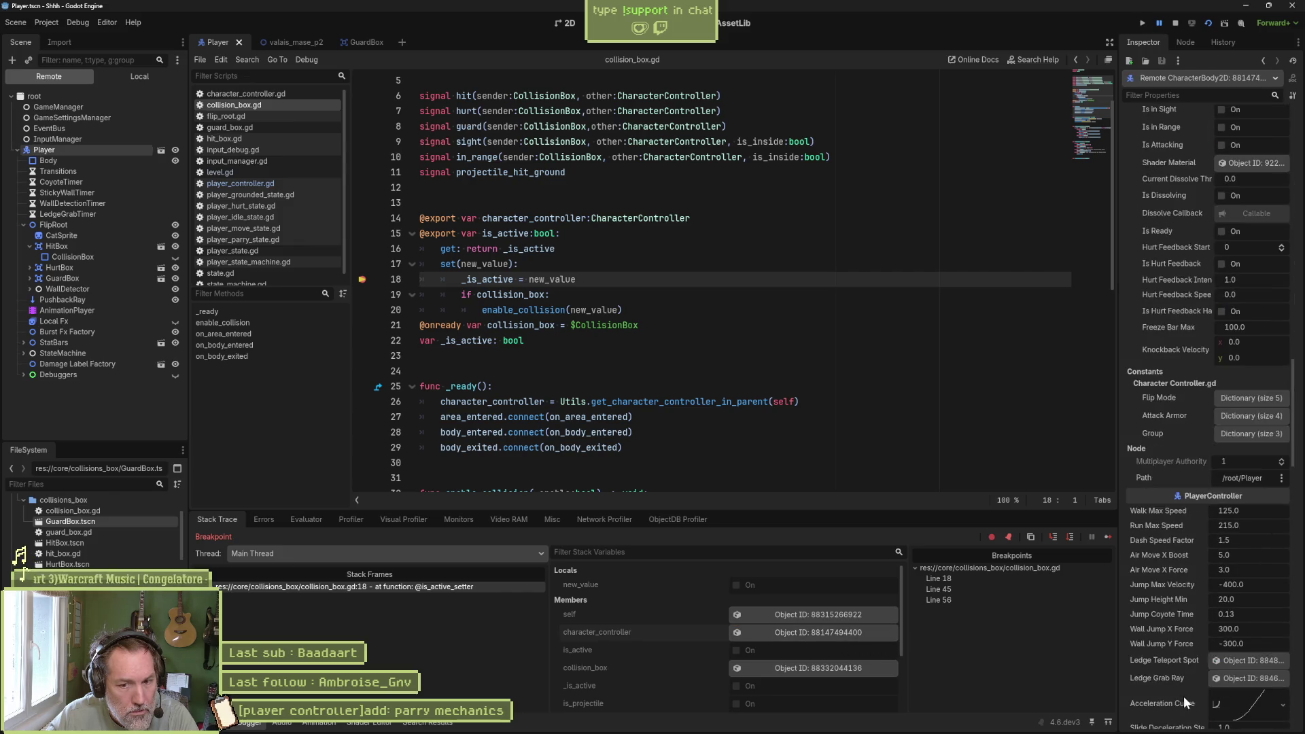
scroll(1186, 681, down, 10)
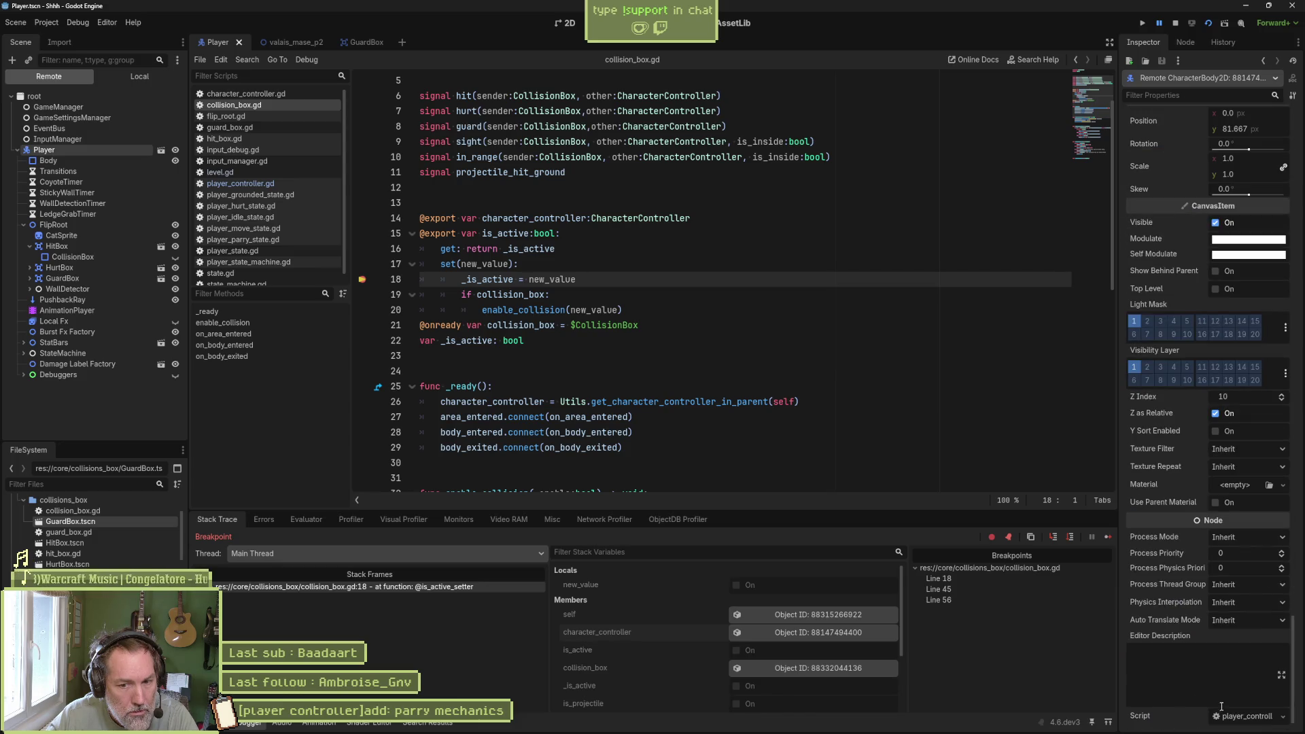
click(824, 619)
scroll(1217, 664, down, 10)
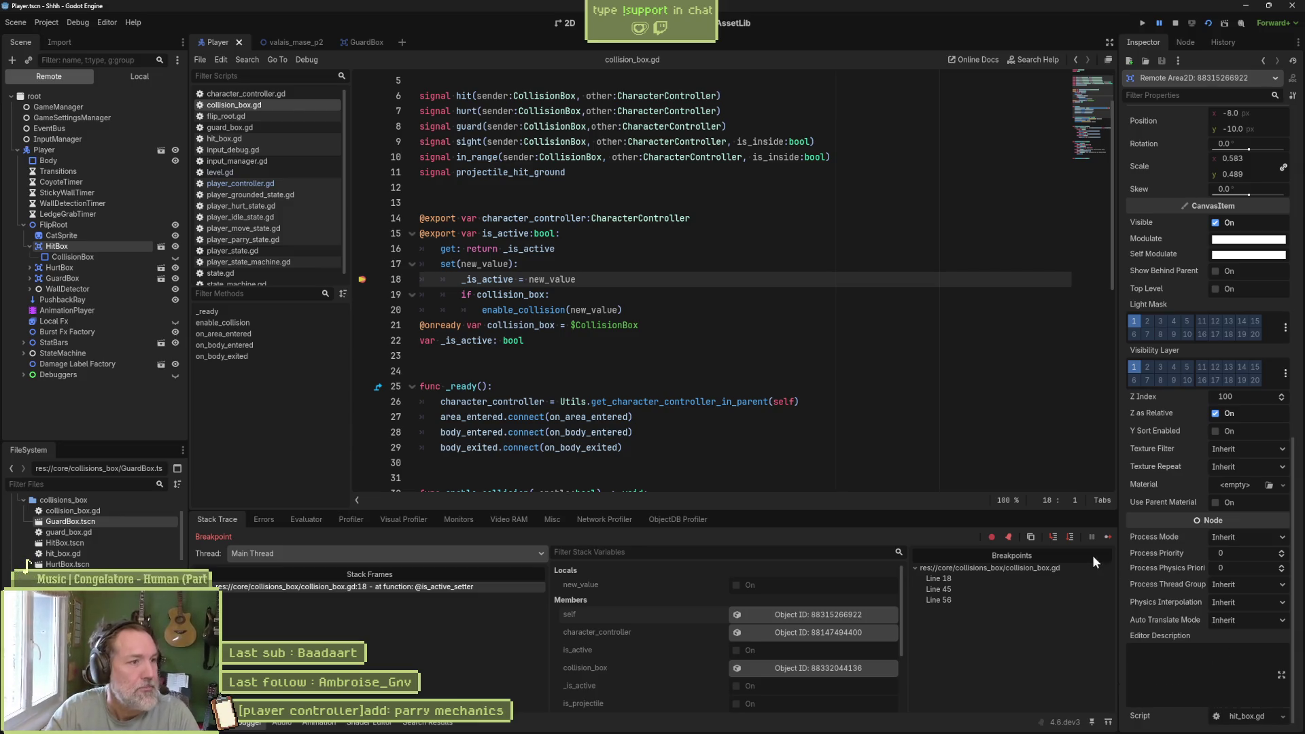
click(1175, 23)
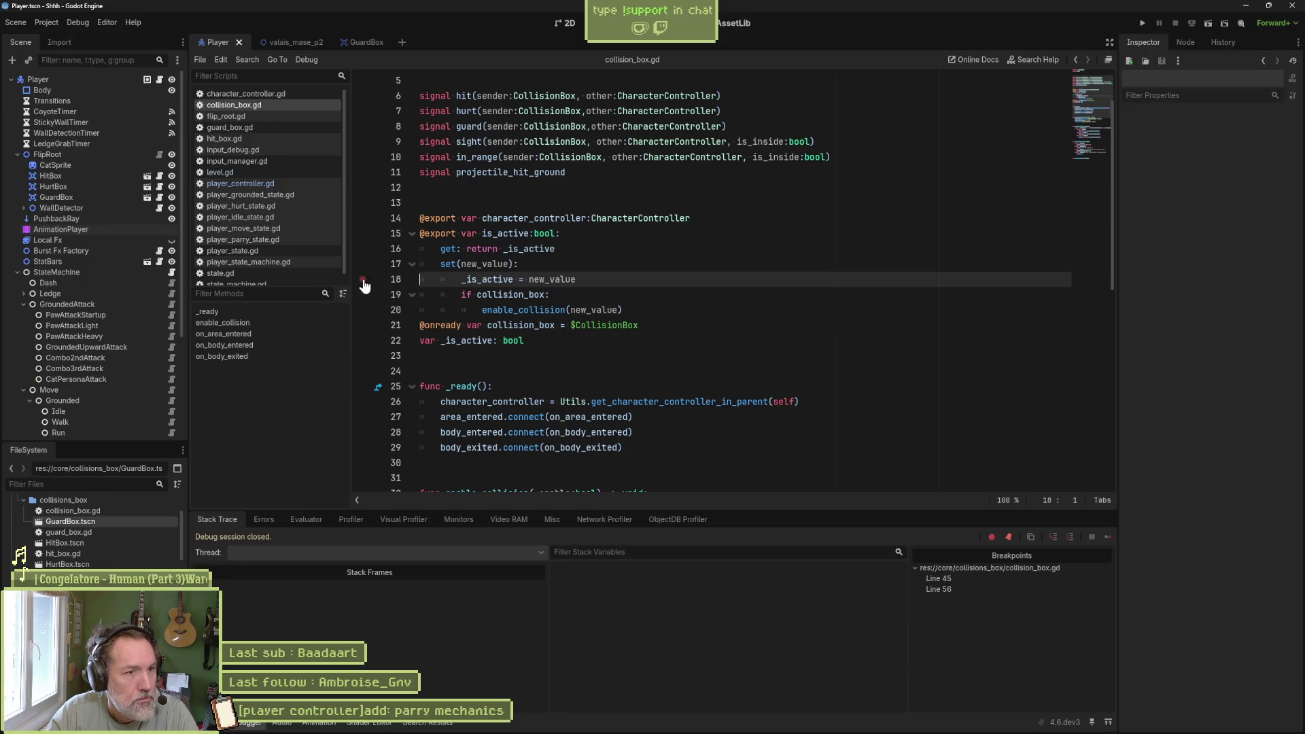
double_click(539, 295)
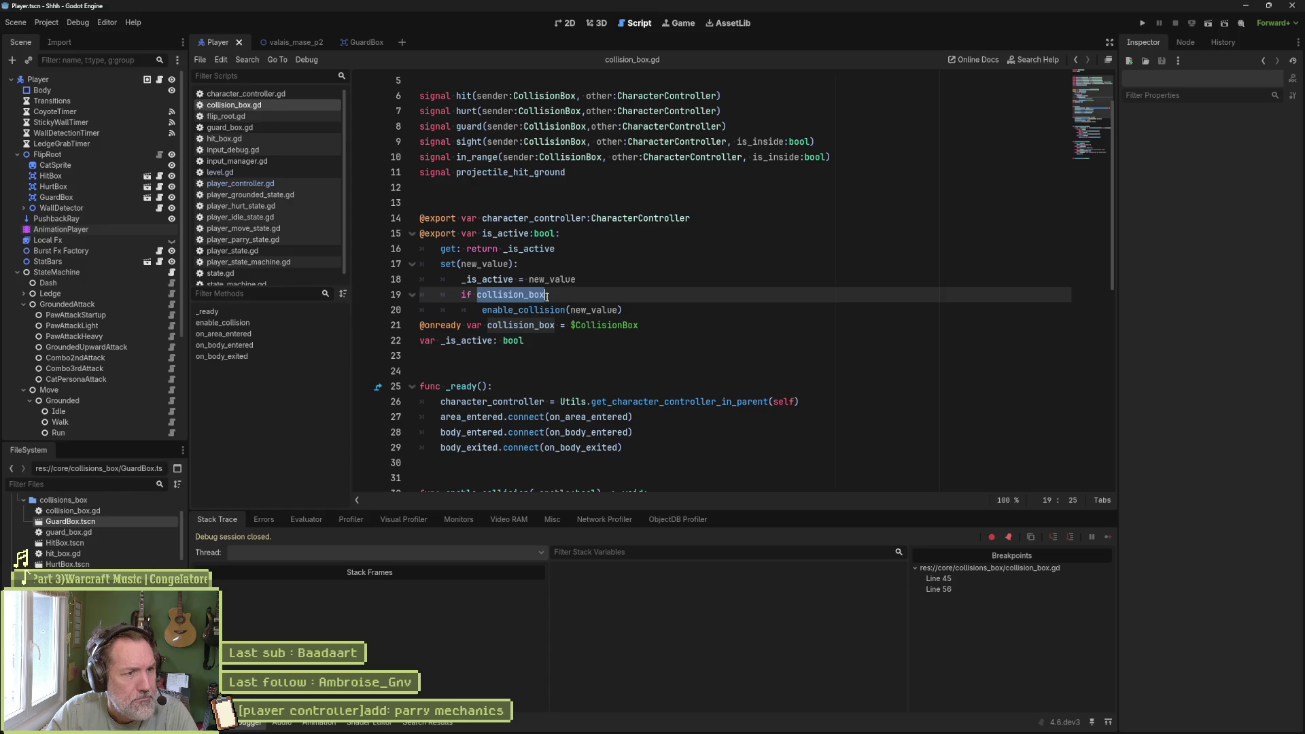
mouse_move(546, 297)
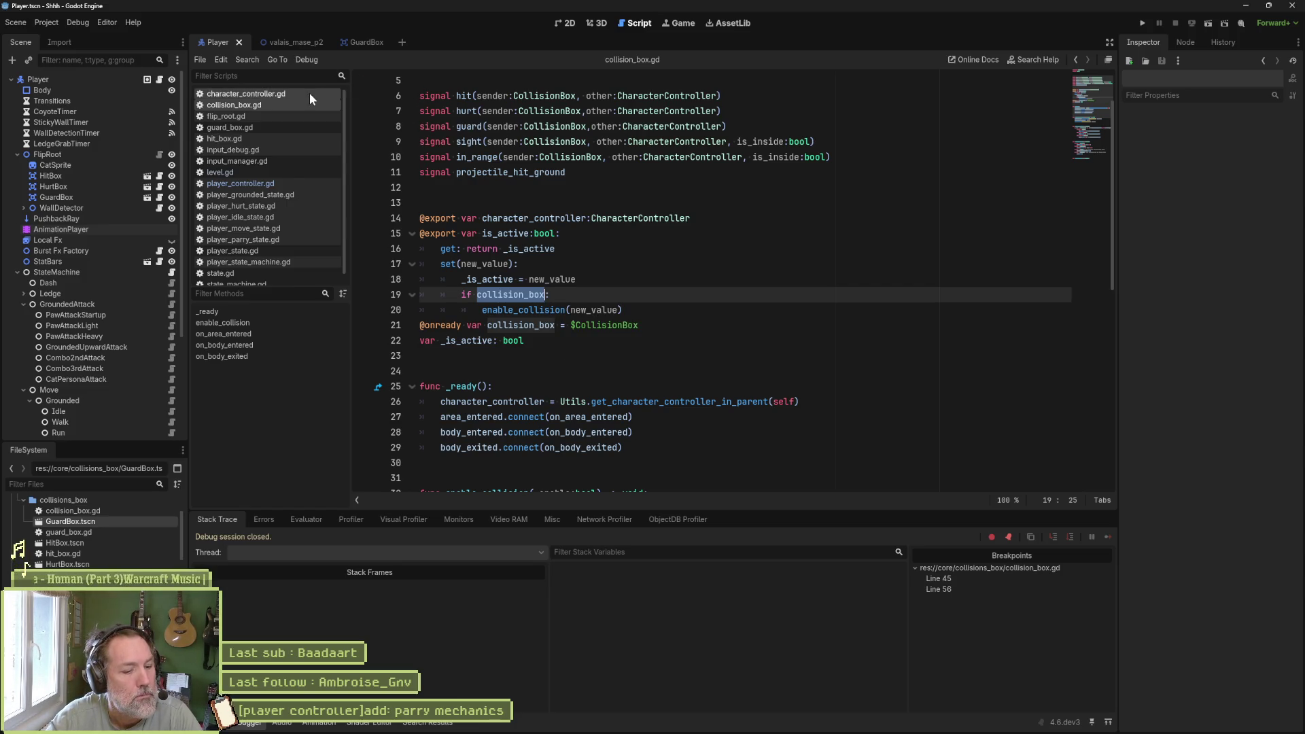
click(363, 48)
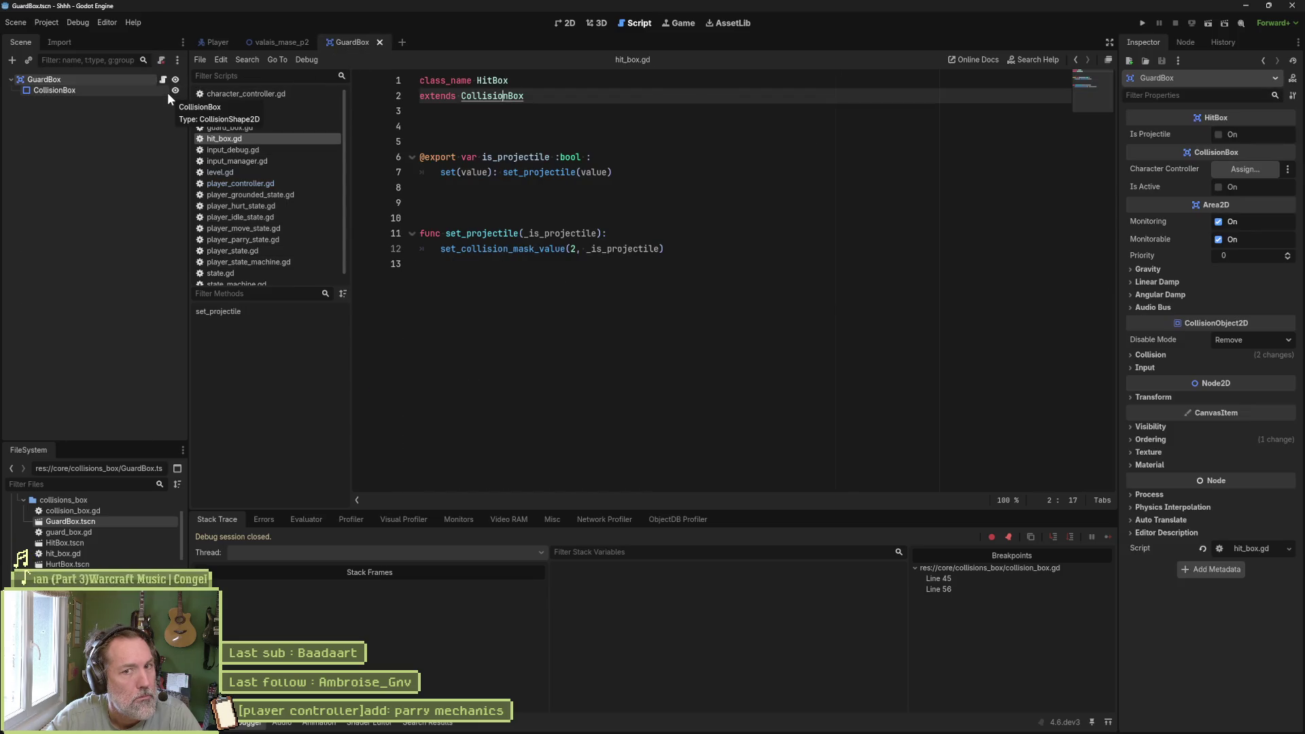
- Enable Is Active on the GuardBox scene and save it
click(1220, 187)
key(ctrl+s)
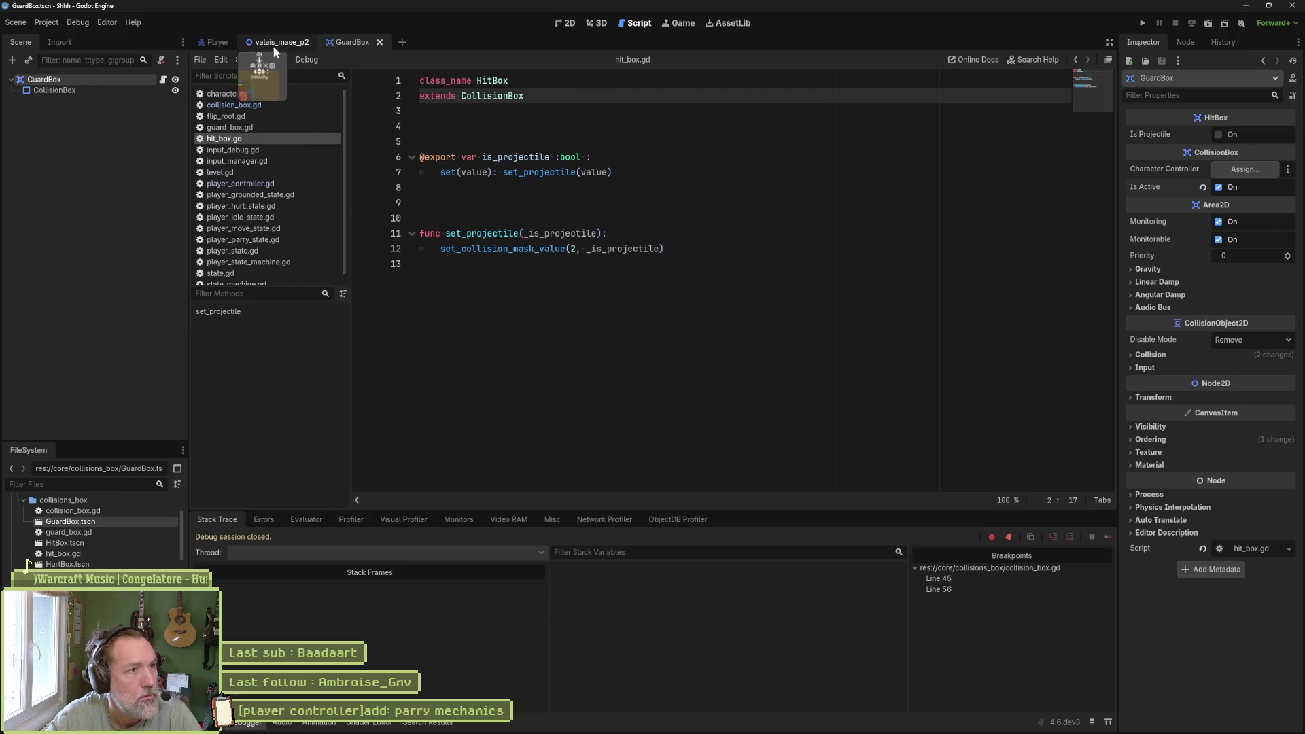
click(217, 45)
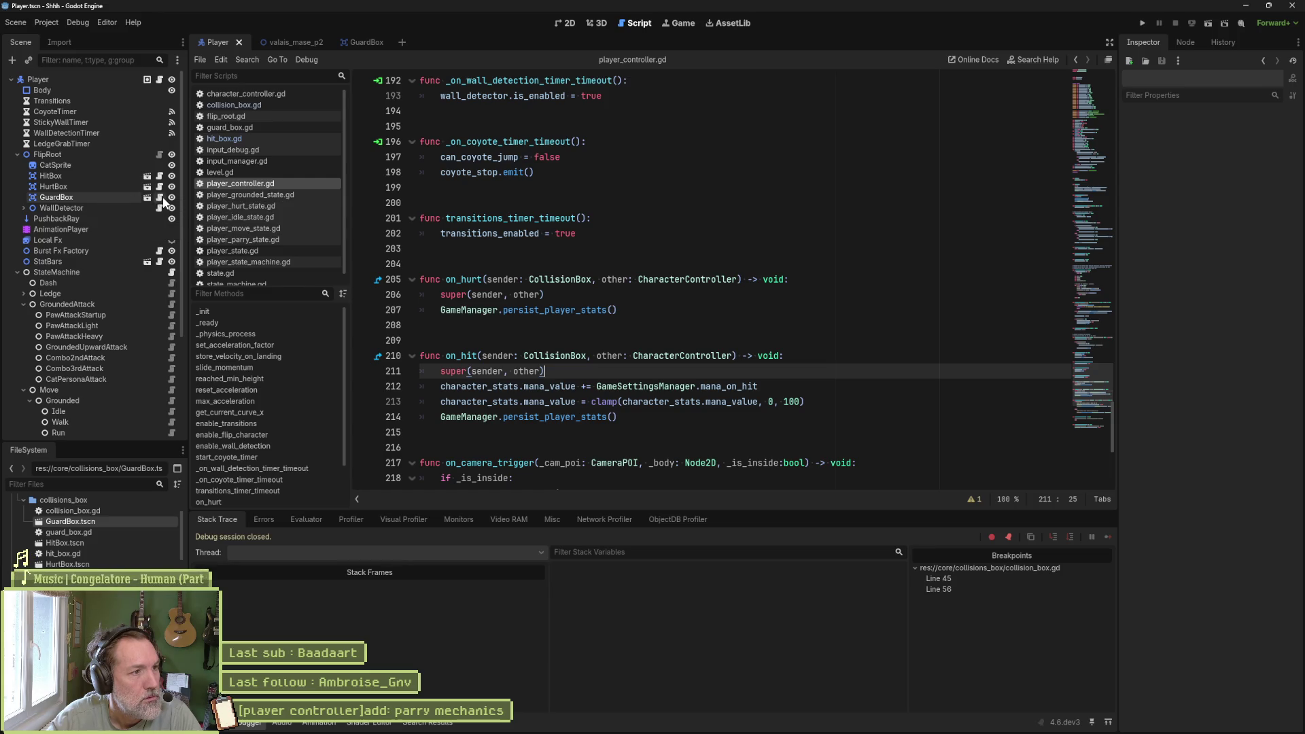
- Replace GuardBox's hit_box.gd script with guard_box.gd and return to valais_mase_p2
click(147, 197)
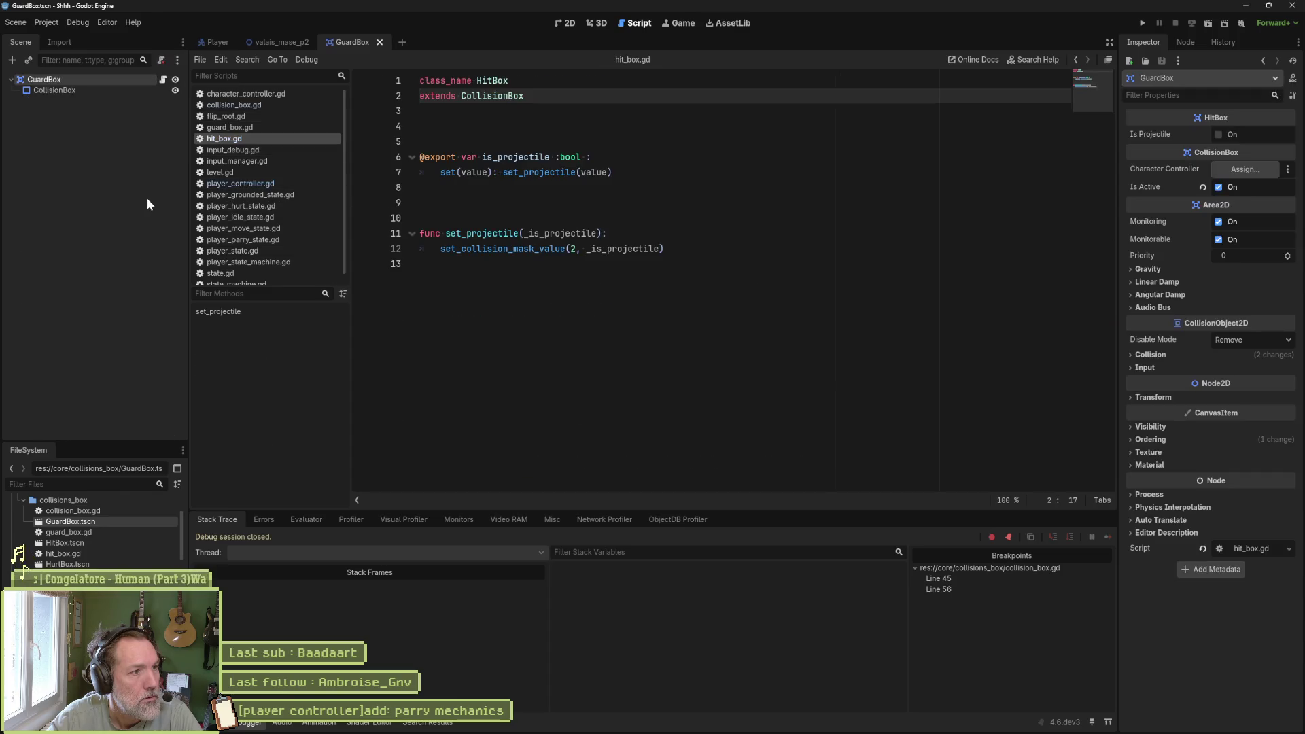
click(160, 59)
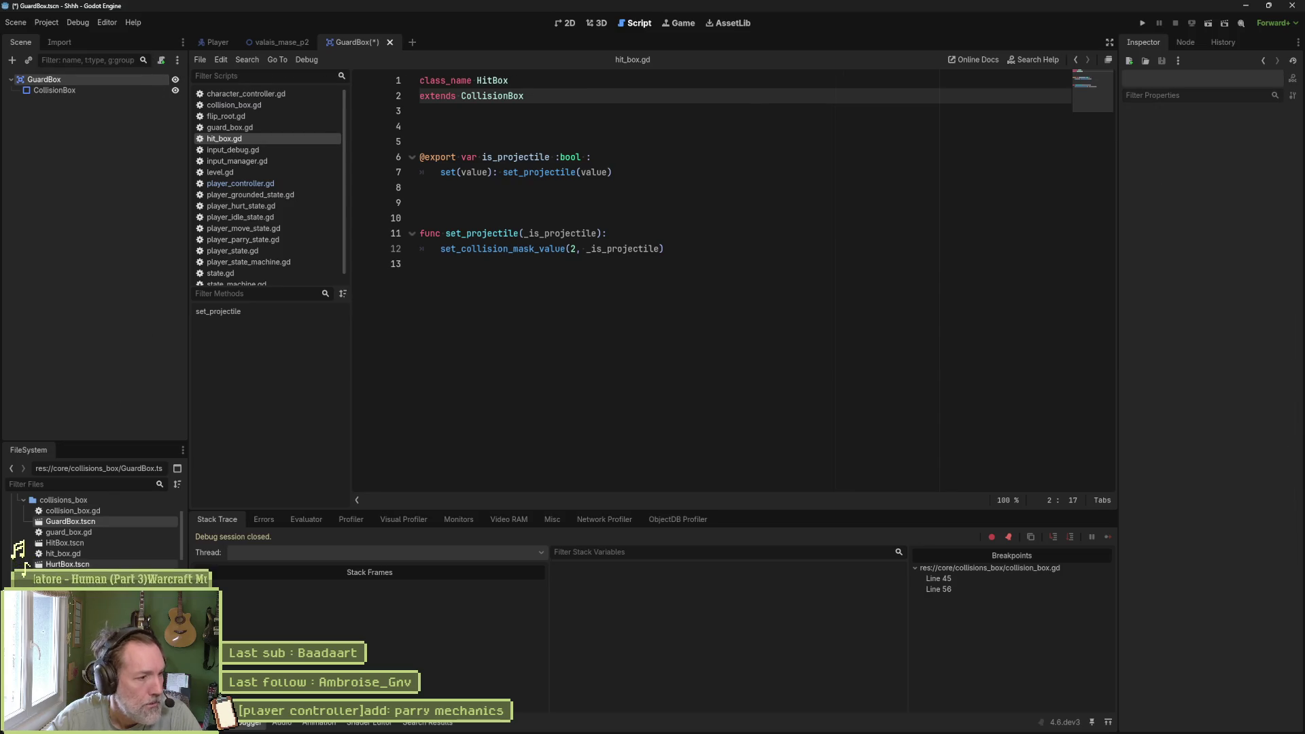
drag(70, 533, 58, 82)
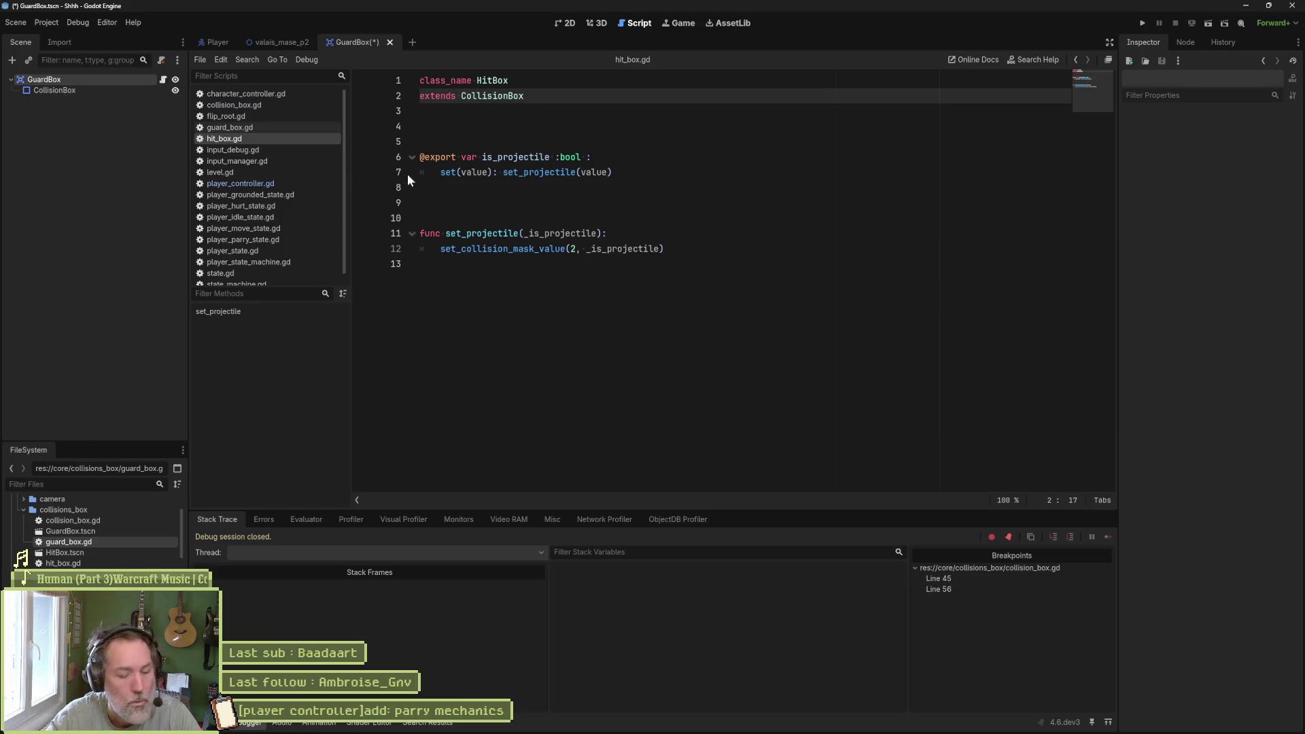
click(279, 42)
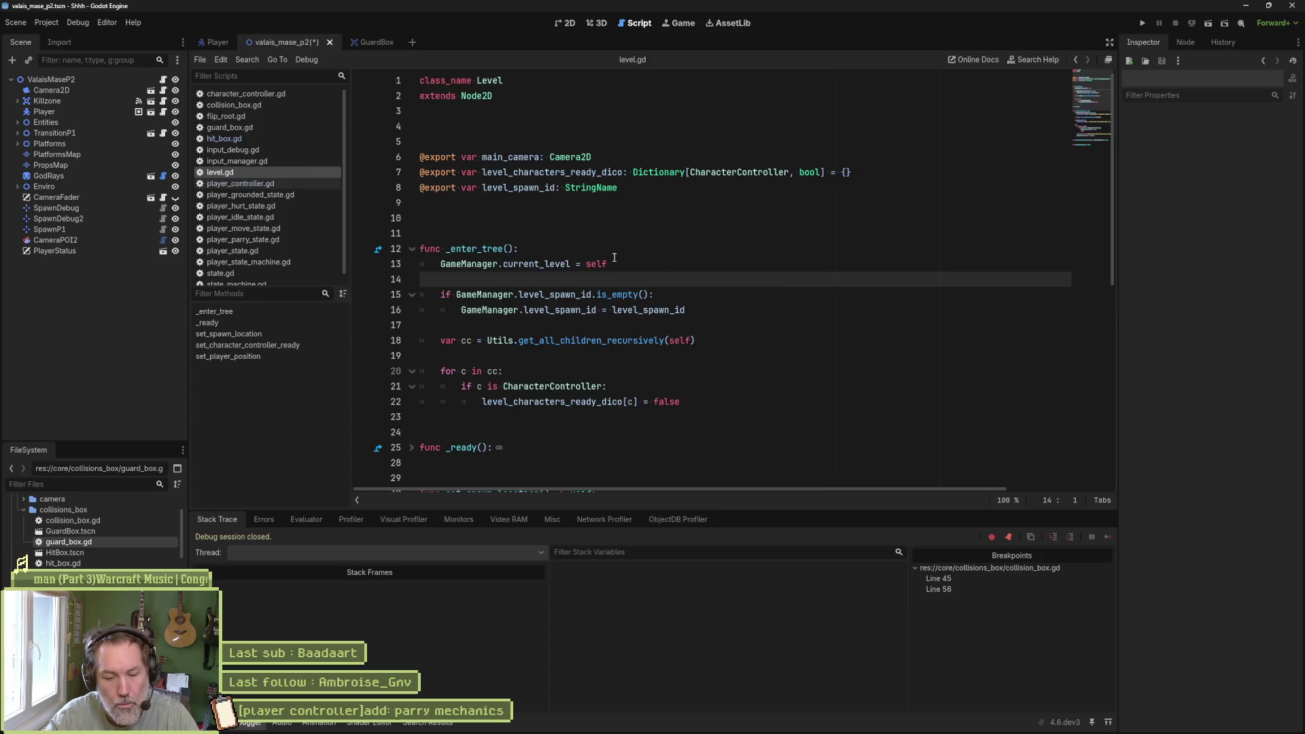
- Test-launch the game with F6, resume past the breakpoint, and clear the line-56 breakpoint
key(F6)
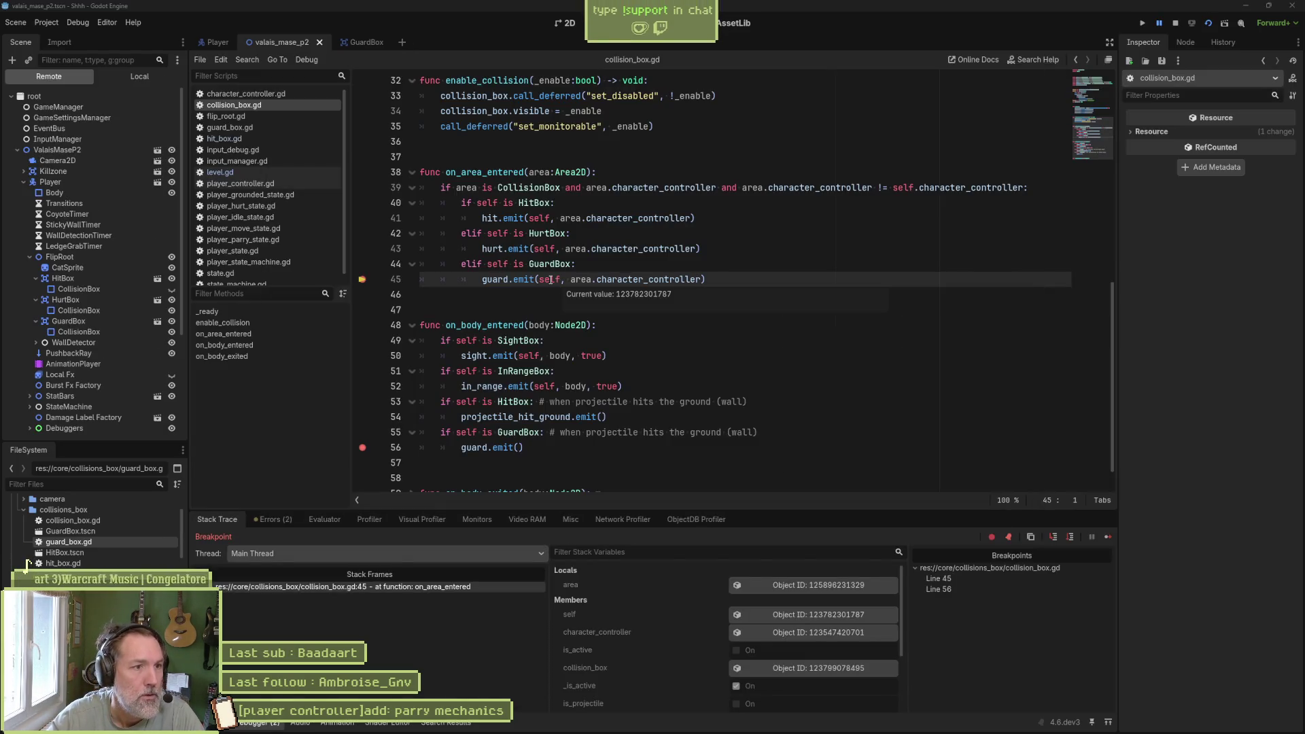
click(1109, 537)
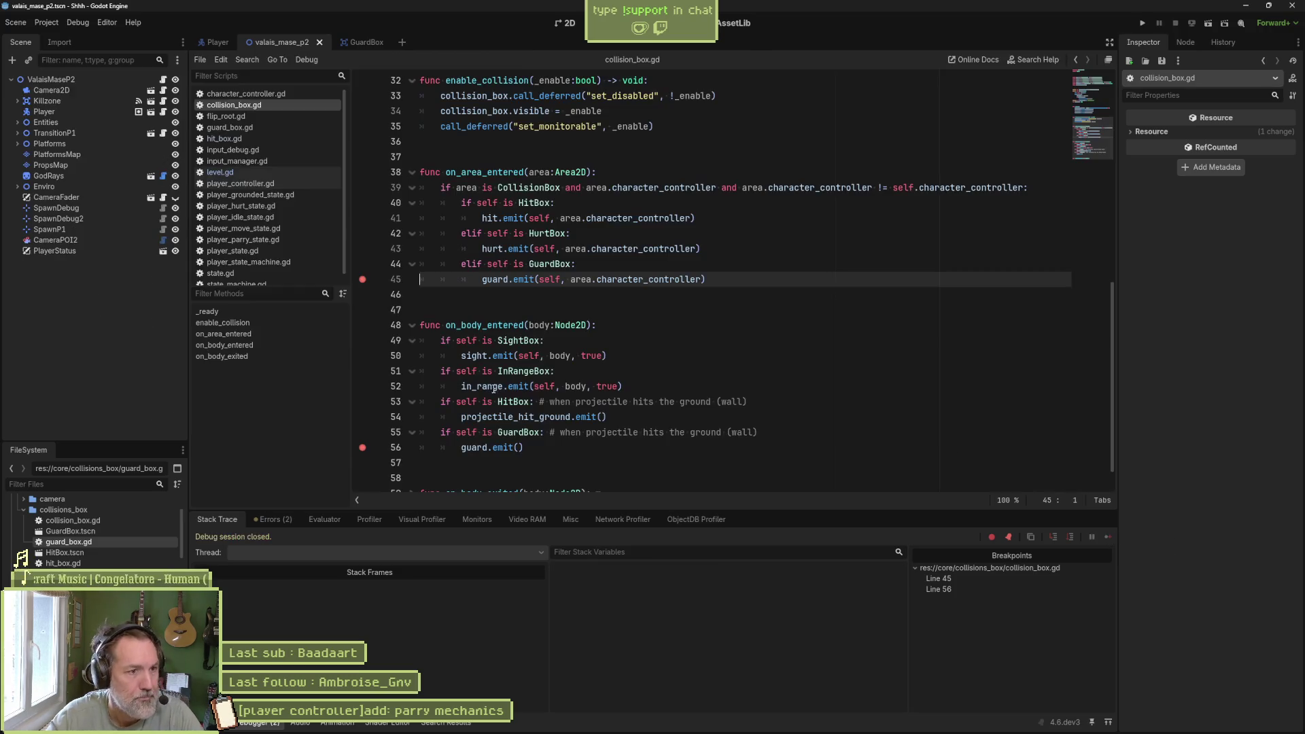
click(369, 452)
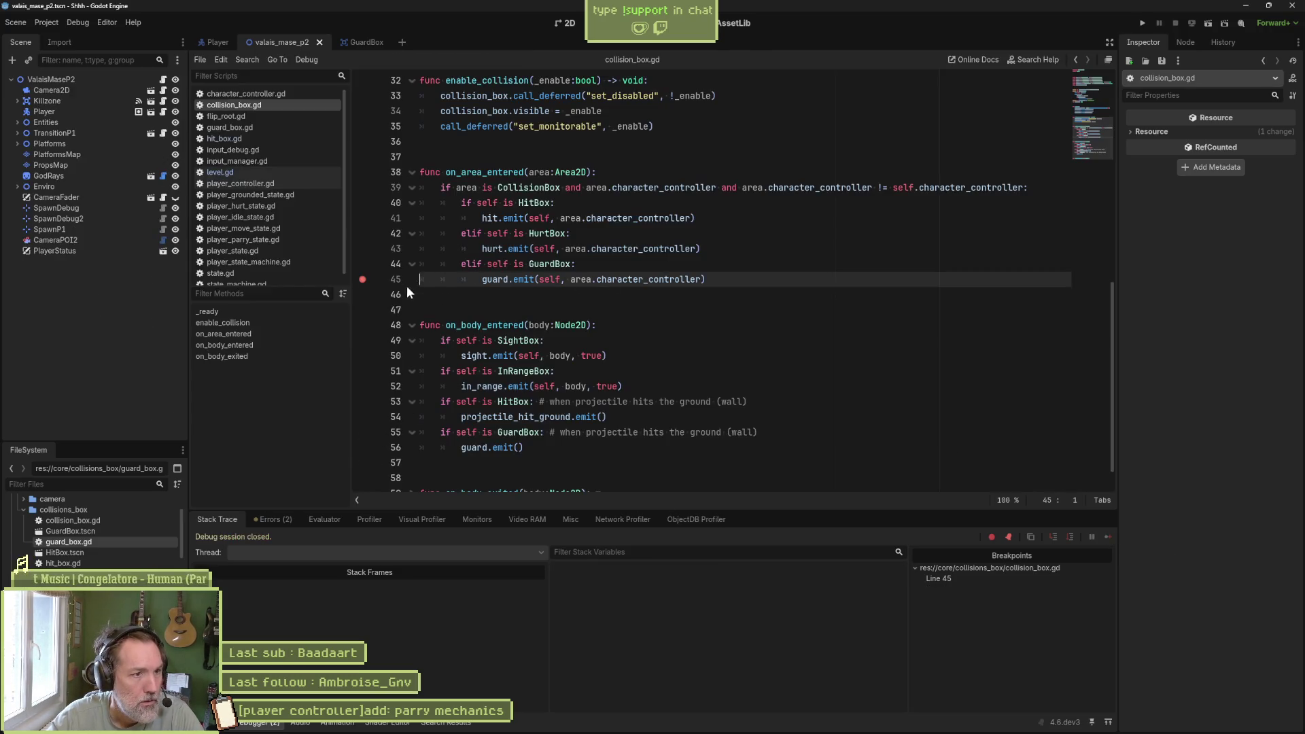
- Delete the GuardBox guard.emit check on lines 55–56 and clear the line-45 breakpoint
drag(544, 447, 634, 409)
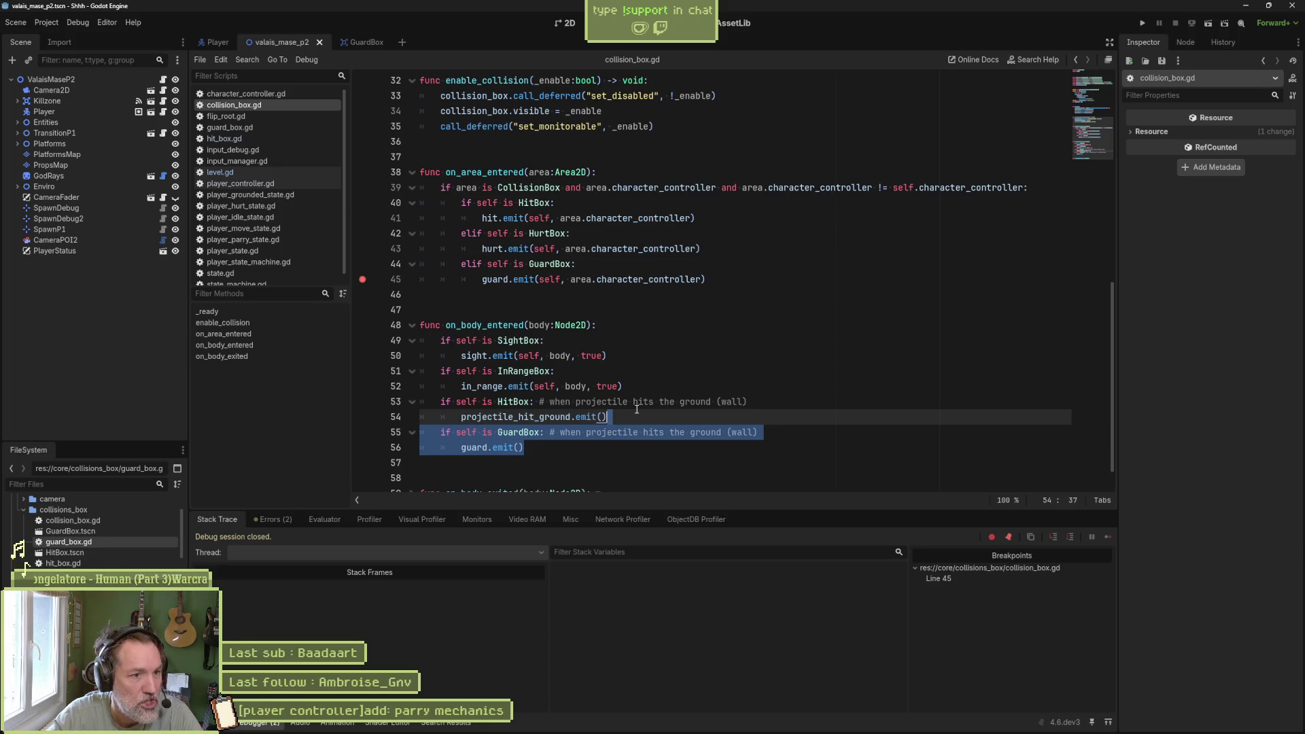
key(Delete)
click(366, 283)
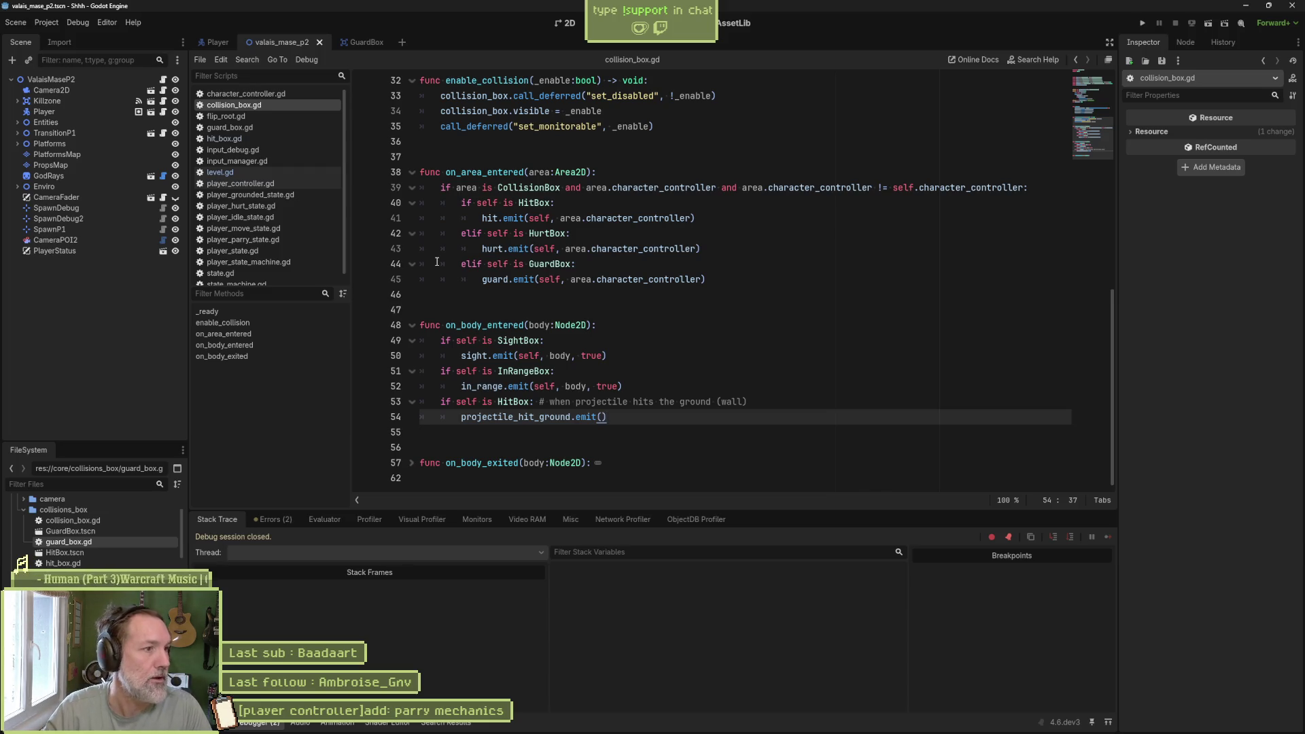
mouse_move(1090, 140)
mouse_down()
mouse_move(1104, 67)
mouse_move(1090, 139)
mouse_up()
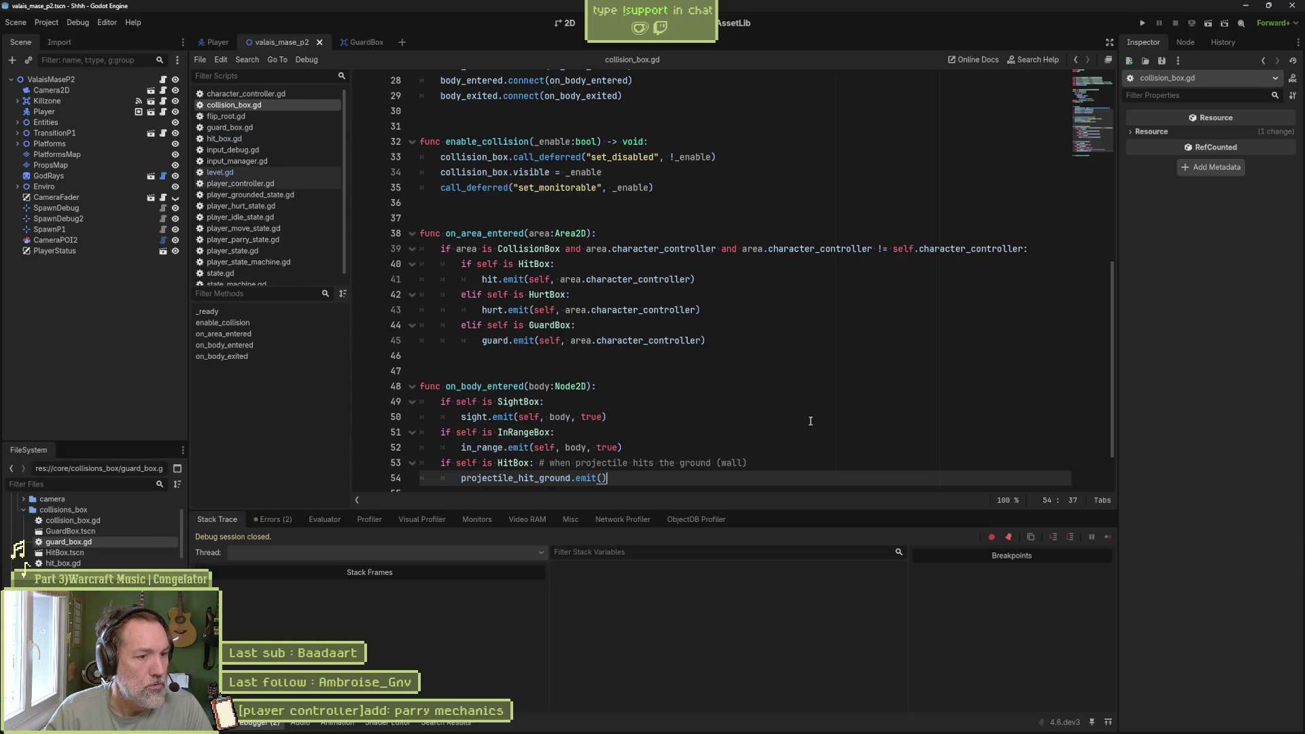
scroll(795, 416, down, 1)
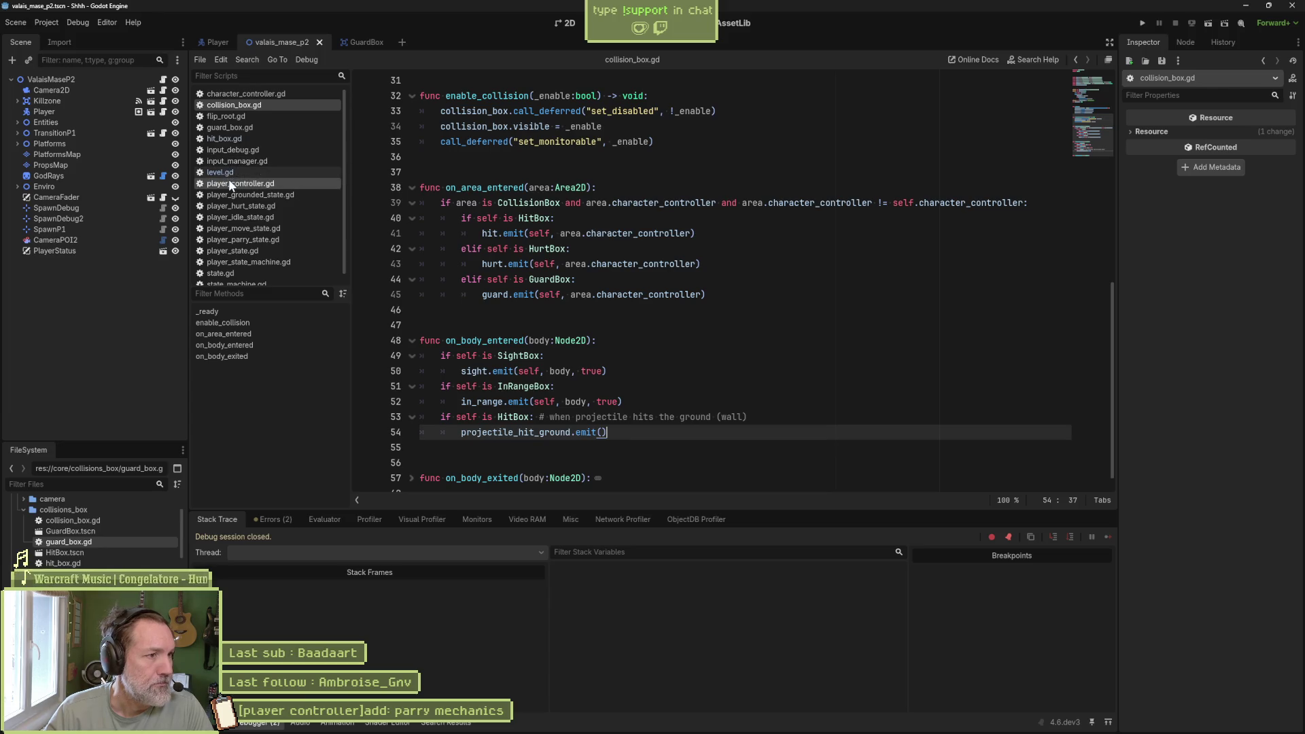
- In character_controller.gd's _ready, duplicate the HurtBox elif block
click(263, 93)
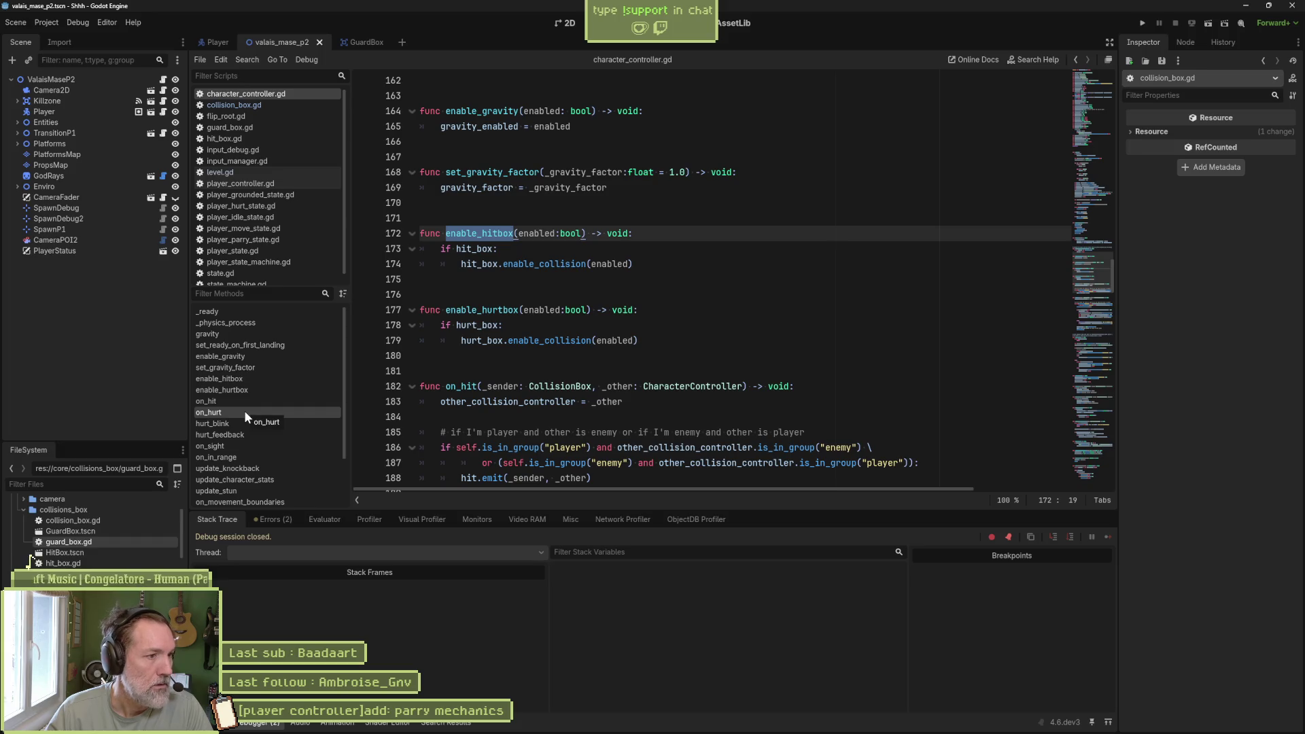
click(286, 312)
scroll(689, 376, down, 2)
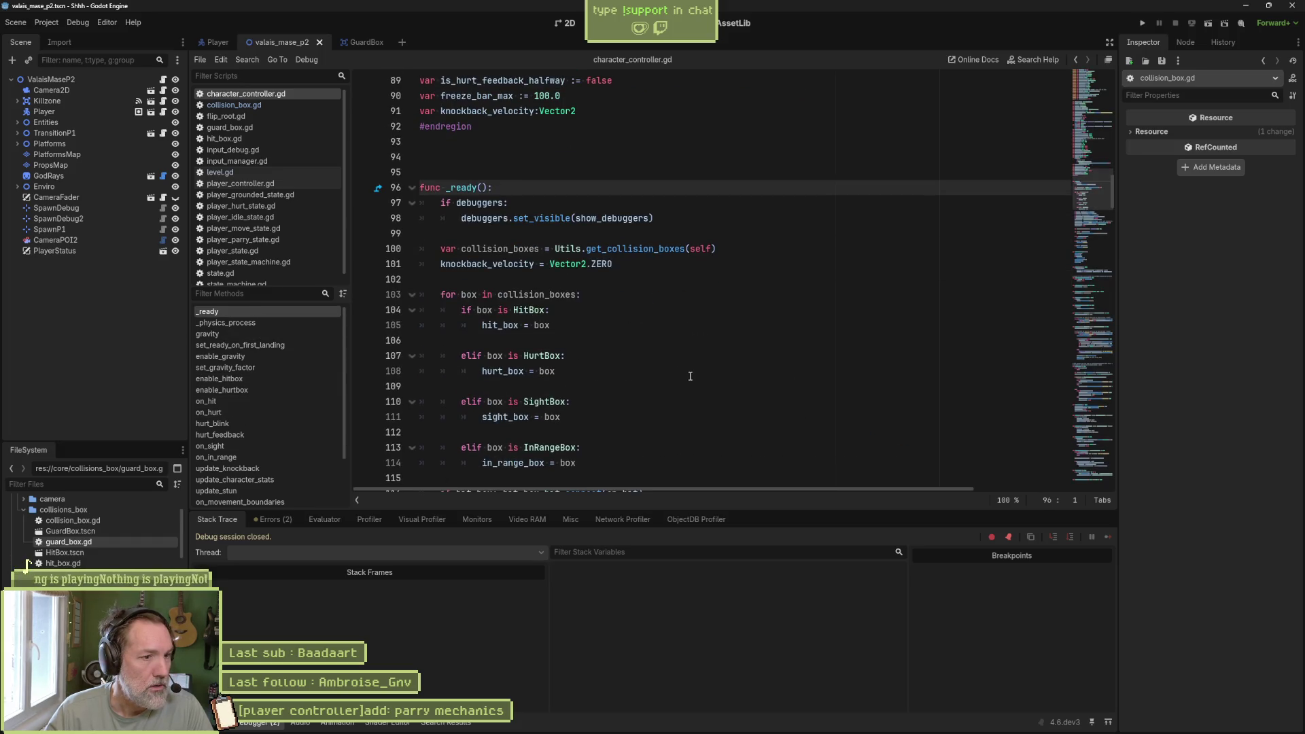
scroll(690, 376, down, 2)
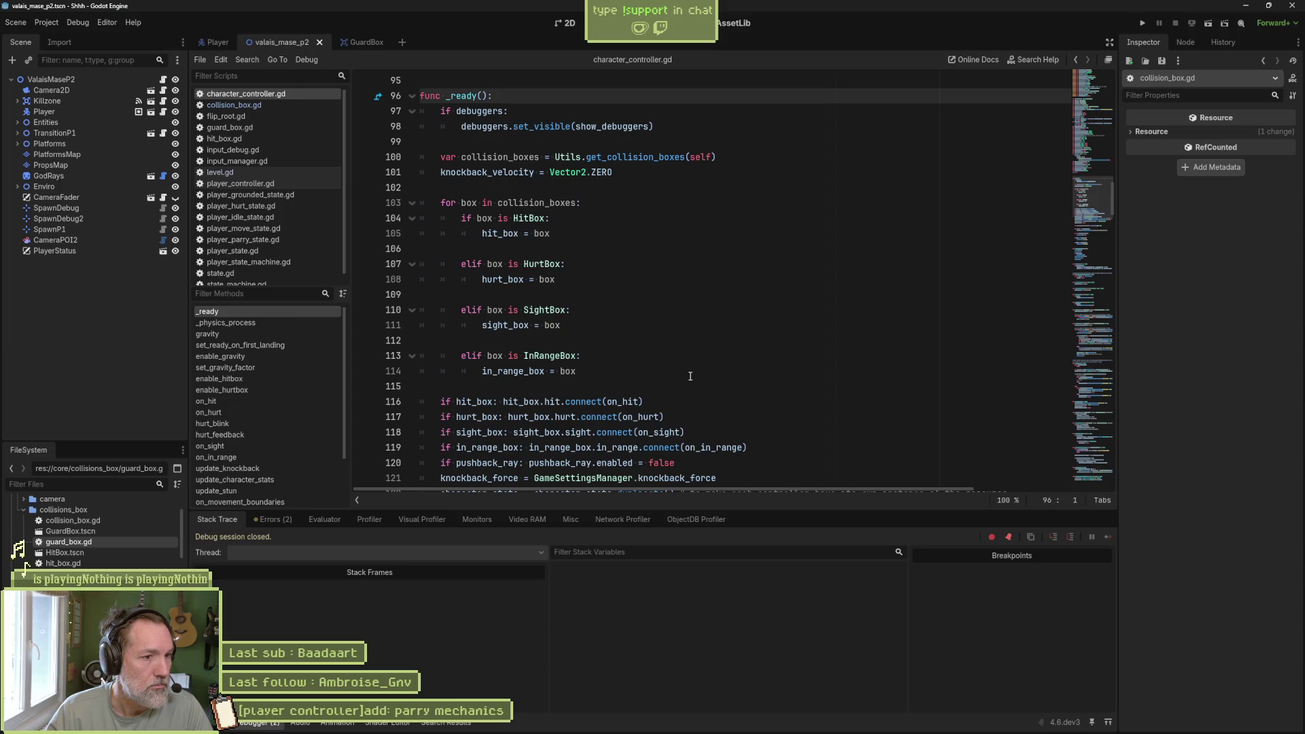
drag(581, 279, 552, 233)
key(ctrl+c)
click(581, 279)
key(ctrl+v)
- Rename the pasted block to check GuardBox and assign guard_box
click(548, 310)
double_click(549, 310)
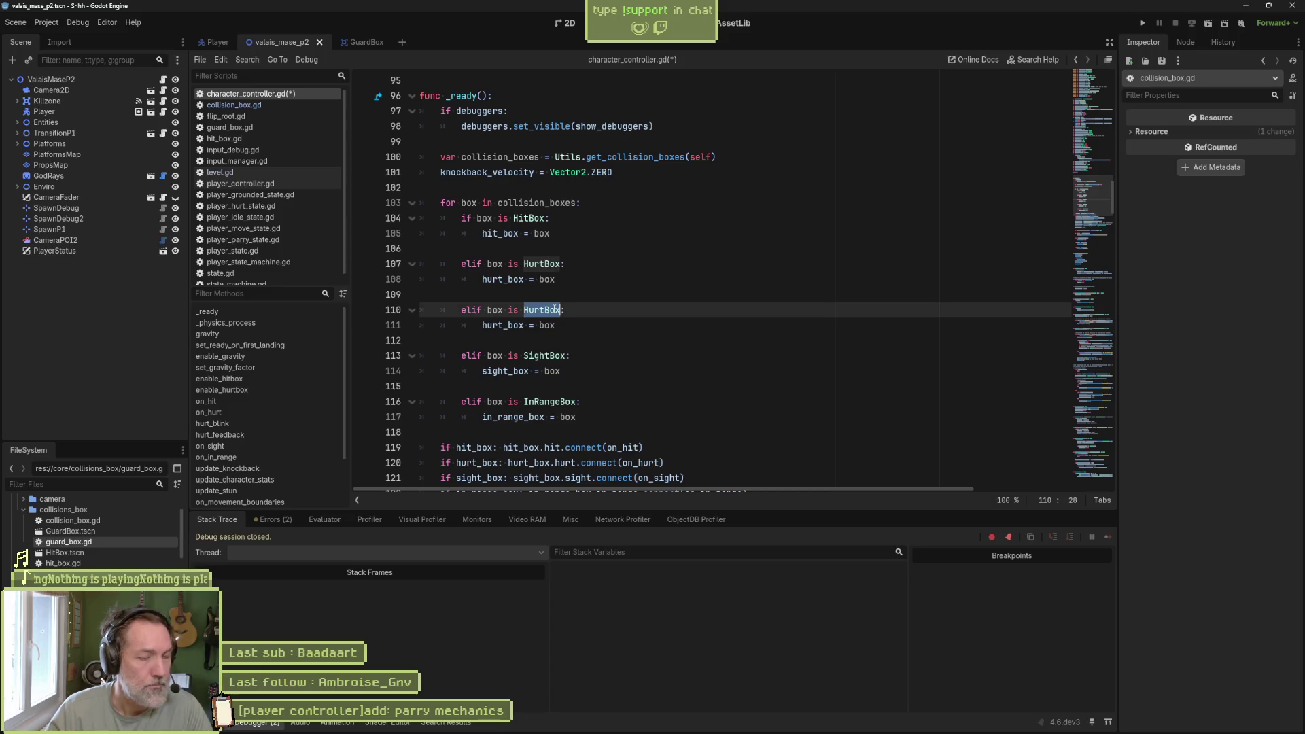
text(GuardBox)
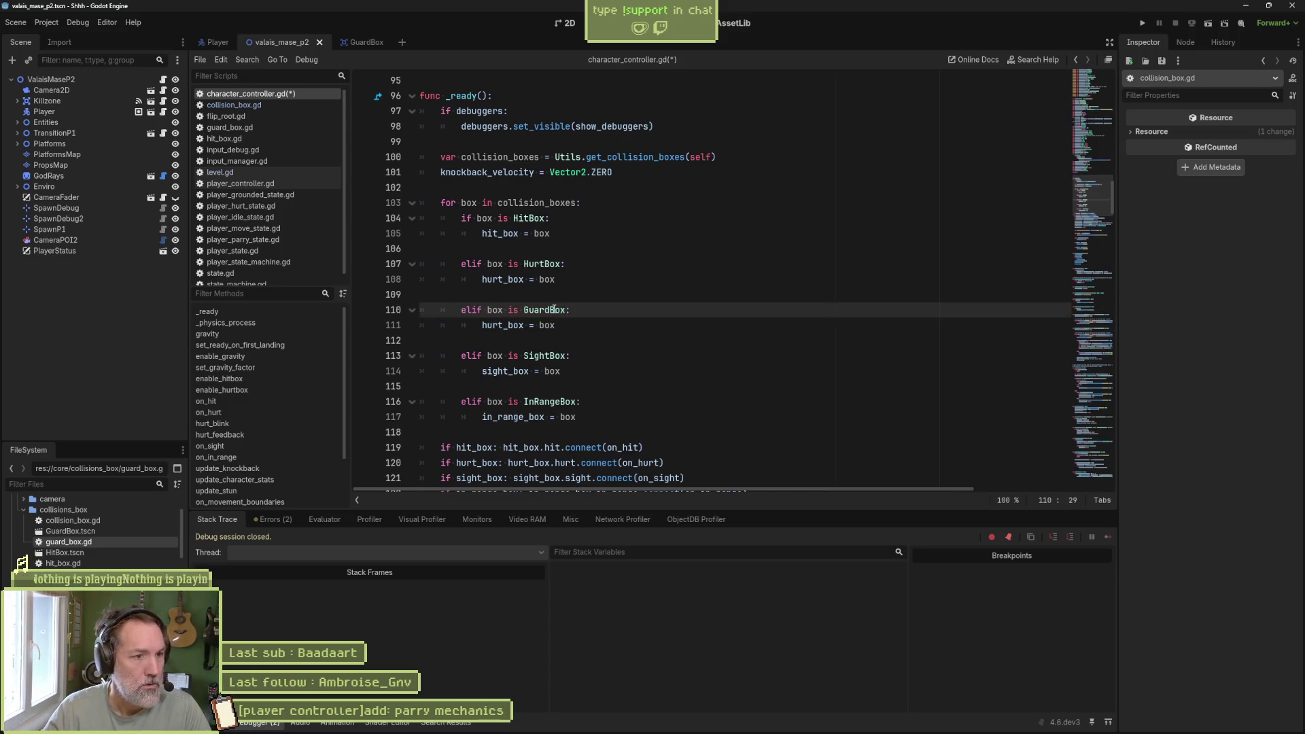
double_click(503, 325)
text(guard_box)
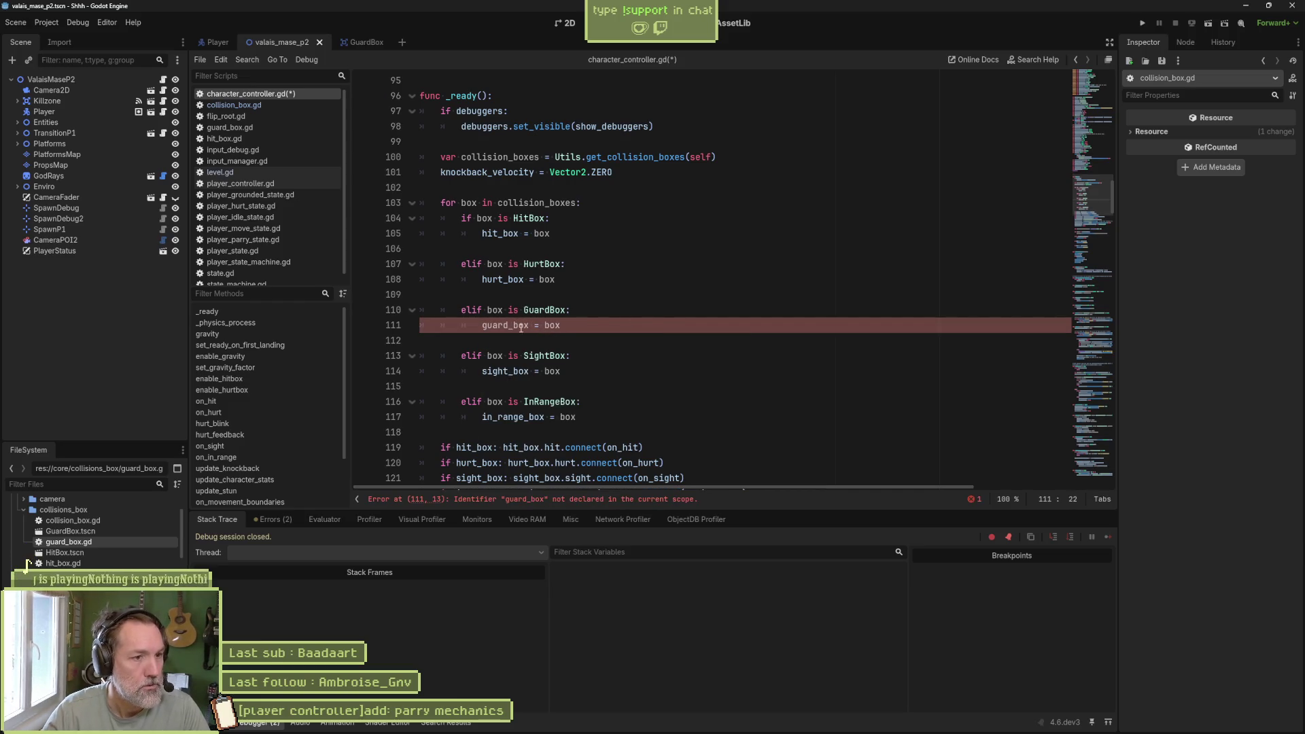
- Duplicate the hurt_box variable declaration as guard_box and save the script
click(498, 279)
double_click(501, 279)
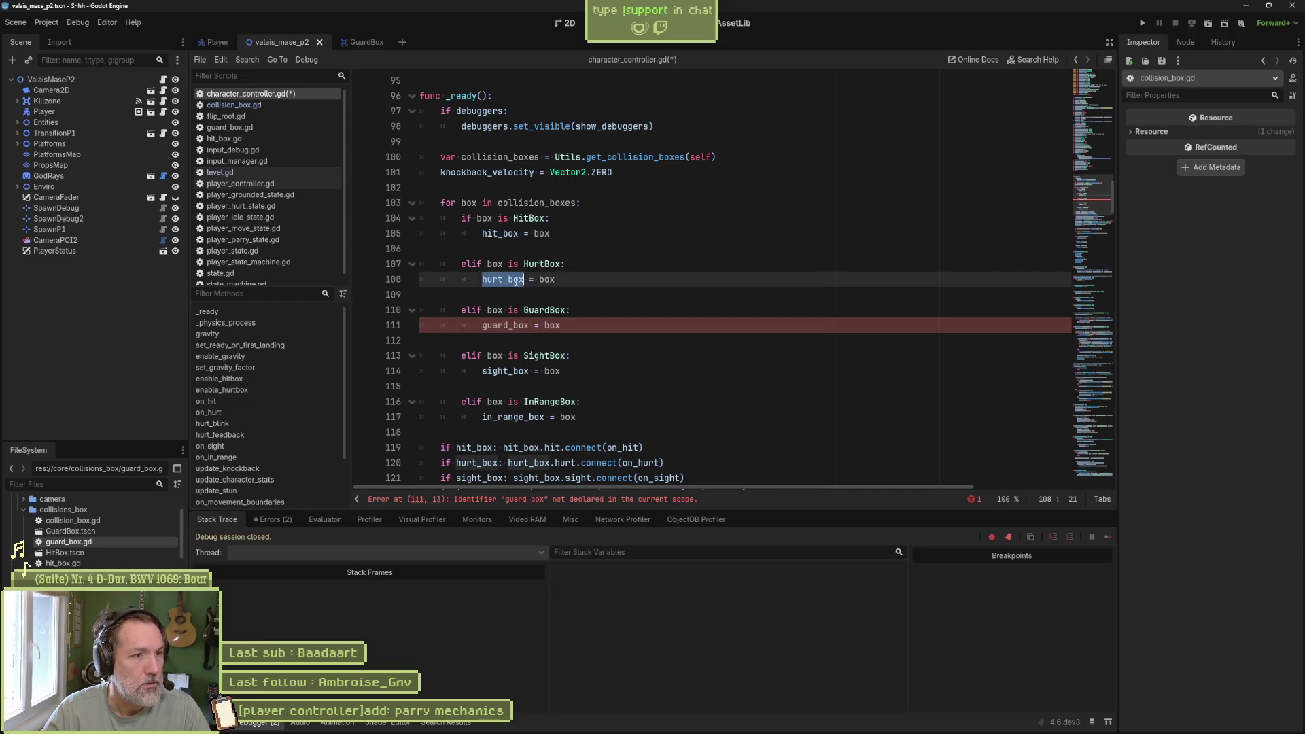
scroll(637, 293, up, 10)
scroll(638, 293, up, 12)
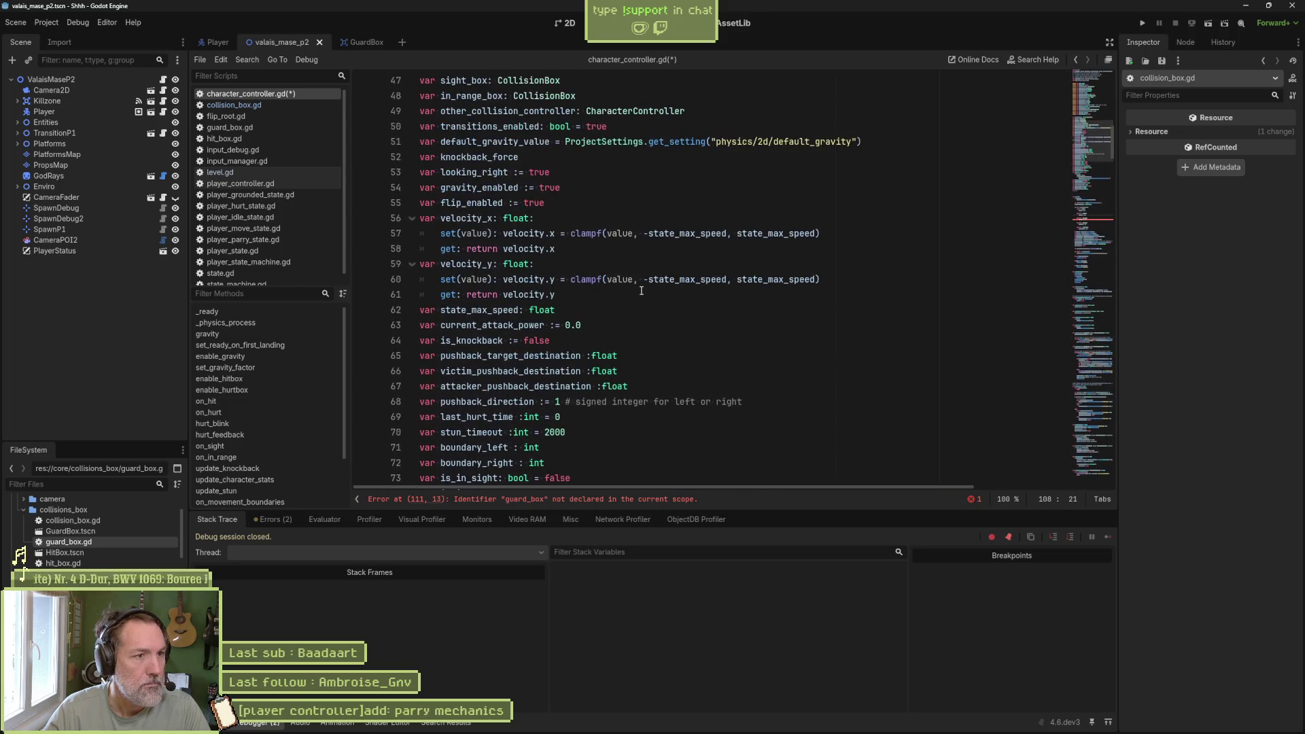
scroll(608, 310, down, 2)
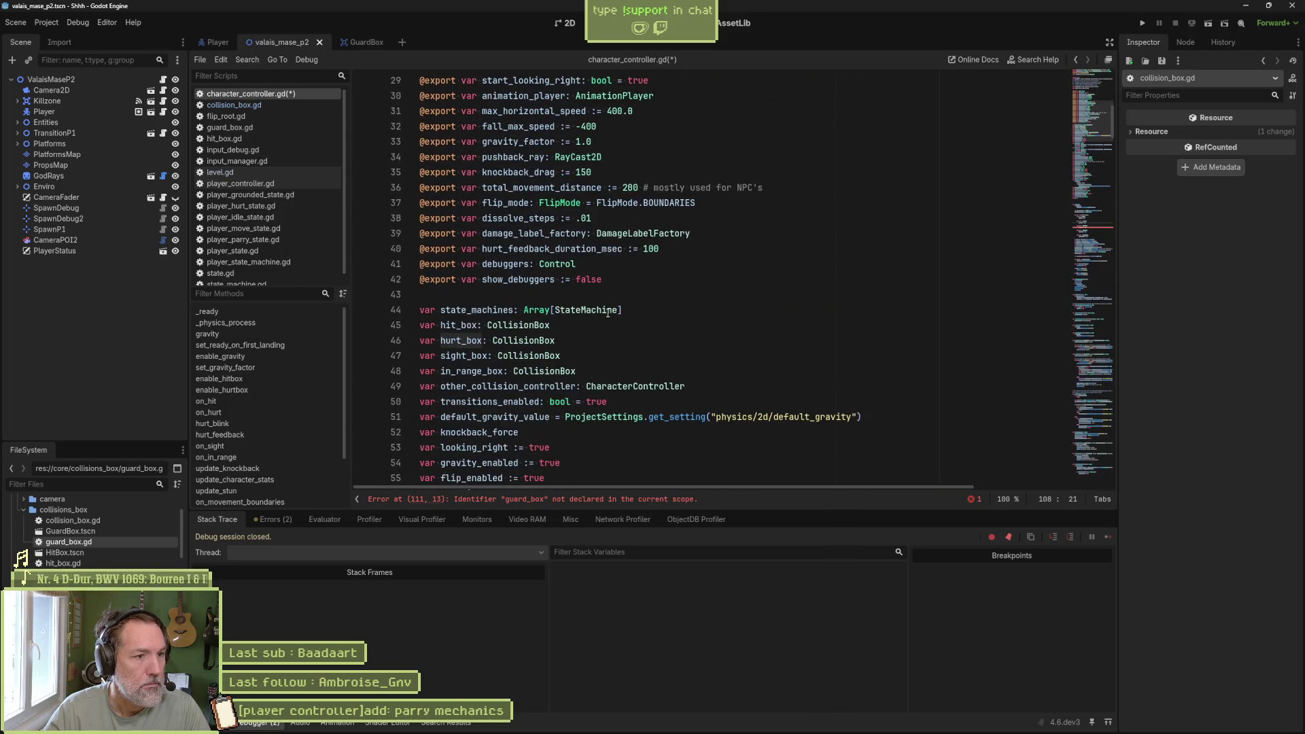
click(579, 340)
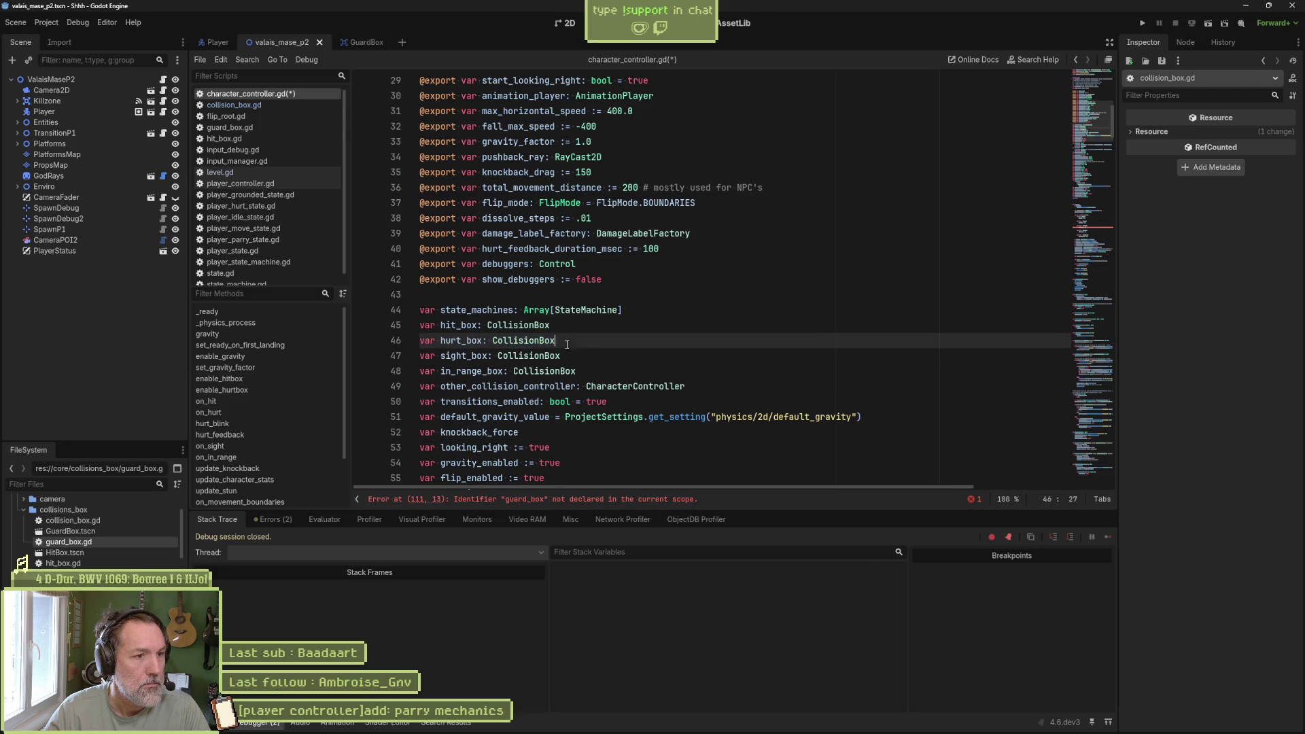
key(ctrl+shift+d)
drag(457, 356, 445, 359)
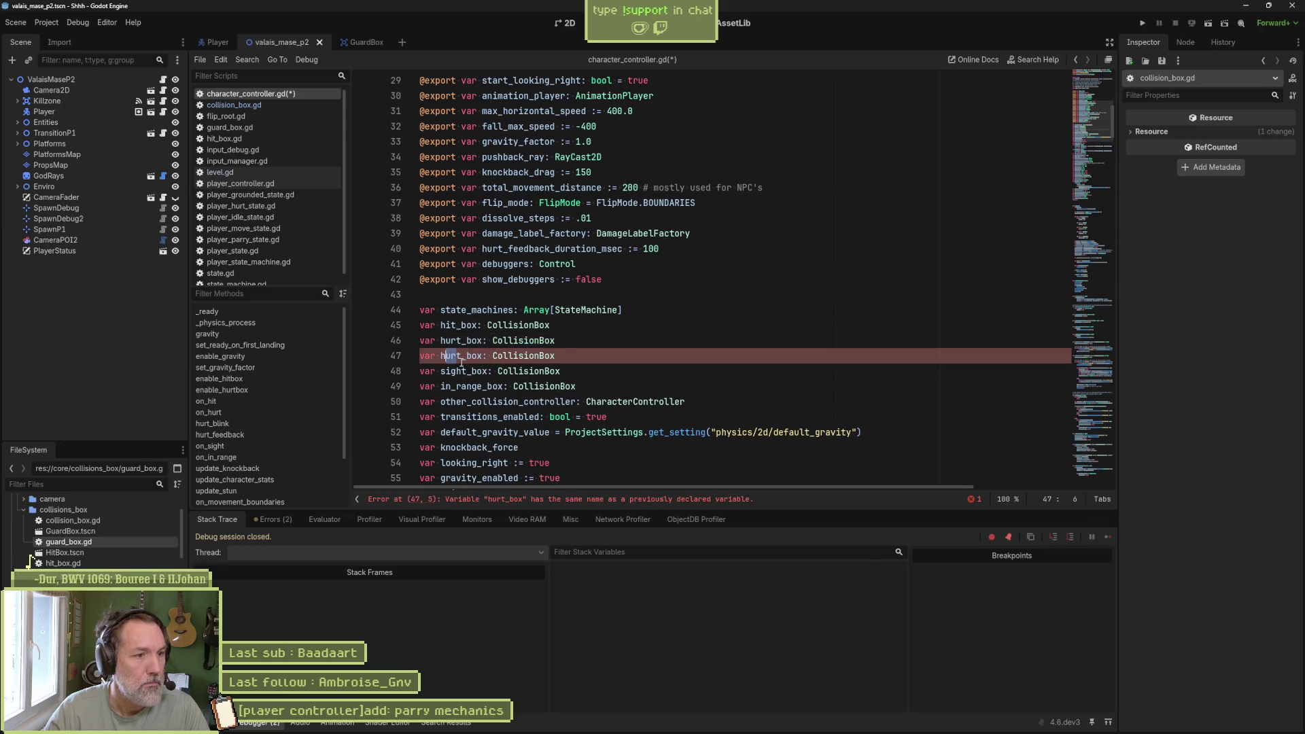
text(guard)
key(ctrl+s)
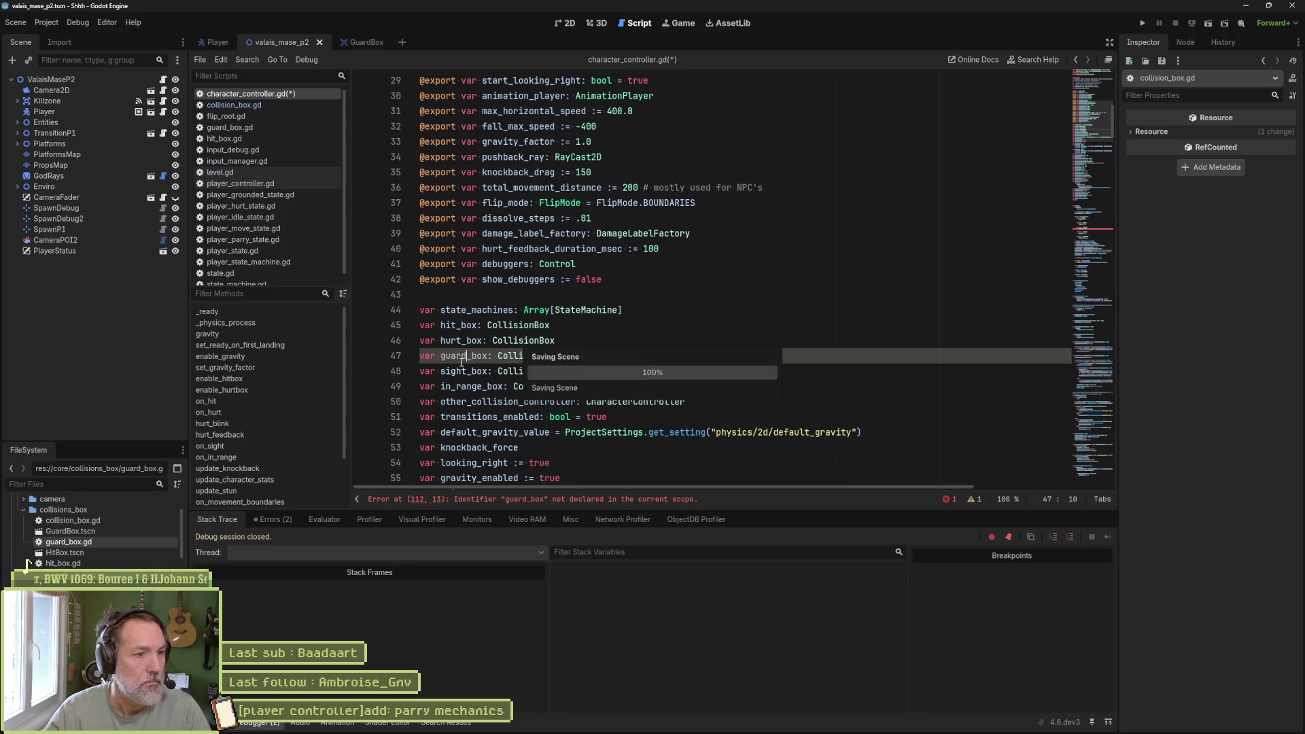
- Review the new guard_box declaration and select the hit_box and hurt_box connection lines
scroll(714, 347, down, 8)
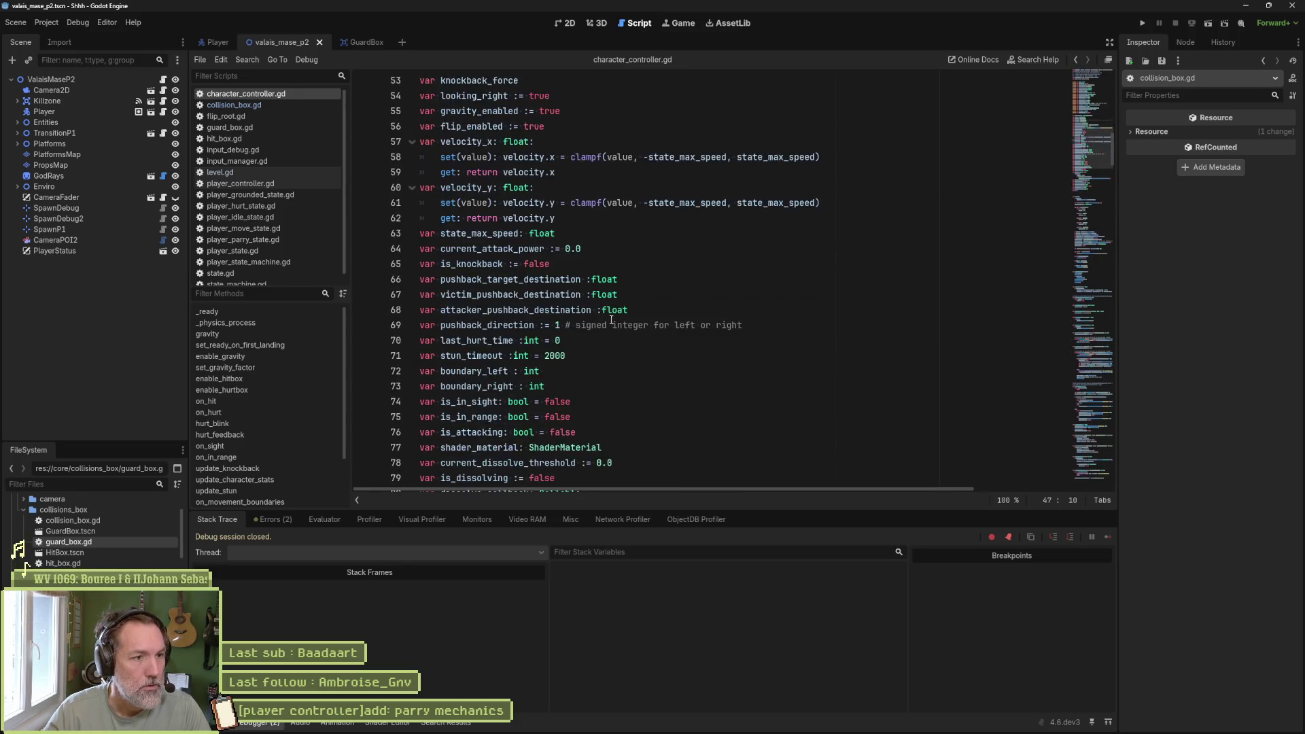
scroll(619, 325, up, 7)
double_click(463, 310)
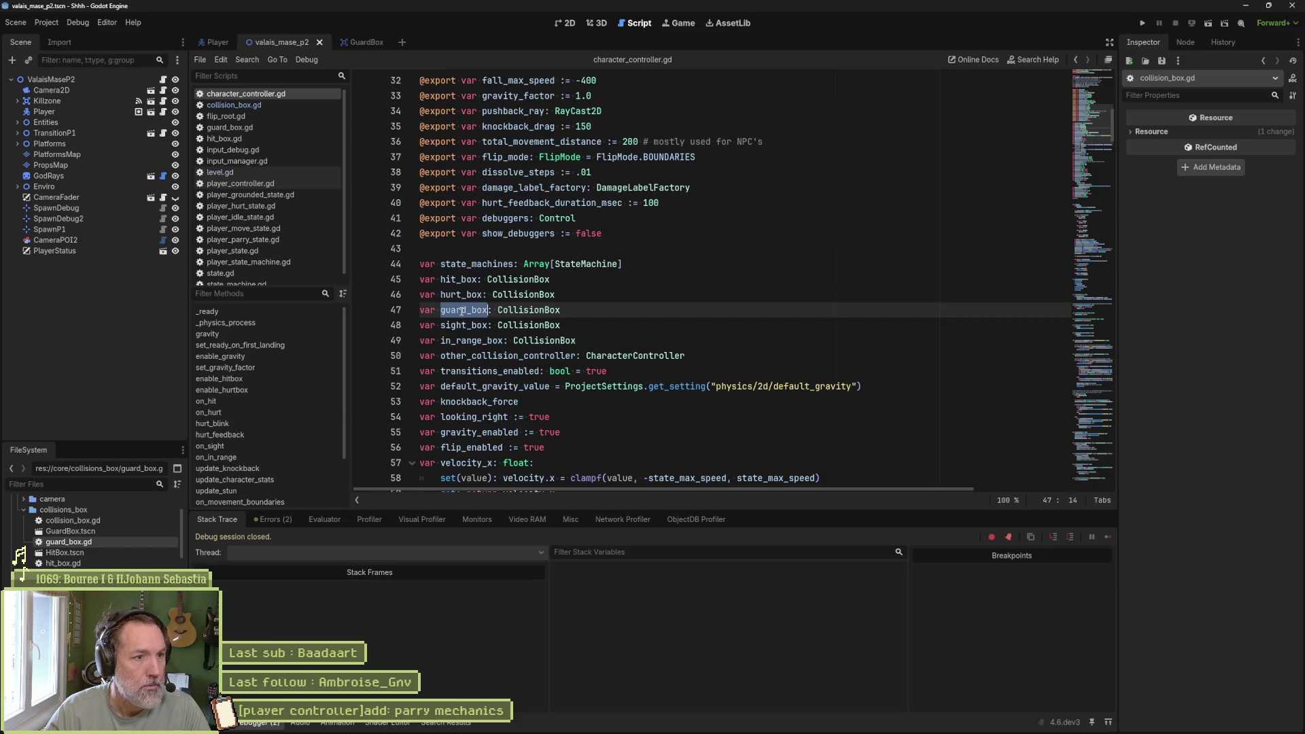
scroll(712, 330, down, 18)
scroll(713, 330, down, 2)
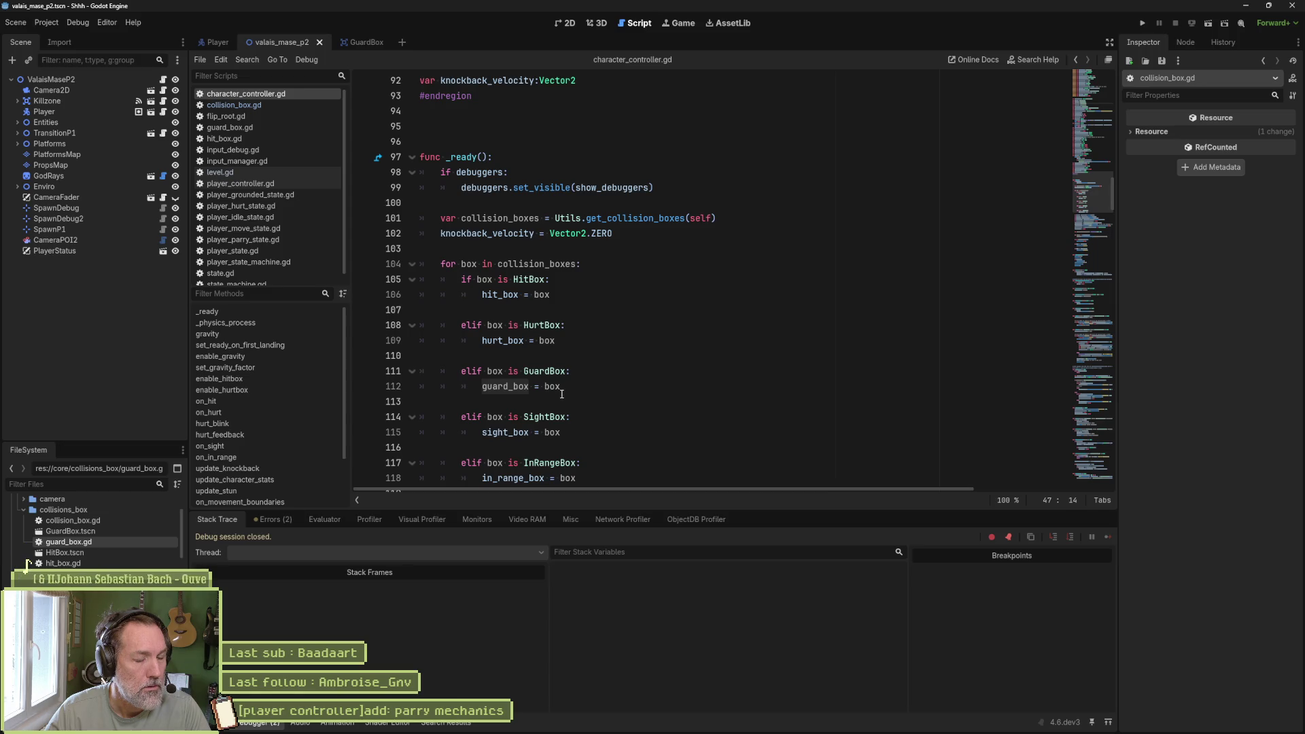
mouse_move(549, 392)
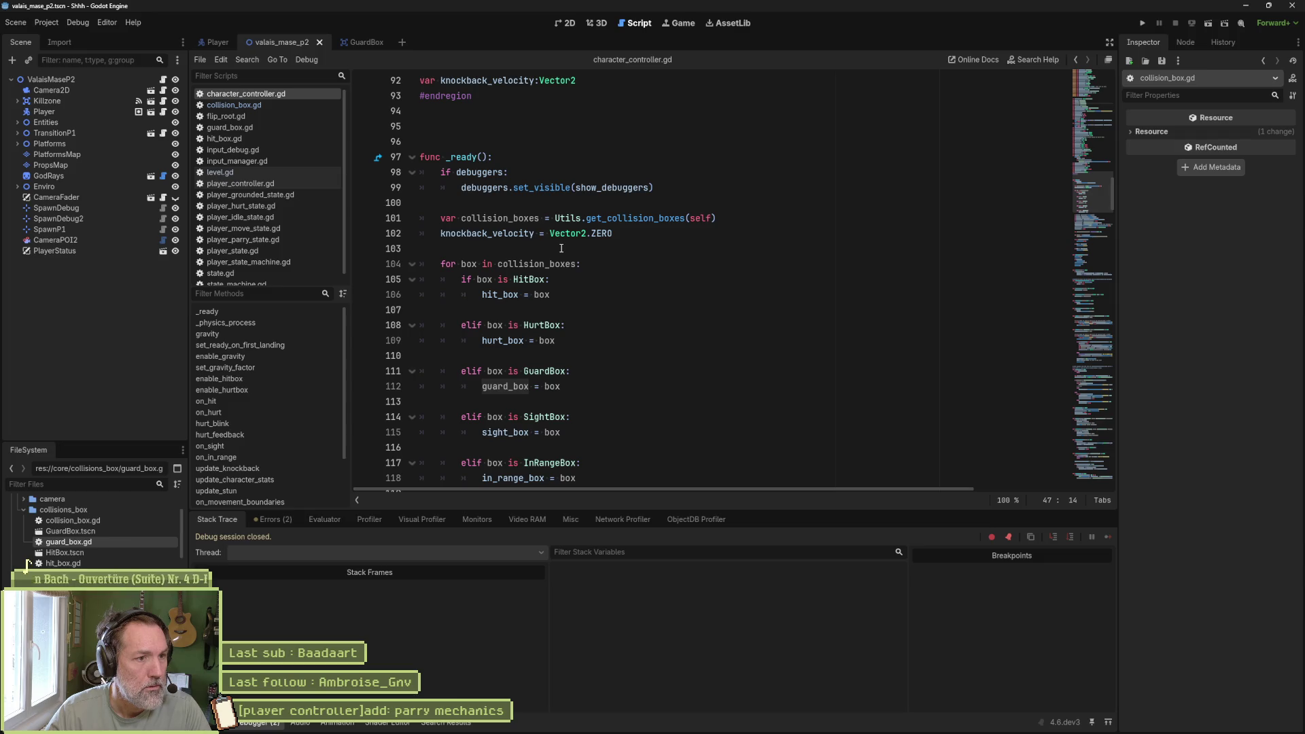
scroll(583, 346, down, 5)
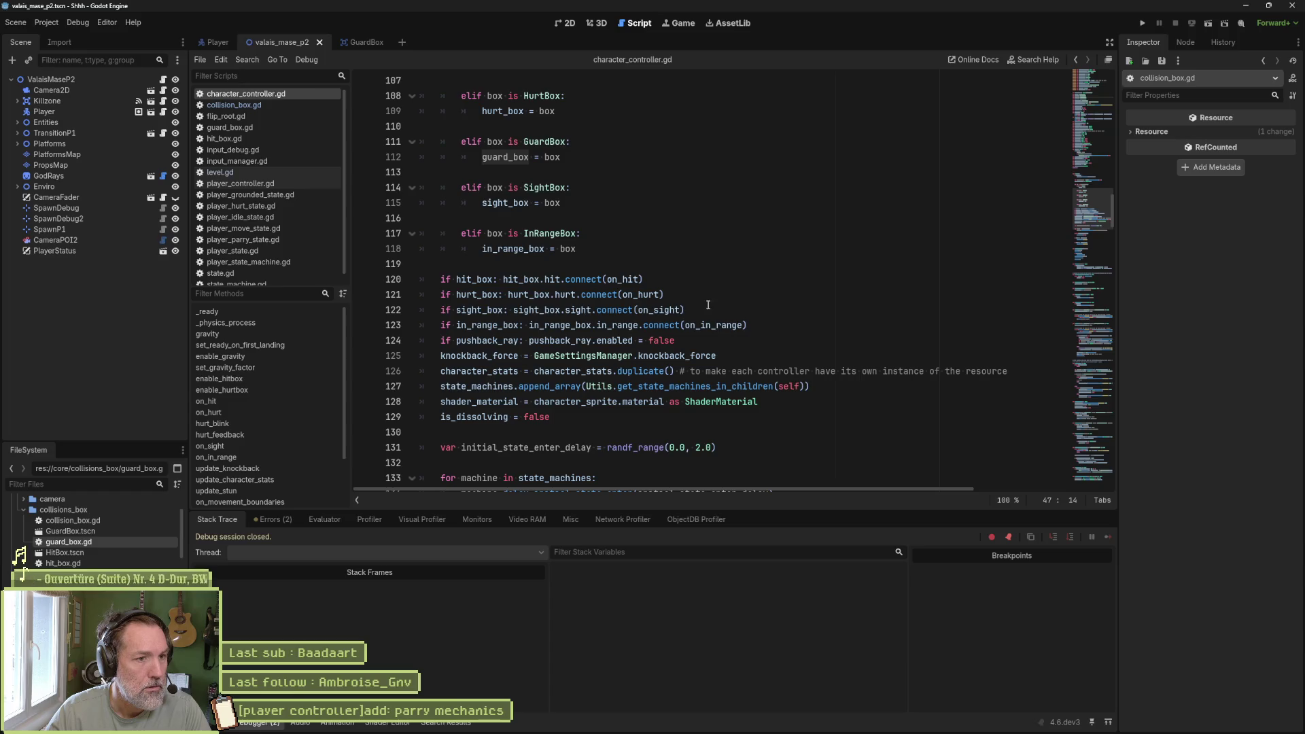
drag(685, 299, 678, 281)
key(ctrl+c)
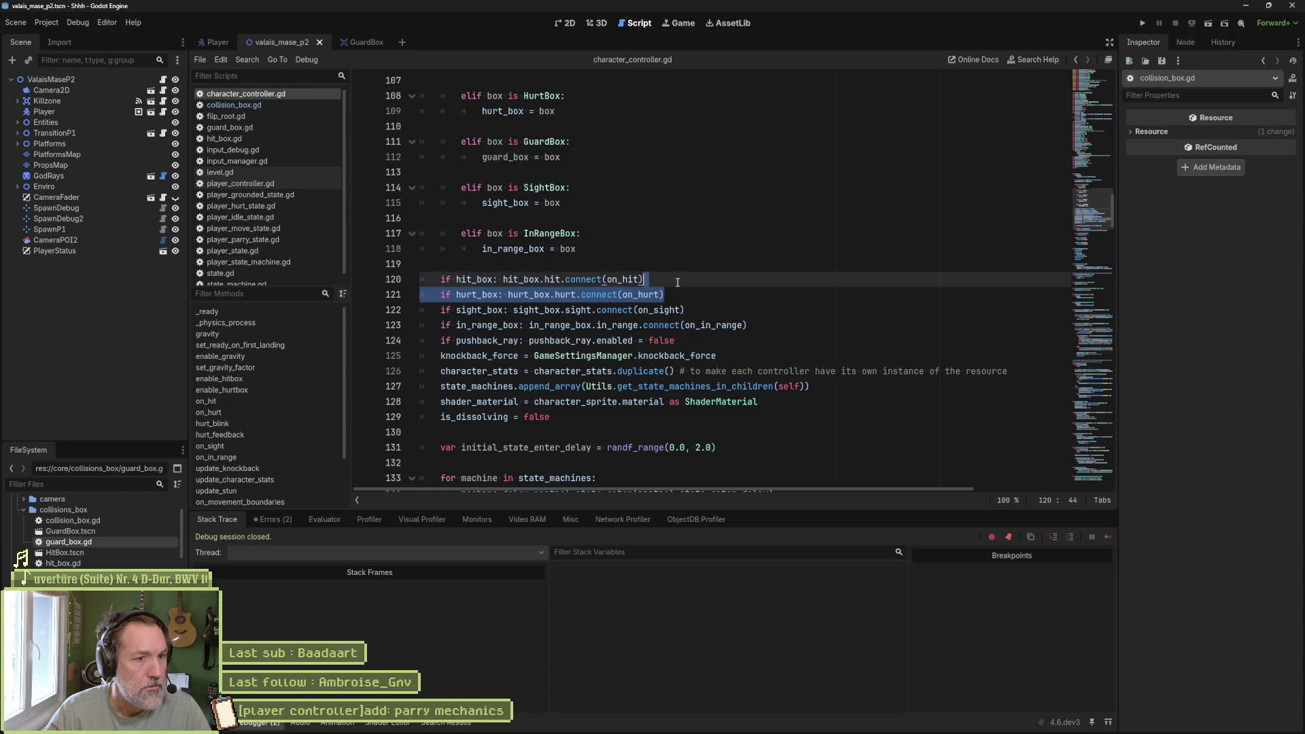
- Duplicate the hurt_box connection line and change both hurt_box references to guard_box
click(678, 293)
key(ctrl+v)
click(477, 310)
key(ctrl+shift+Left)
text(guard)
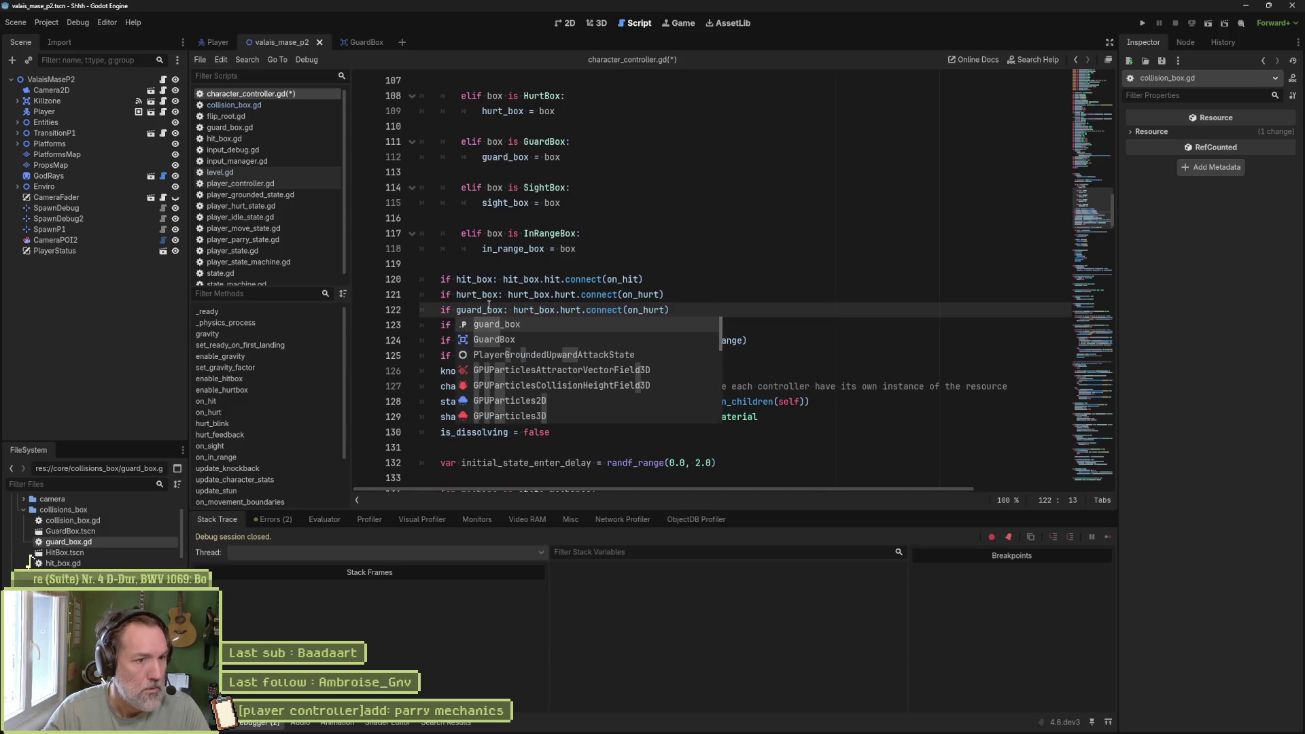
key(Escape)
double_click(479, 309)
key(ctrl+c)
double_click(533, 309)
key(ctrl+v)
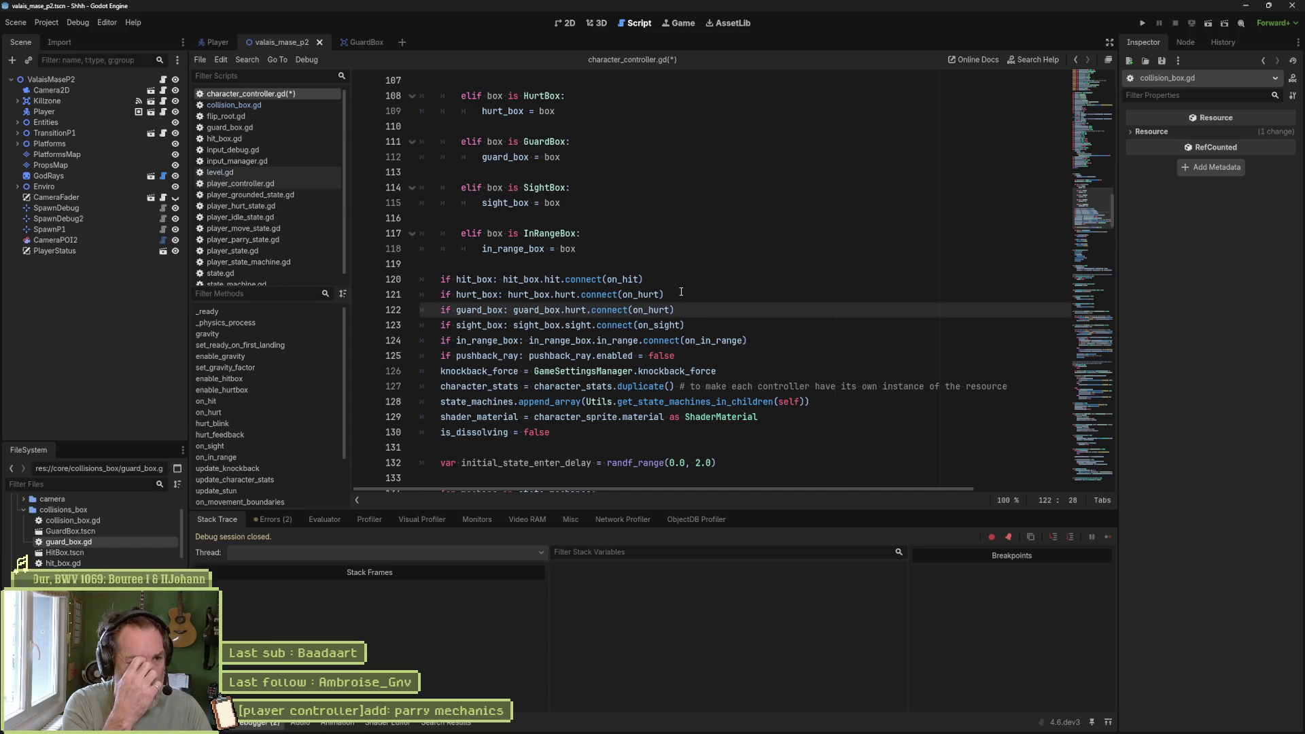
key(Right)
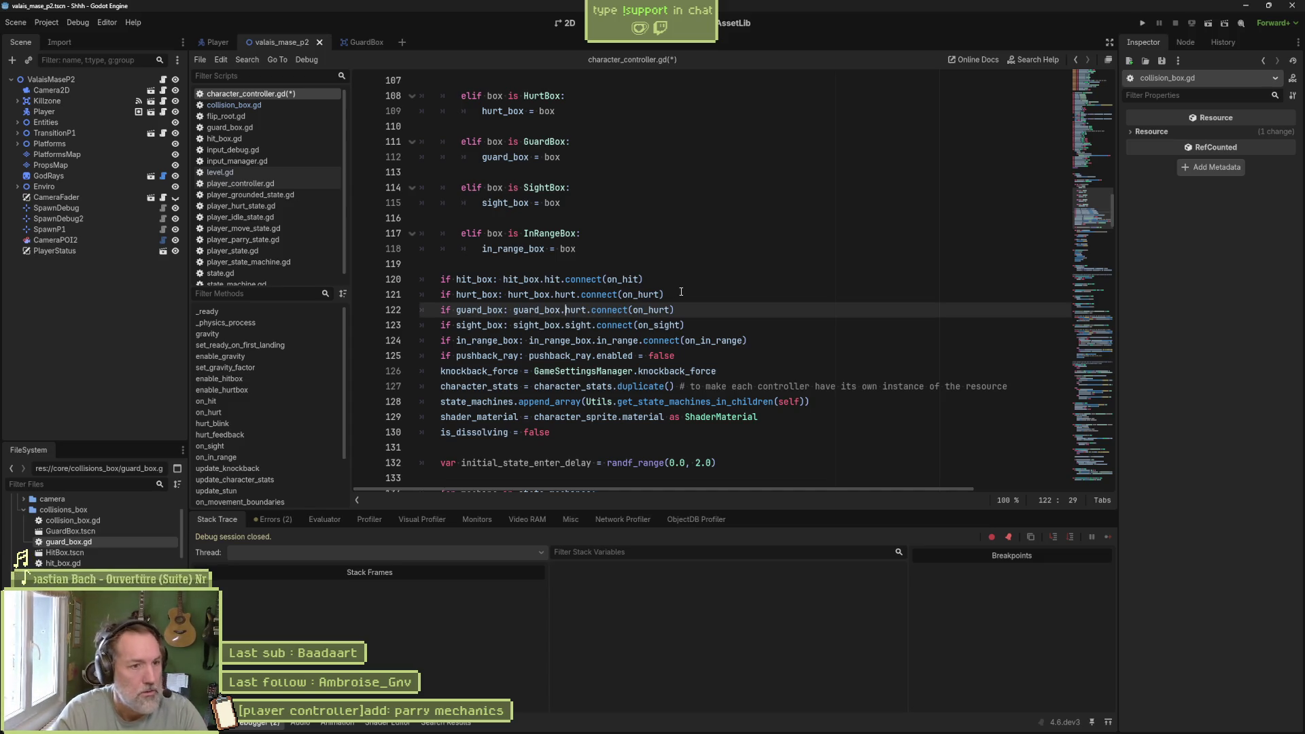
- Turn the copied on_hit stub into an on_guard function and tidy its blank lines
ctrl+click(645, 309)
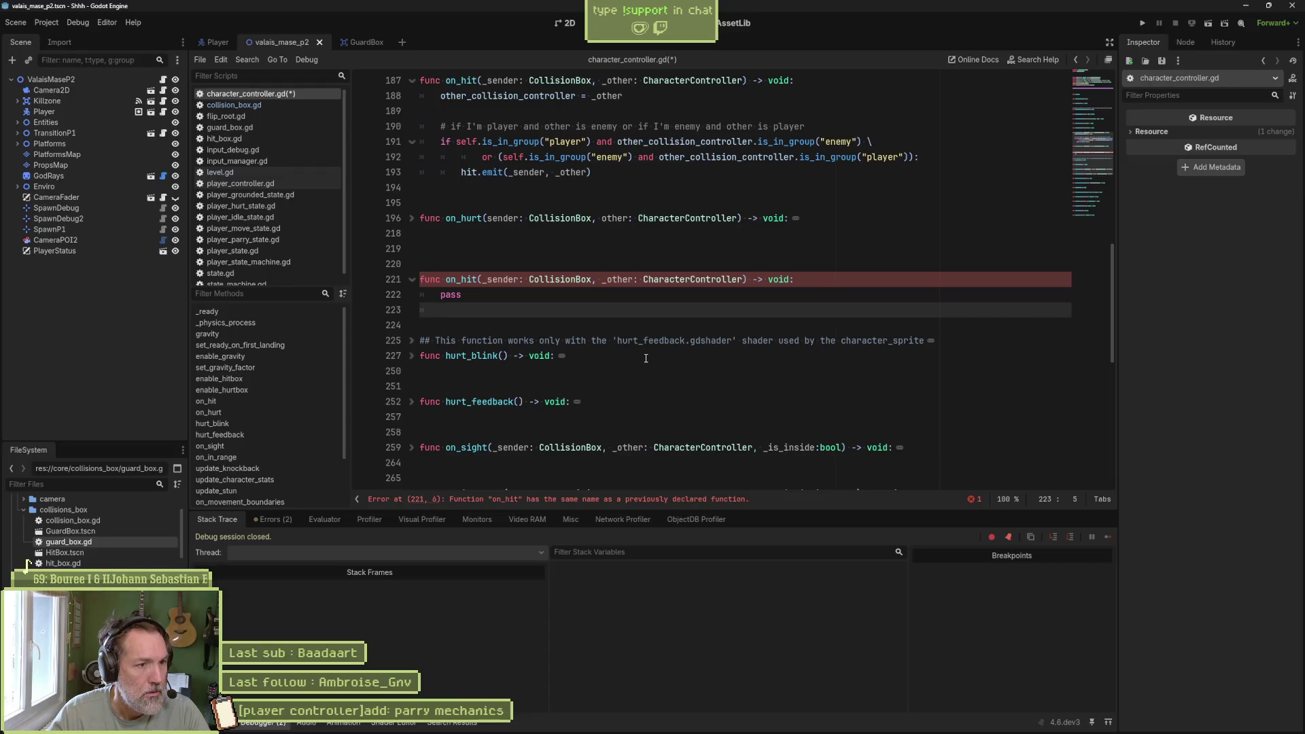
key(Return)
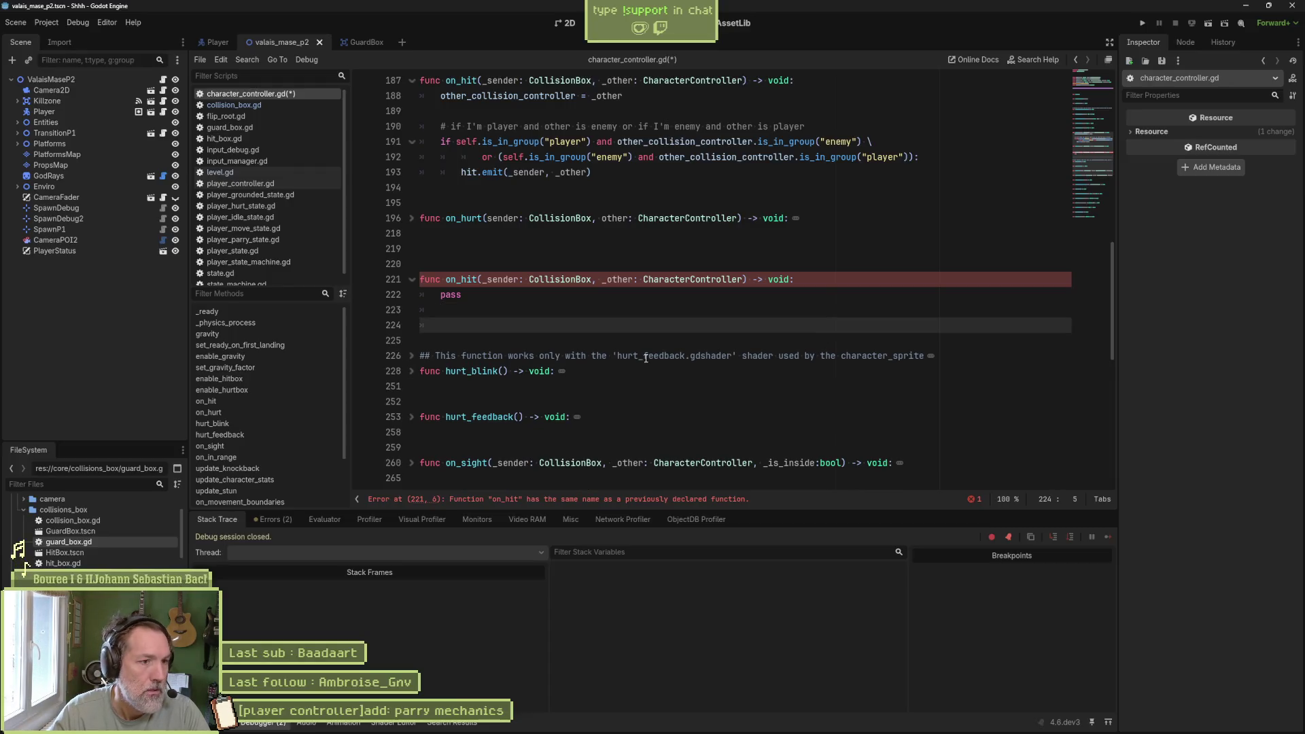
click(462, 280)
key(Delete)
key(Delete)
key(Delete)
text(guard)
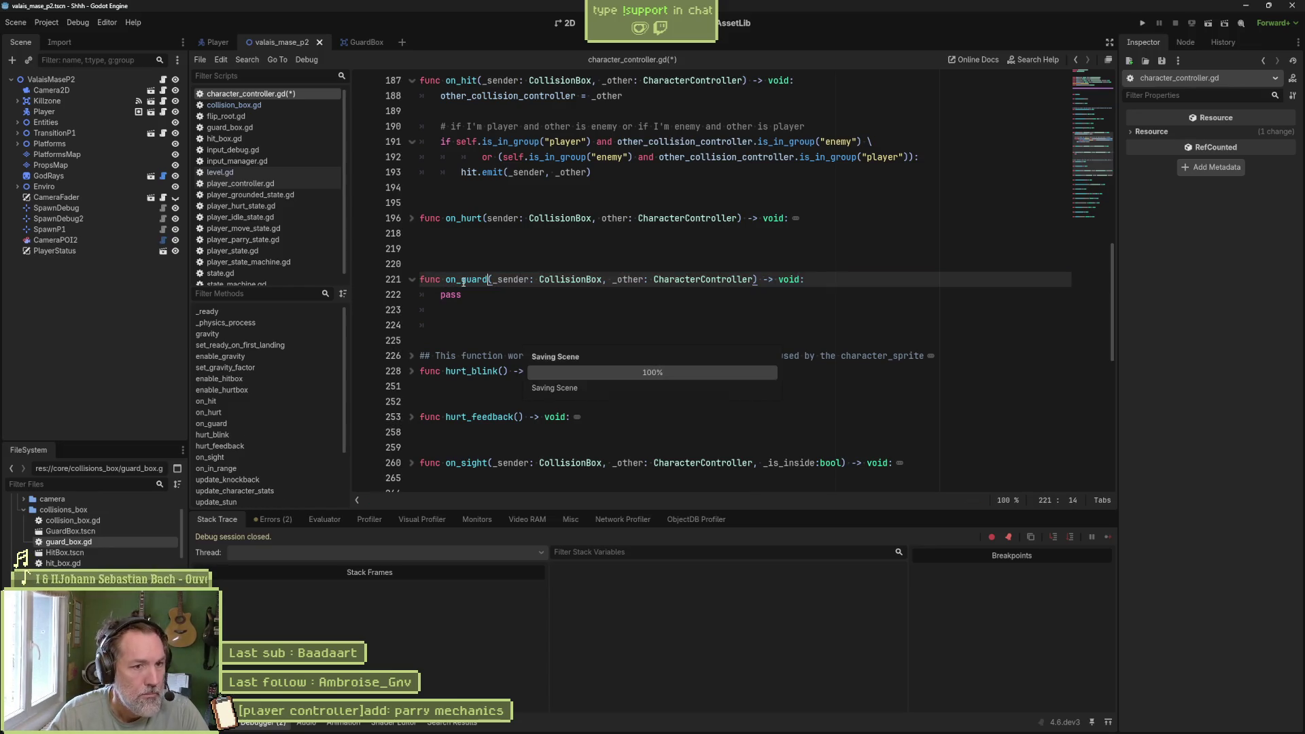
click(614, 326)
key(Delete)
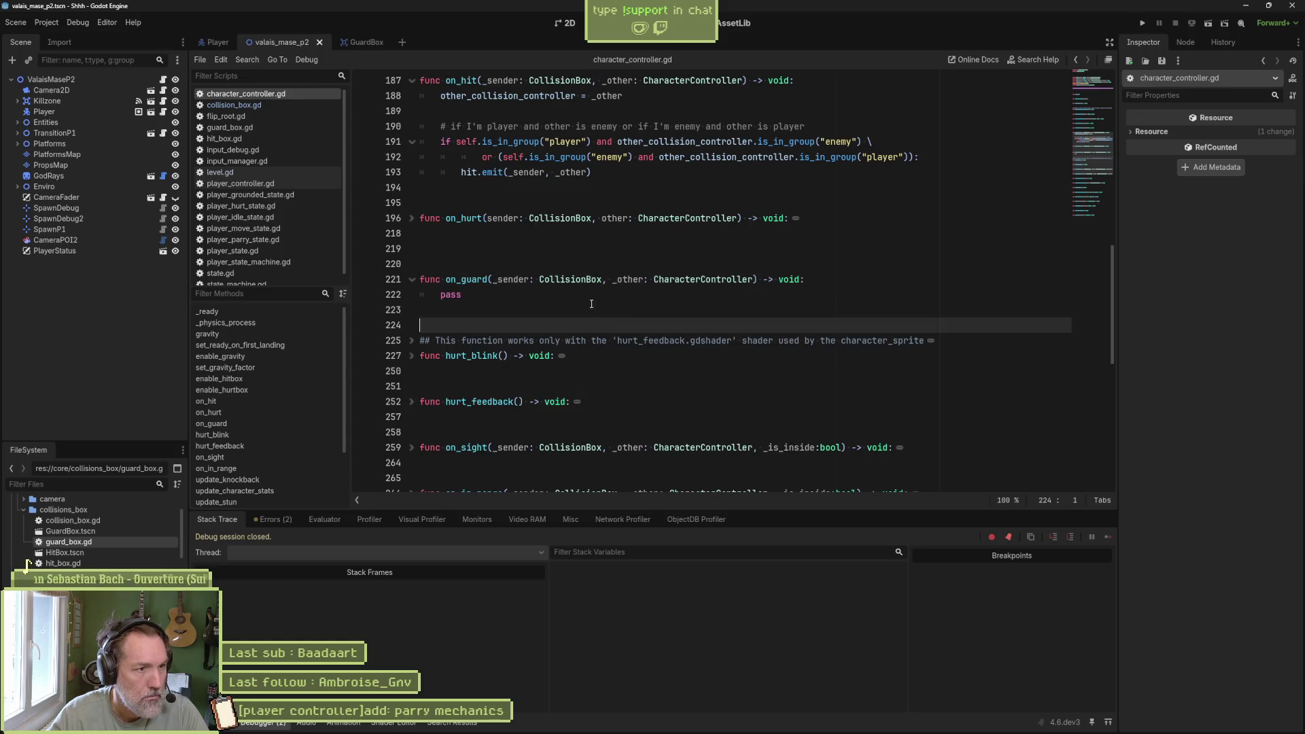
key(Up)
key(Up)
key(Up)
key(Delete)
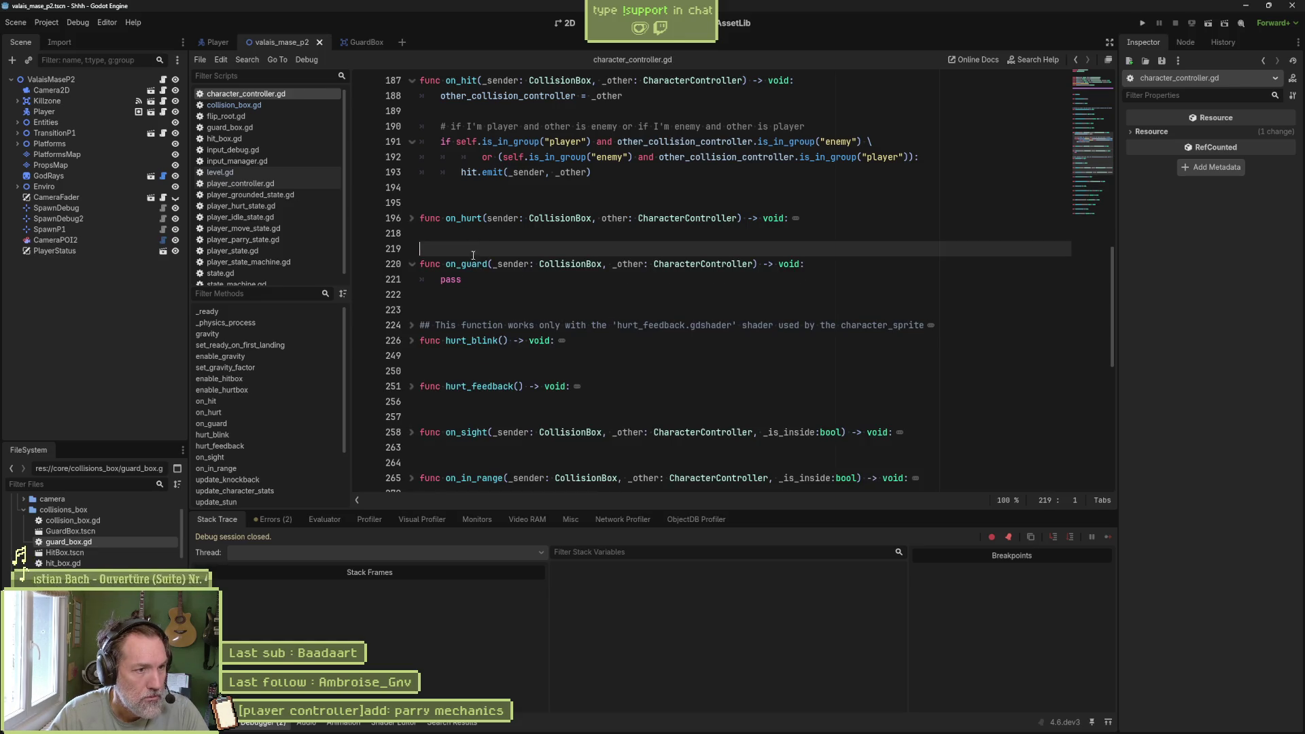
- Replace pass in on_guard with a guard.emit call copied from on_hurt, and save
click(412, 218)
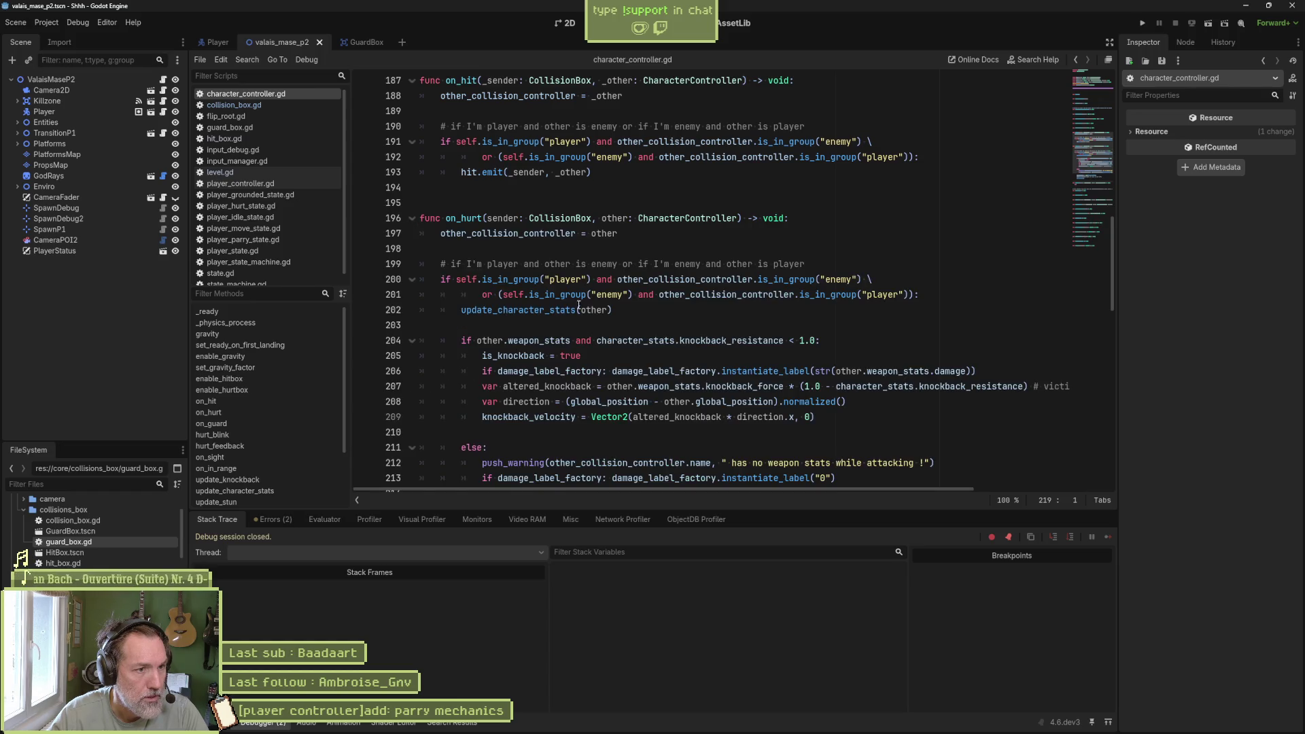
scroll(579, 306, down, 4)
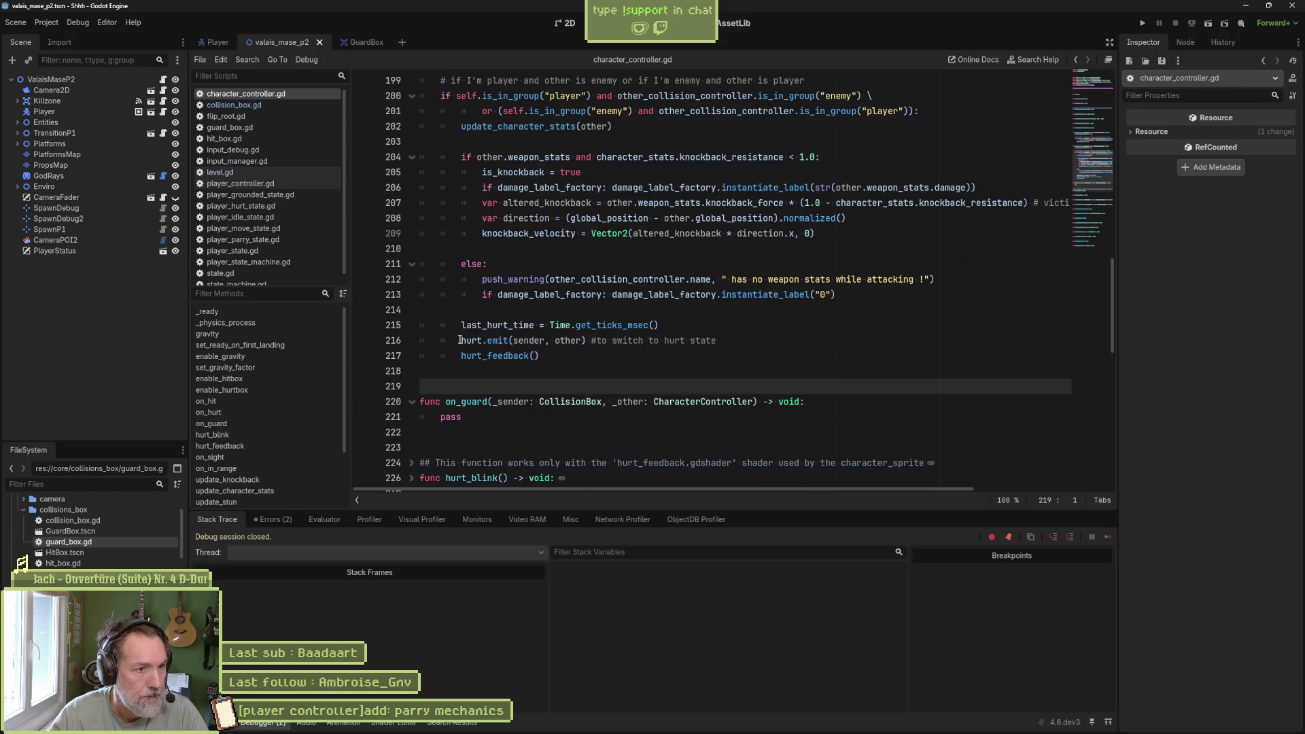
drag(460, 340, 718, 340)
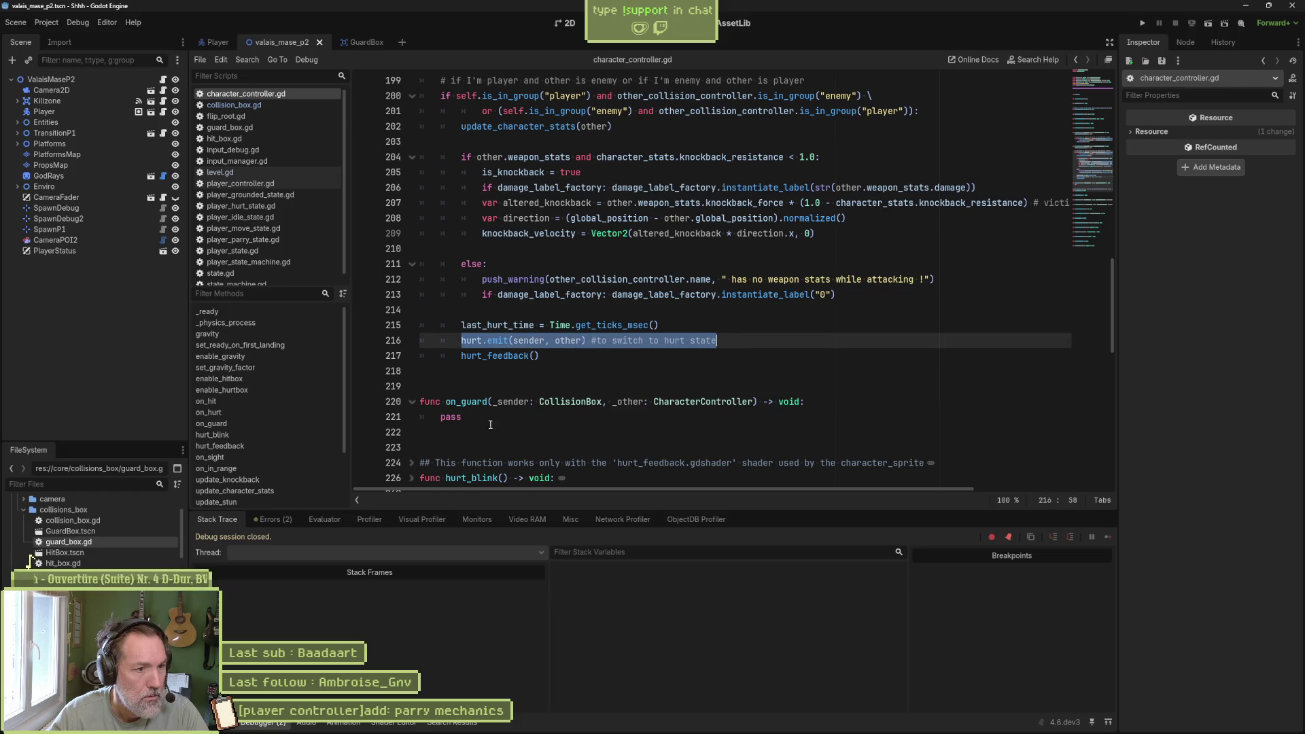
click(462, 417)
double_click(461, 417)
key(ctrl+v)
drag(462, 416, 447, 416)
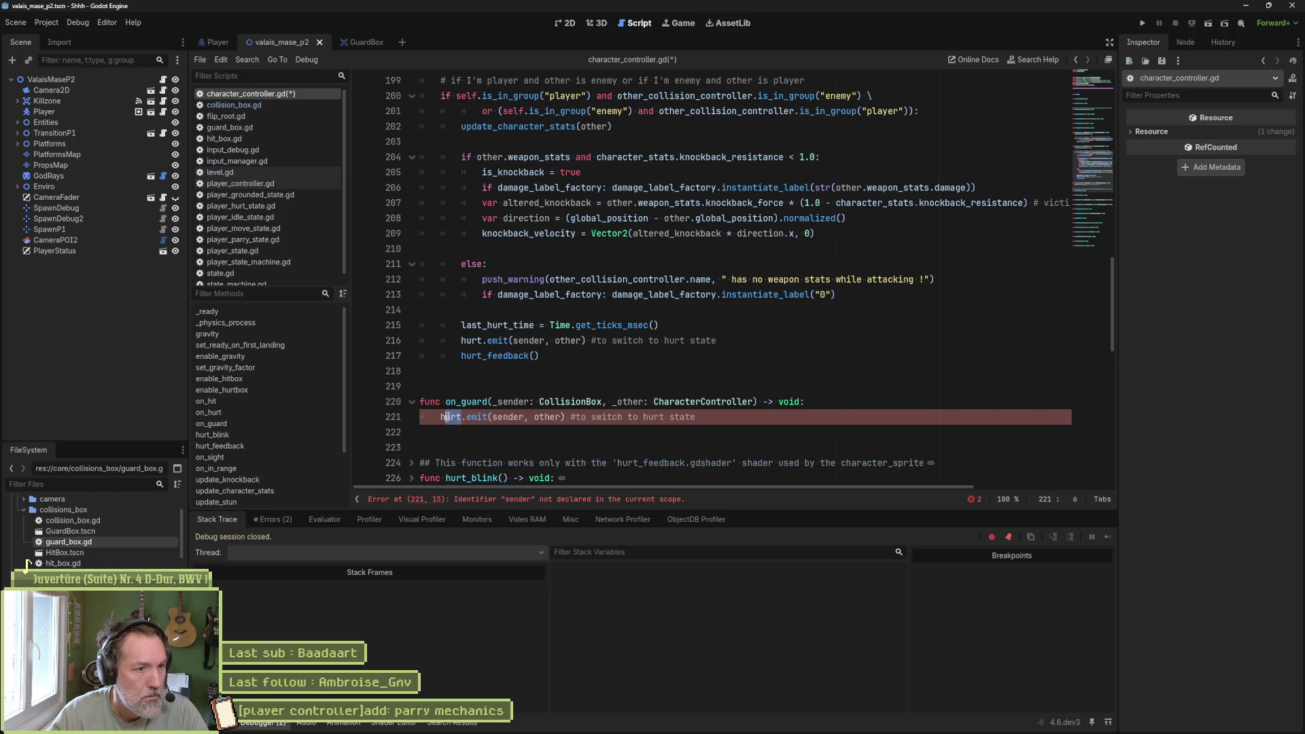
key(BackSpace)
key(BackSpace)
text(guard)
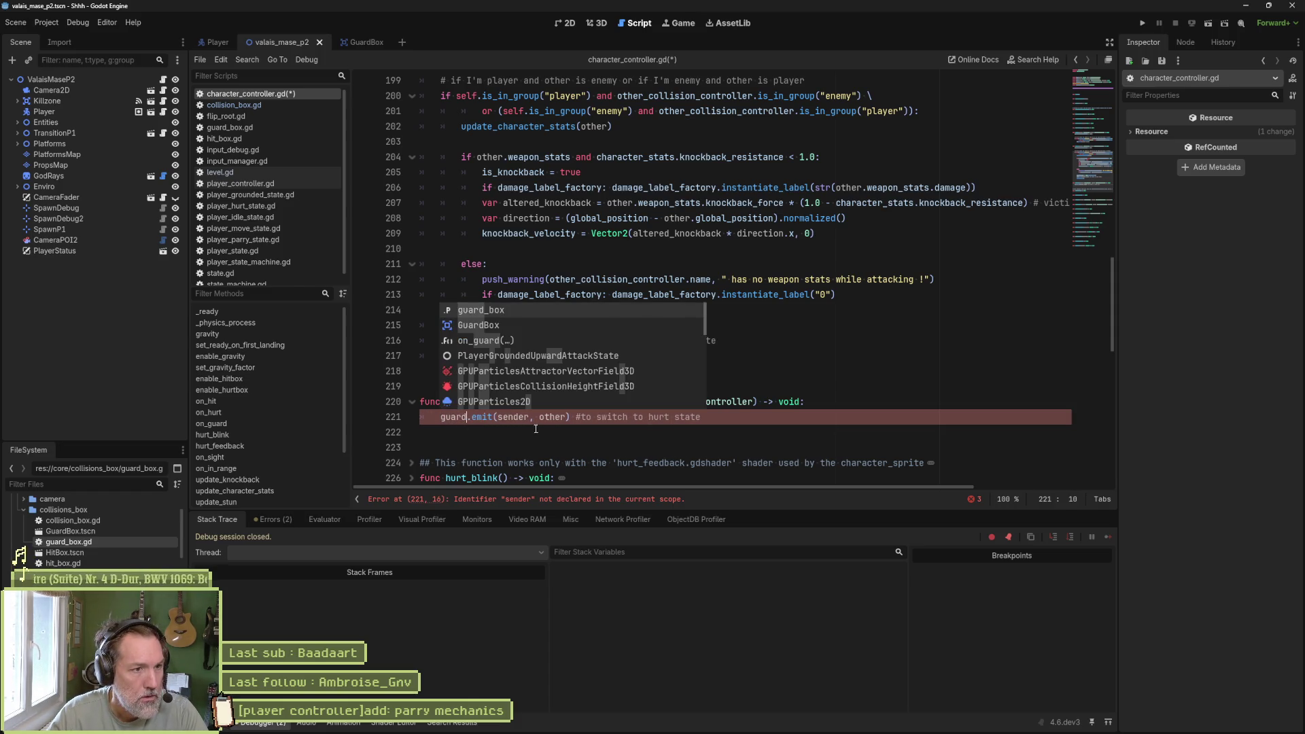
key(ctrl+s)
- Add a guard signal by duplicating the hit signal declaration, and save
drag(1092, 182, 1092, 75)
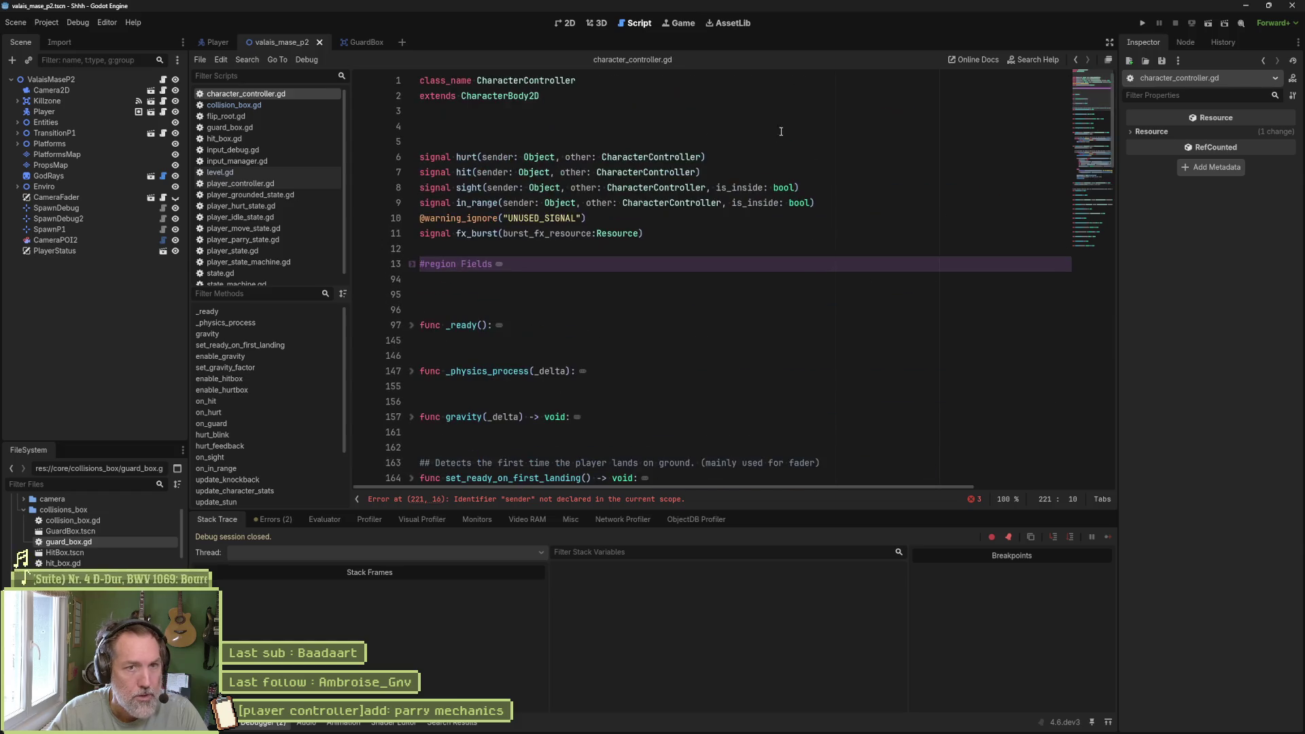
drag(420, 157, 720, 171)
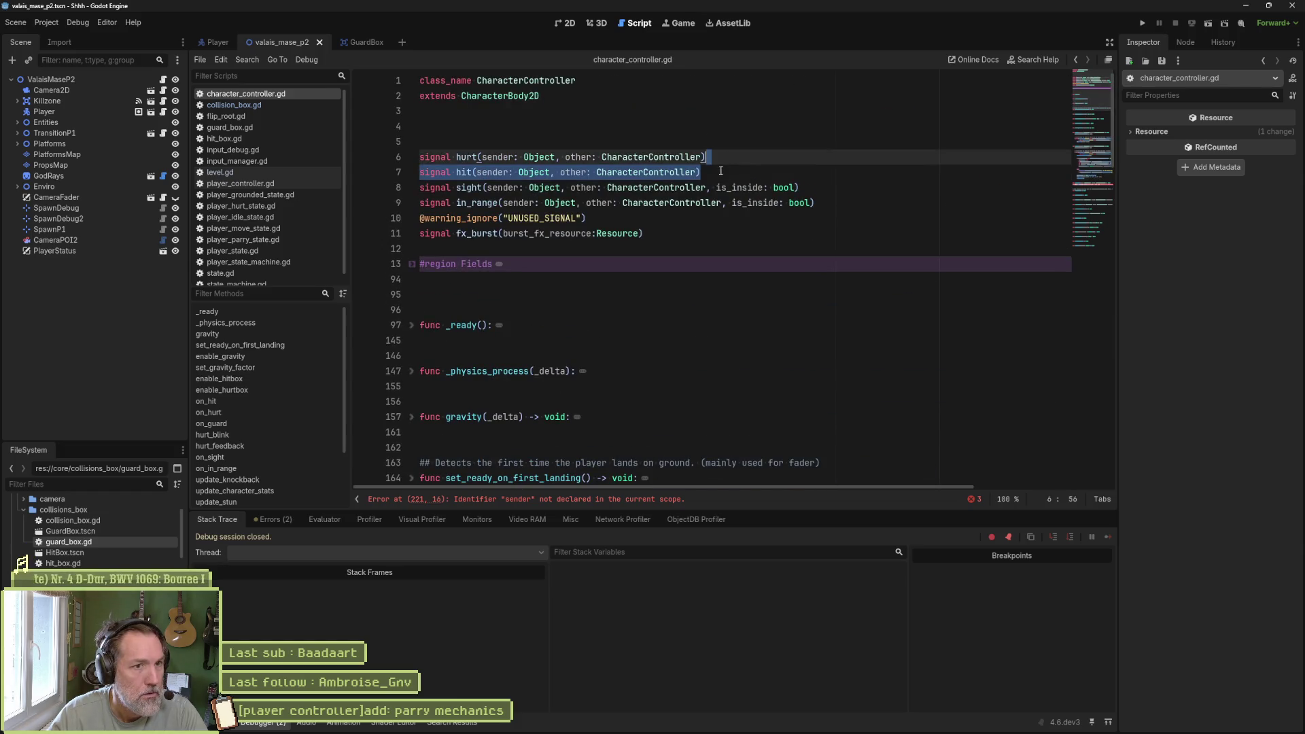
key(ctrl+shift+d)
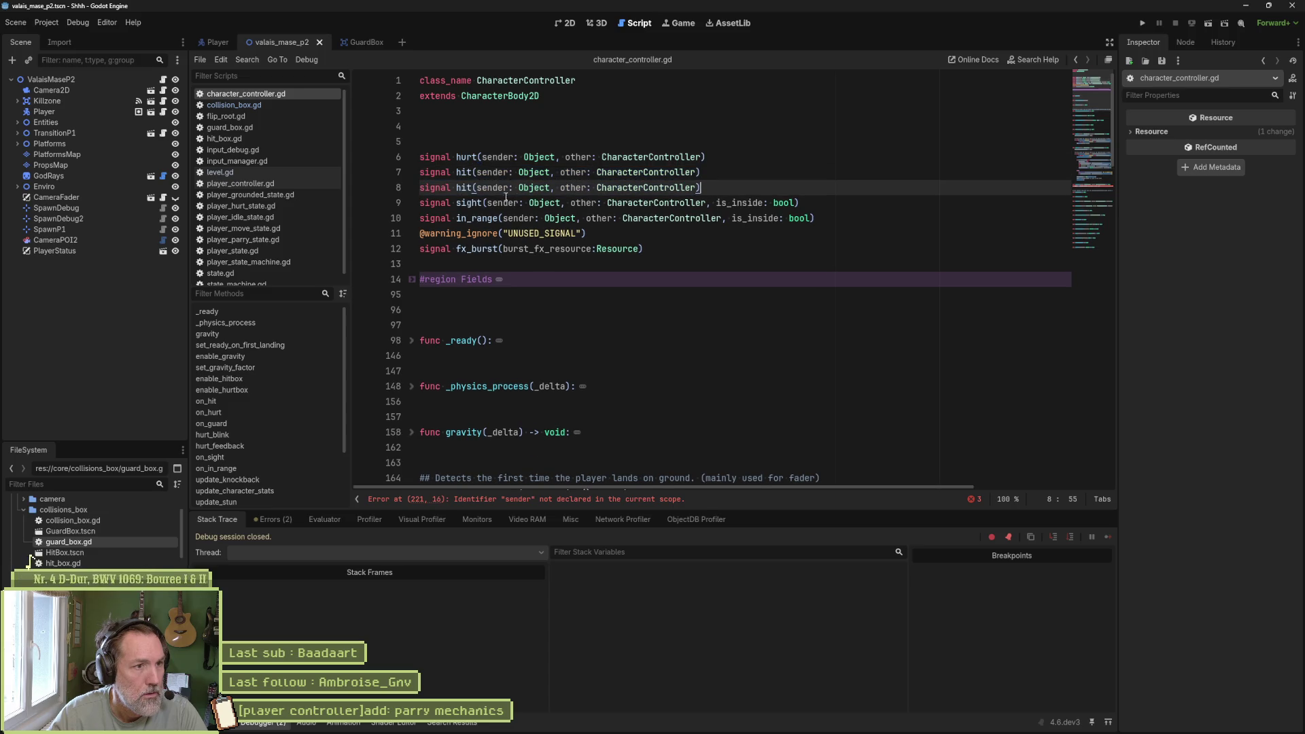
double_click(462, 188)
text(guard)
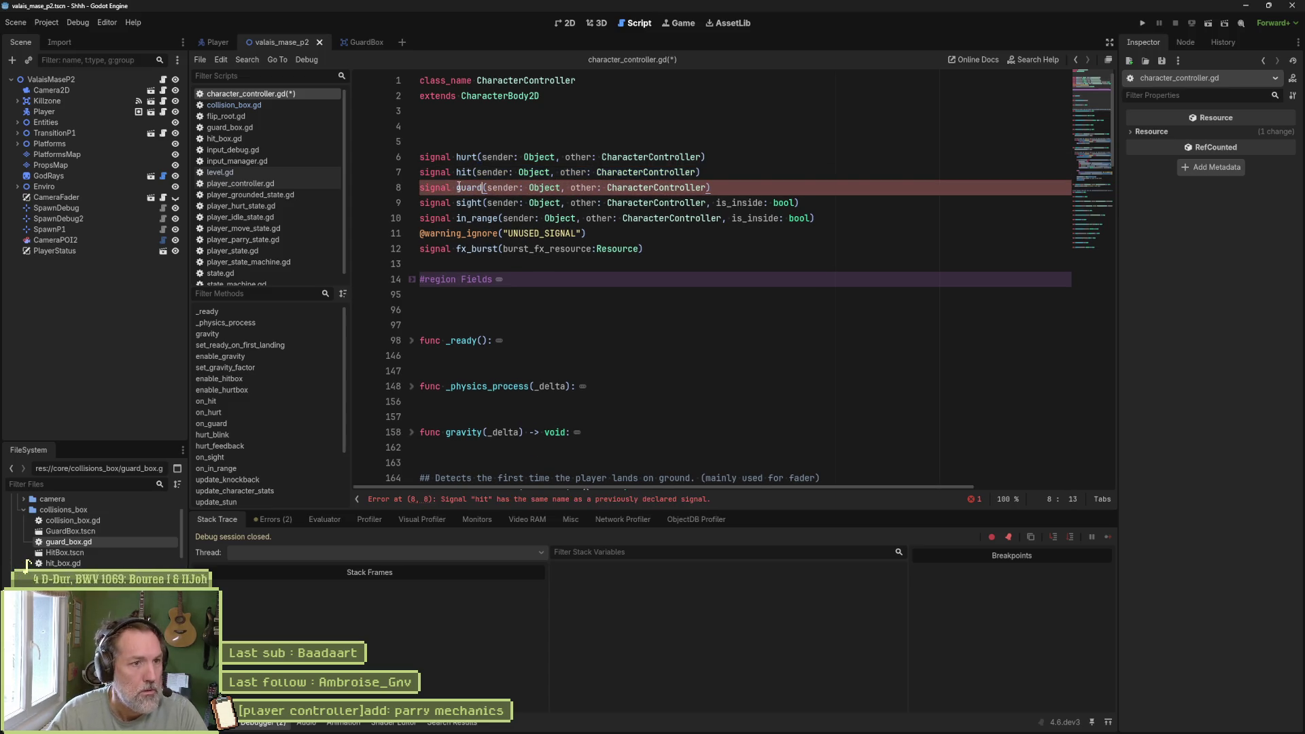
key(ctrl+s)
- Make guard.emit pass _sender and _other, update its comment to guard, then open player_state_machine.gd
scroll(680, 272, down, 20)
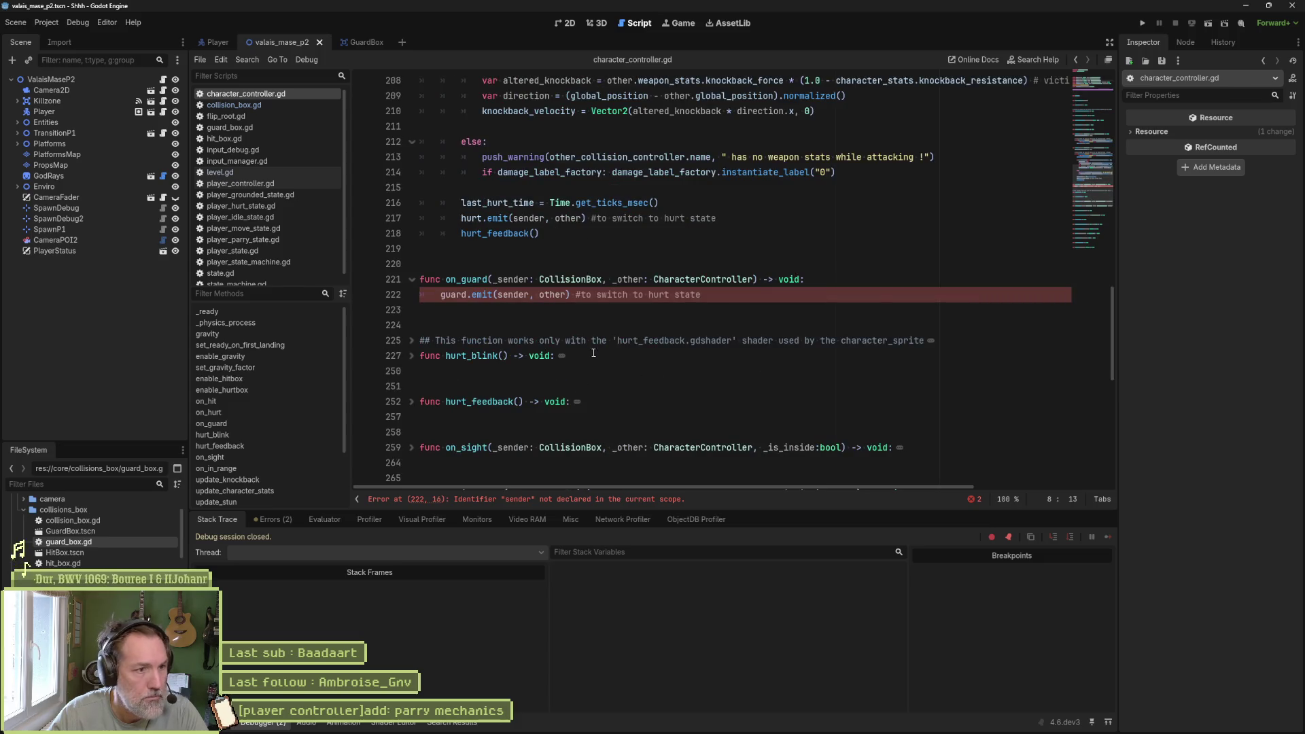
double_click(511, 279)
key(ctrl+c)
double_click(513, 294)
key(ctrl+v)
double_click(628, 278)
key(ctrl+c)
double_click(559, 294)
key(ctrl+v)
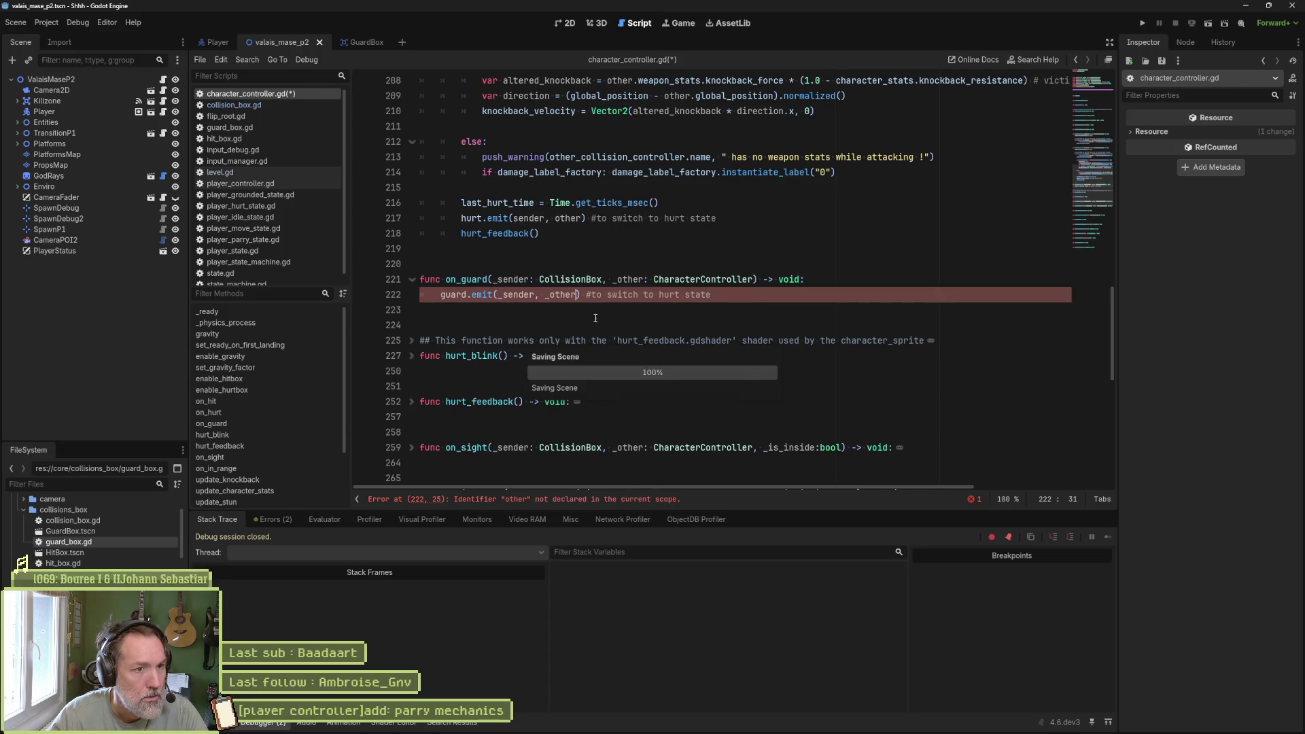
key(ctrl+s)
double_click(666, 295)
text(guard)
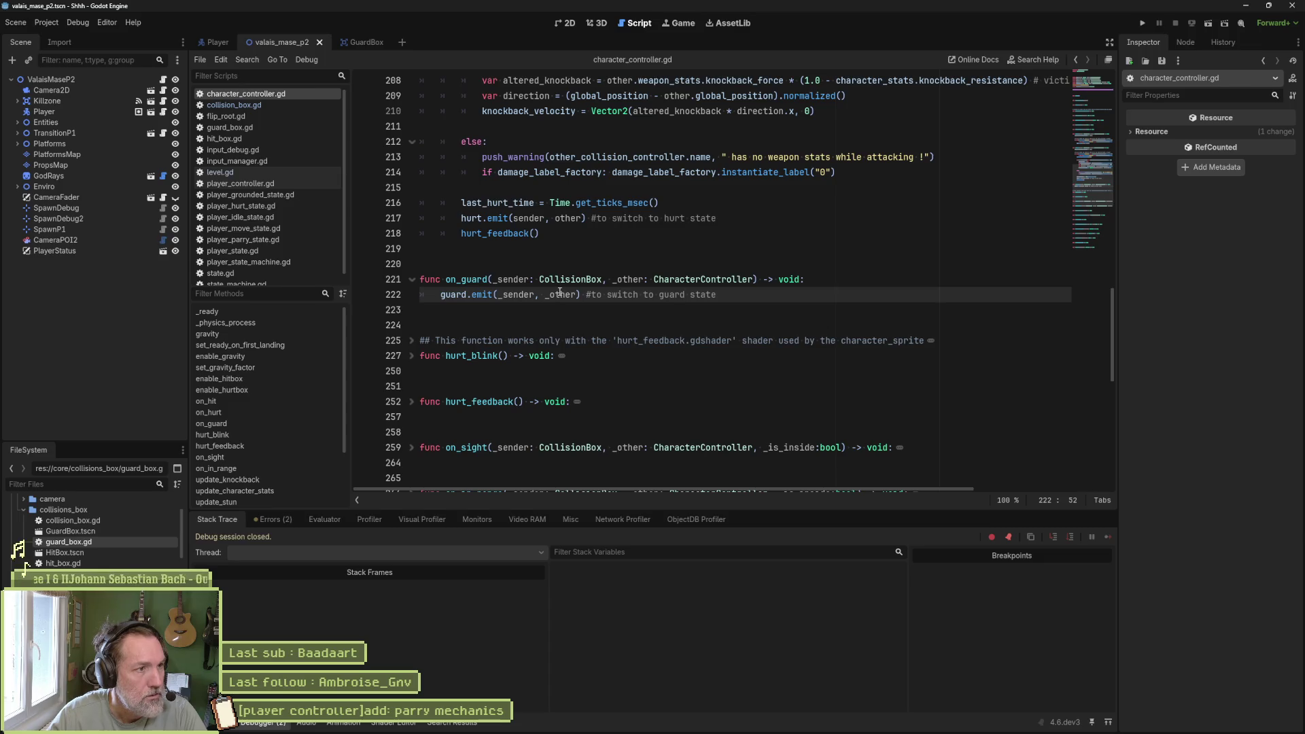
click(288, 261)
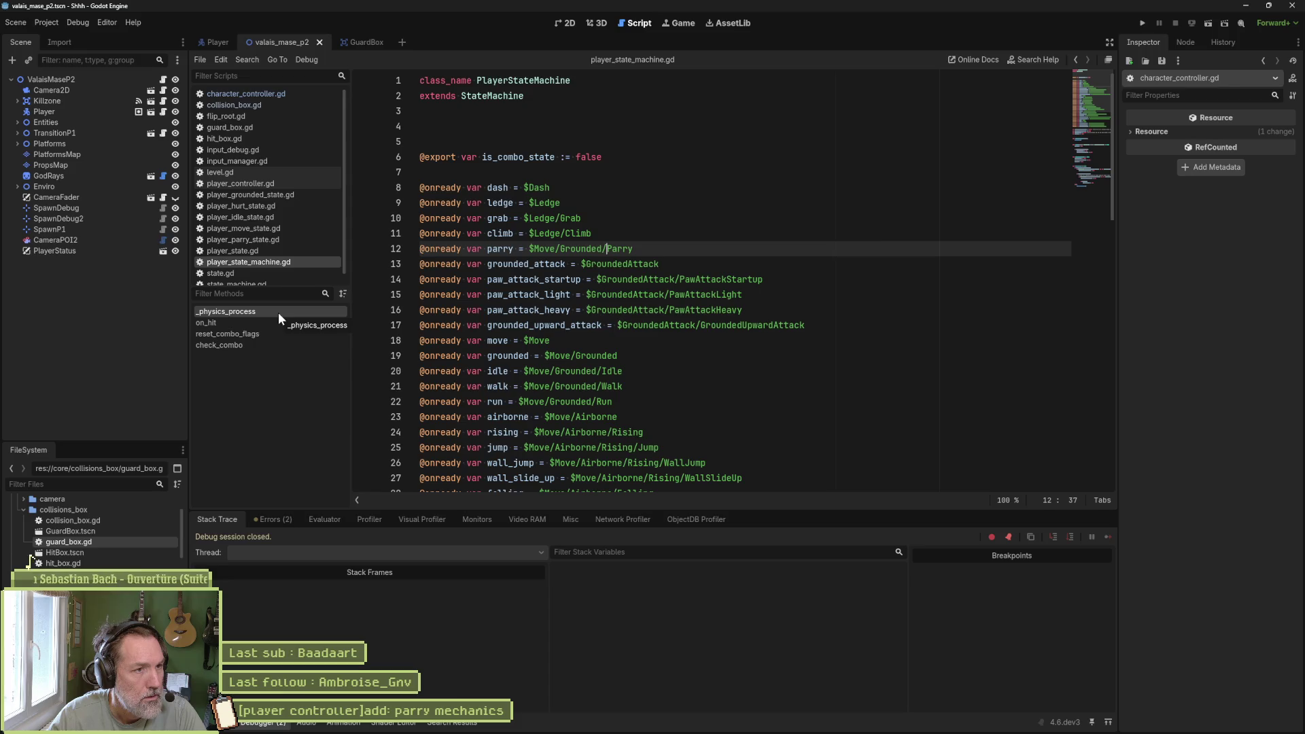
- In state_machine.gd's _ready, duplicate the hurt.connect line as guard.connect(on_guard) and save
ctrl+click(505, 97)
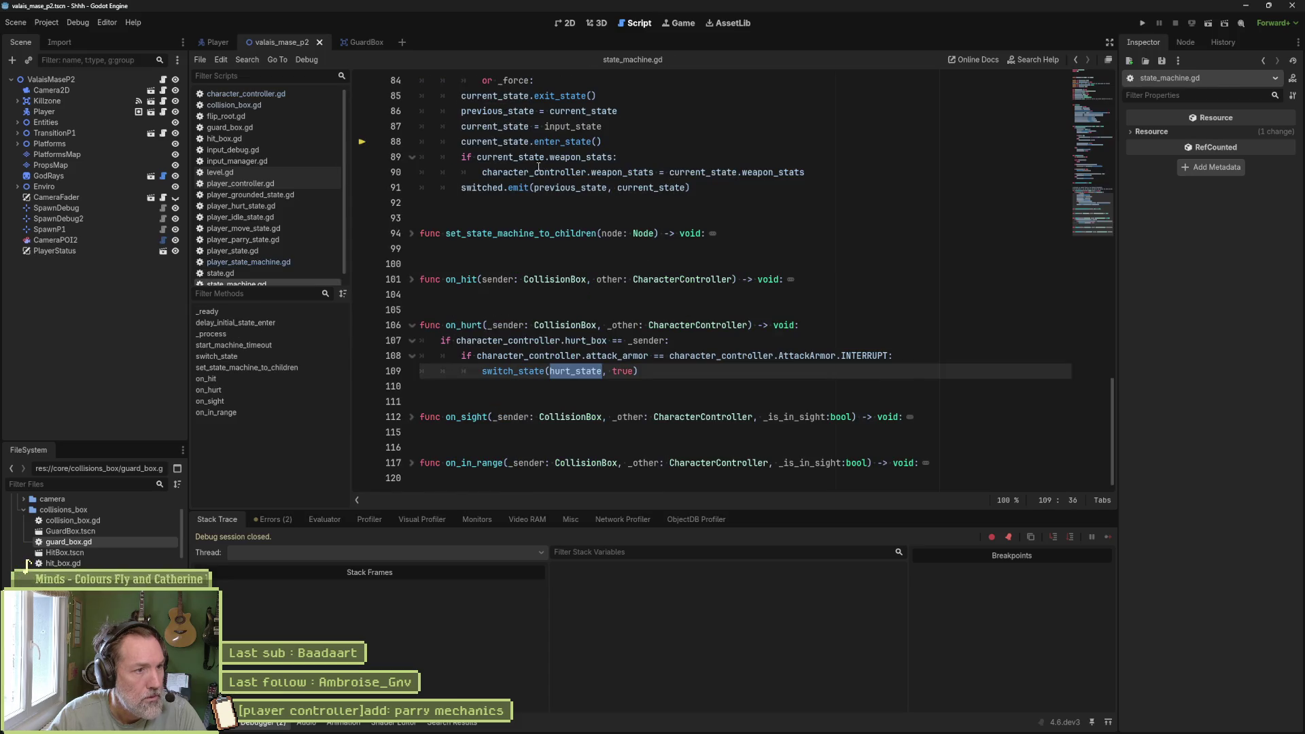
click(299, 312)
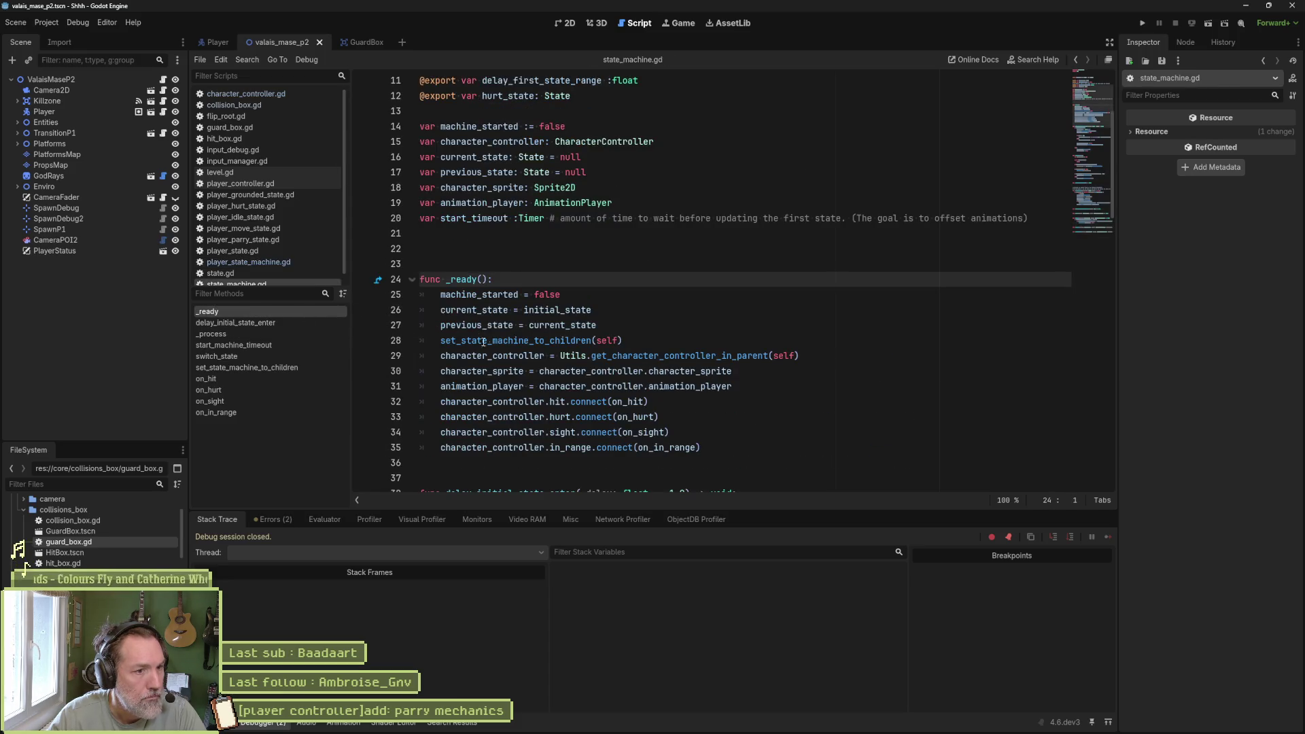
click(656, 416)
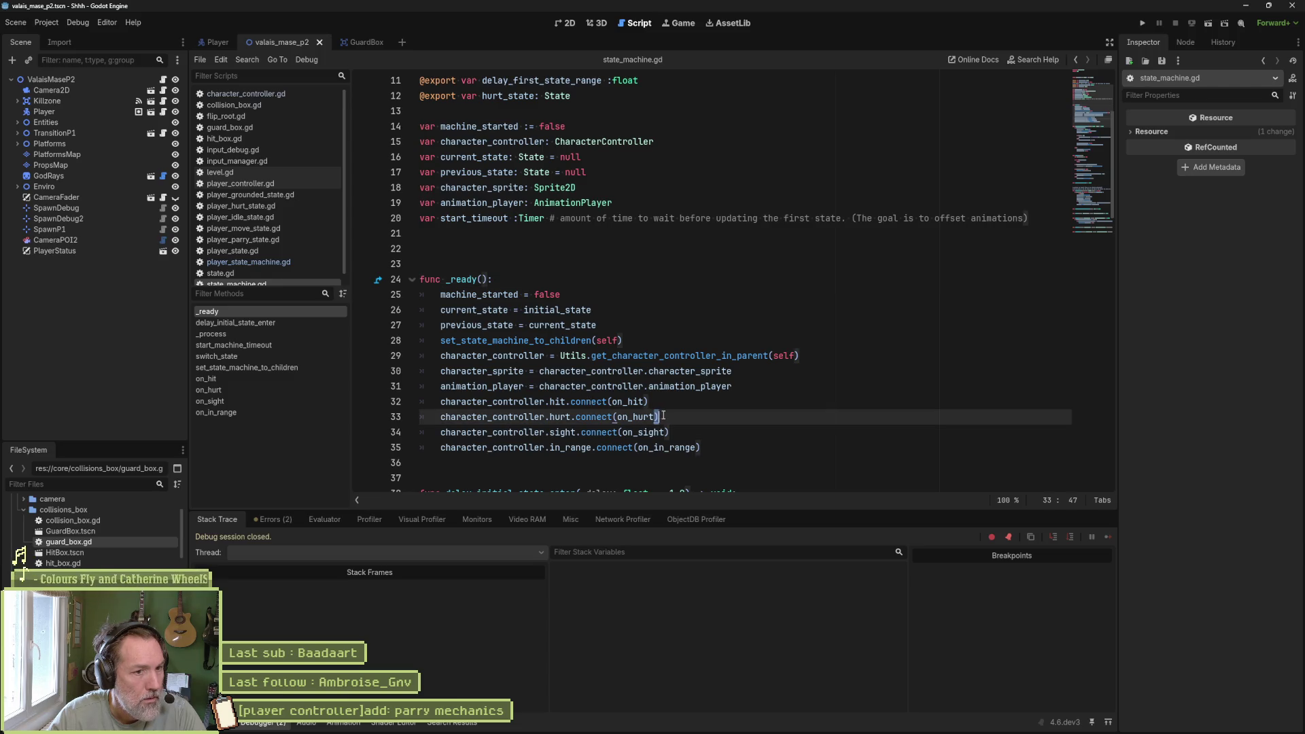
key(ctrl+shift+d)
double_click(560, 432)
text(guard)
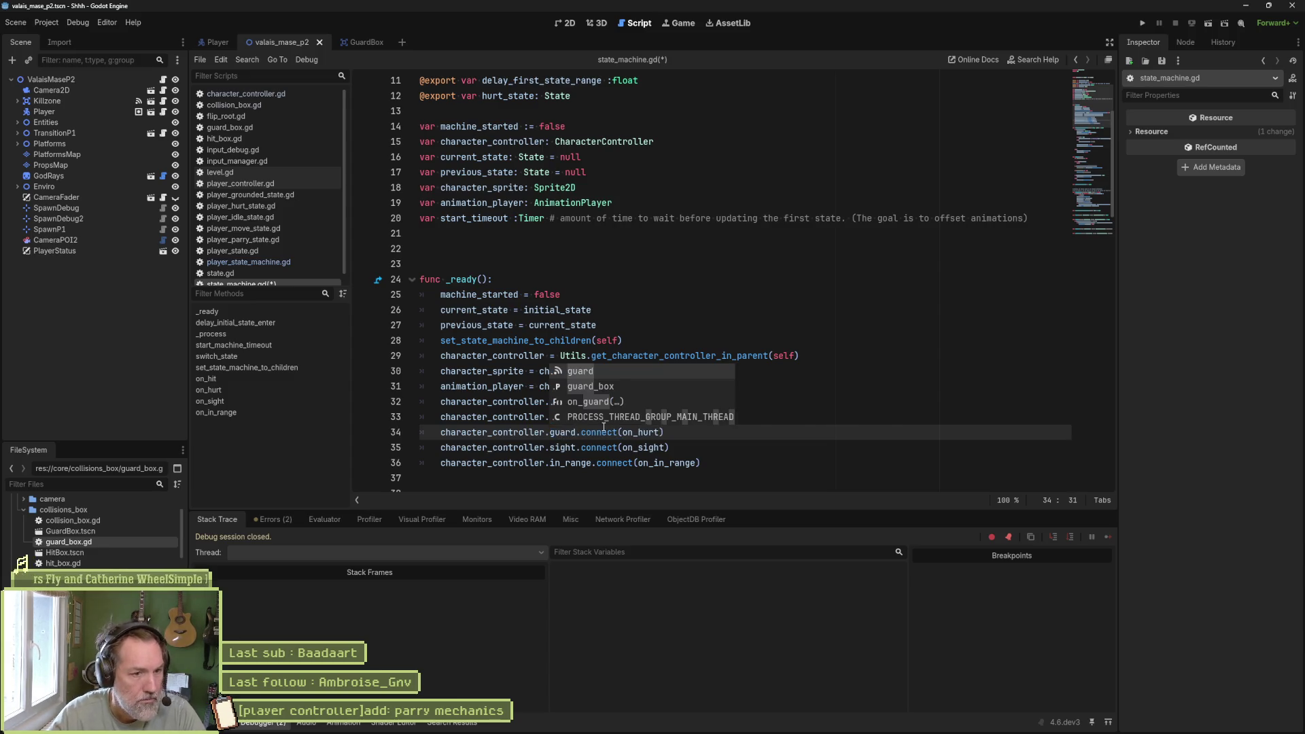
drag(659, 433, 632, 432)
key(BackSpace)
text(_guard)
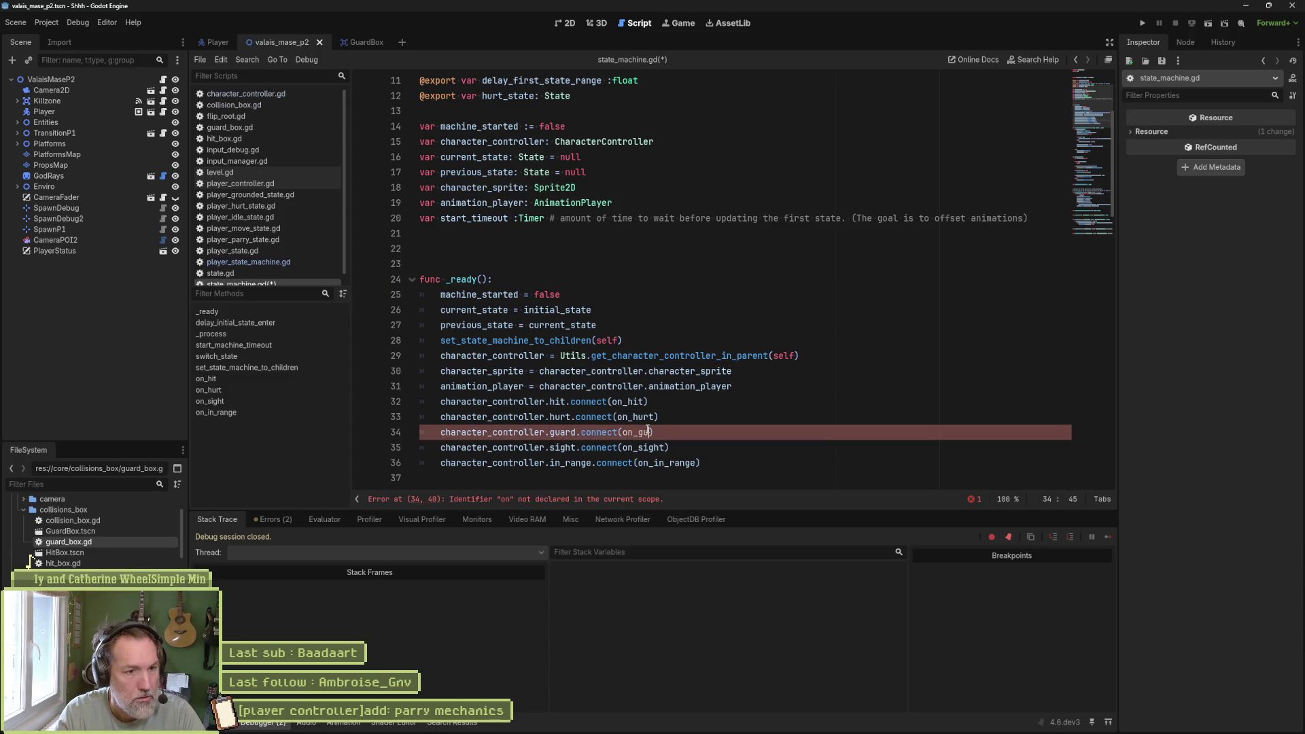
key(ctrl+s)
- Add an on_guard(_sender, _other) stub with pass below on_hurt, copied from its signature
ctrl+click(641, 417)
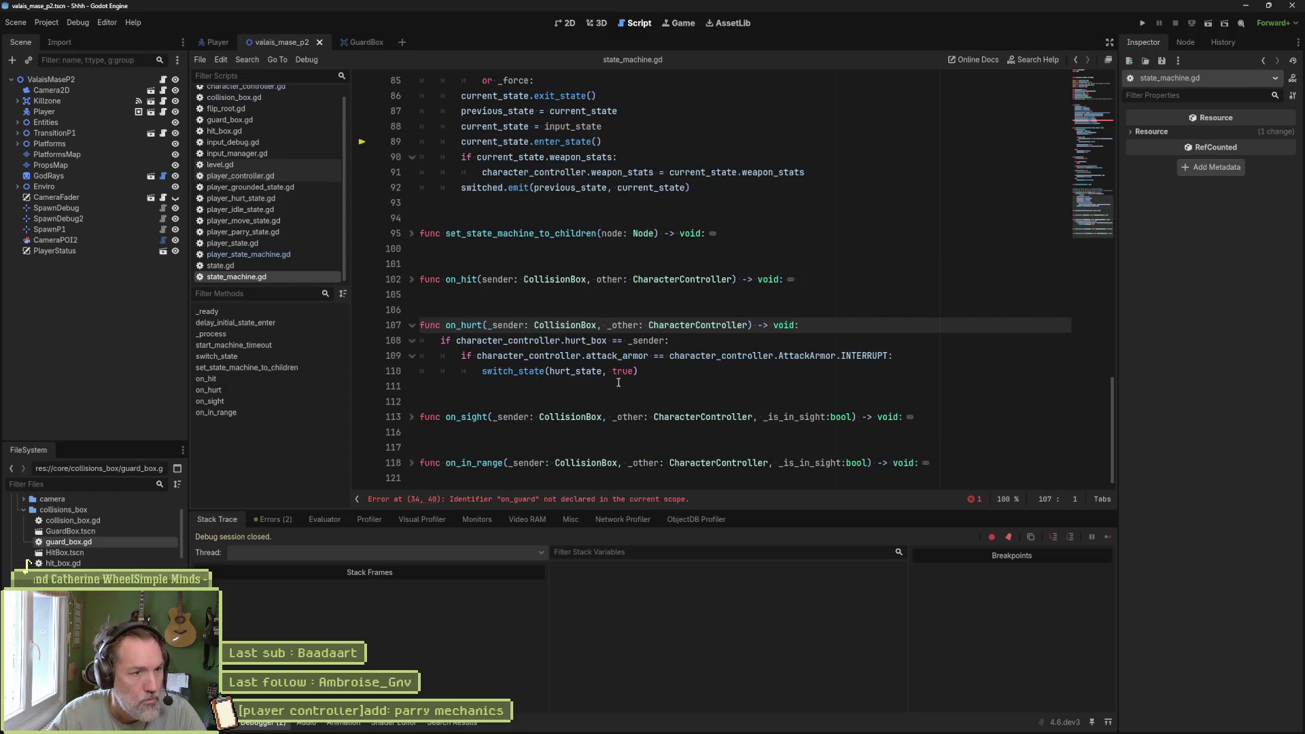
triple_click(807, 326)
key(ctrl+c)
click(696, 384)
key(Return)
key(ctrl+v)
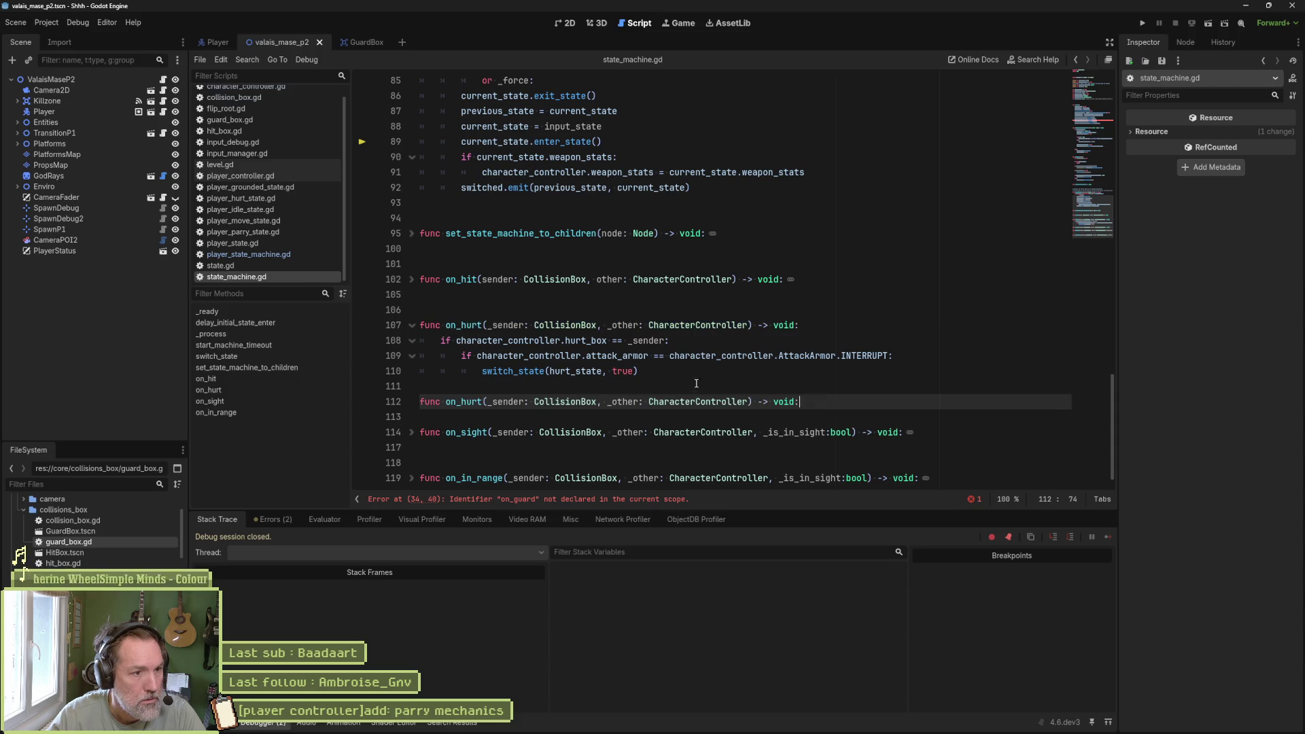
text(pass)
click(688, 382)
key(Return)
key(ctrl+s)
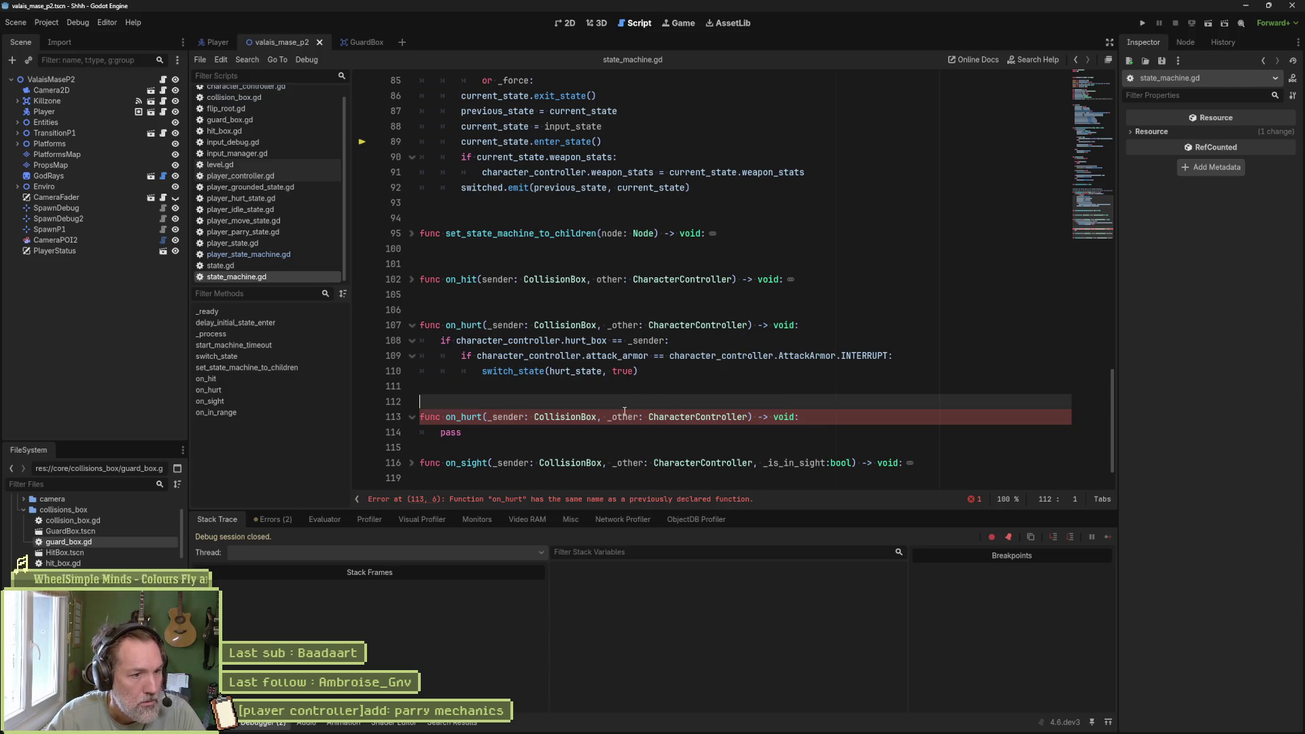
double_click(476, 416)
text(on_guard)
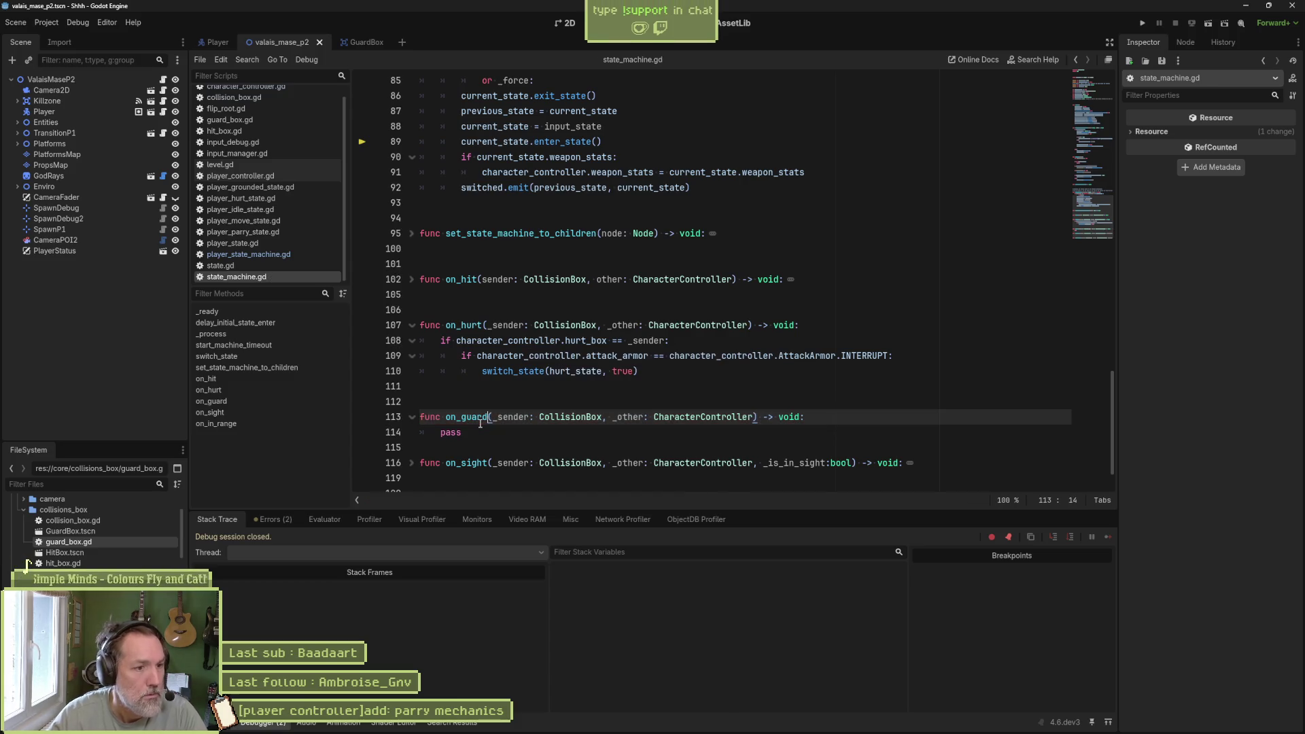
click(507, 444)
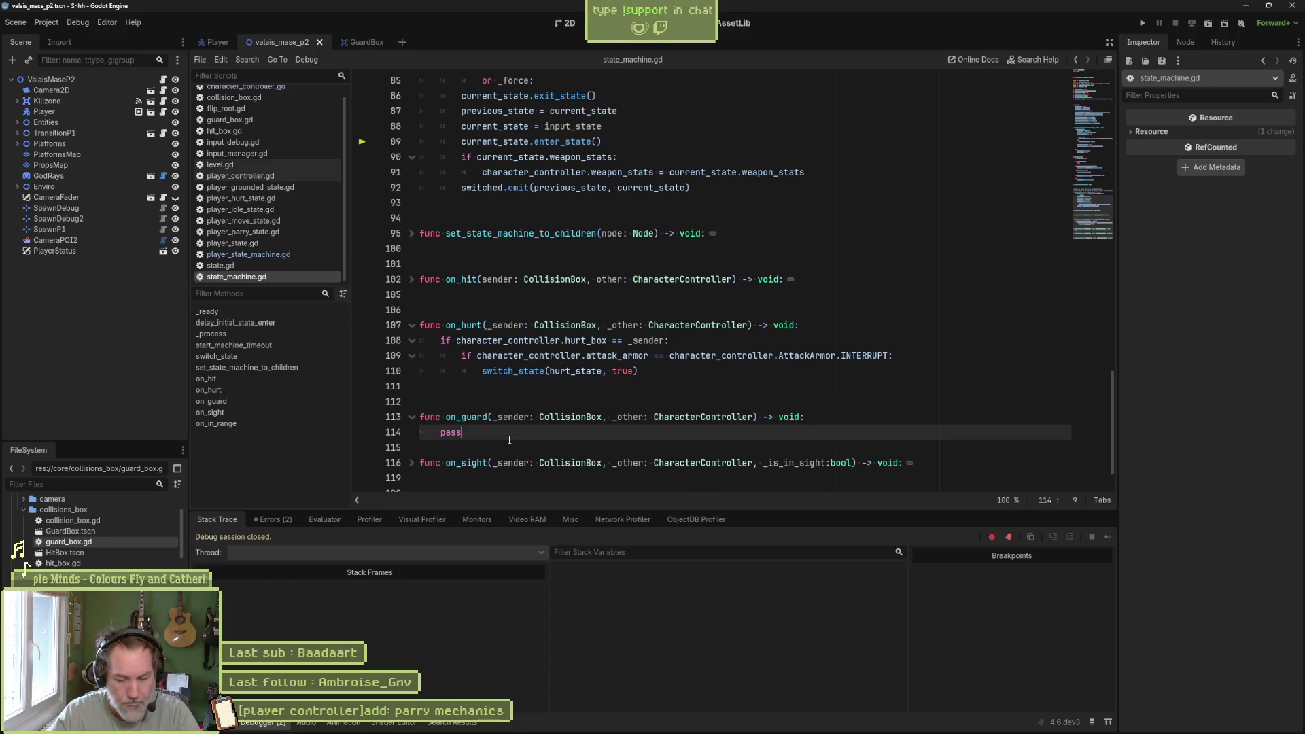
key(Return)
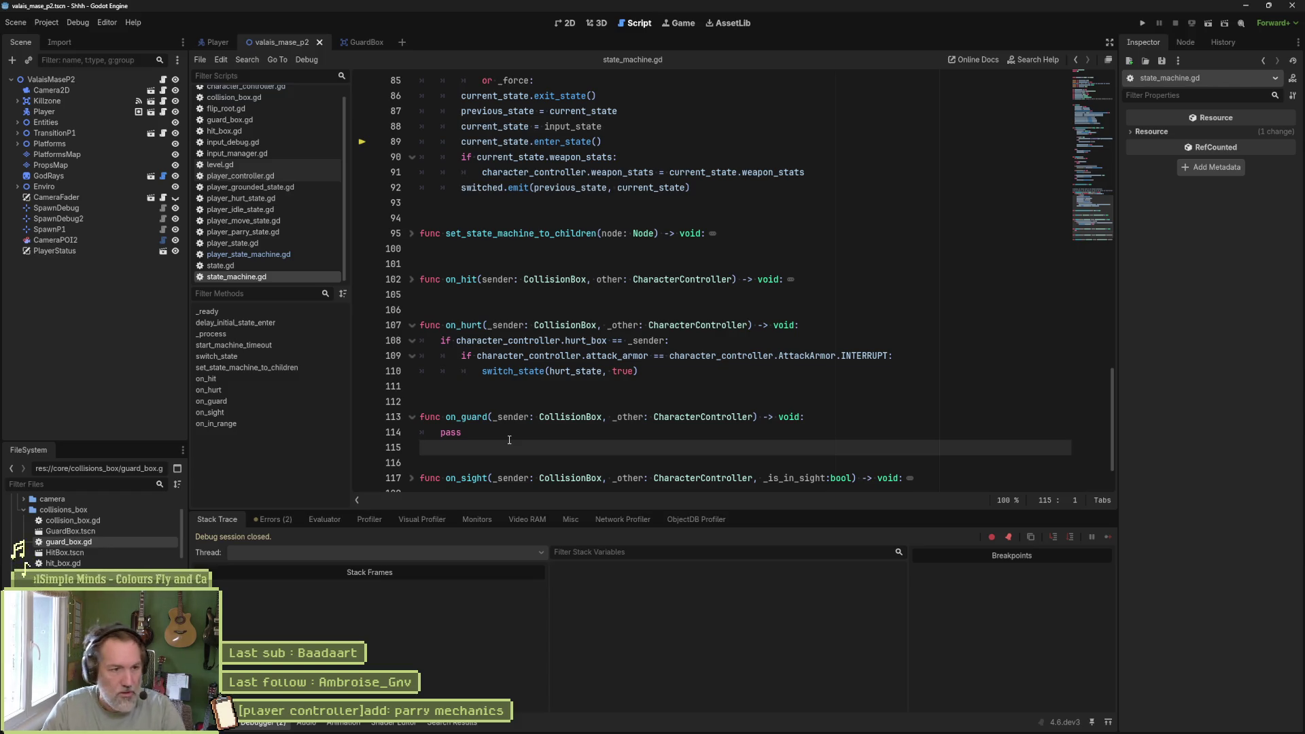
- Replace pass in on_guard with switch_state(guard_state, true), copied from on_hurt, and save
drag(720, 373, 915, 363)
key(ctrl+c)
drag(827, 438, 819, 417)
key(ctrl+v)
key(shift+Tab)
key(shift+Tab)
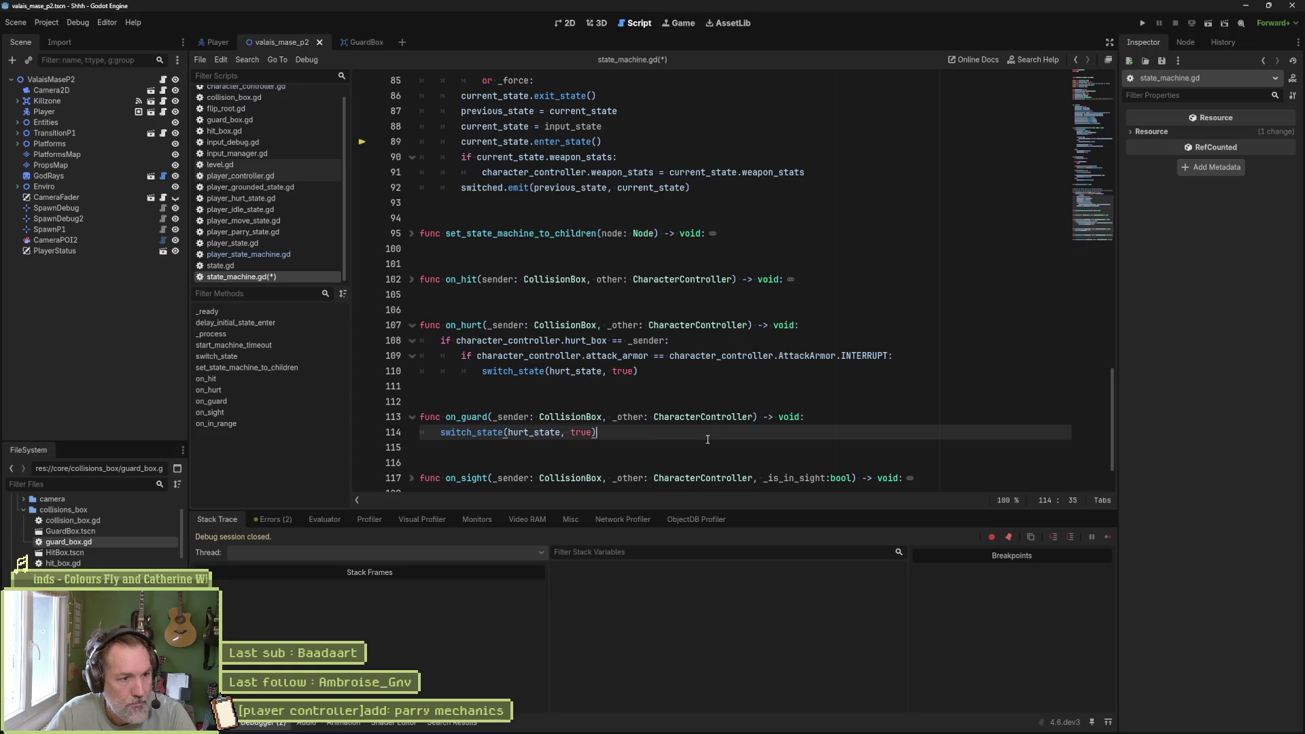
double_click(543, 433)
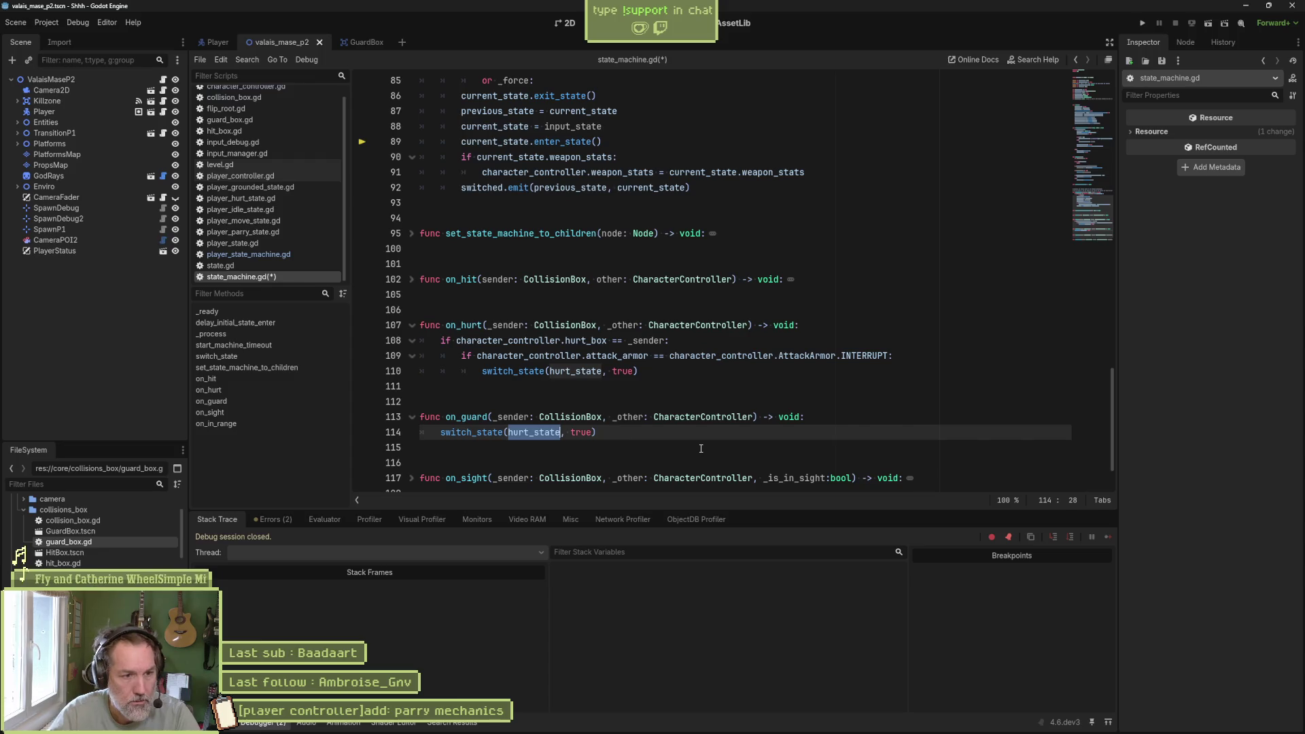
key(Left)
key(Delete)
key(Delete)
key(Delete)
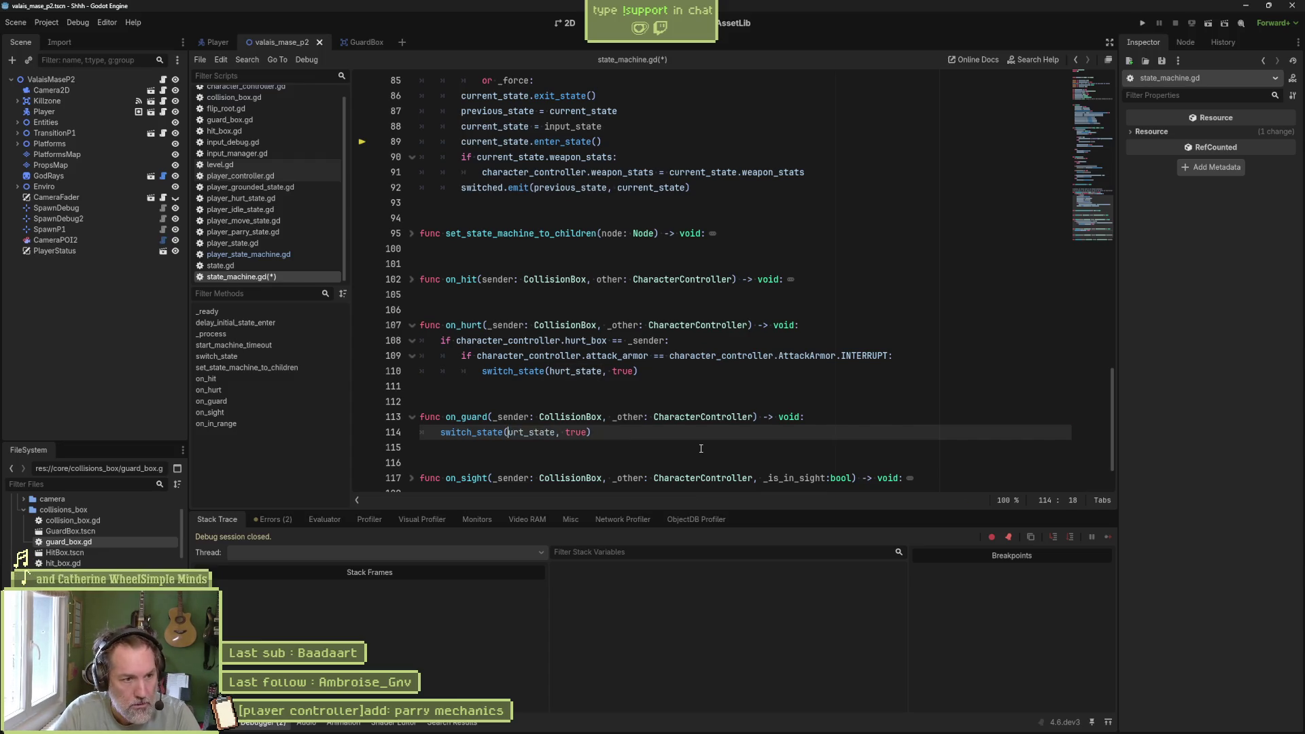
text(guard)
key(ctrl+s)
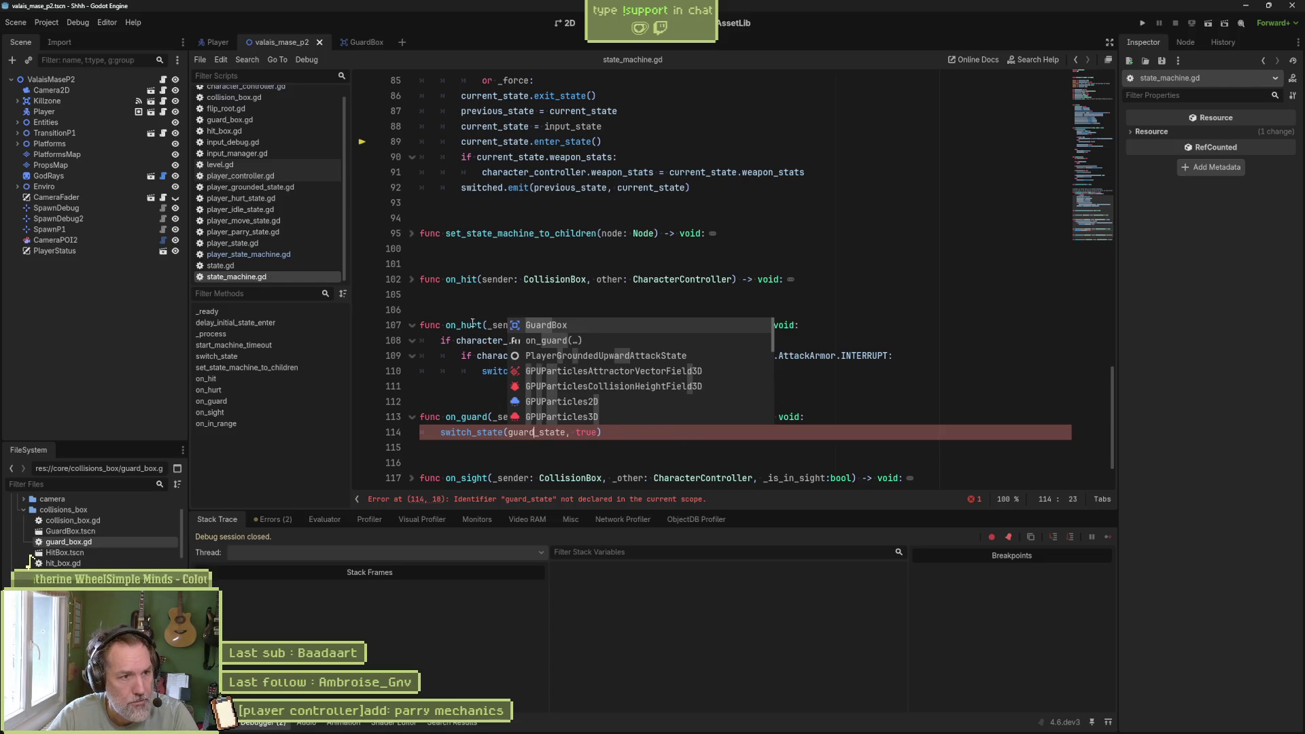
click(1089, 91)
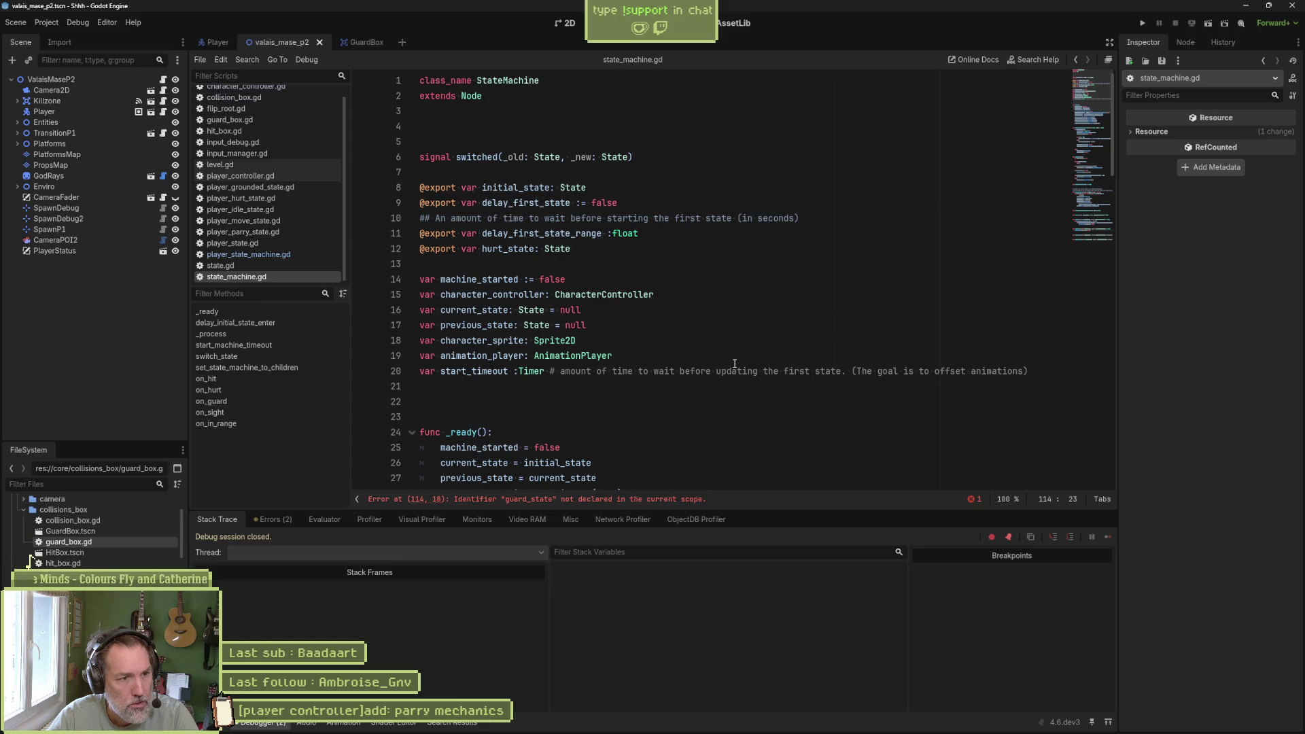
- Duplicate the hurt_state declaration on line 12 as guard_state and save
scroll(734, 363, down, 2)
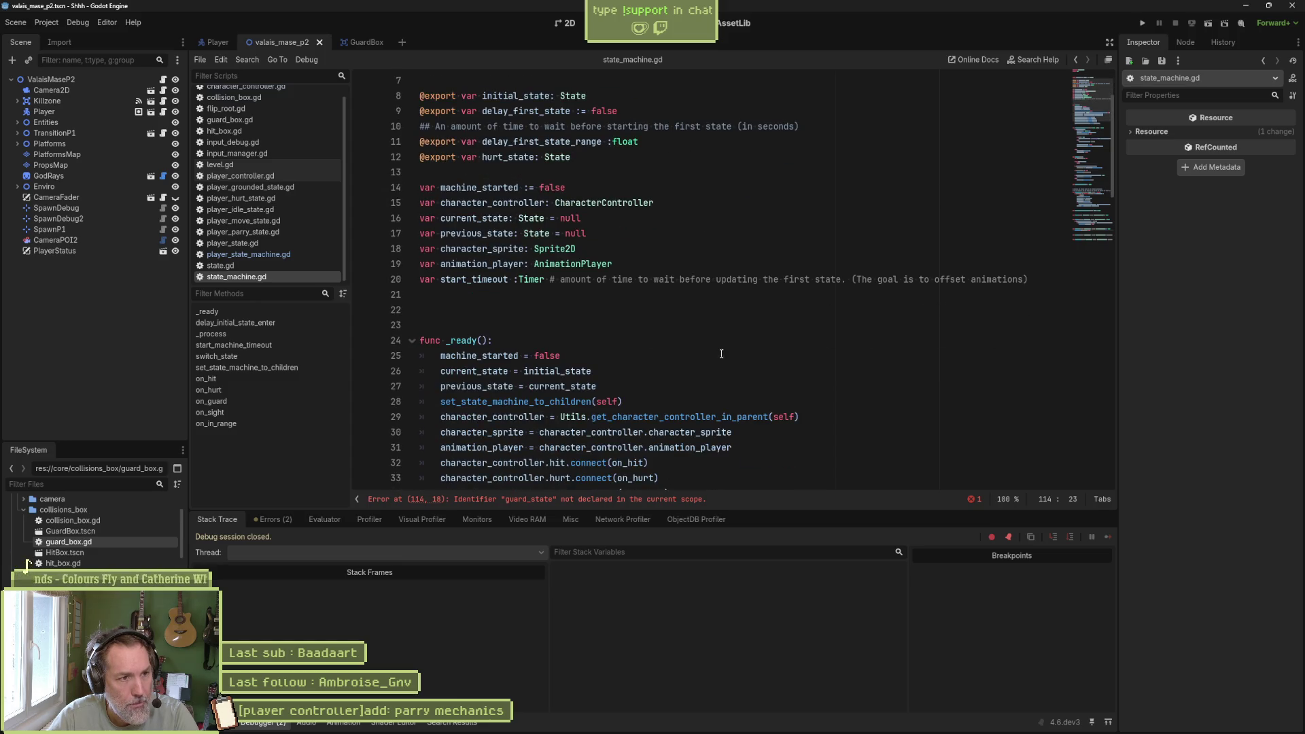
scroll(627, 265, up, 2)
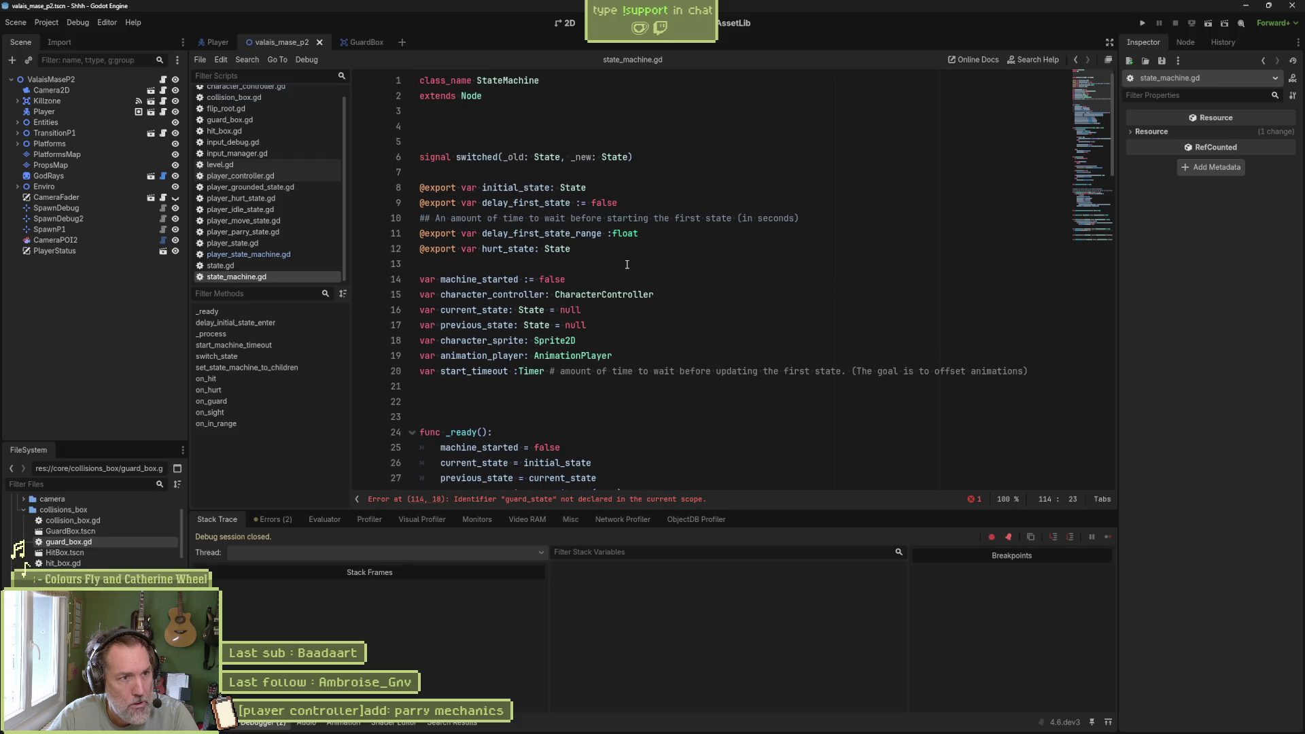
double_click(507, 249)
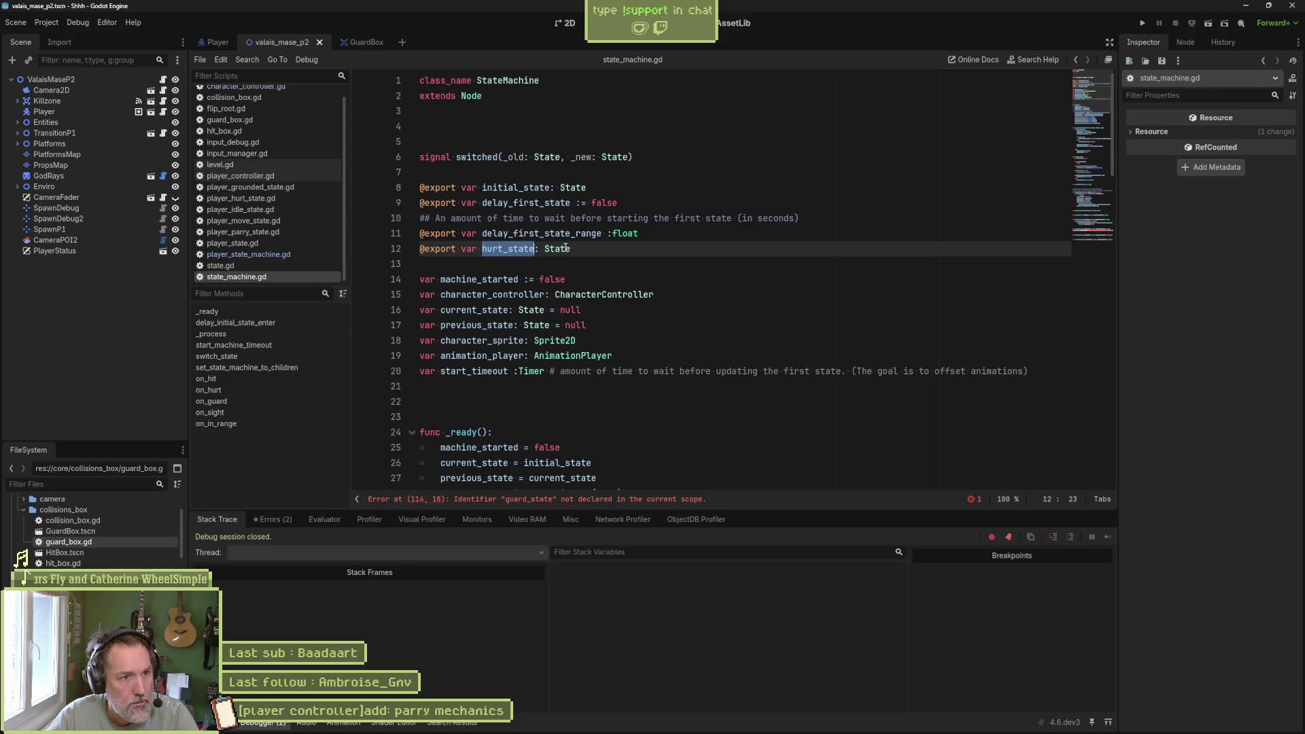
click(647, 250)
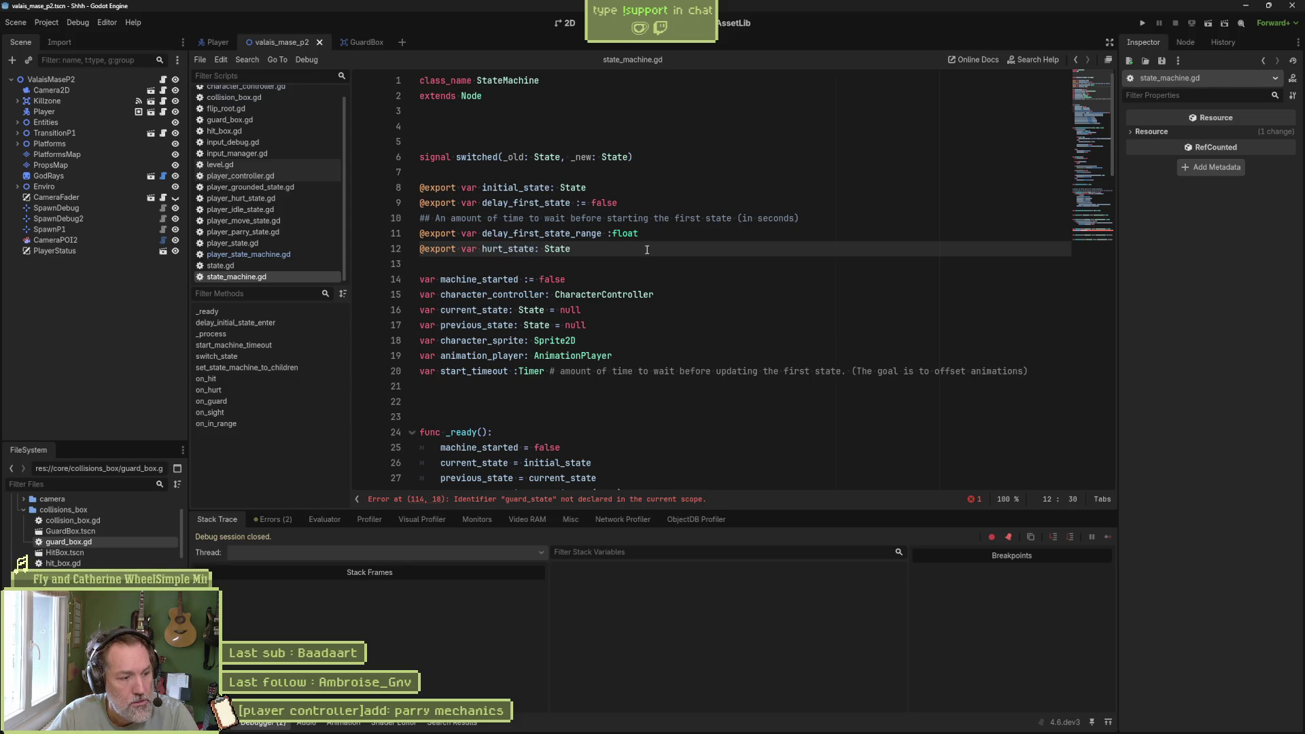
key(ctrl+shift+d)
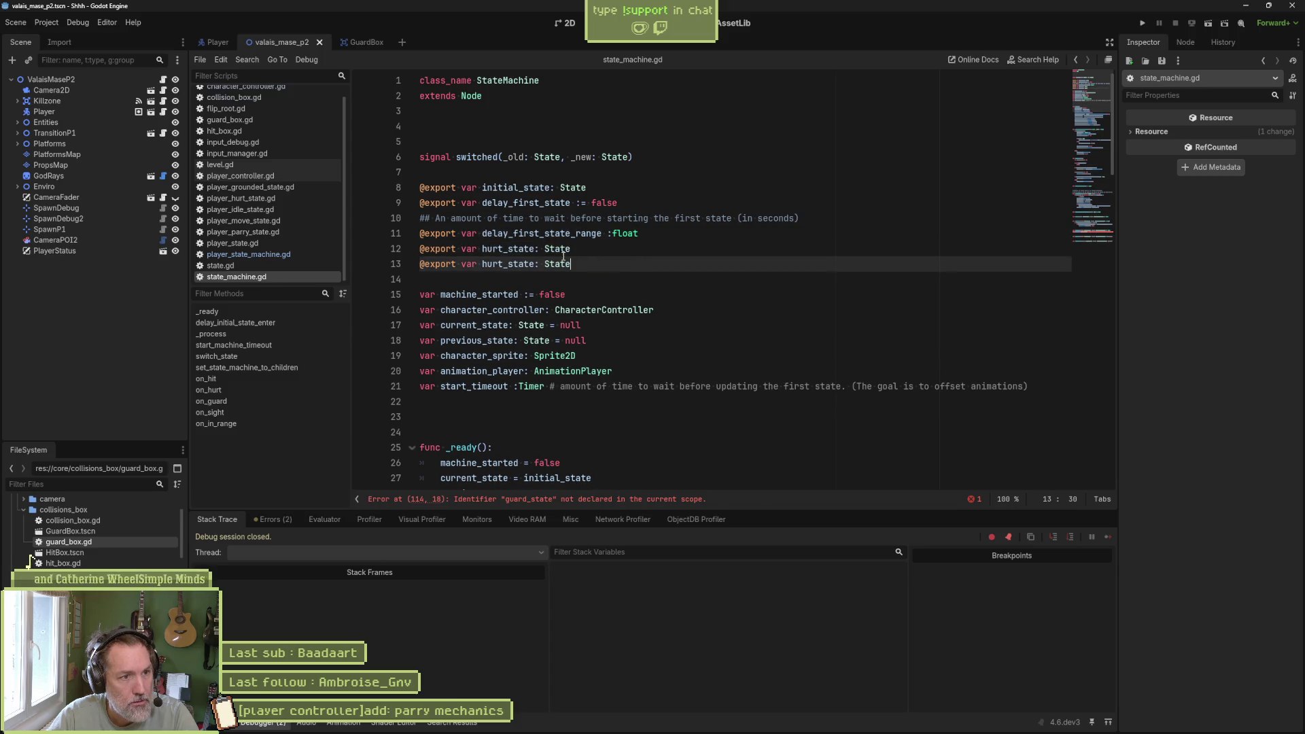
drag(504, 264, 483, 264)
text(guard)
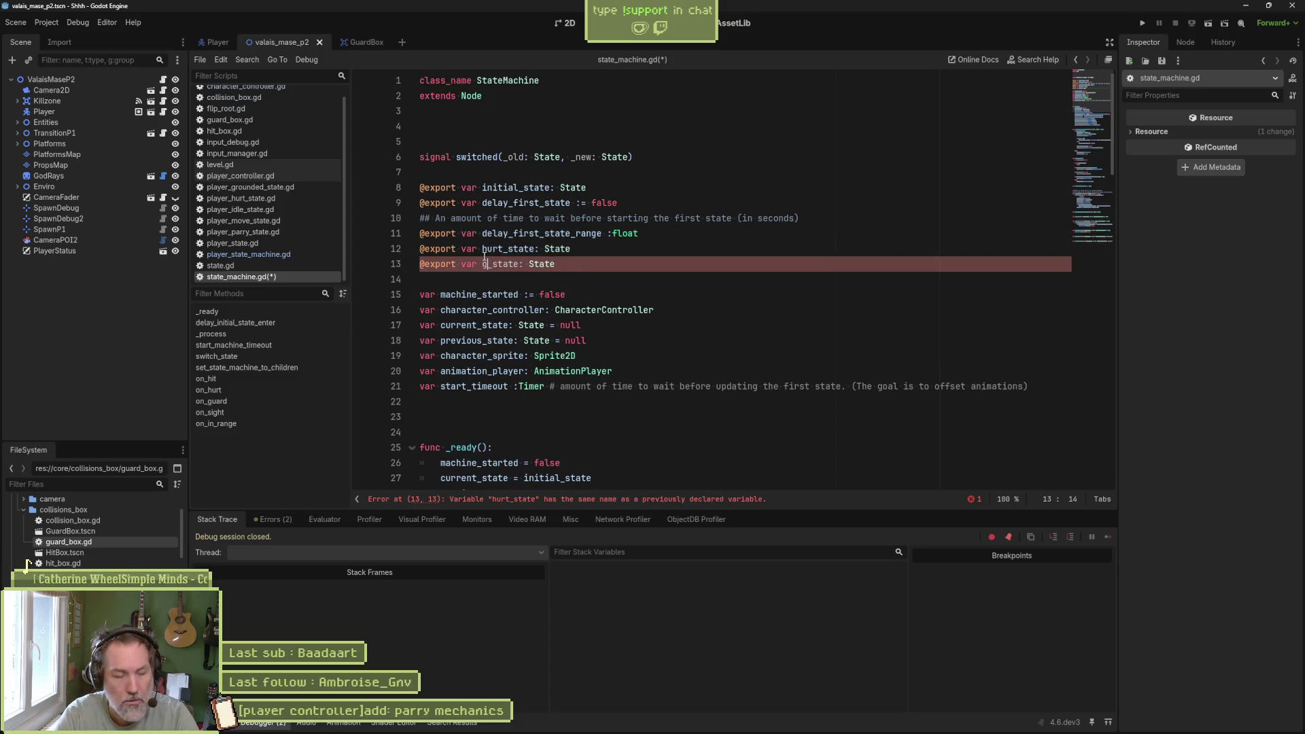
key(ctrl+s)
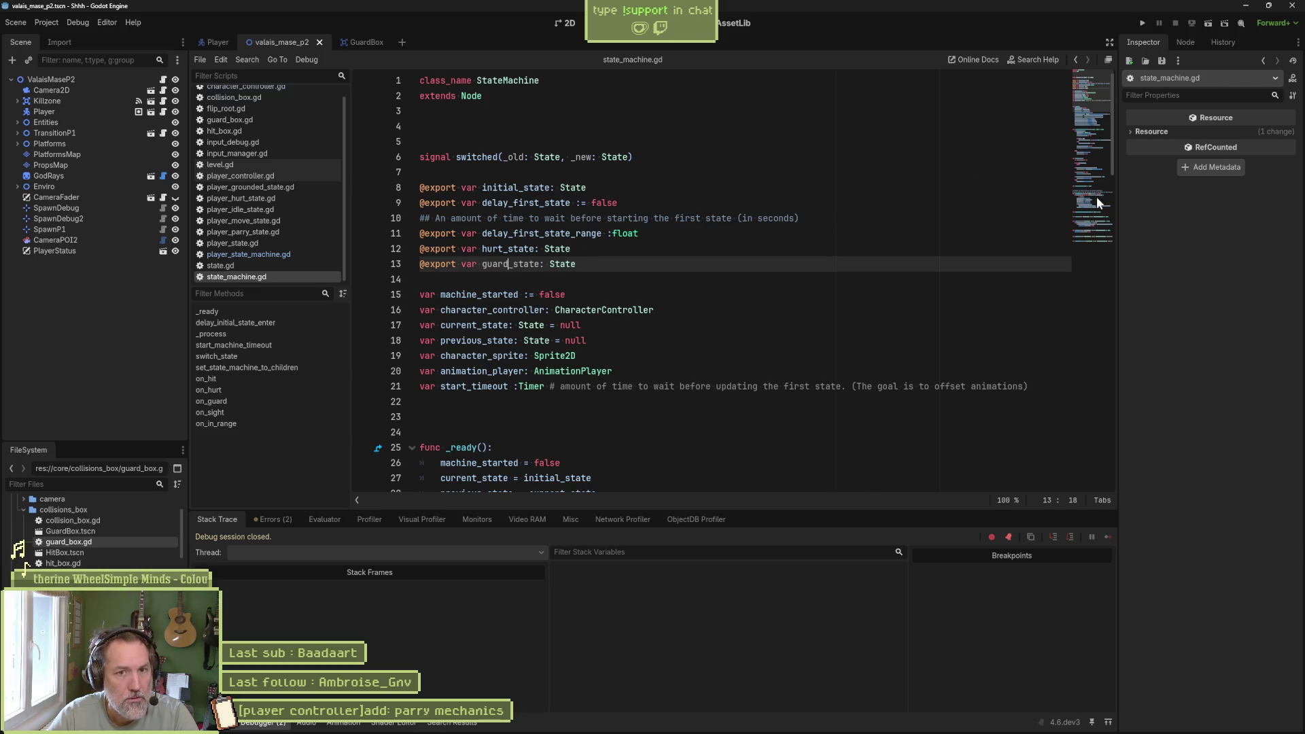
- Return to the on_guard function to review its switch_state call
click(1095, 197)
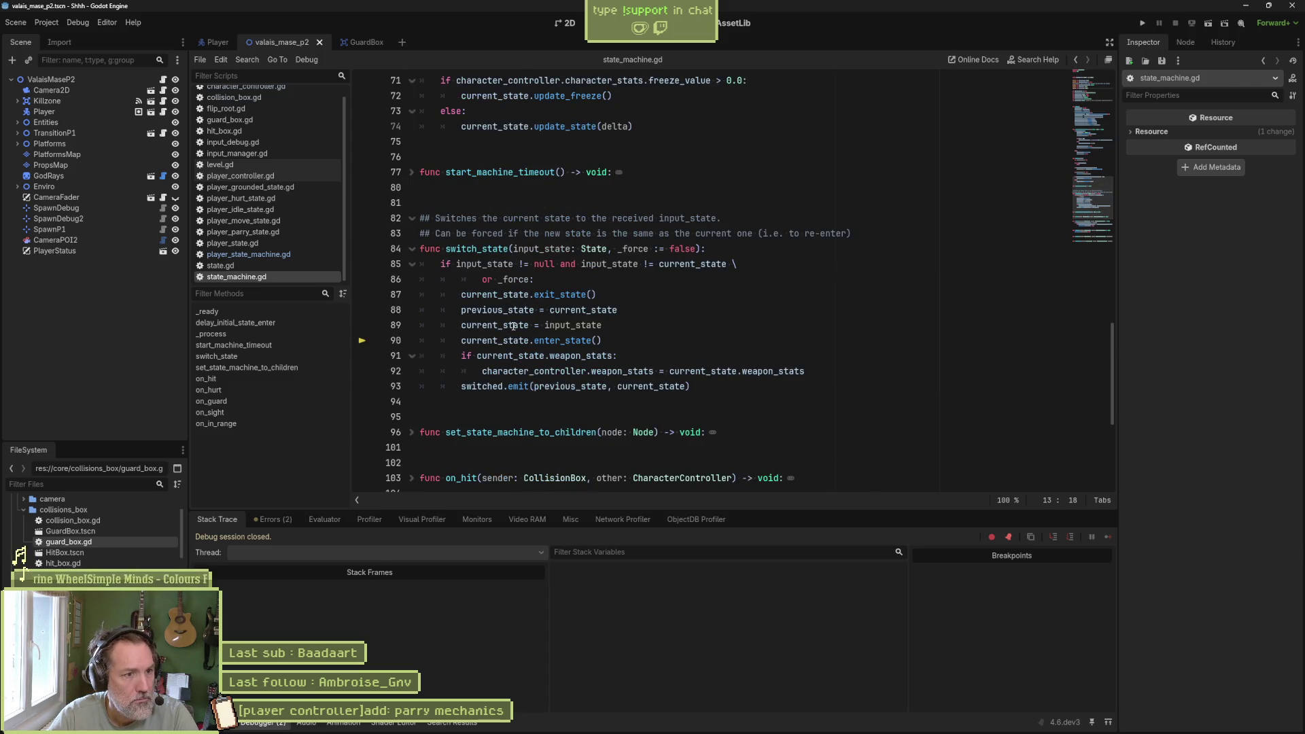
click(275, 401)
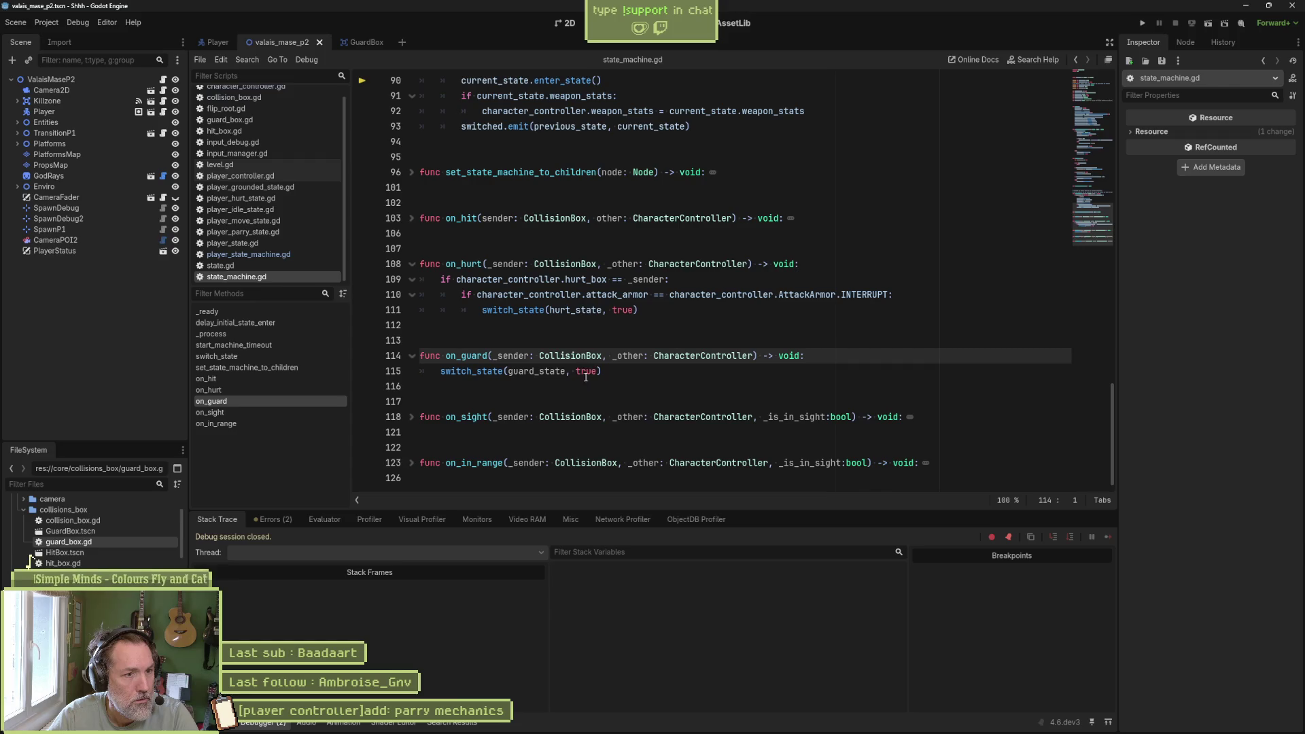
mouse_move(496, 371)
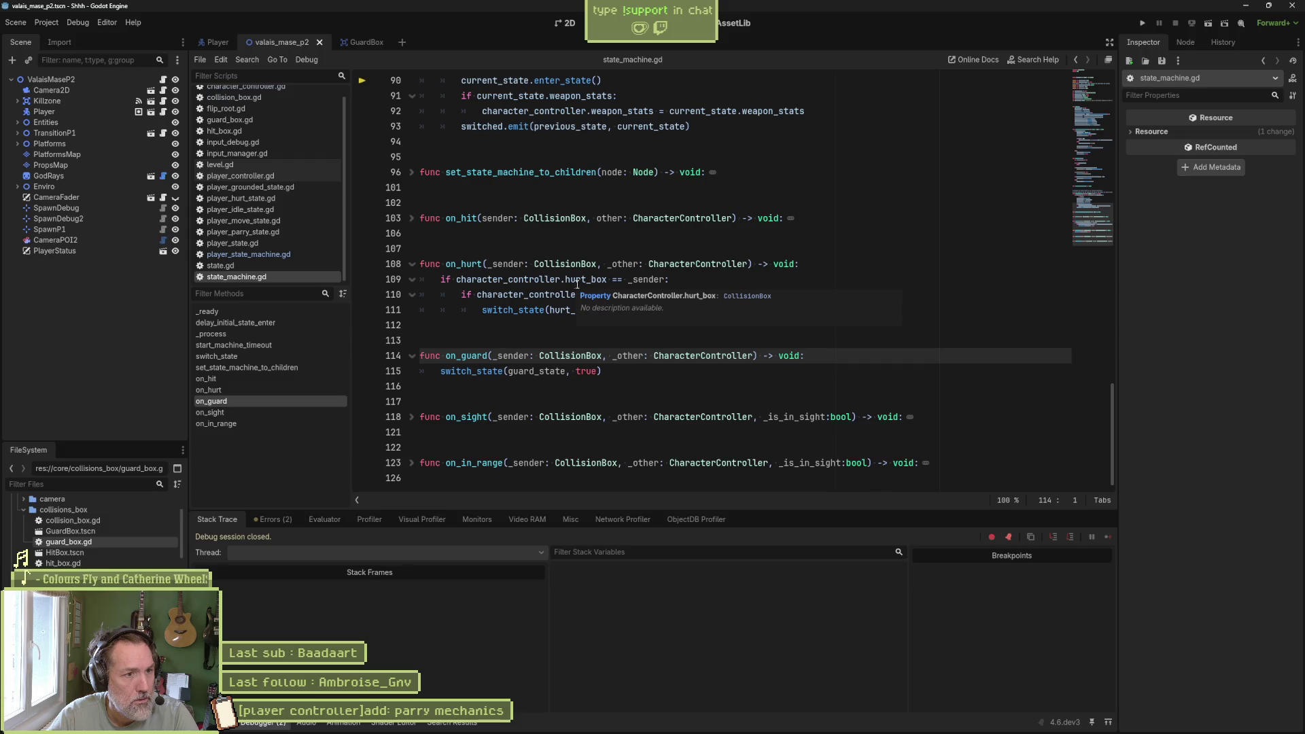
mouse_move(592, 281)
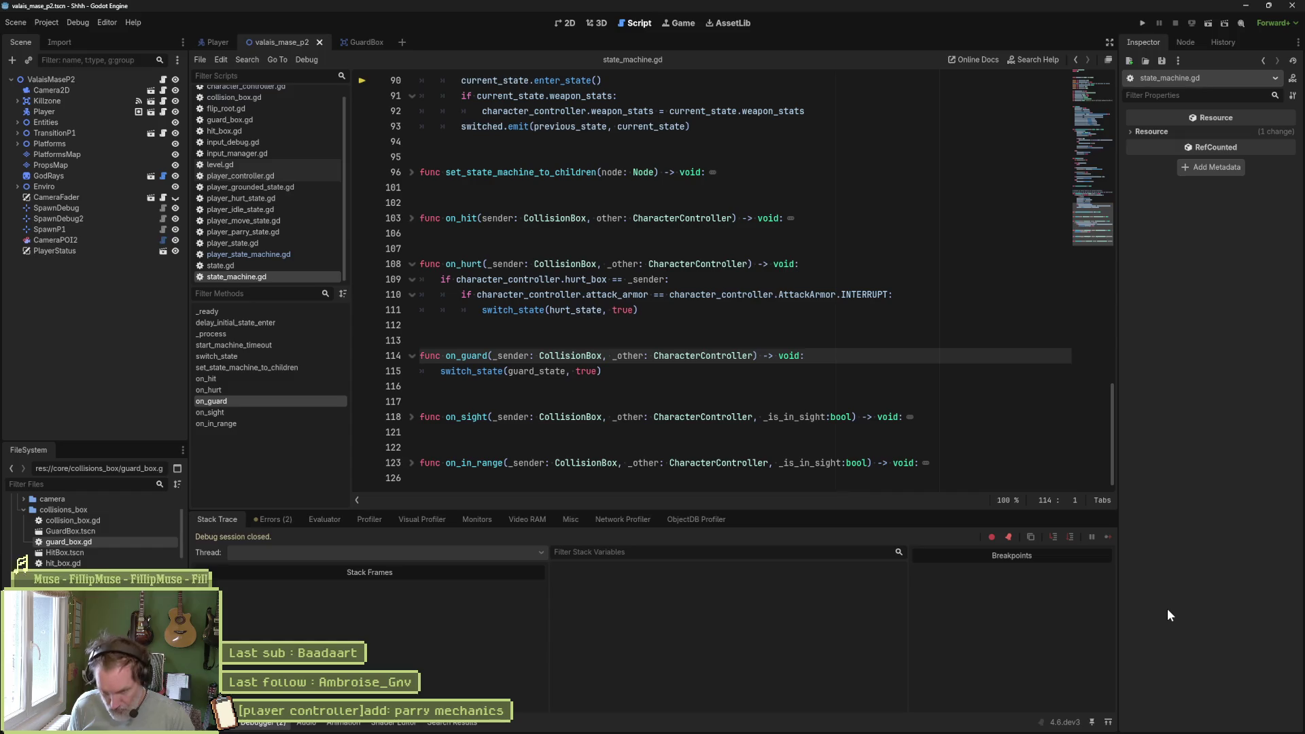
- Switch to the Player scene to show its node tree and player_controller.gd
mouse_move(30, 733)
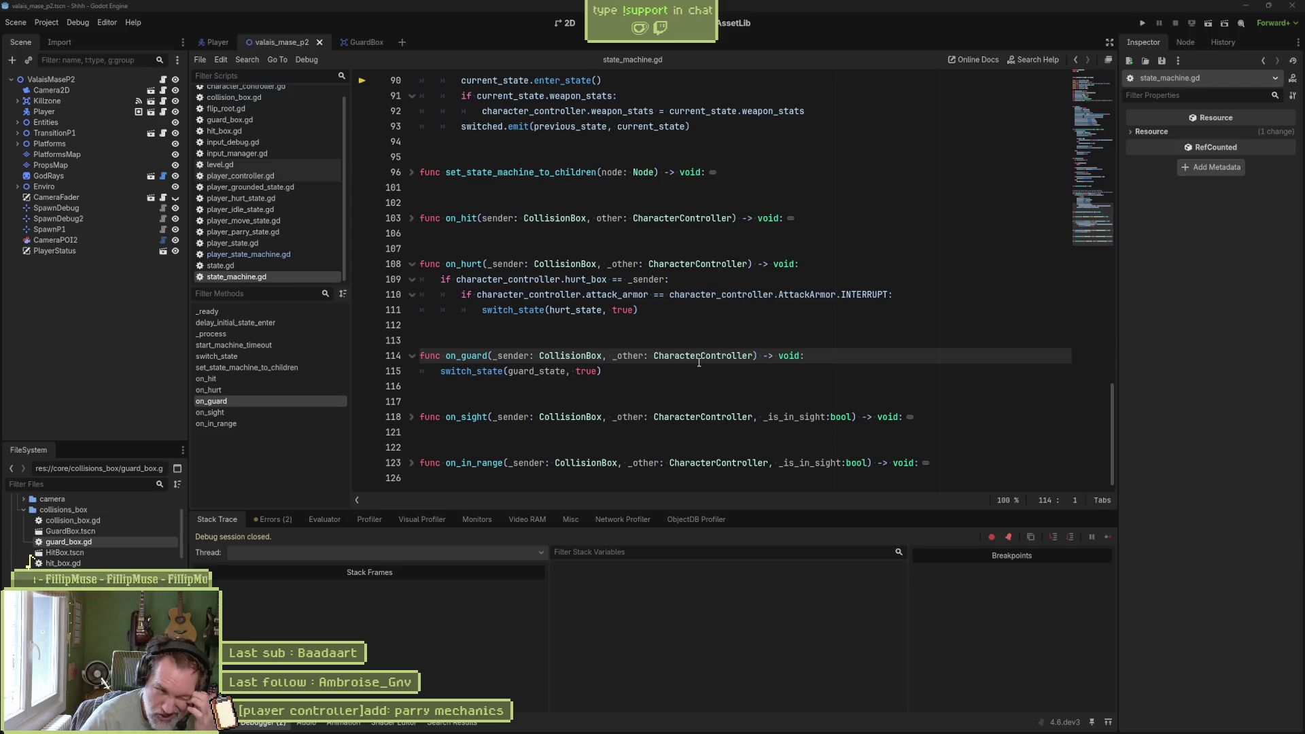
click(209, 46)
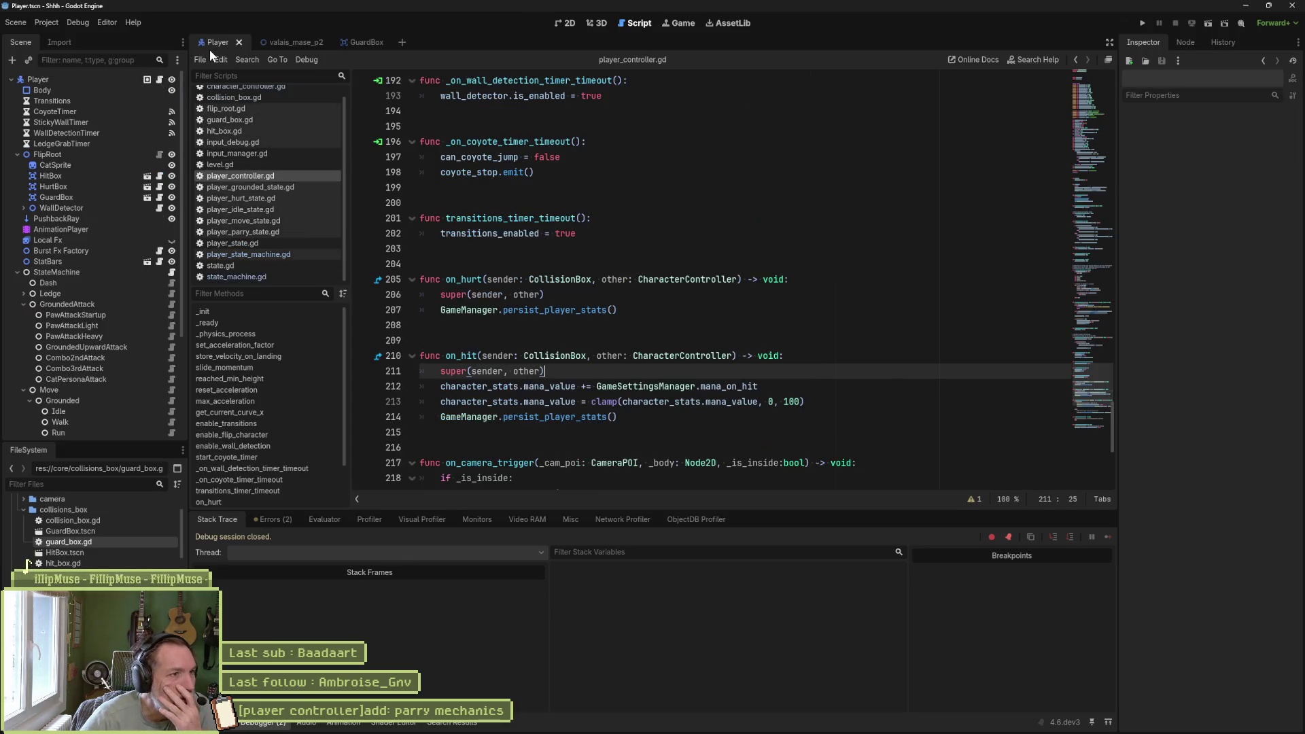
- Assign the Move/Grounded/Parry node as the StateMachine's Guard State in the Inspector
click(116, 83)
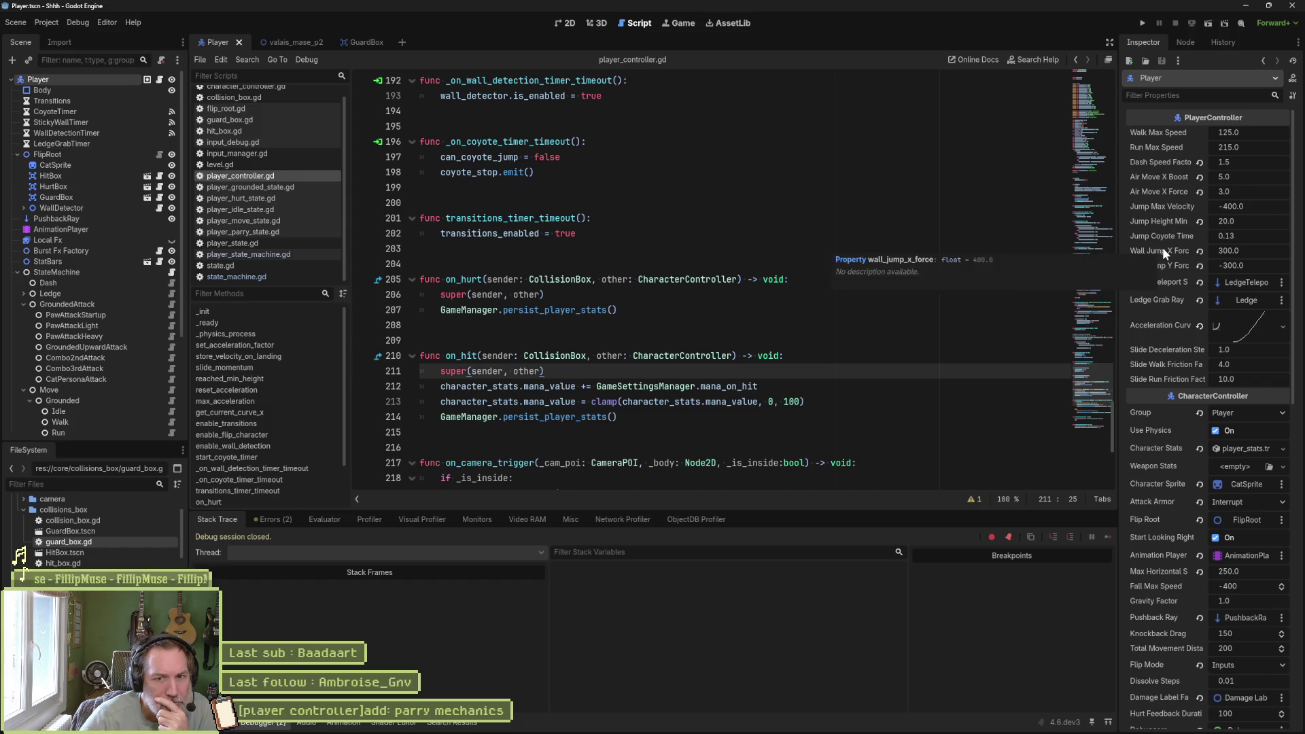
scroll(1163, 248, down, 3)
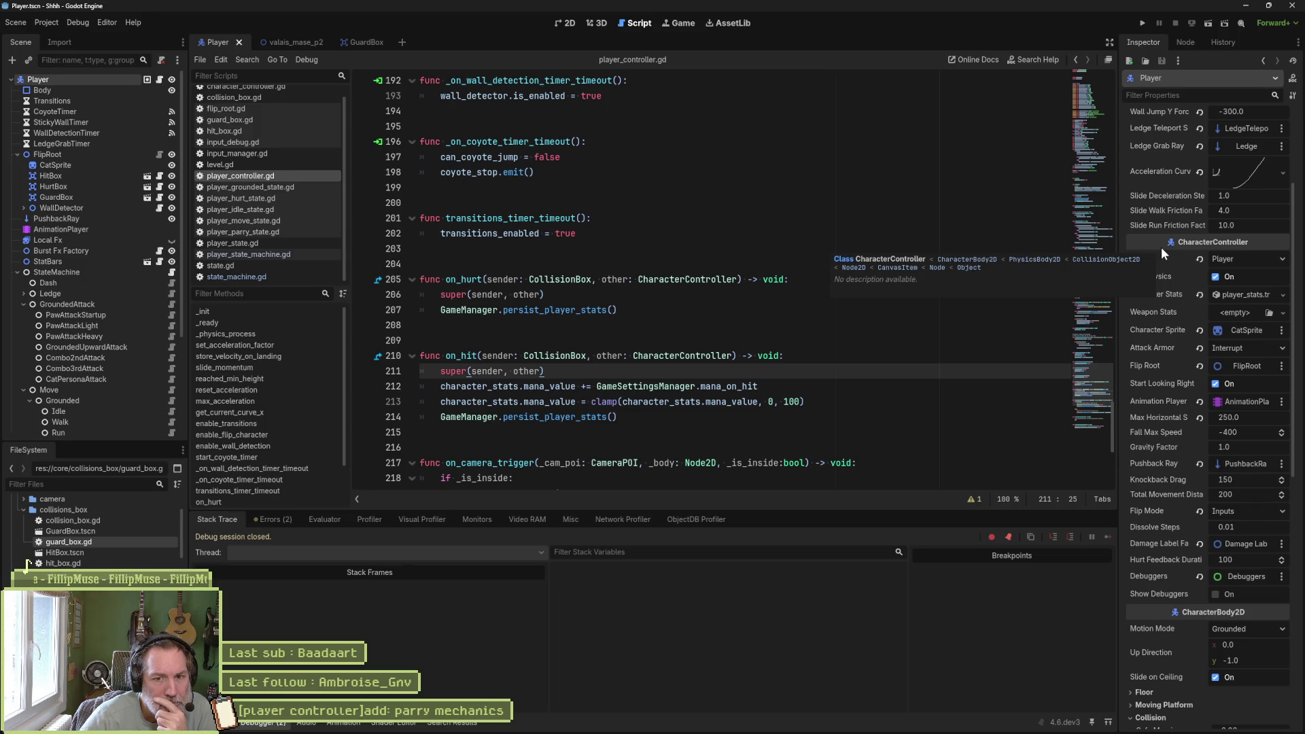
click(143, 272)
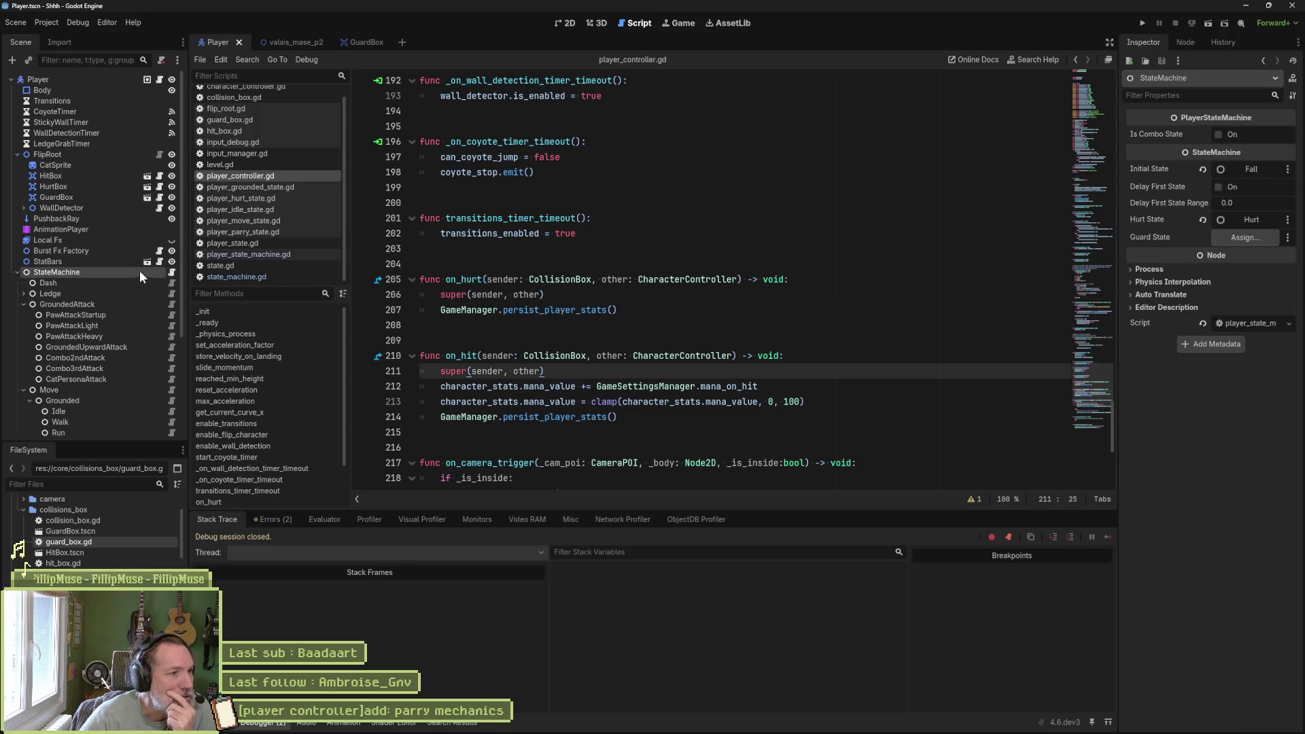
click(1249, 236)
scroll(609, 435, down, 5)
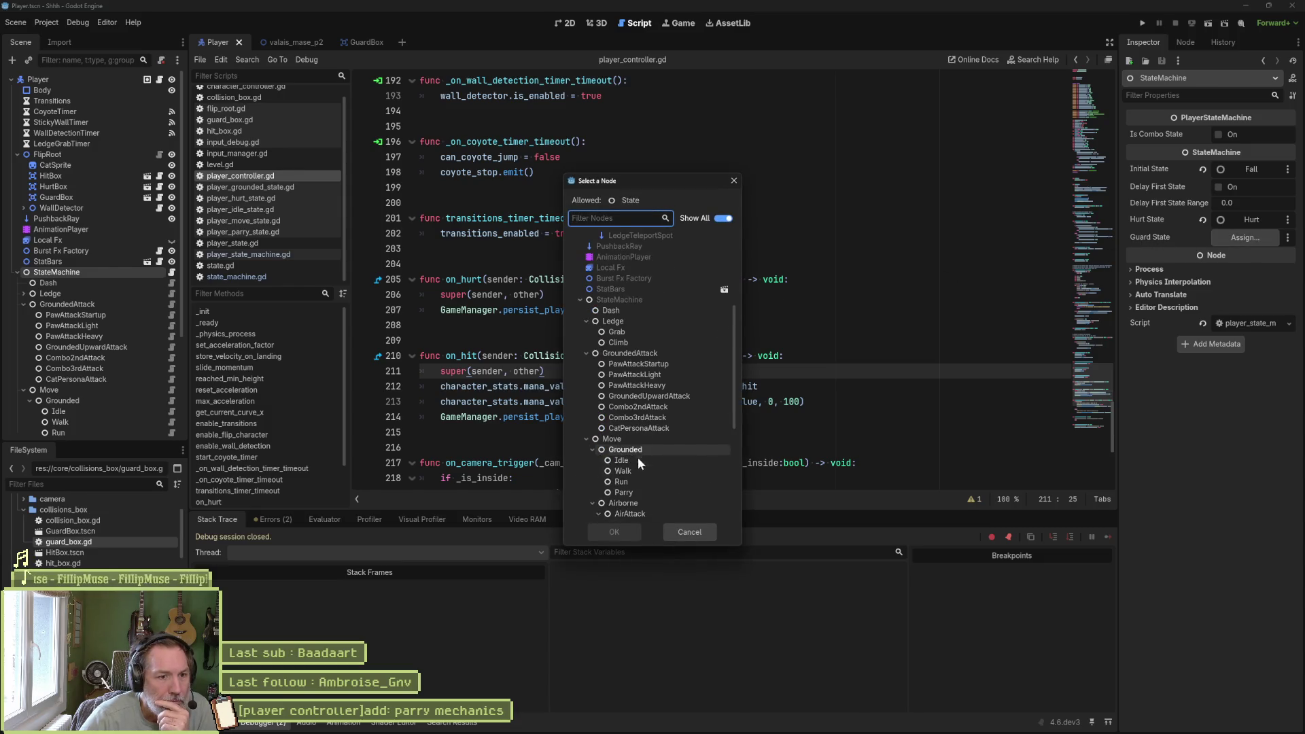
click(632, 490)
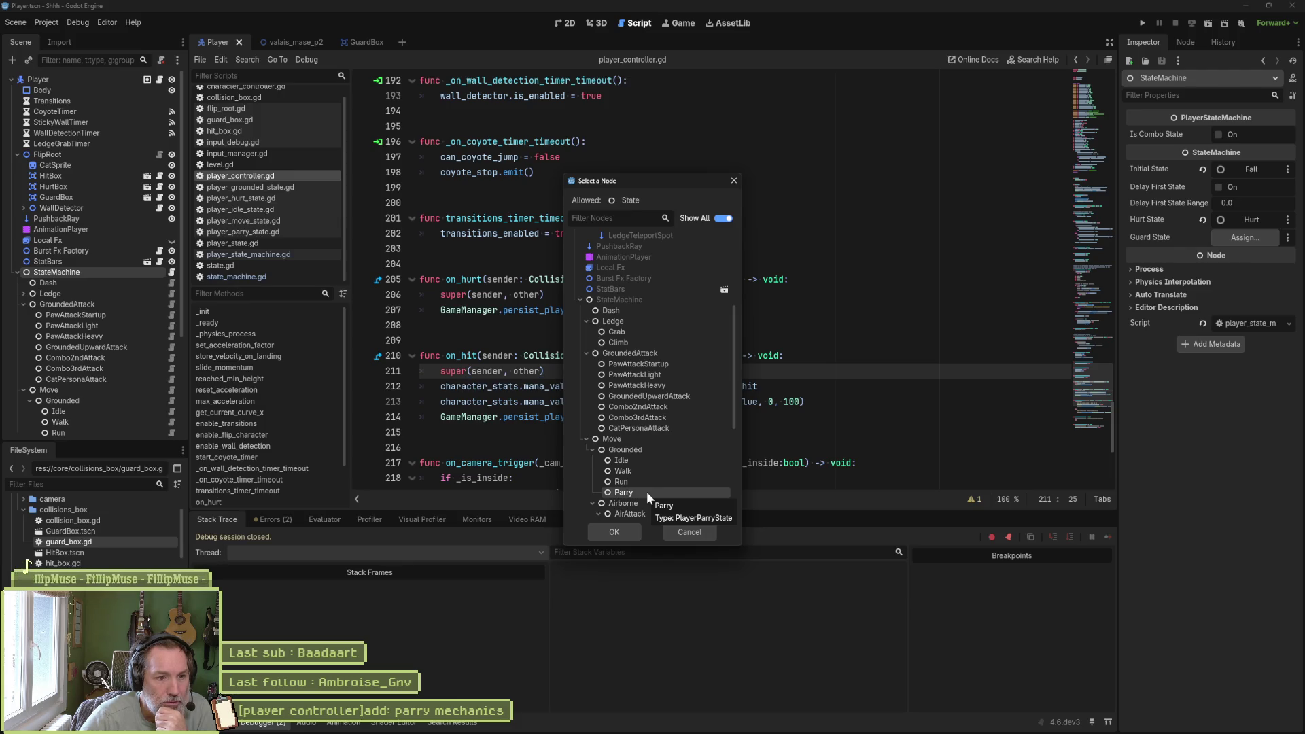
click(626, 530)
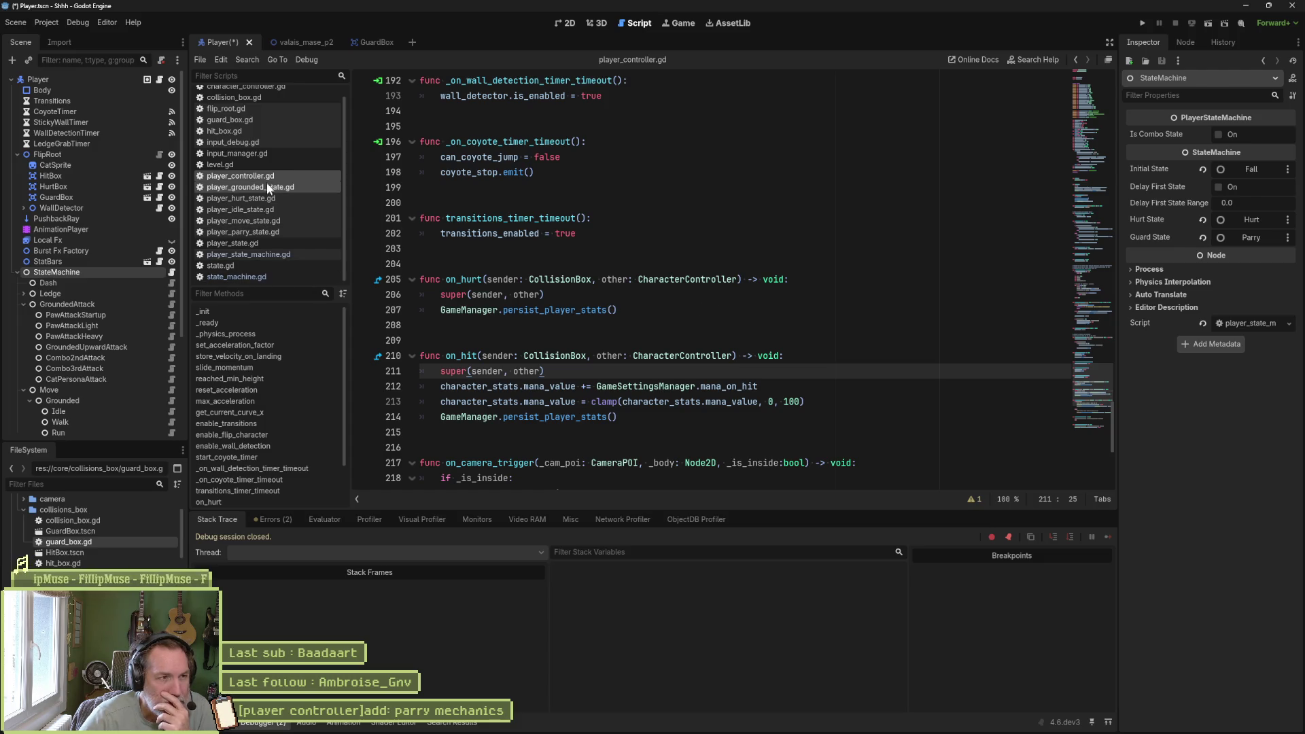
- Go from player_state_machine.gd to state_machine.gd's on_guard and select its switch_state call on line 115
click(262, 255)
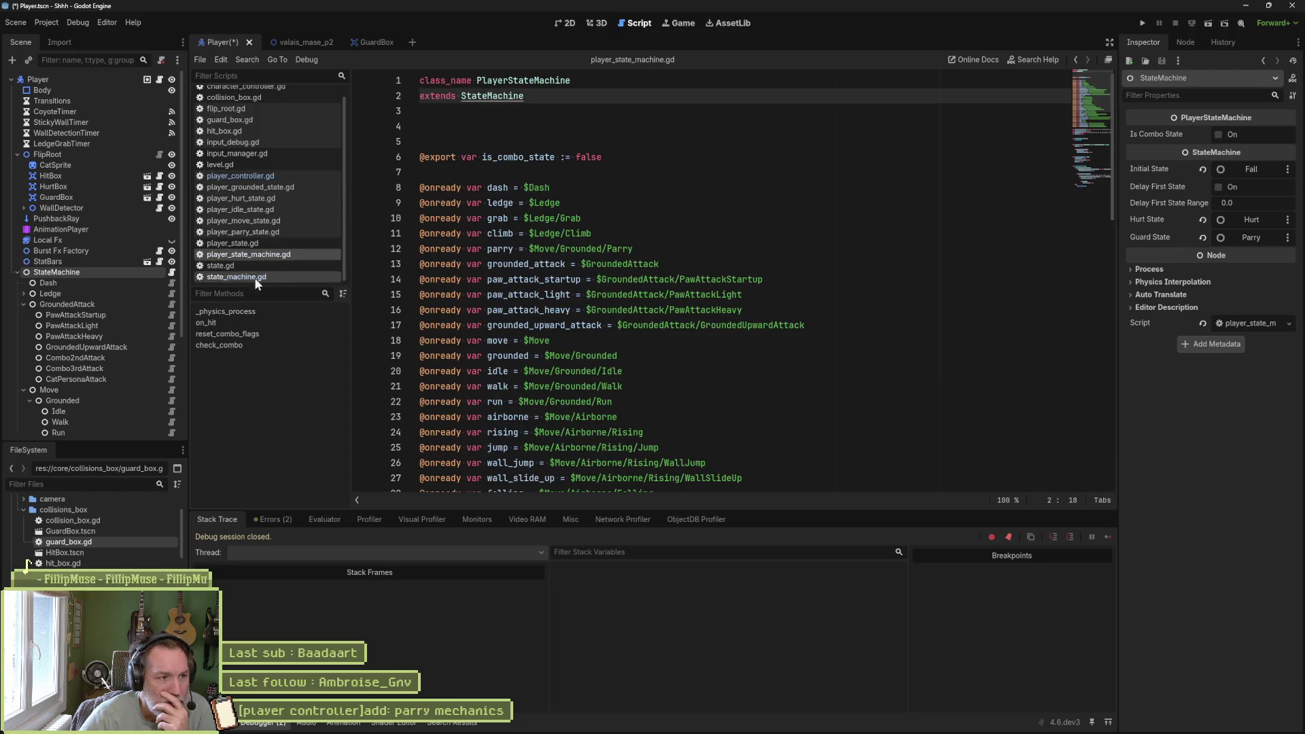
click(256, 323)
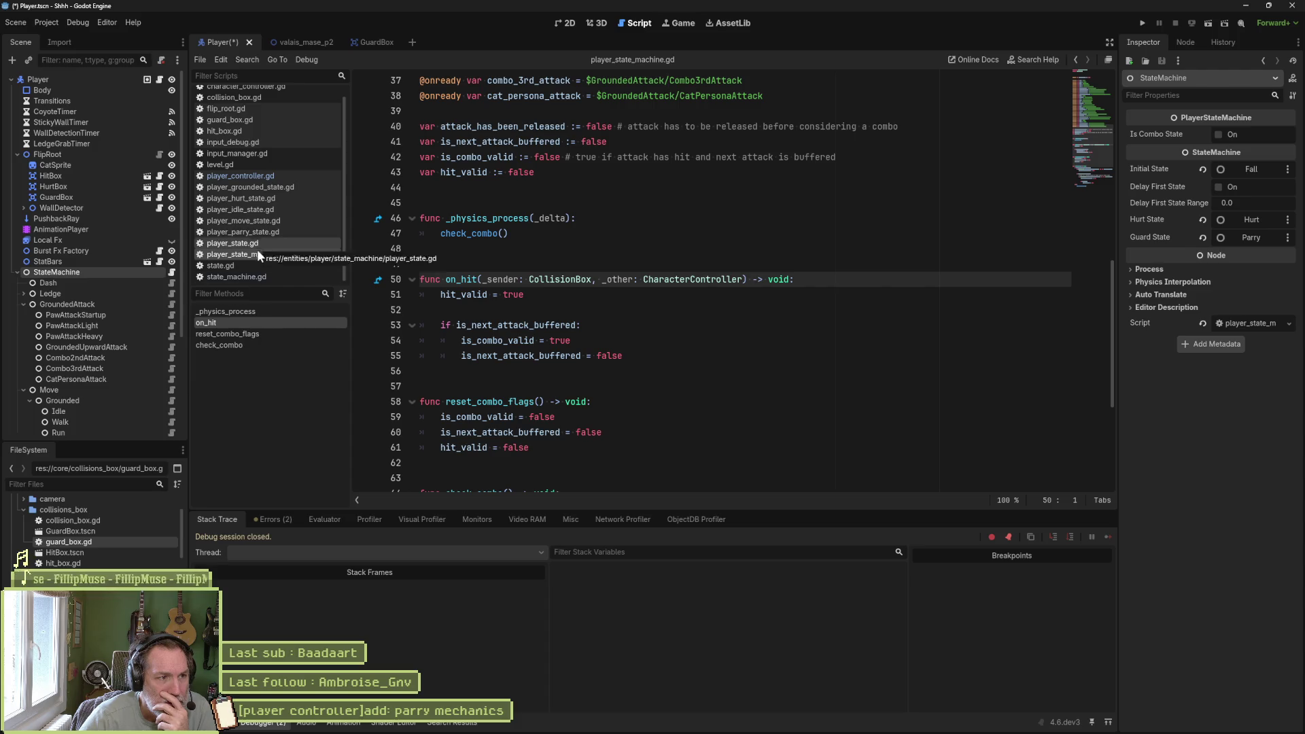
click(248, 277)
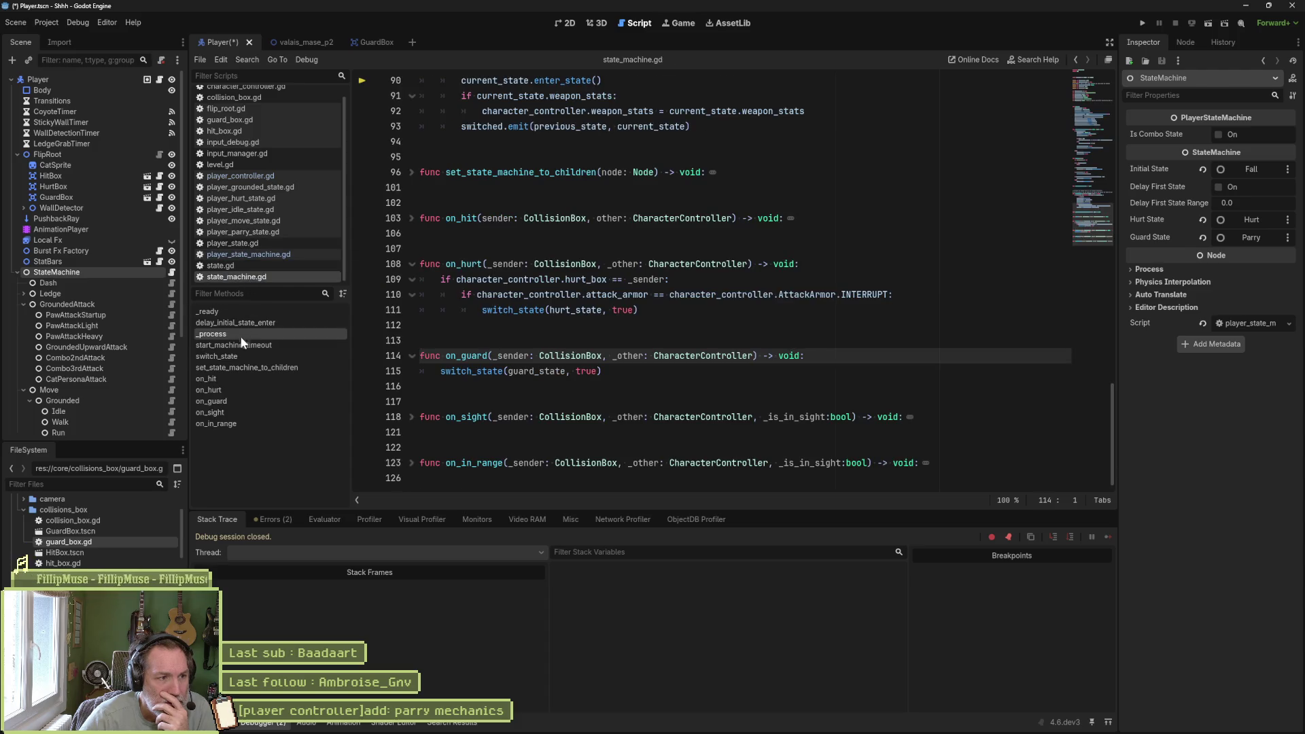
click(225, 401)
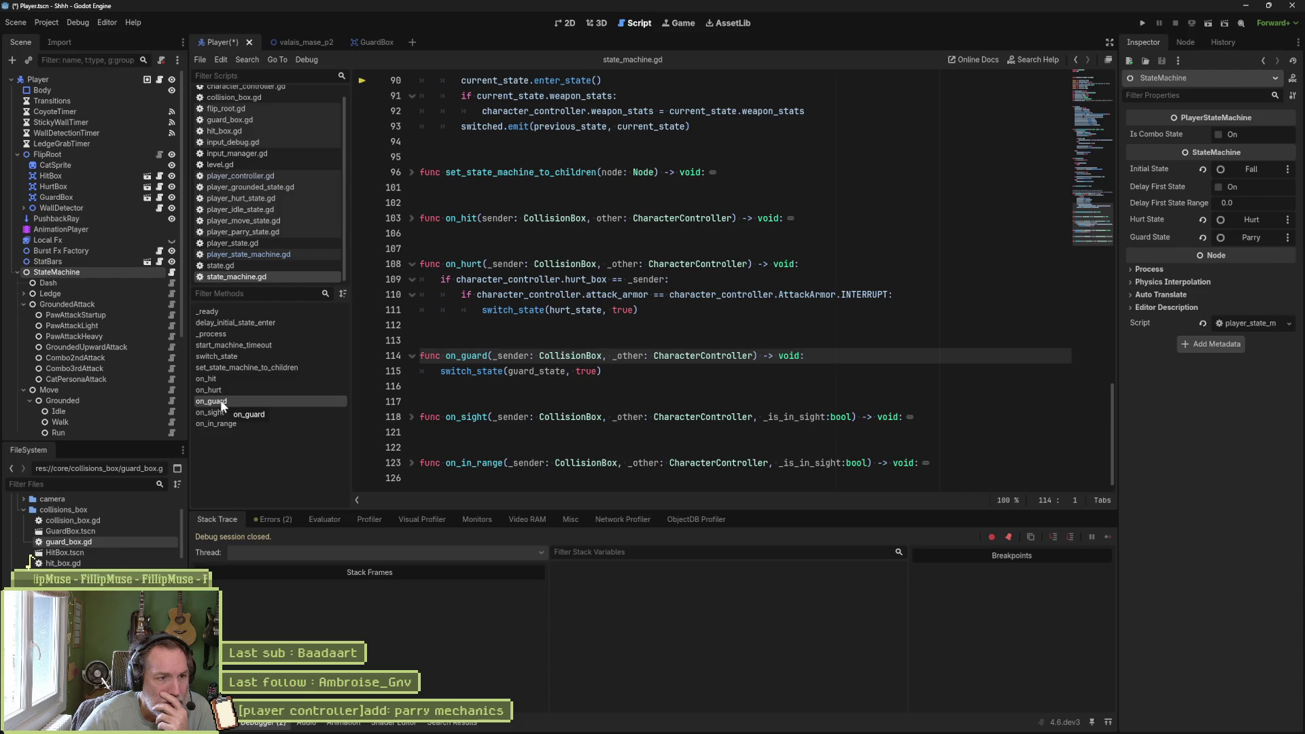
click(538, 373)
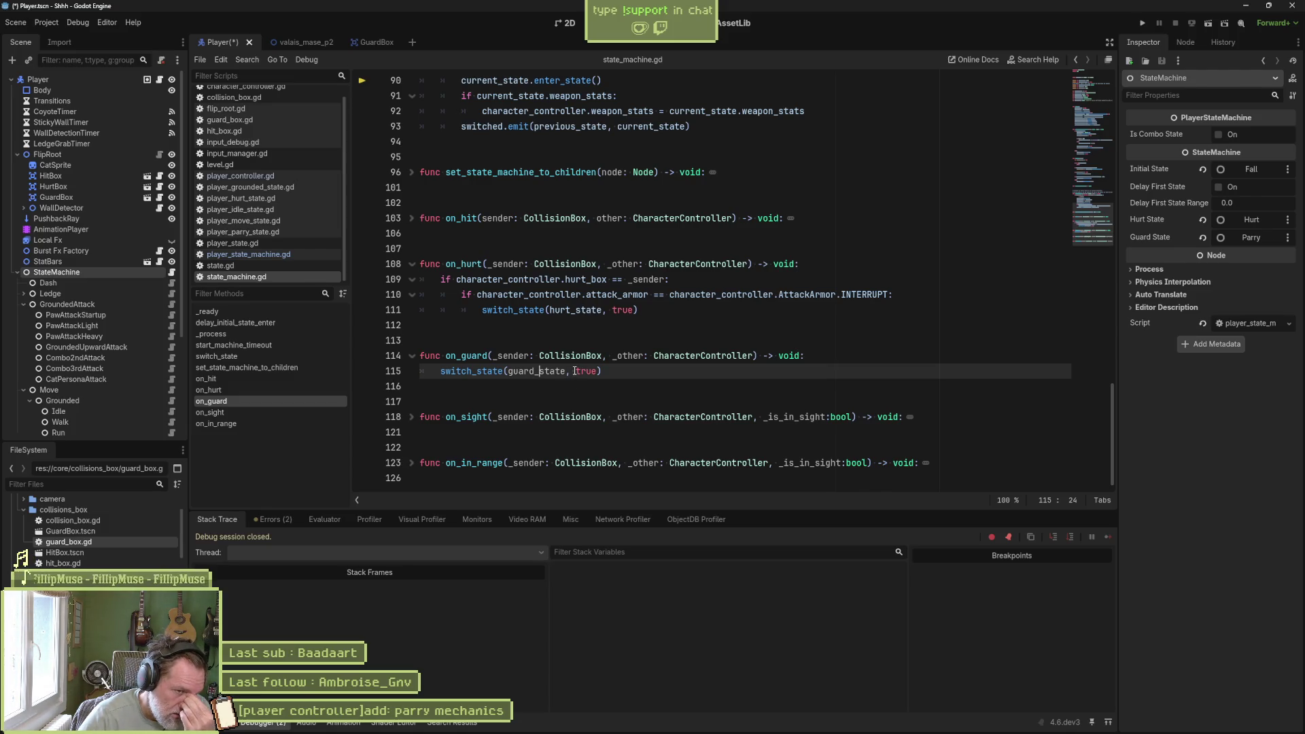
key(ctrl+d)
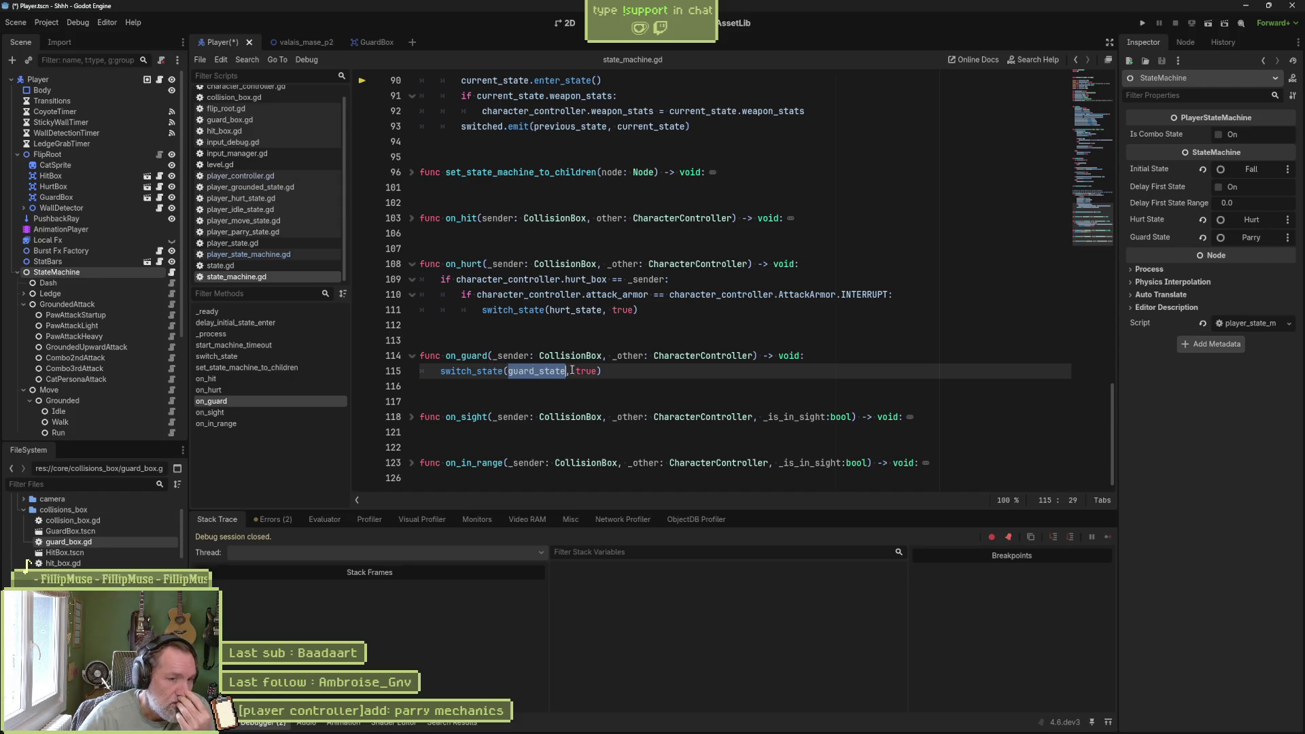
drag(602, 370, 442, 371)
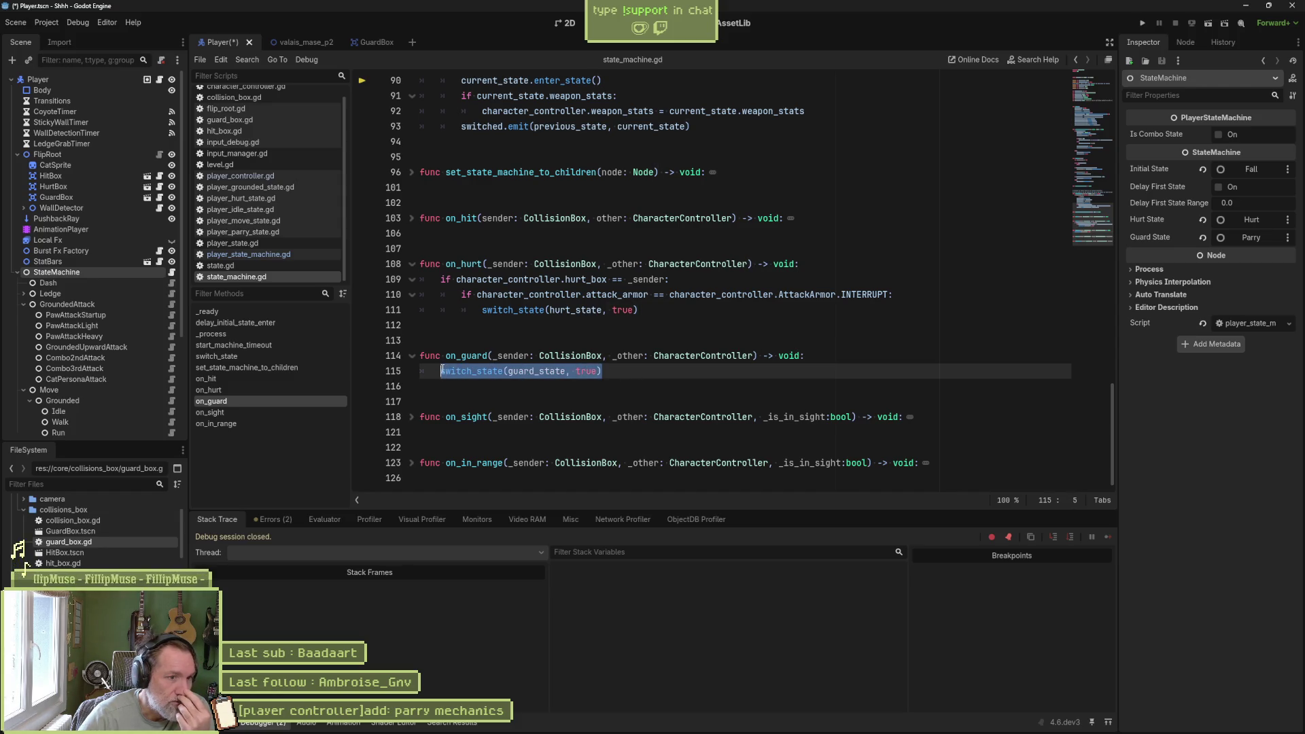
- Replace the switch_state call with print_debug(self, " guard") and save
text(print_d)
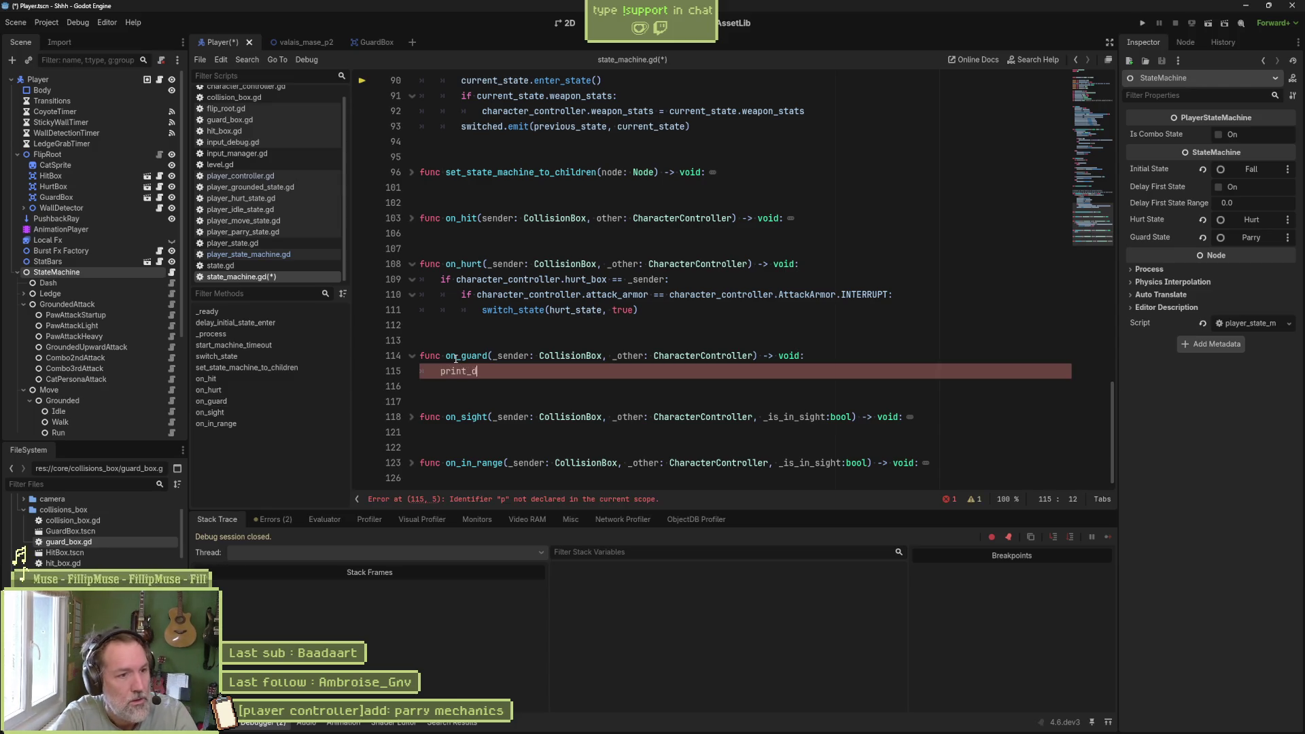
text(ebug(self, ")
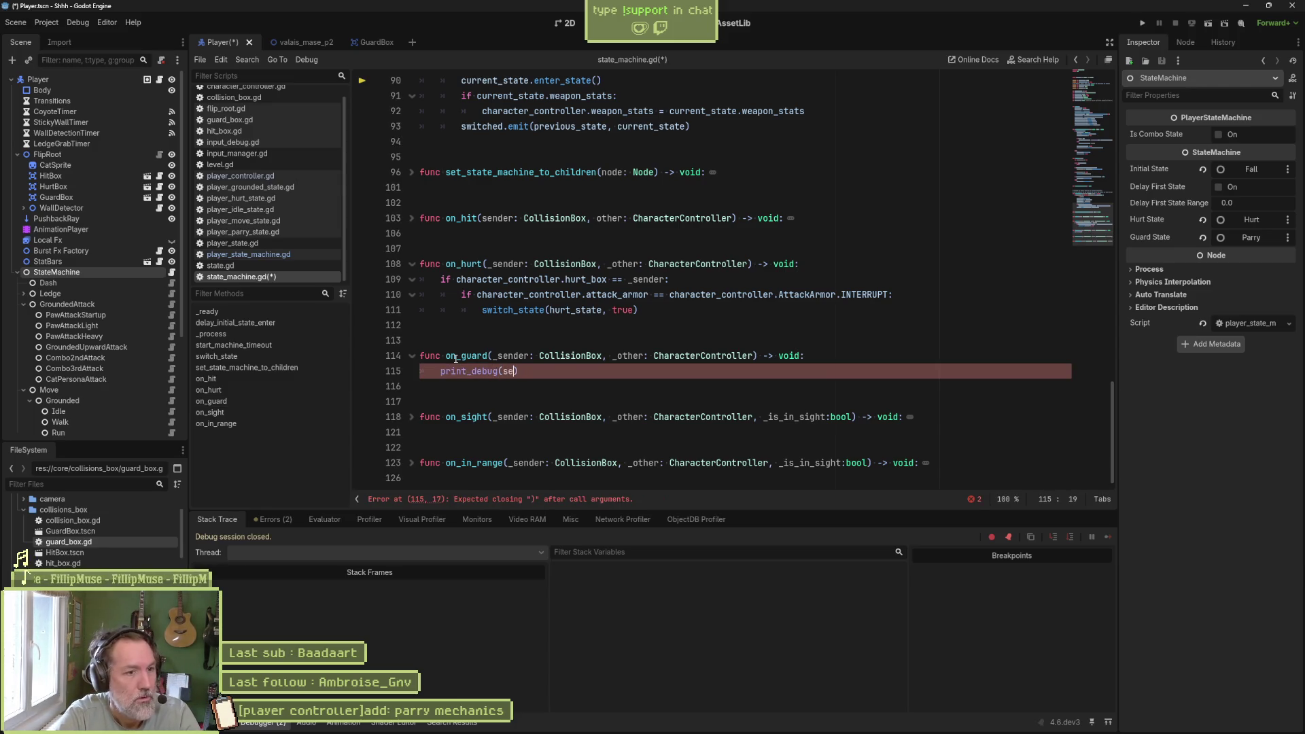
text( gaurd)
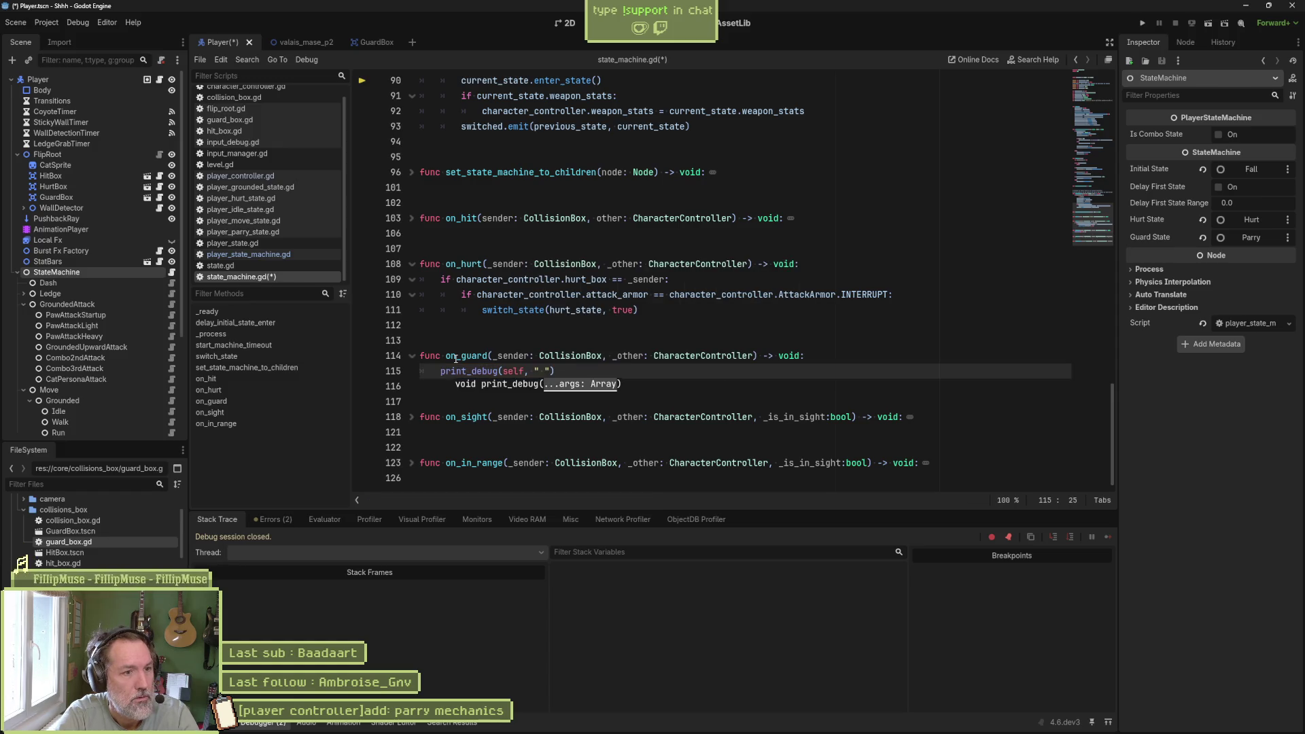
key(ctrl+s)
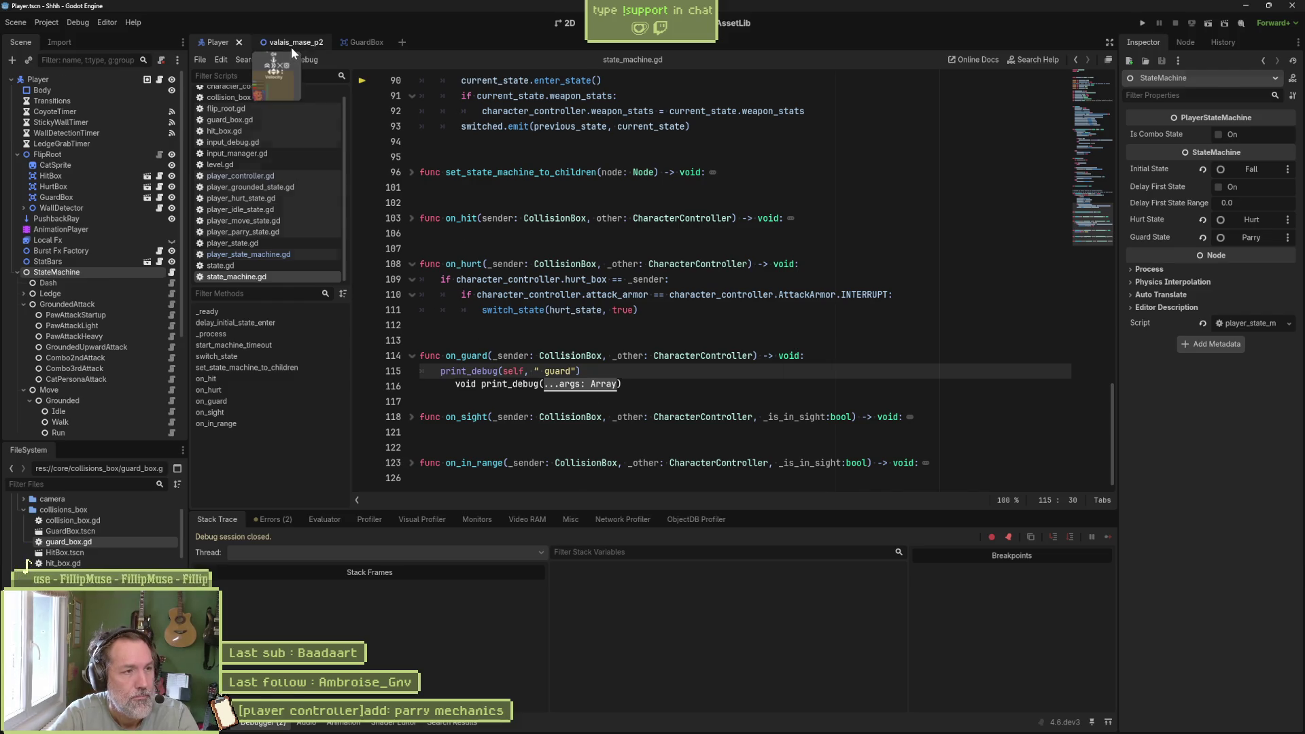
- Run the valais_mase_p2 level, guard with K, then stop the game with F8
click(291, 45)
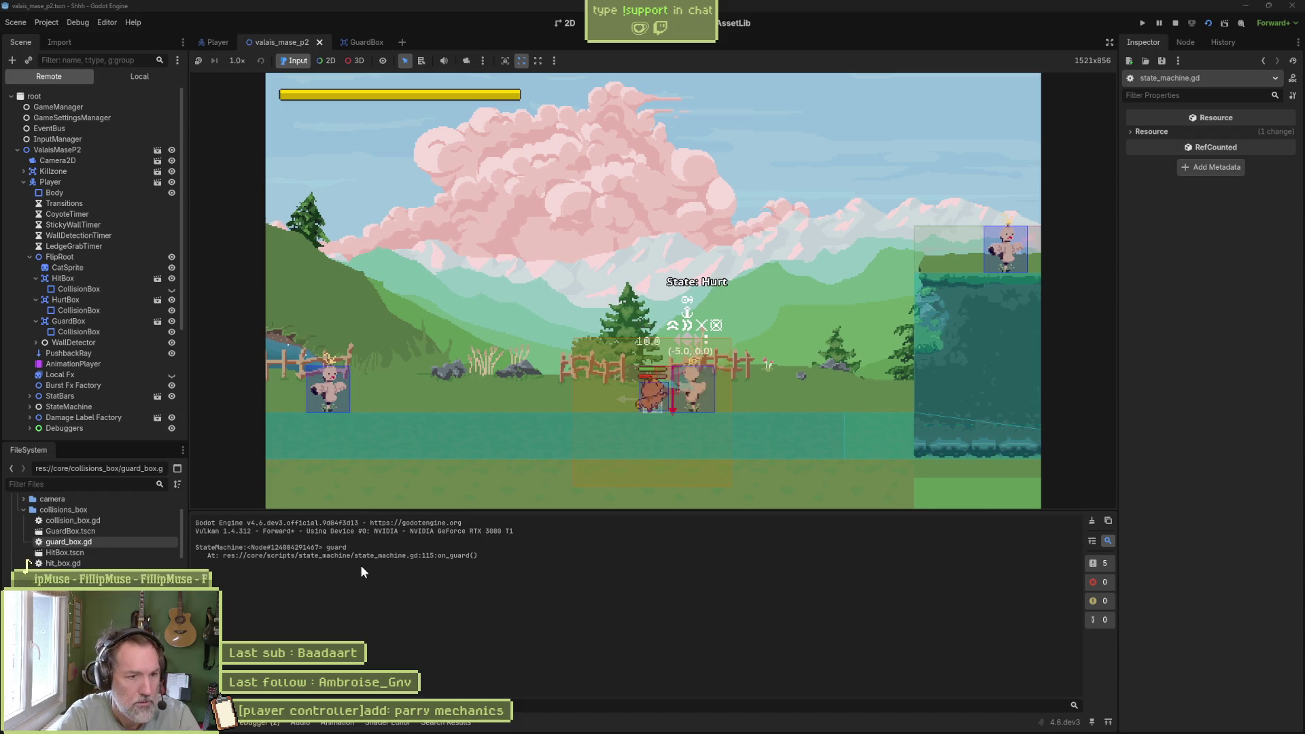
key(k)
key(k)
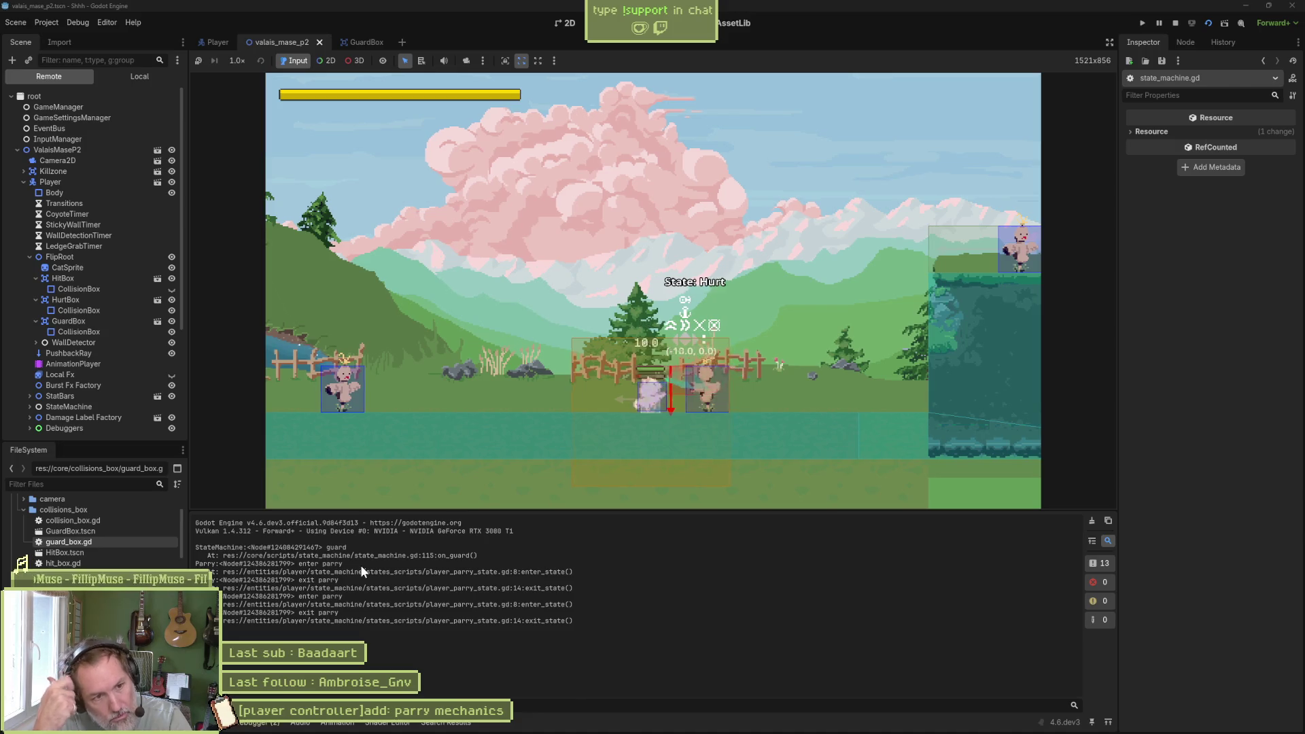
key(F8)
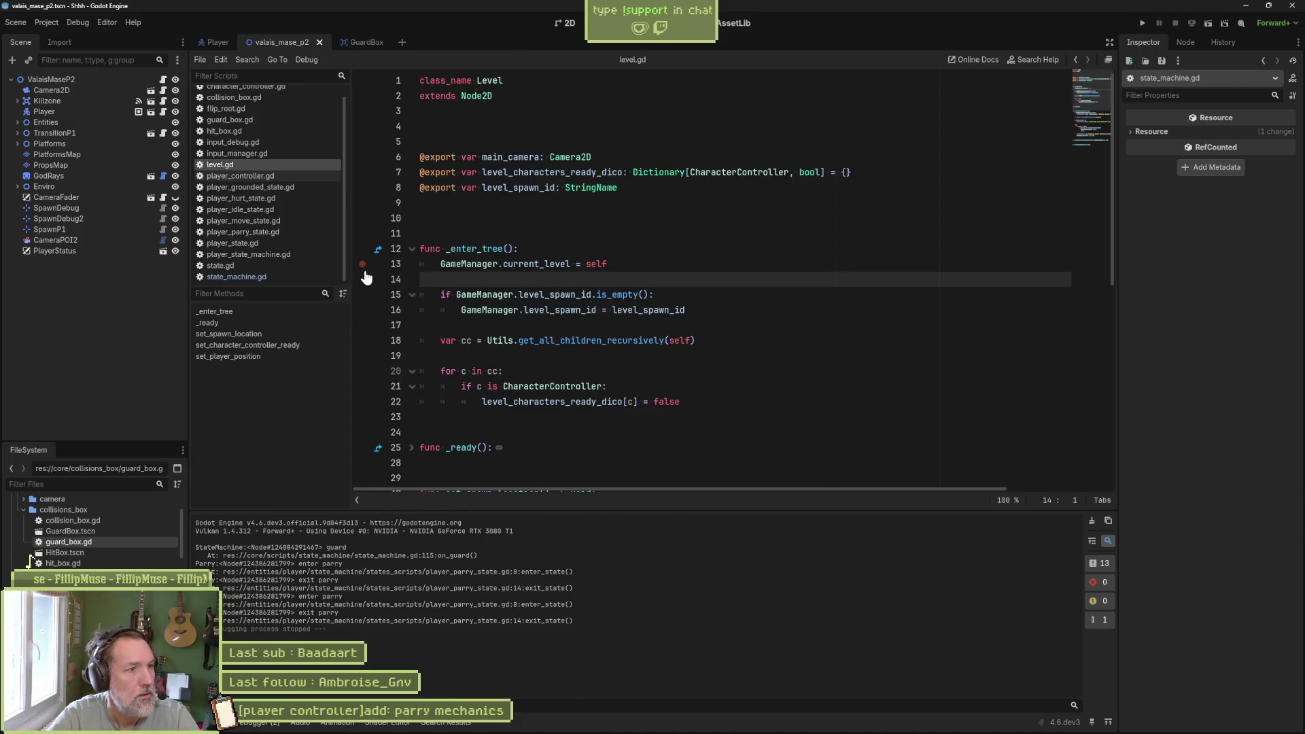
- Select the Player scene's AnimationPlayer and show the player in the 2D workspace
click(215, 43)
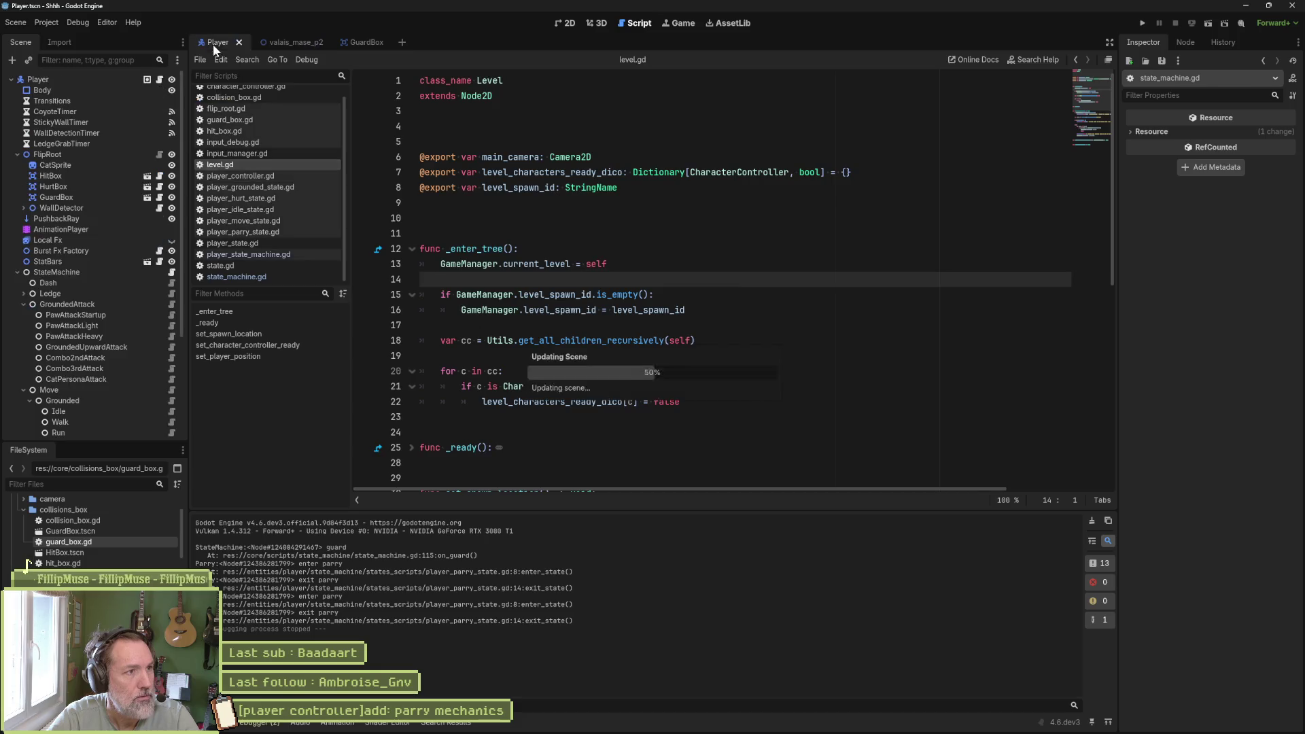
click(102, 229)
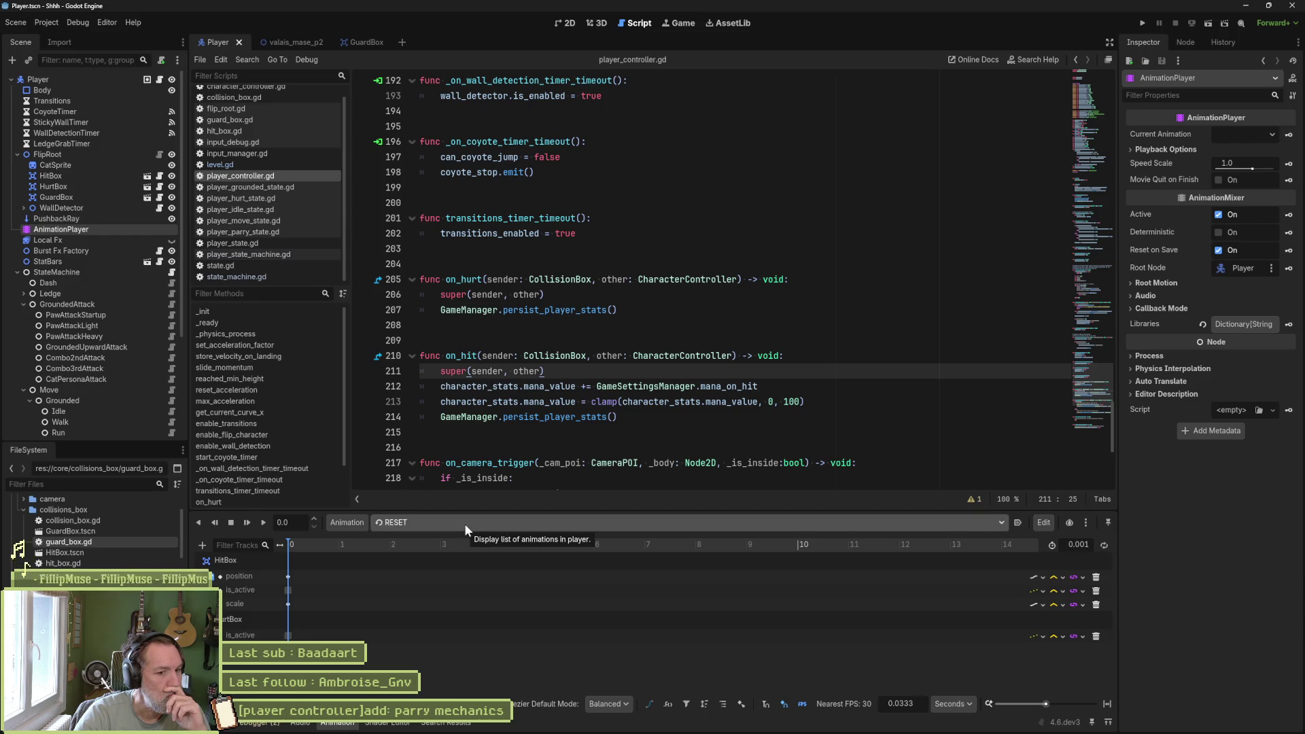
click(569, 23)
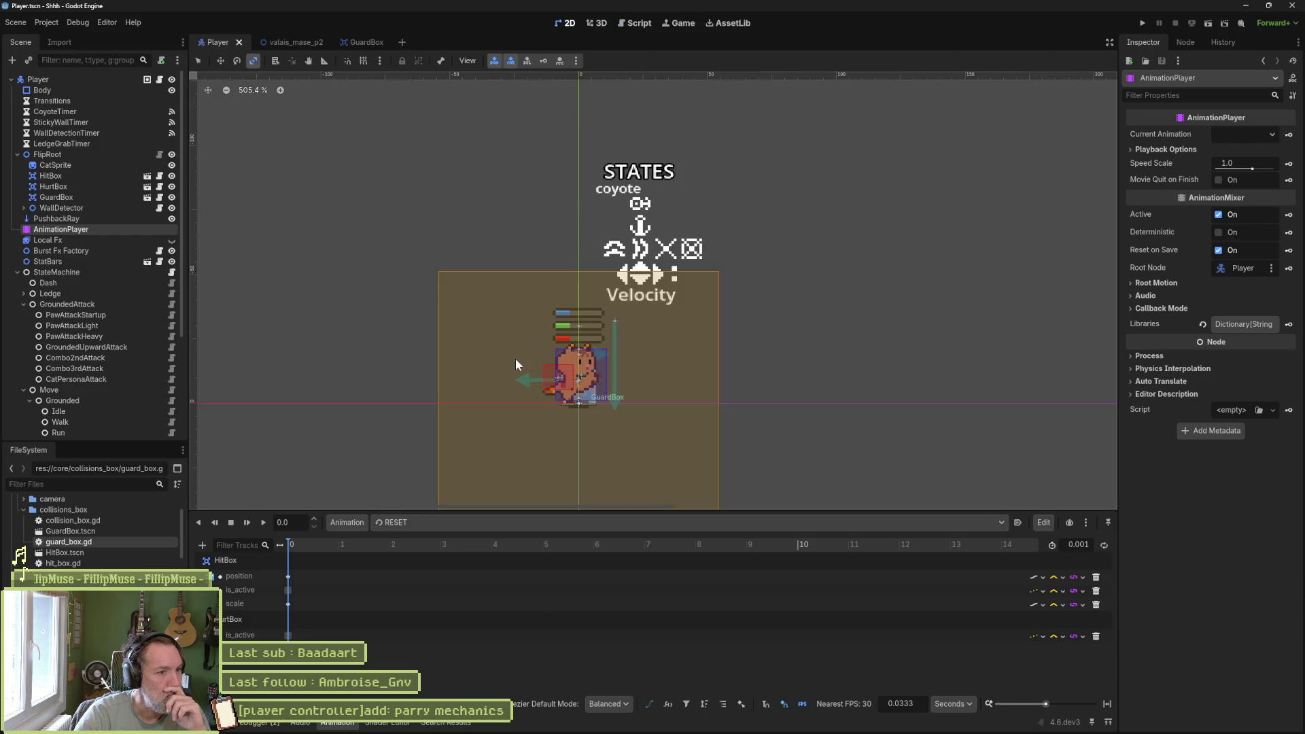
click(487, 521)
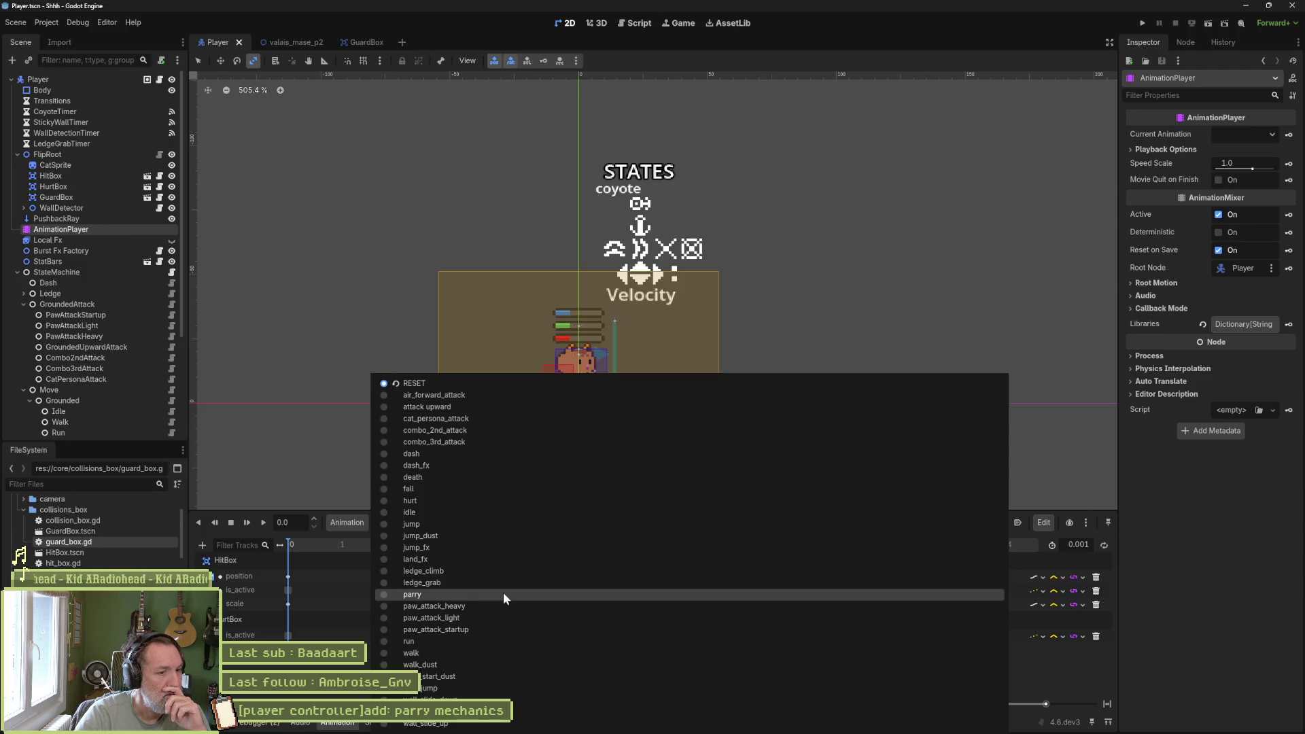
key(Escape)
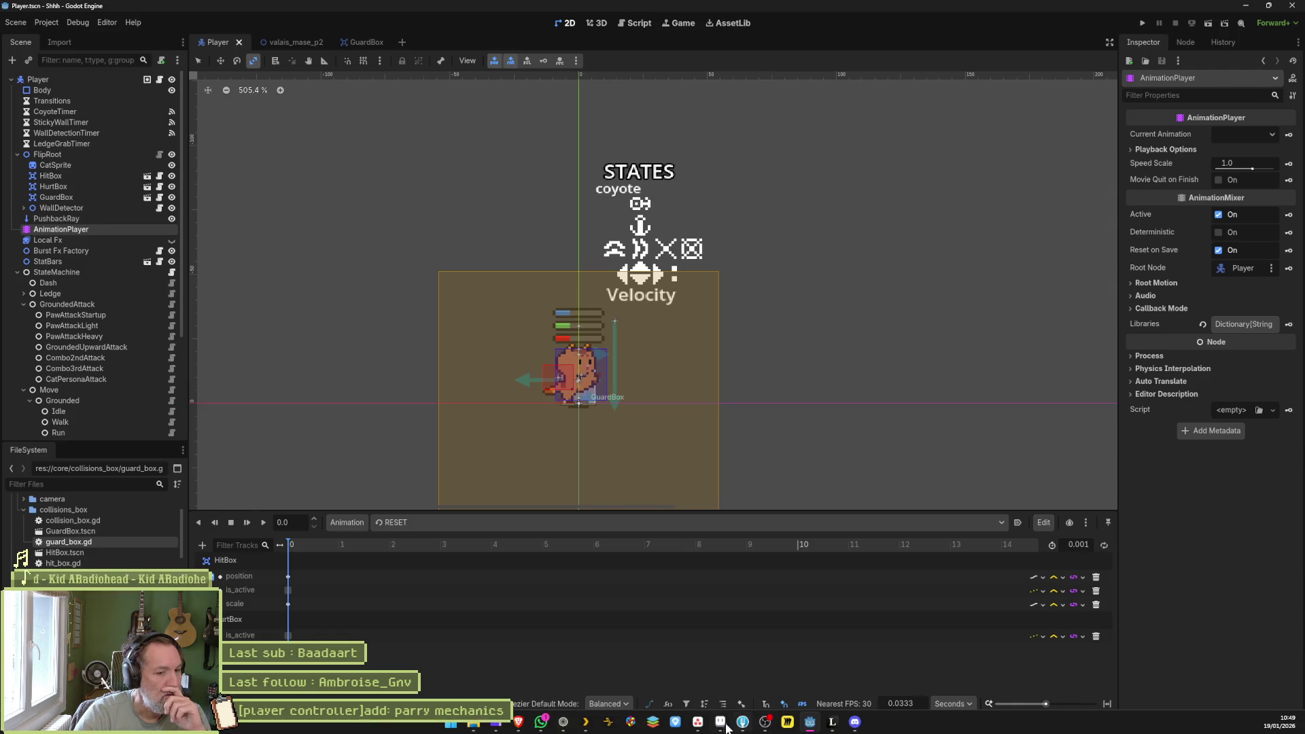
click(724, 727)
- Rename cat.aseprite's parry tag (frames 163–169) to guard, verify it, and return to Godot
double_click(762, 531)
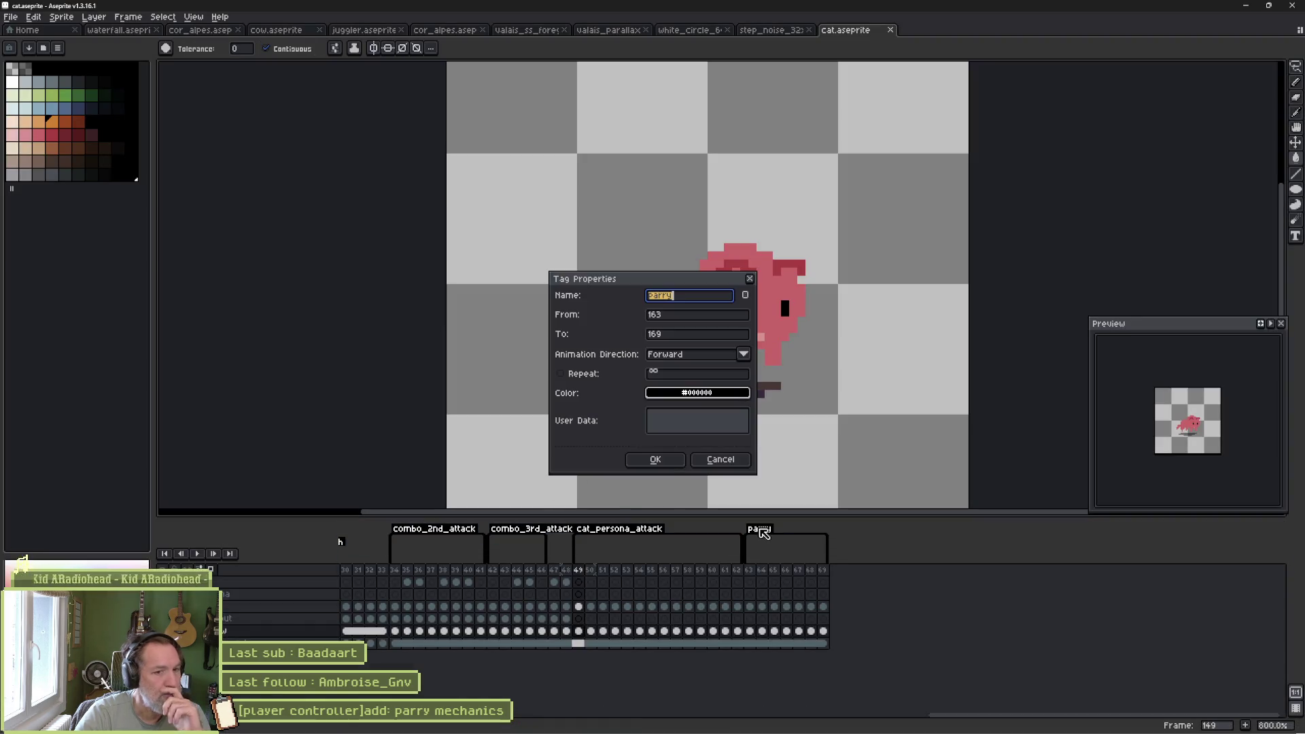
text(guard)
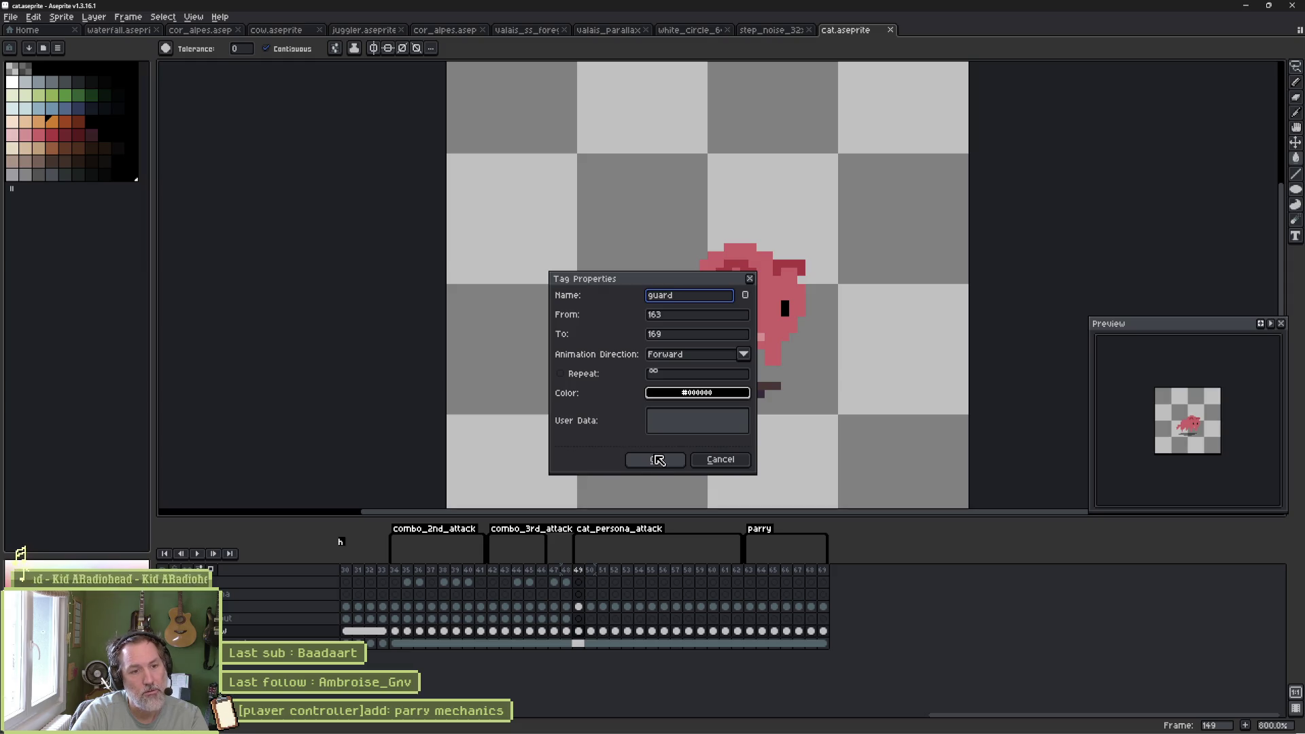
click(657, 460)
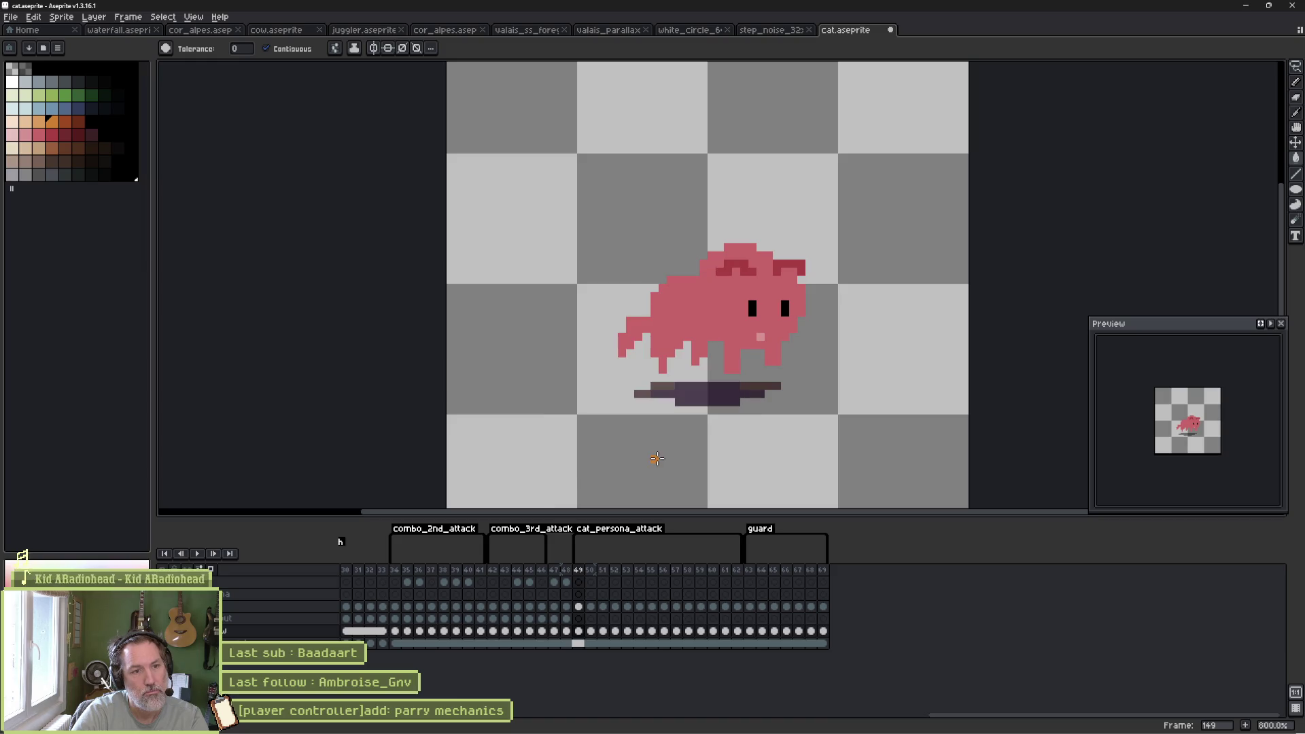
key(alt+Tab)
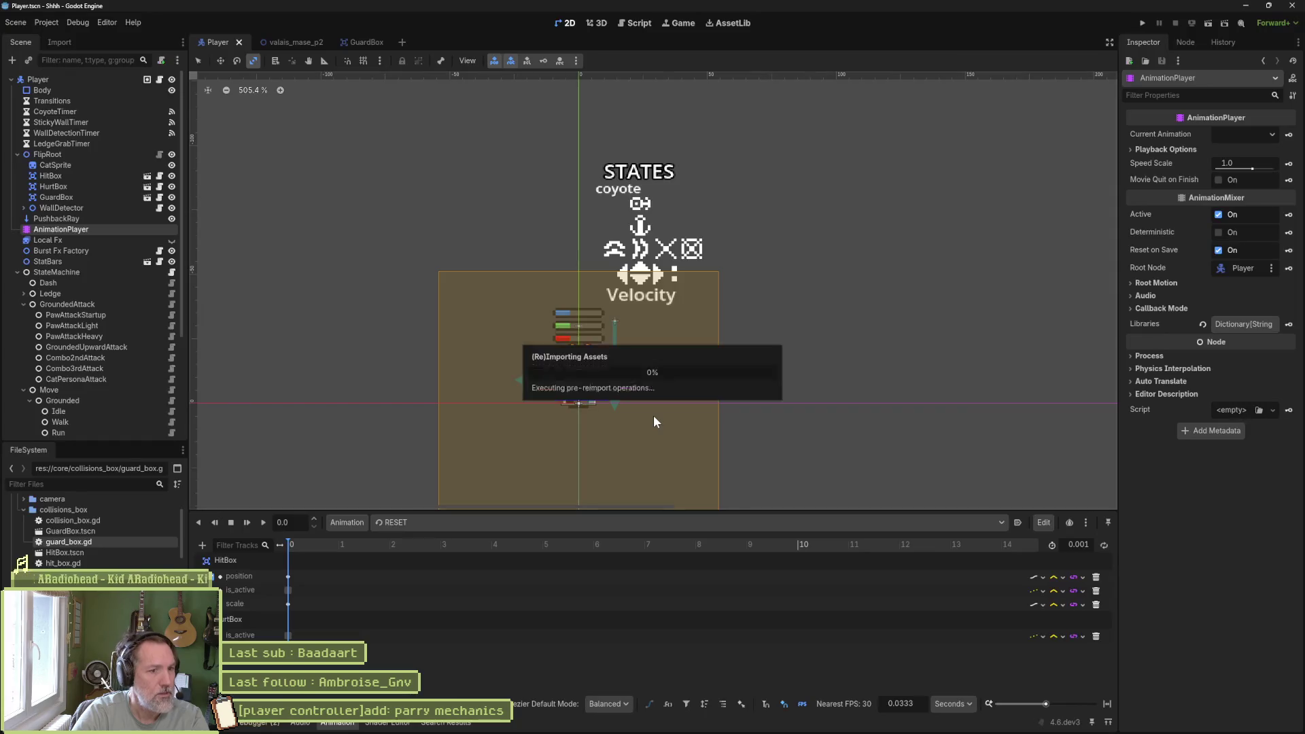
key(alt+Tab)
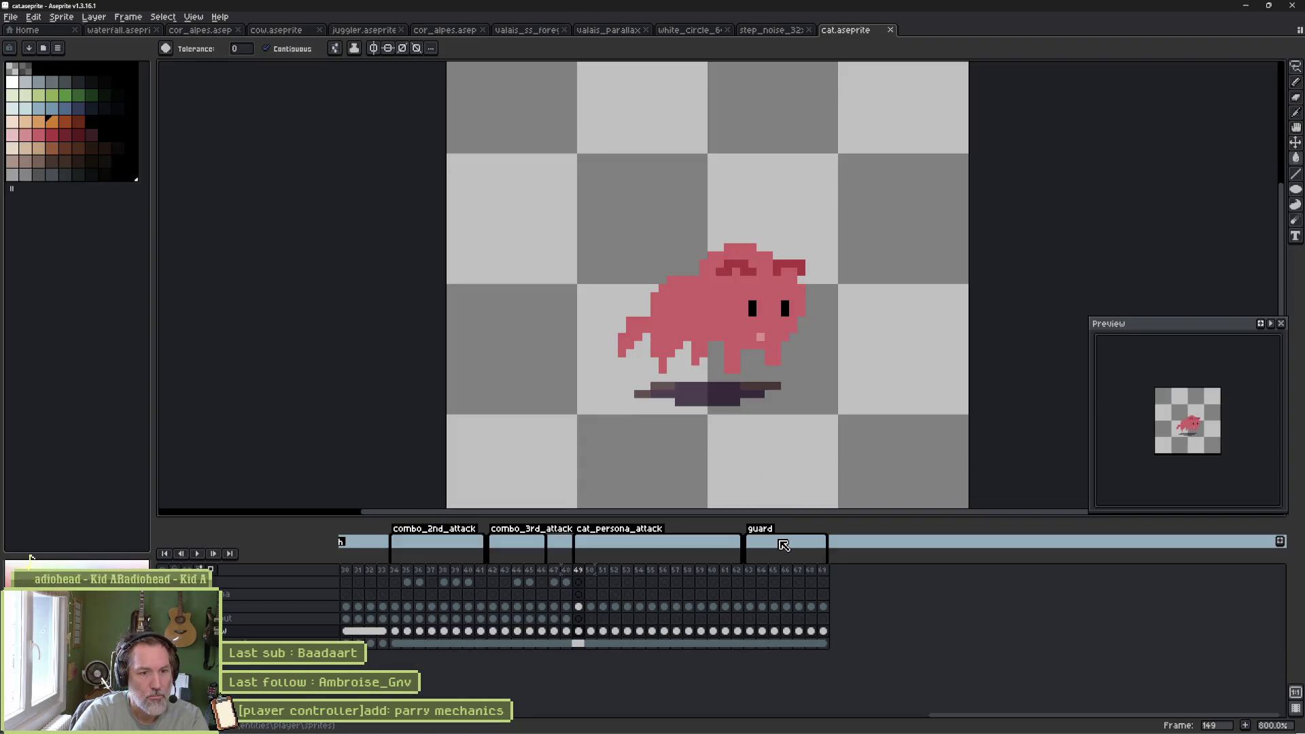
double_click(772, 536)
click(654, 460)
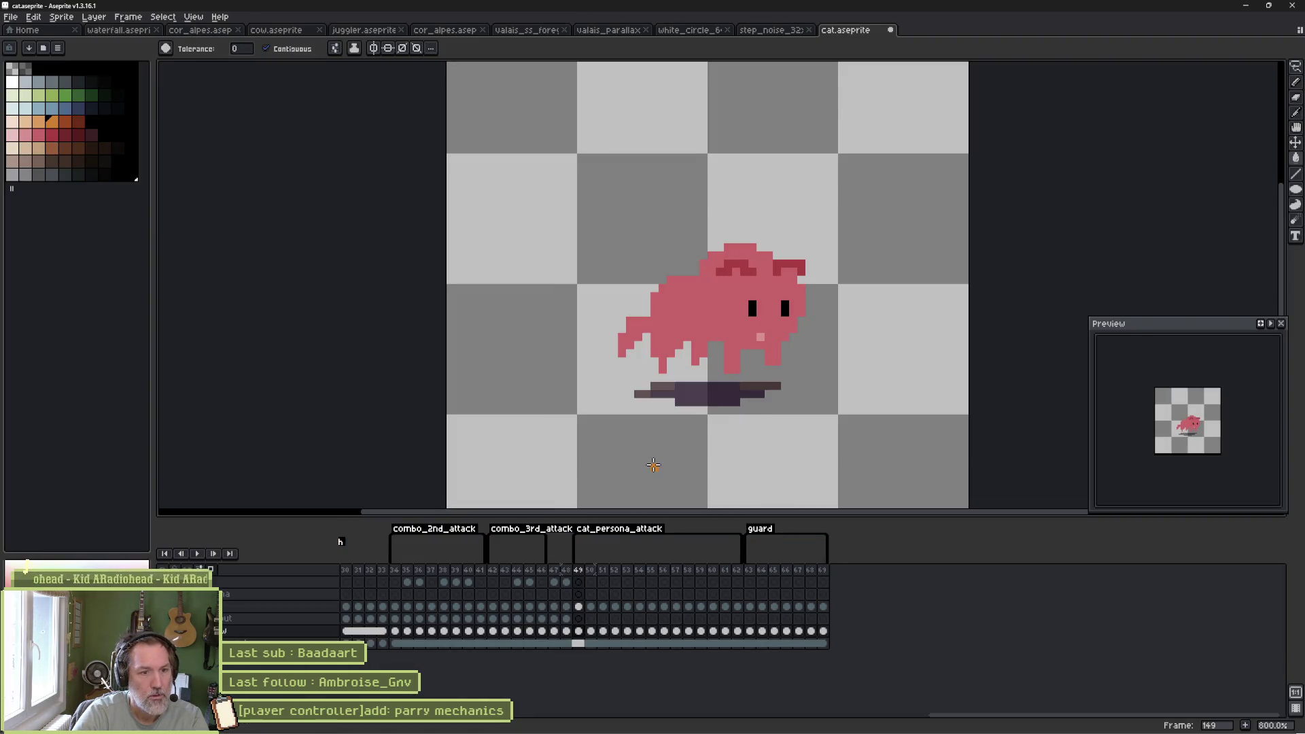
key(alt+Tab)
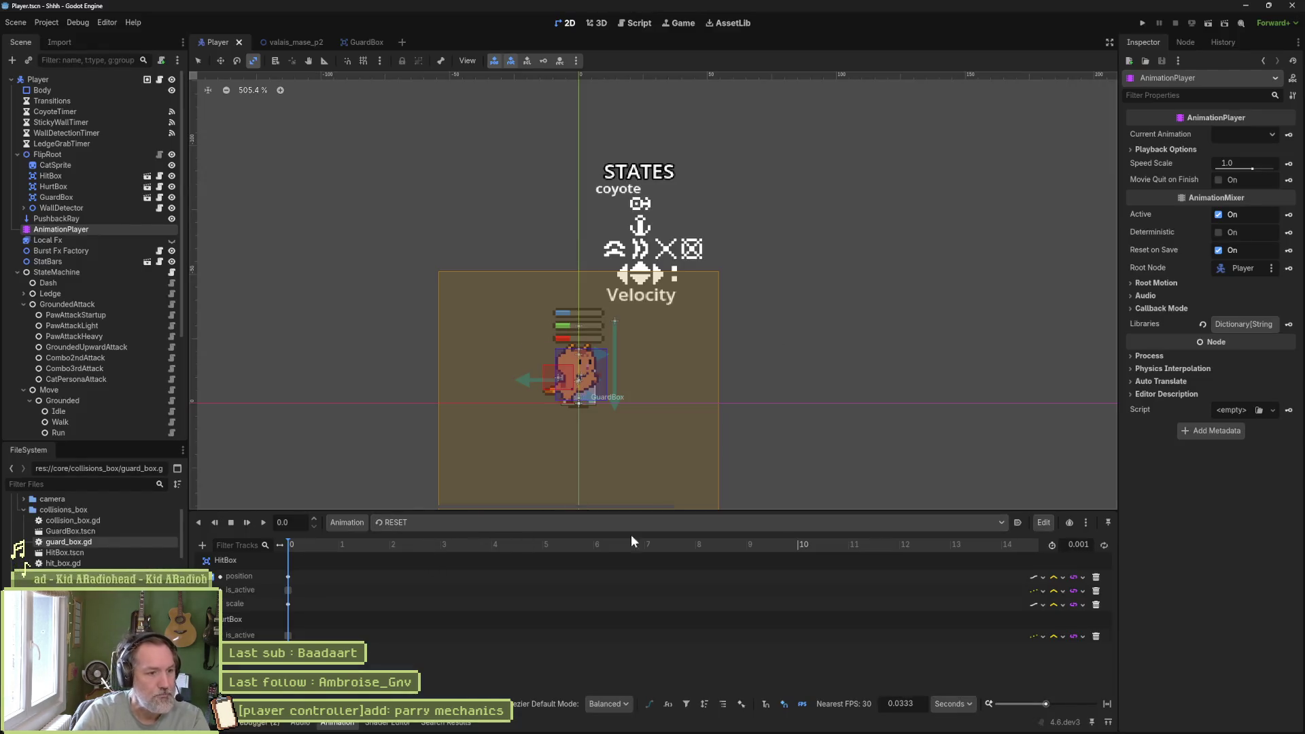
- Select the CatSprite node and check its Aseprite import settings
click(82, 166)
scroll(1218, 560, down, 5)
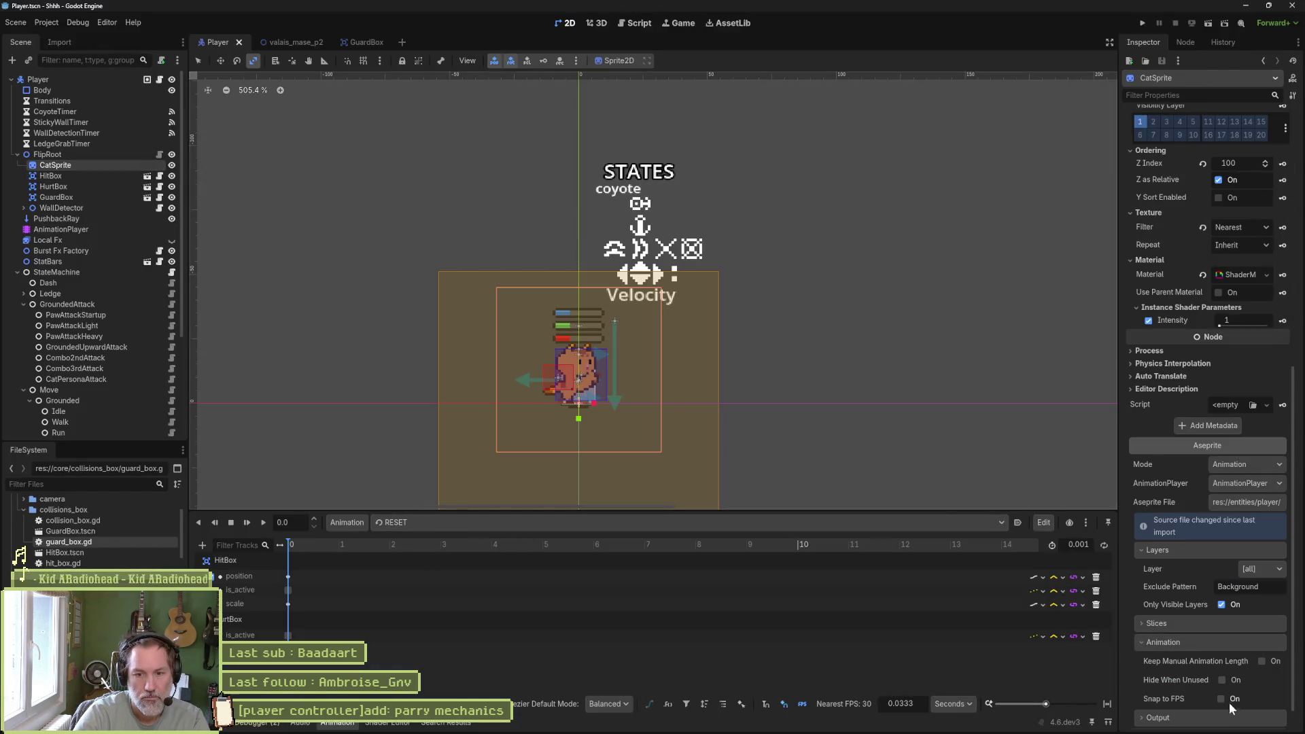
scroll(1182, 663, down, 5)
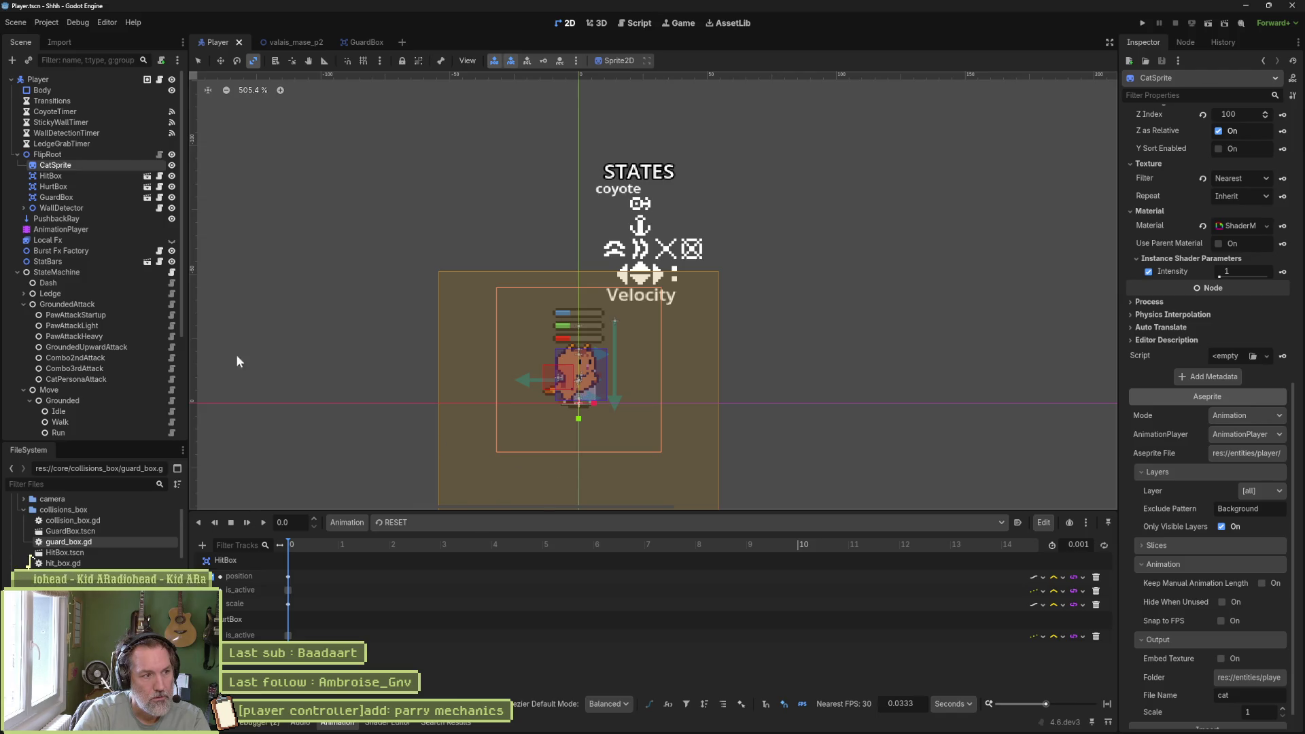
scroll(71, 415, down, 2)
- Rename the Parry state node under Grounded to Guard and open its script
click(72, 401)
double_click(72, 401)
text(Guard)
key(Return)
click(173, 398)
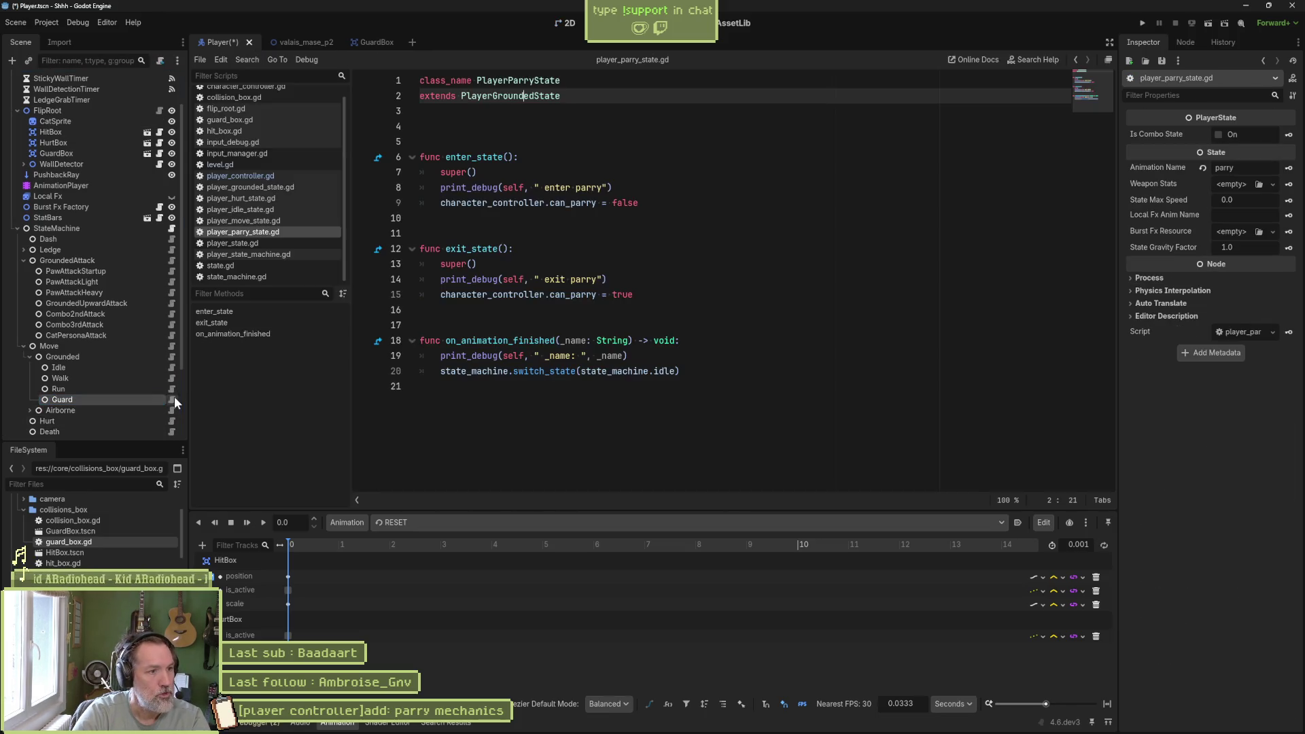
- Change the script's class_name to PlayerGuardState and save
drag(508, 80, 524, 81)
text(Guard)
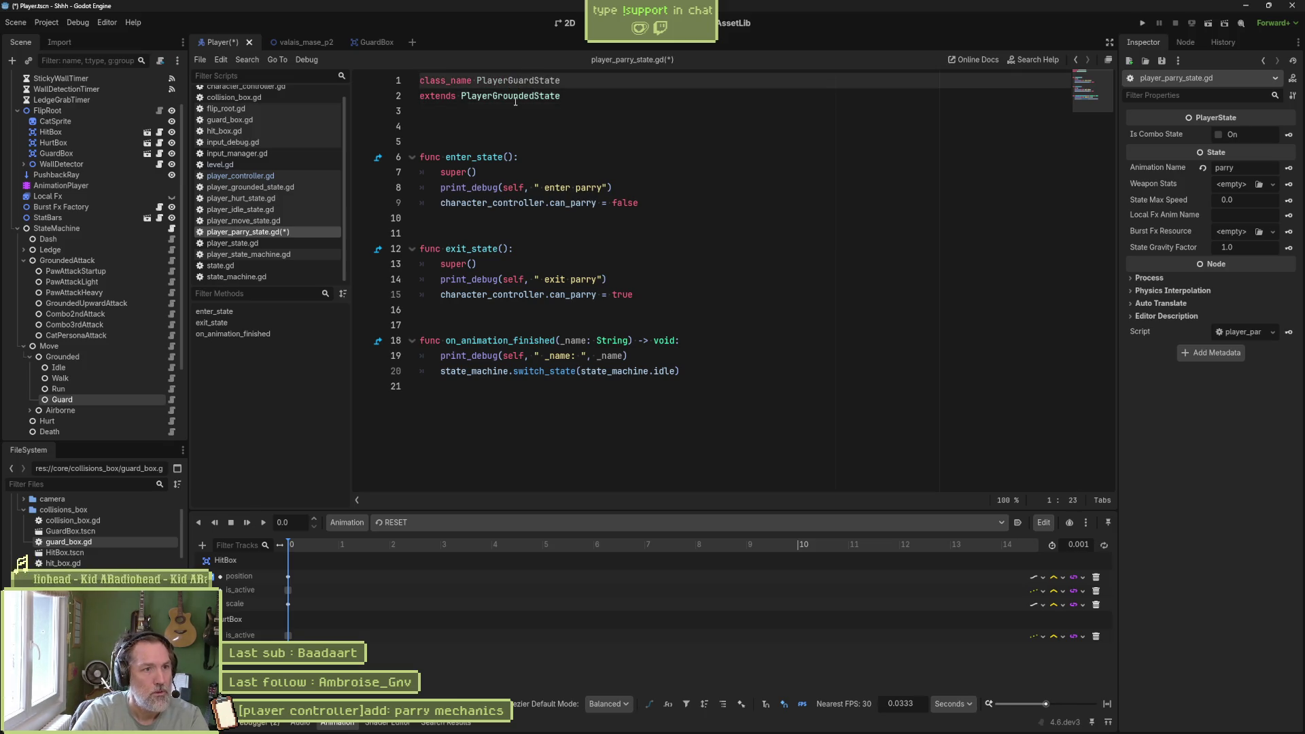
key(ctrl+s)
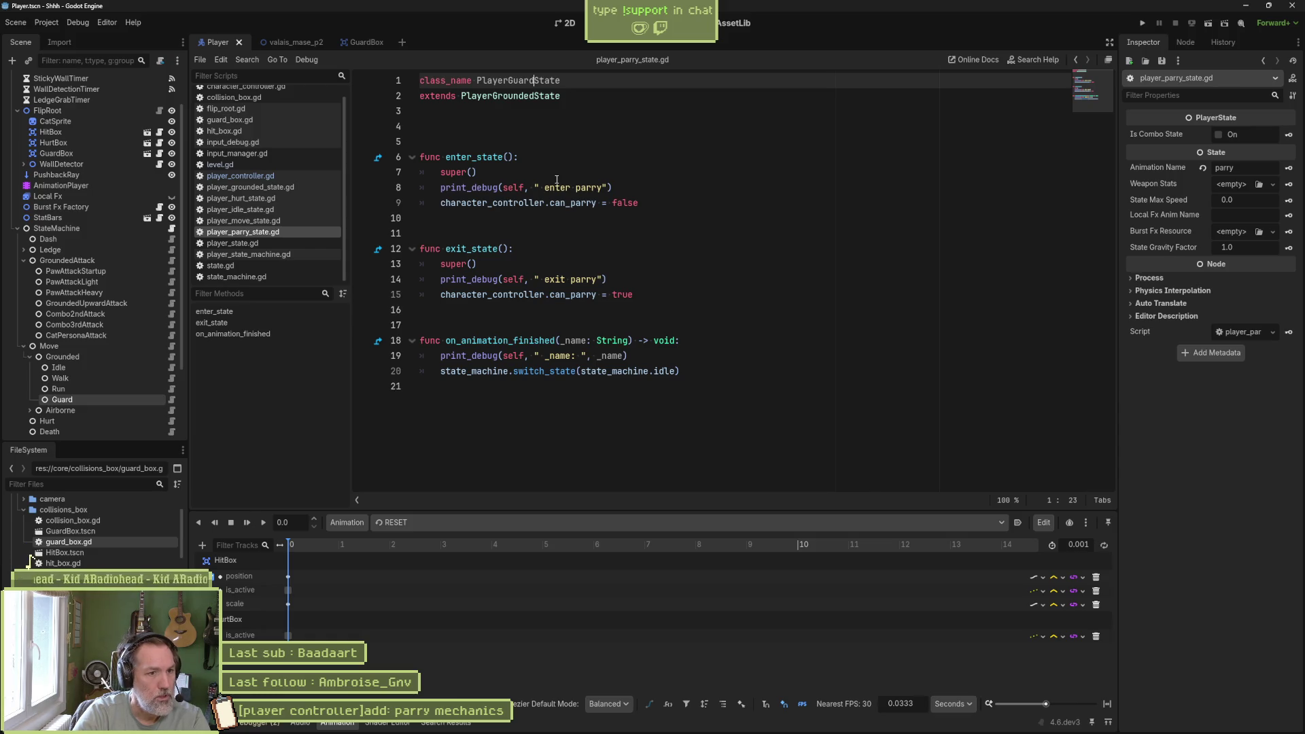
- In player_state_machine.gd, change line 12 to guard = $Move/Grounded/Guard and save
click(172, 228)
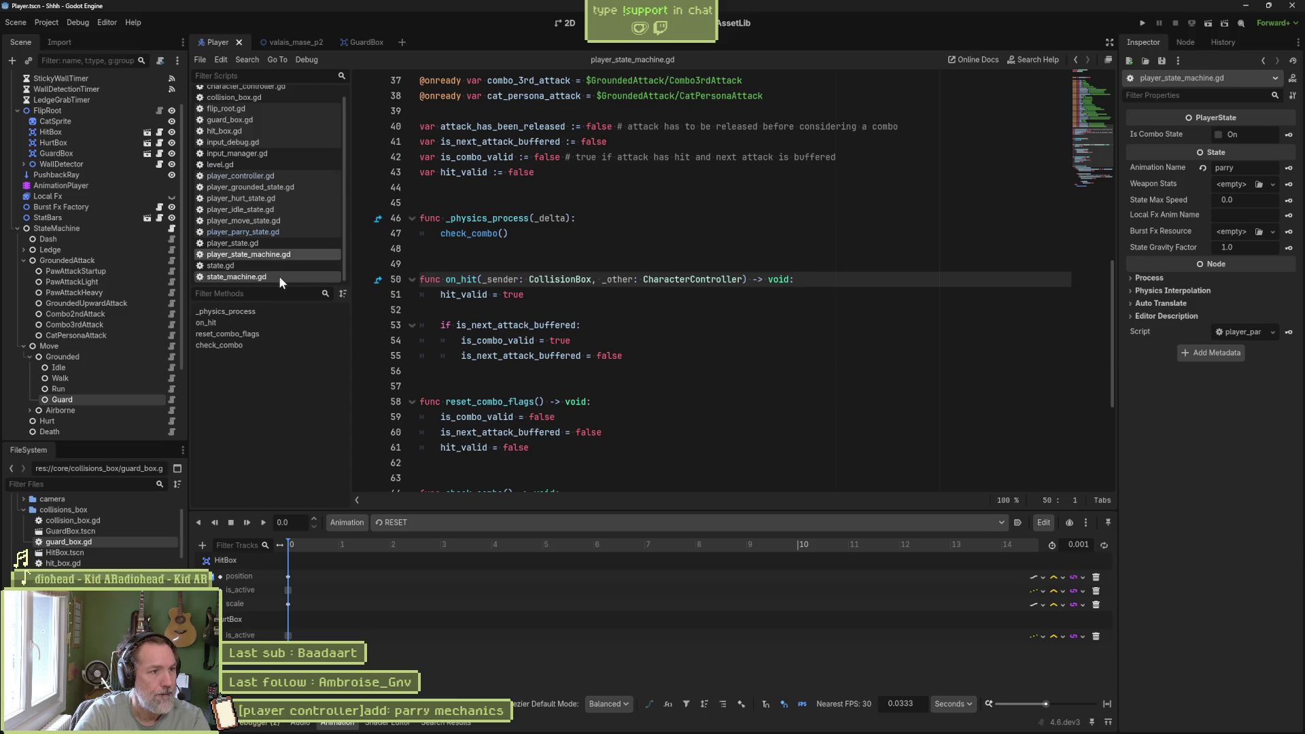
click(1085, 115)
scroll(1085, 115, up, 5)
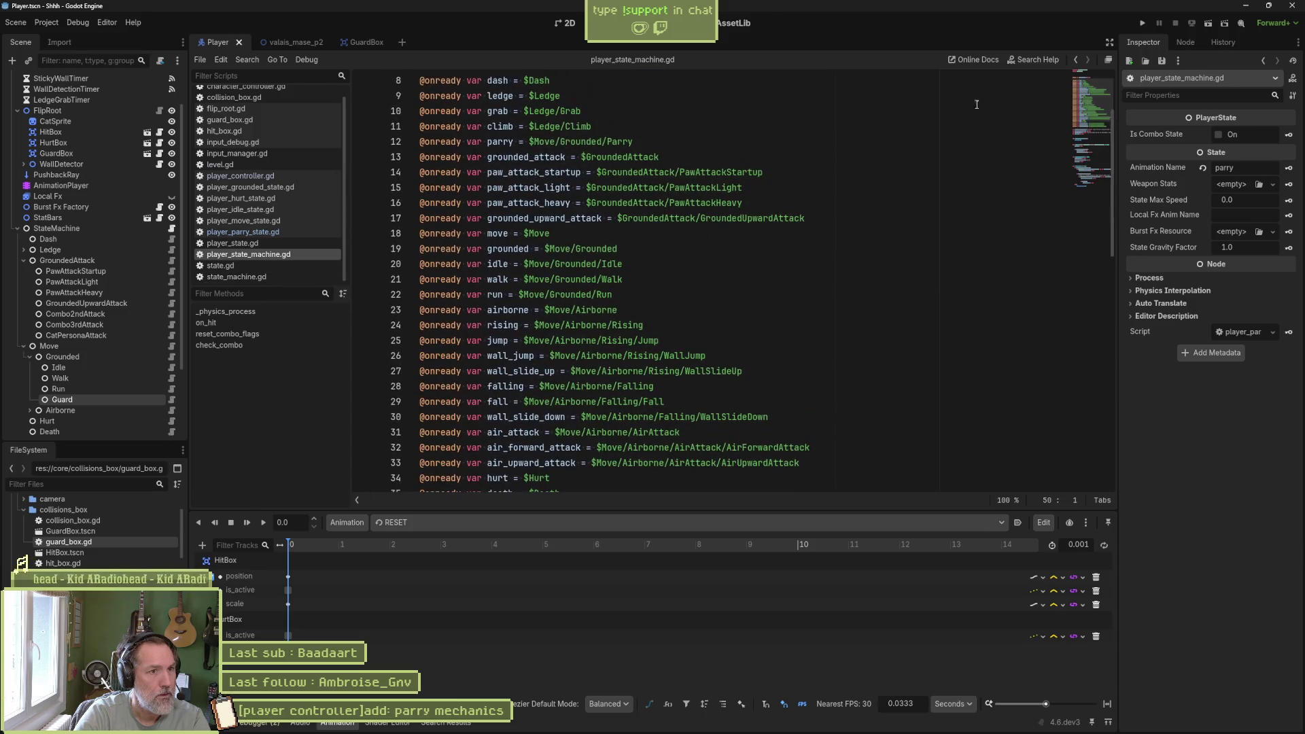
click(505, 250)
double_click(505, 250)
text(guard)
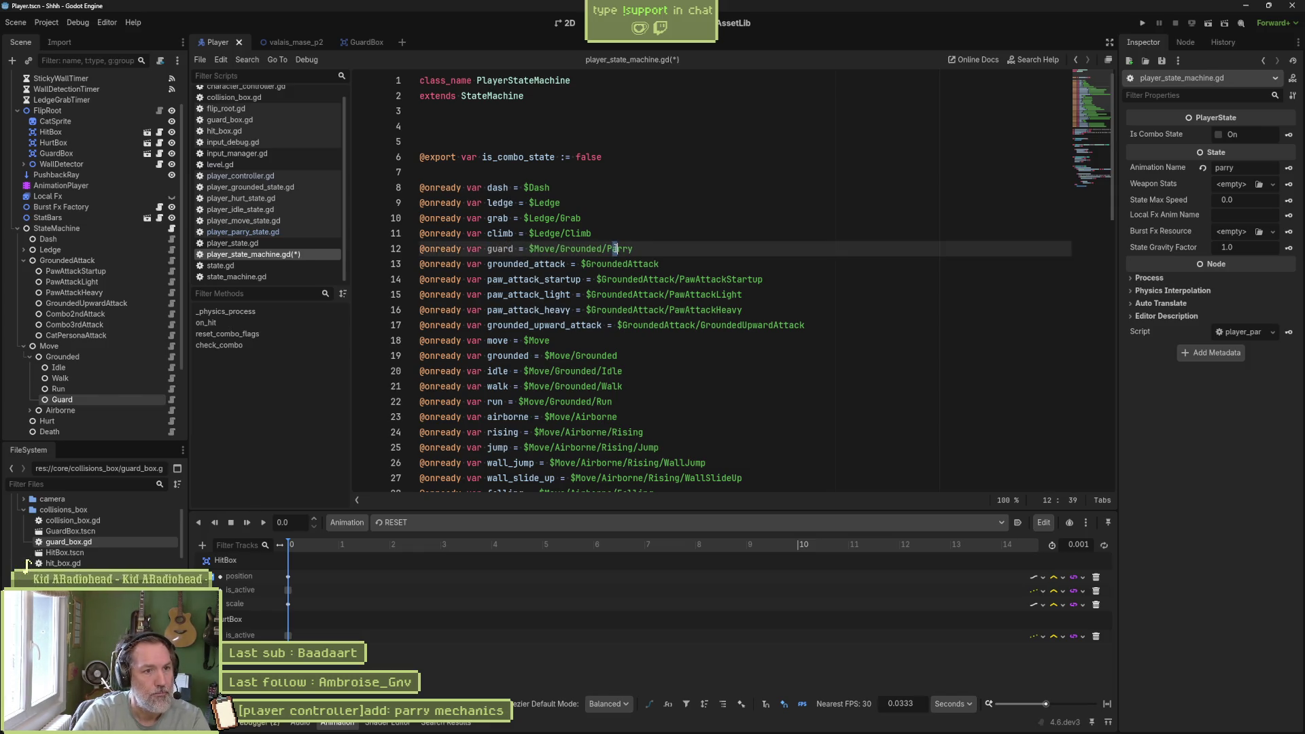
double_click(623, 248)
text(Guard)
key(ctrl+s)
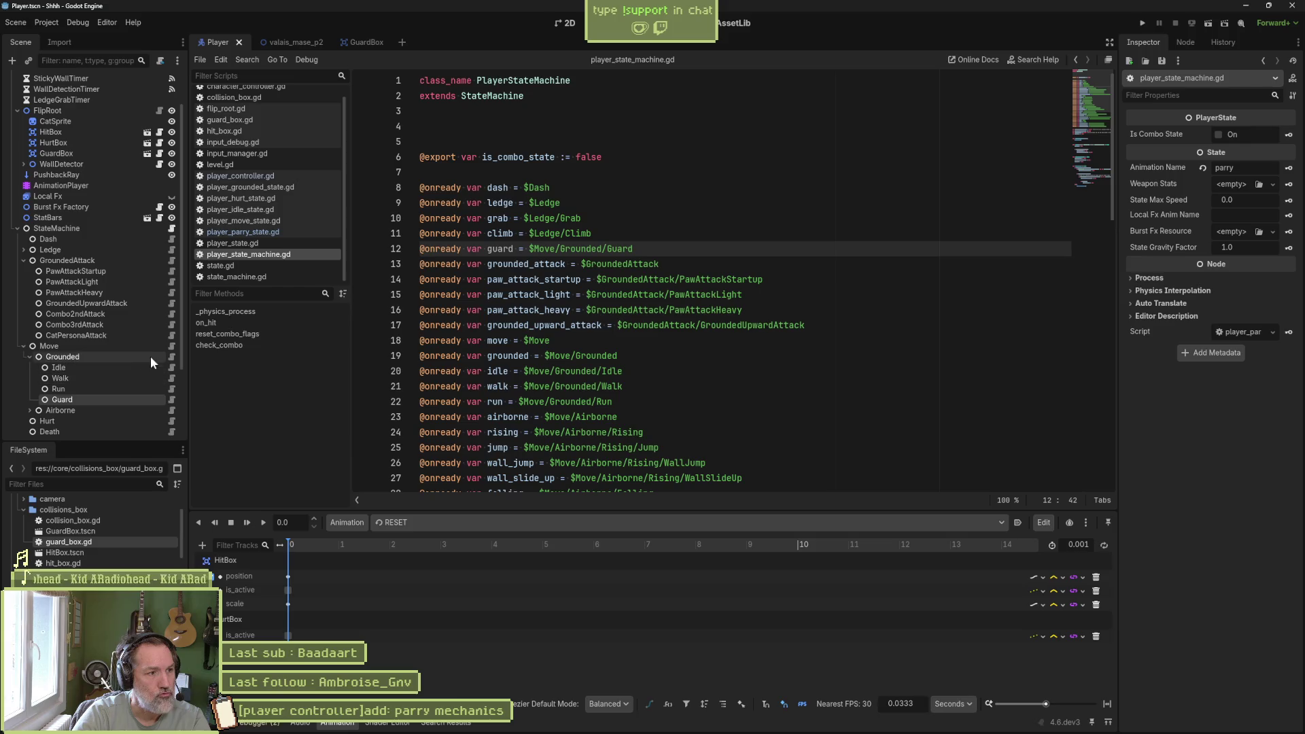
click(171, 357)
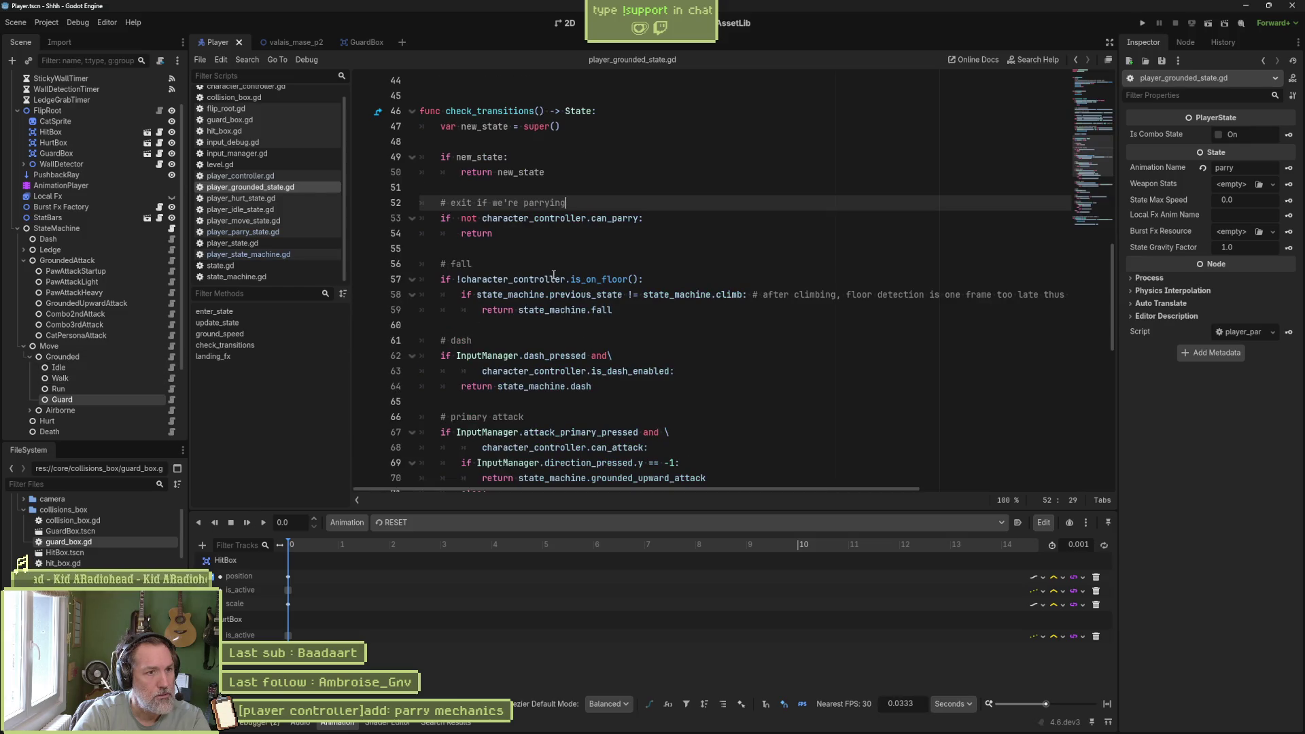
- Replace can_parry with can_guard across all project files, matching whole words
double_click(614, 218)
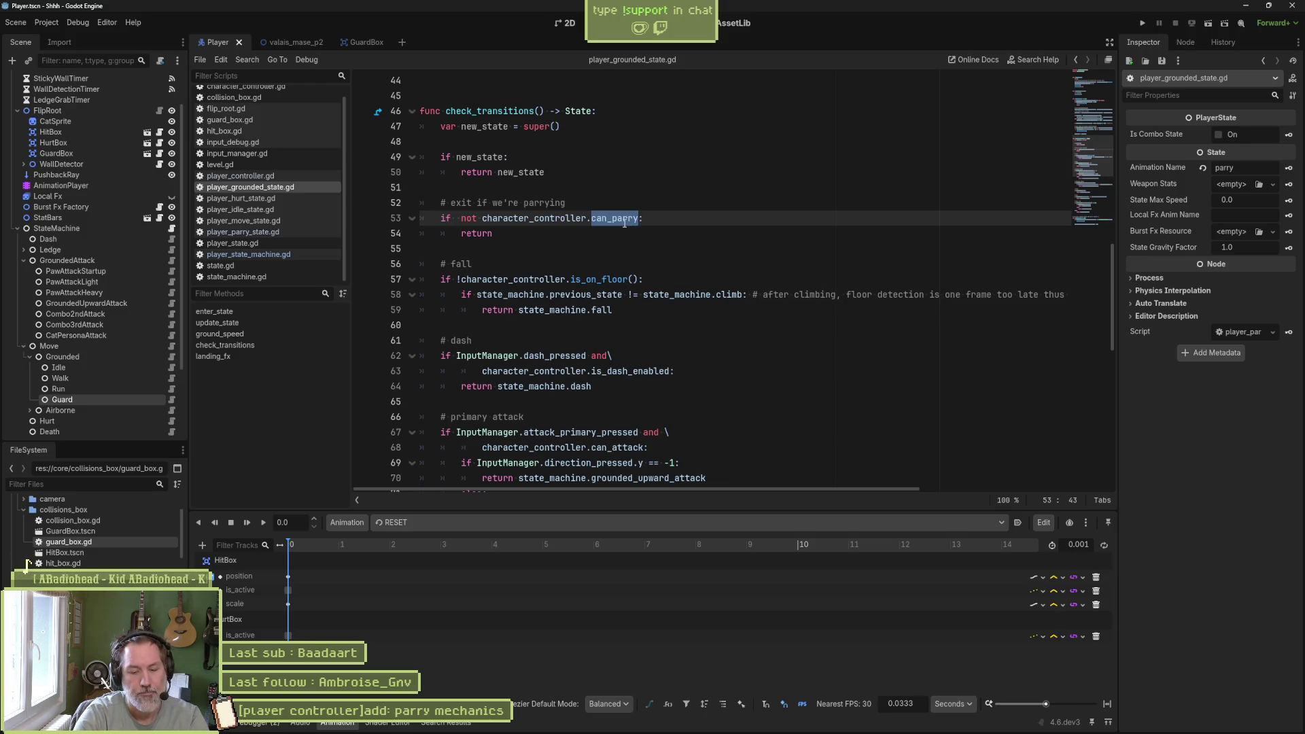
key(ctrl+shift+r)
text(can_guard)
click(622, 338)
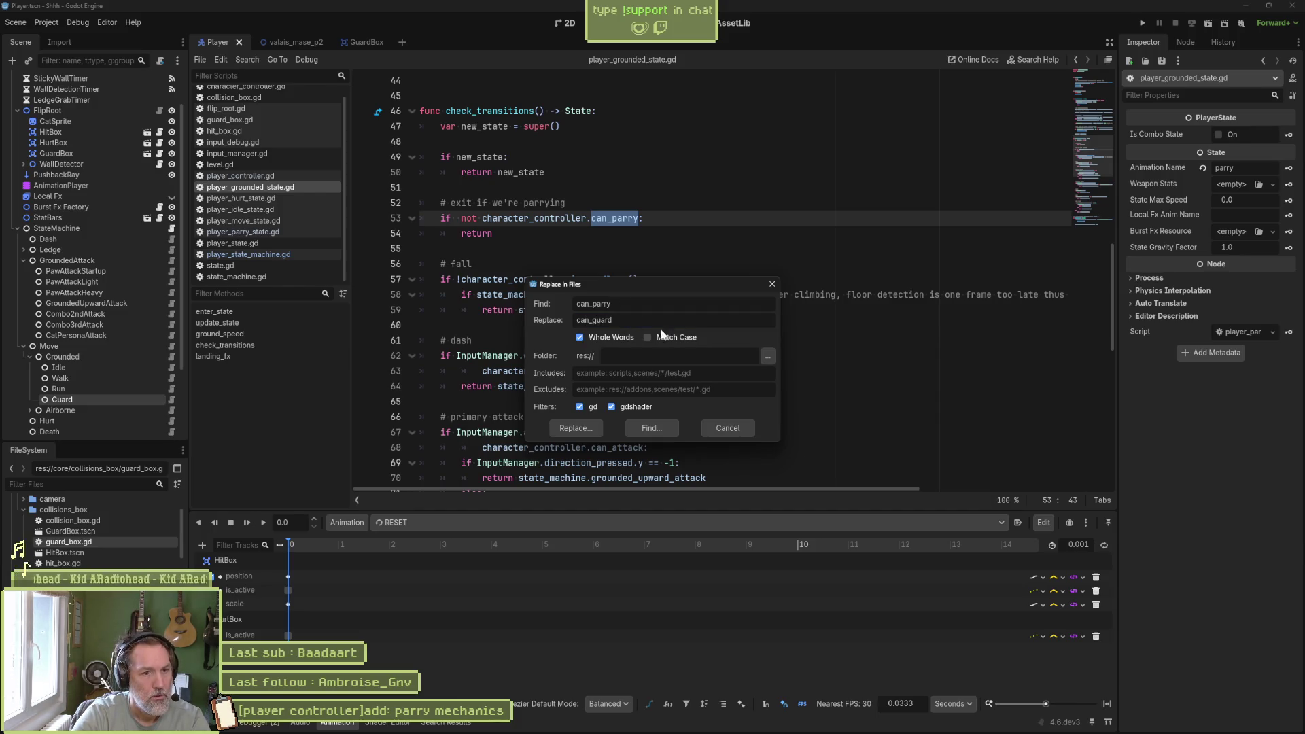
click(577, 428)
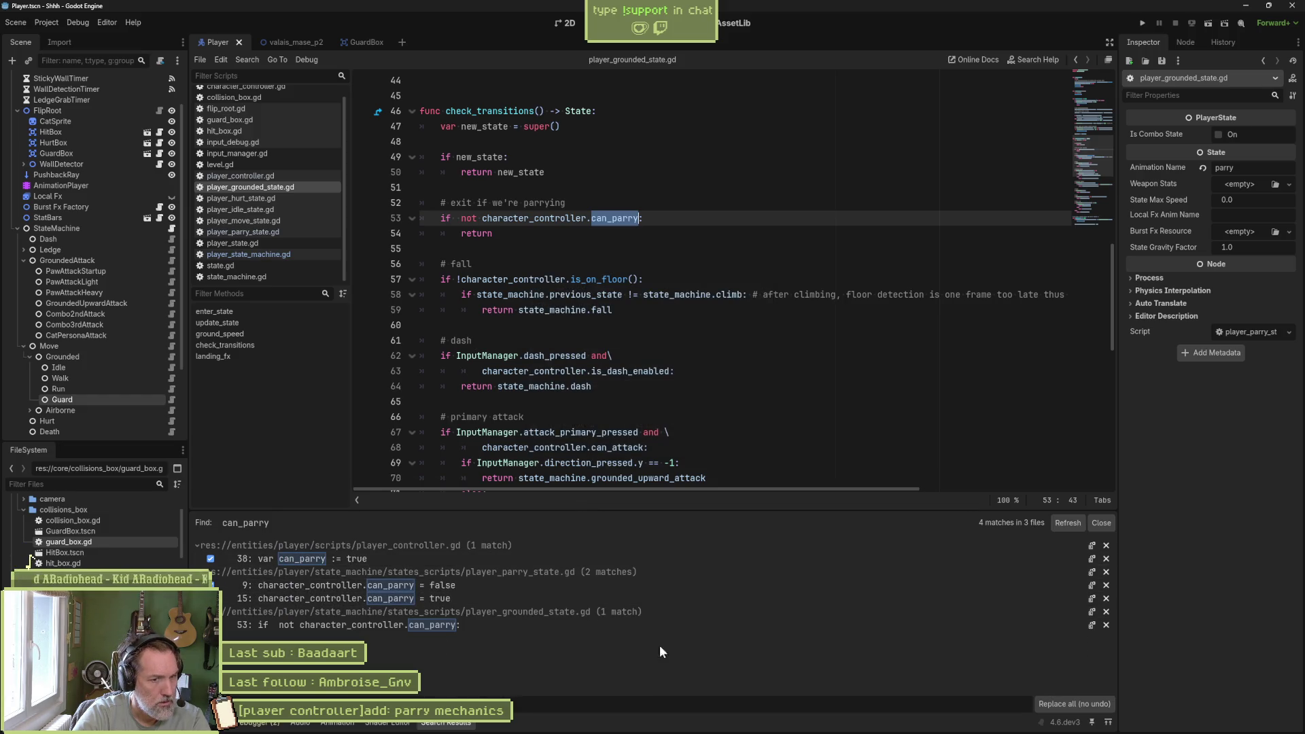
click(1074, 704)
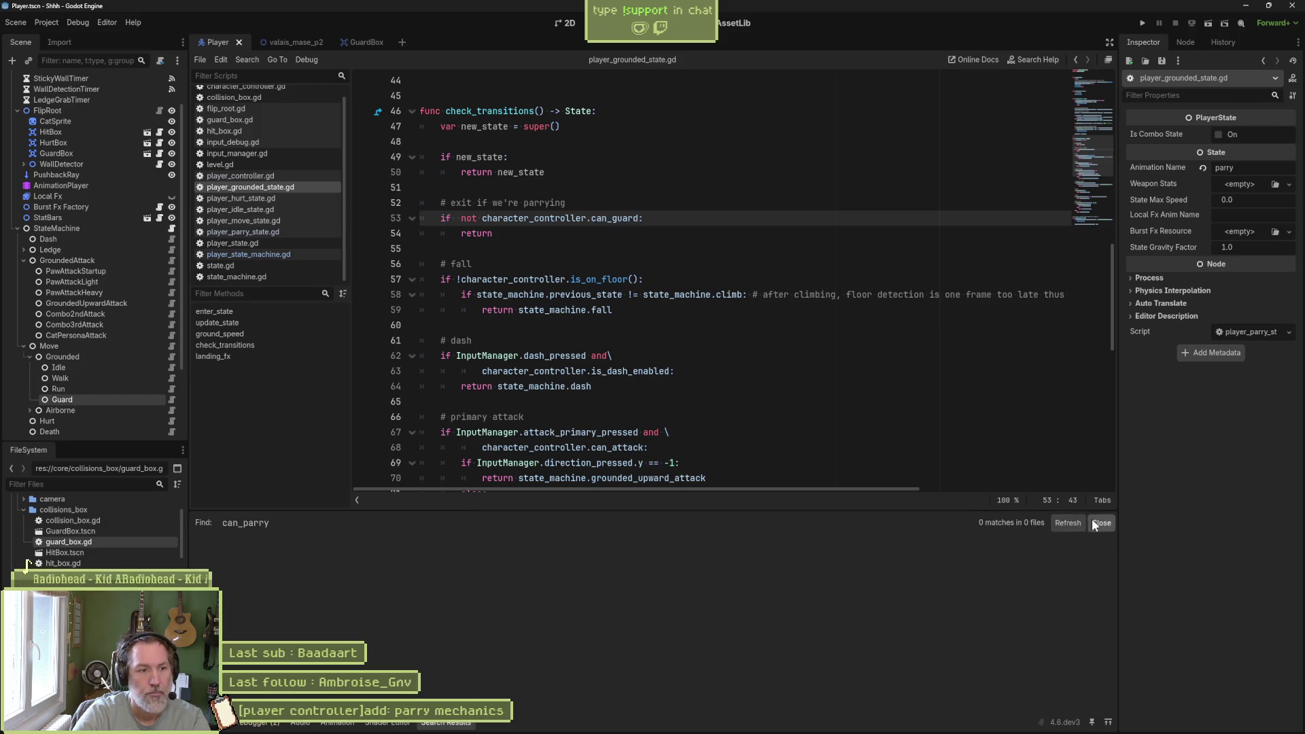
click(1101, 523)
- Change 'parrying' to 'guarding' in the grounded state's exit comment and save
click(584, 227)
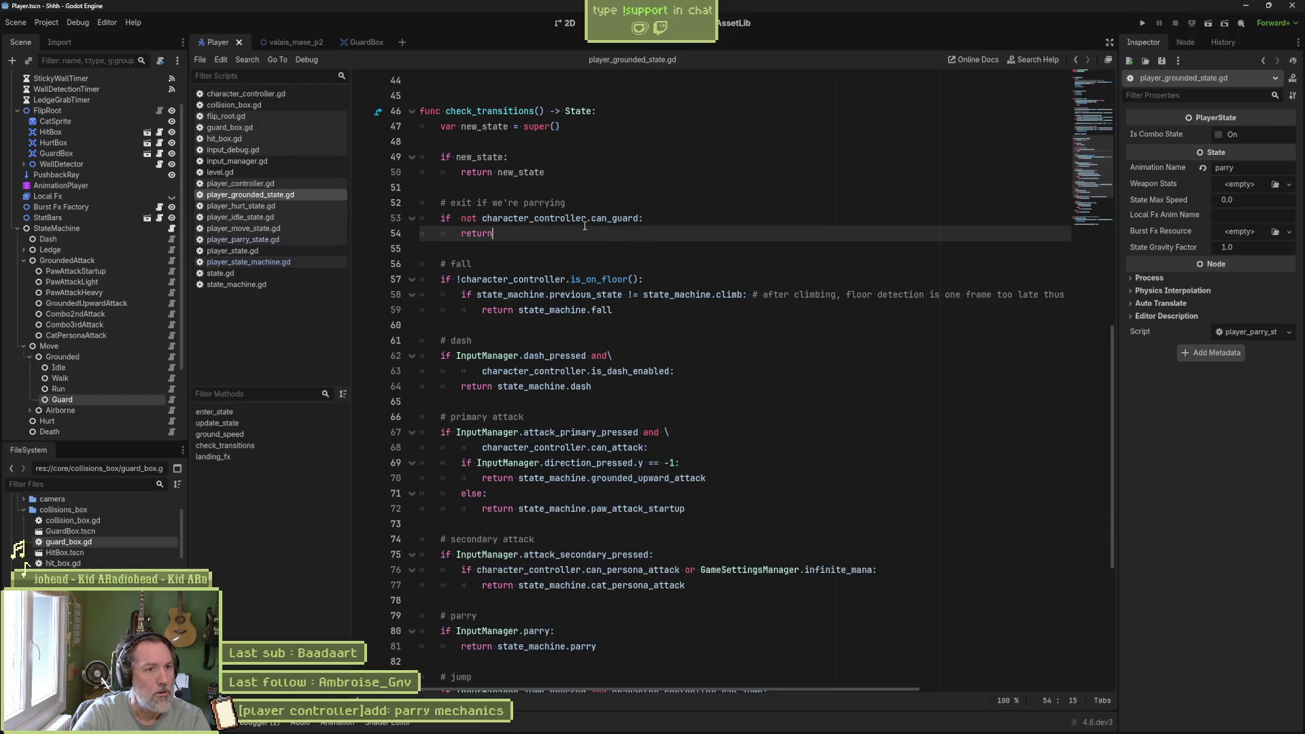
double_click(544, 202)
text(guarding)
key(ctrl+s)
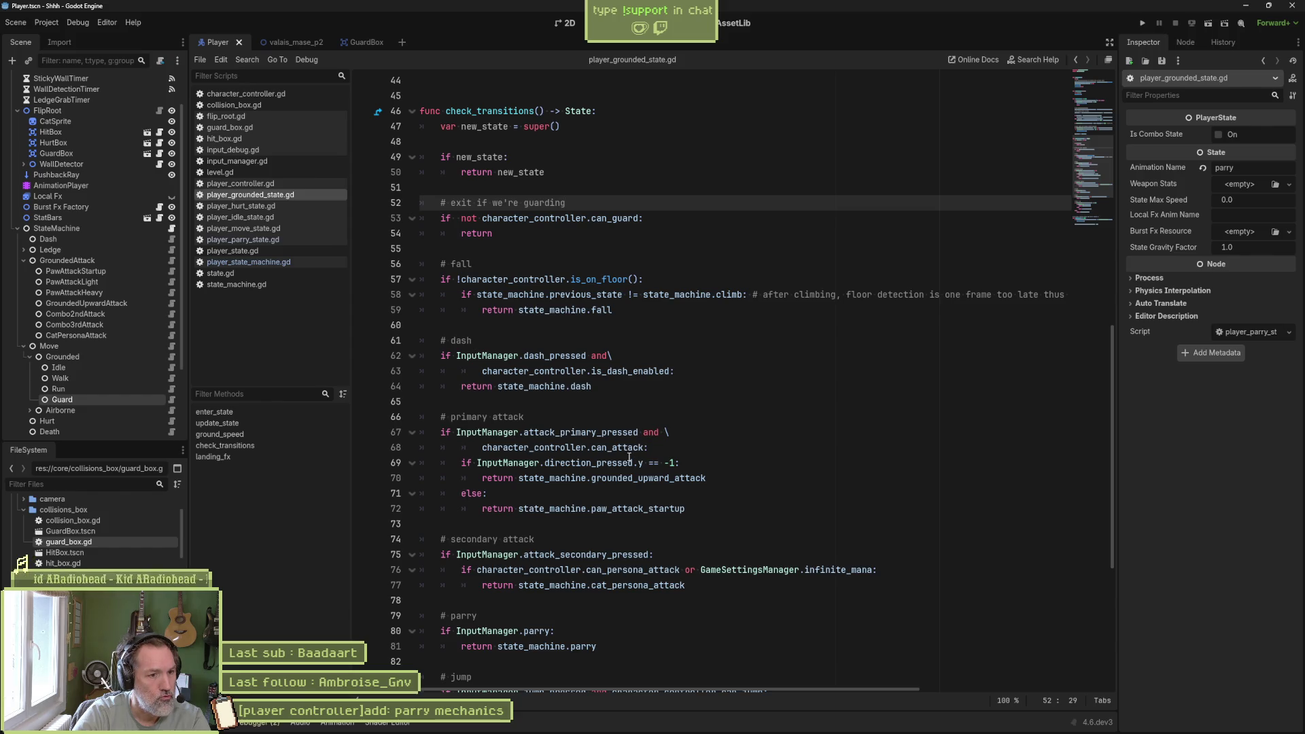
- Replace every remaining 'parry' with 'guard' across the project's files
scroll(614, 584, down, 1)
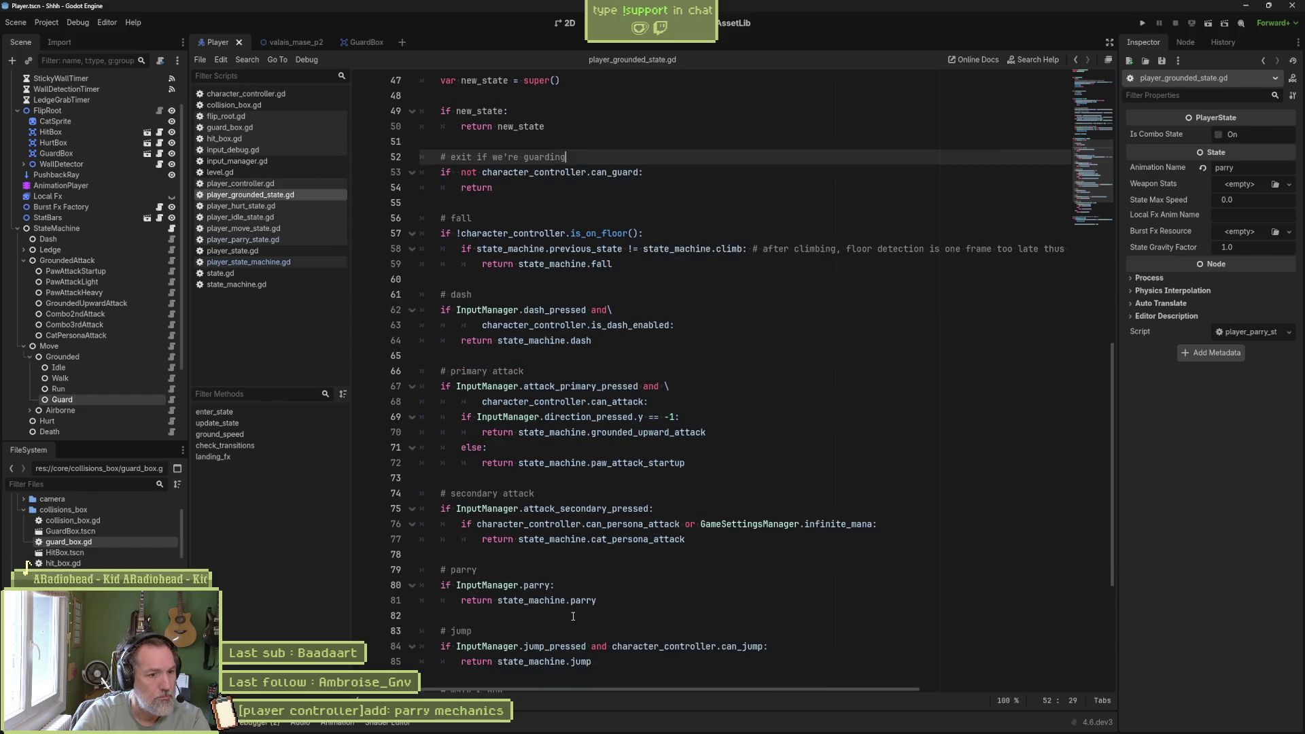
double_click(537, 585)
key(BackSpace)
key(ctrl+space)
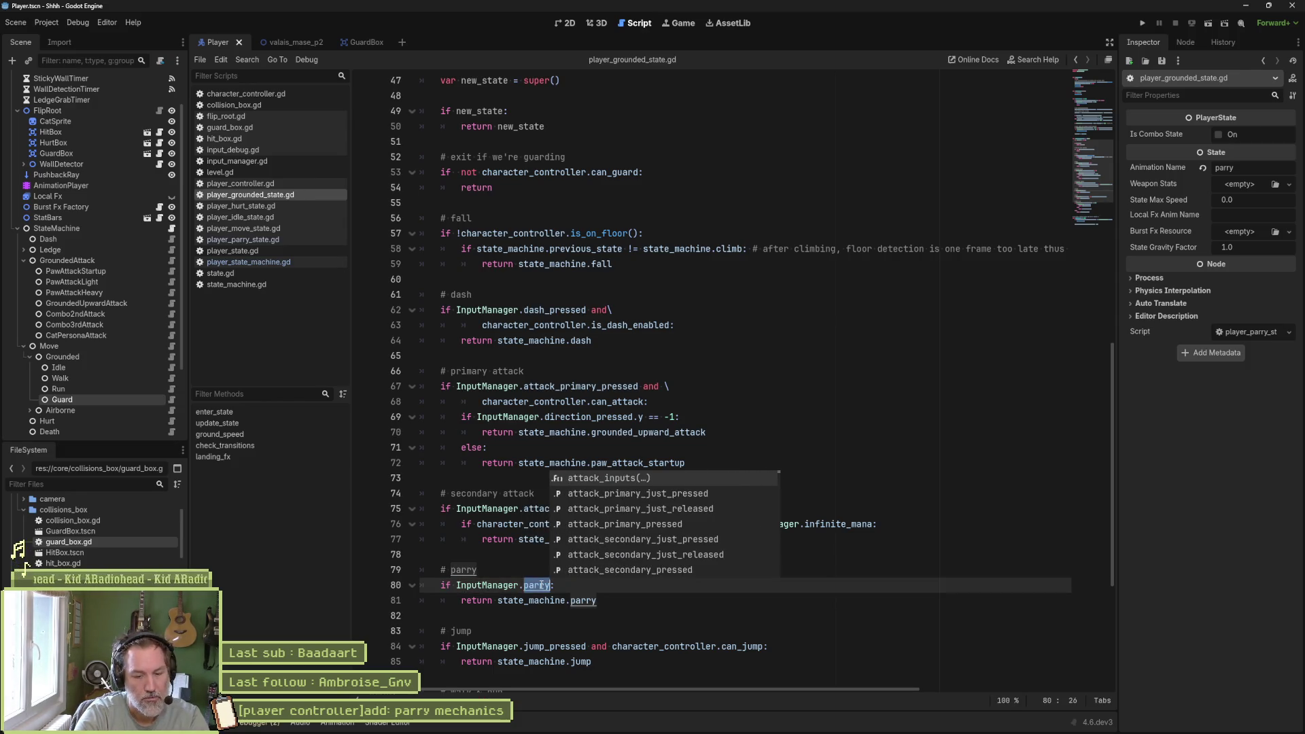
key(ctrl+shift+r)
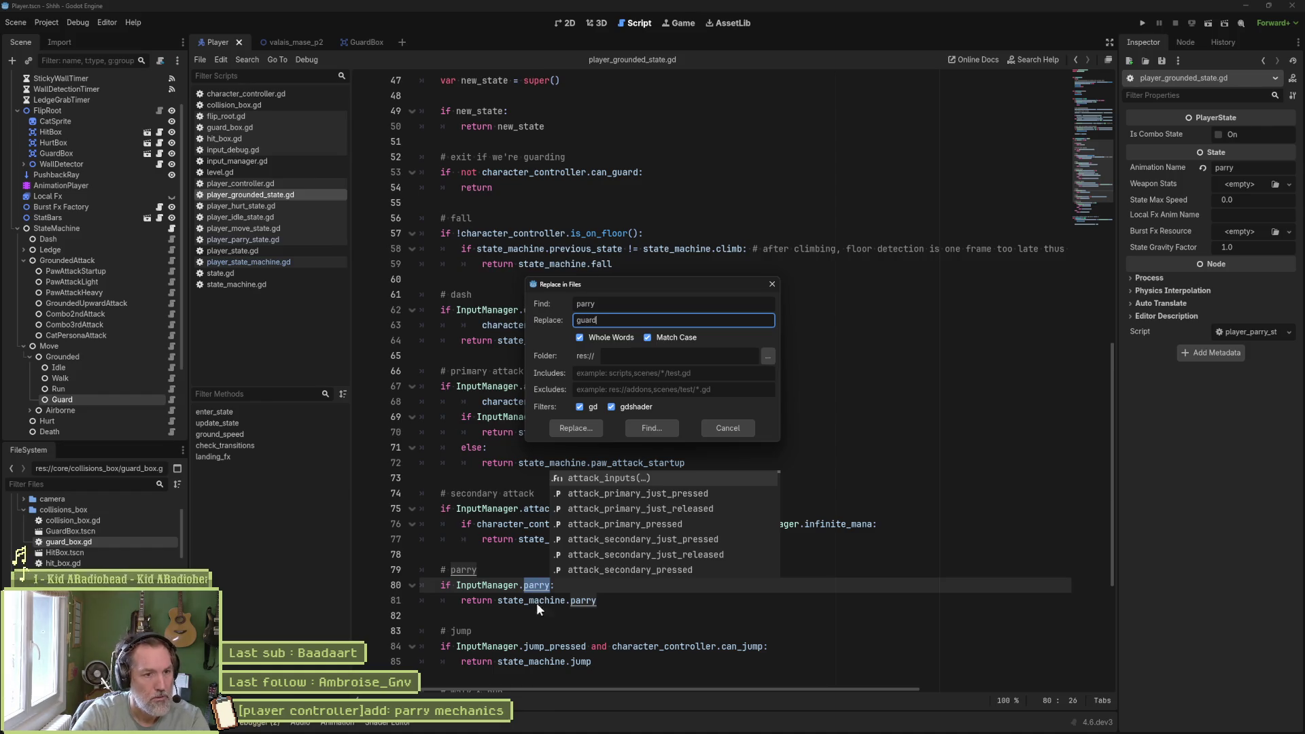
click(564, 428)
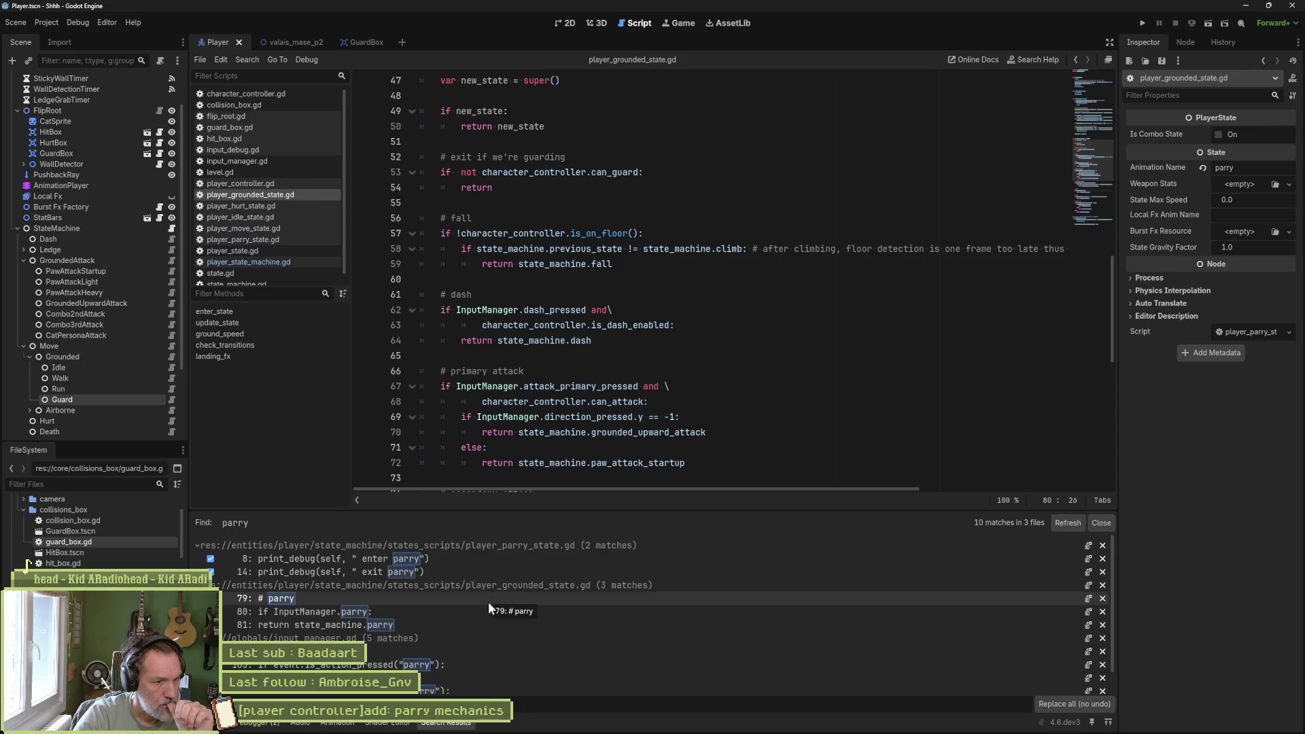
scroll(455, 632, down, 1)
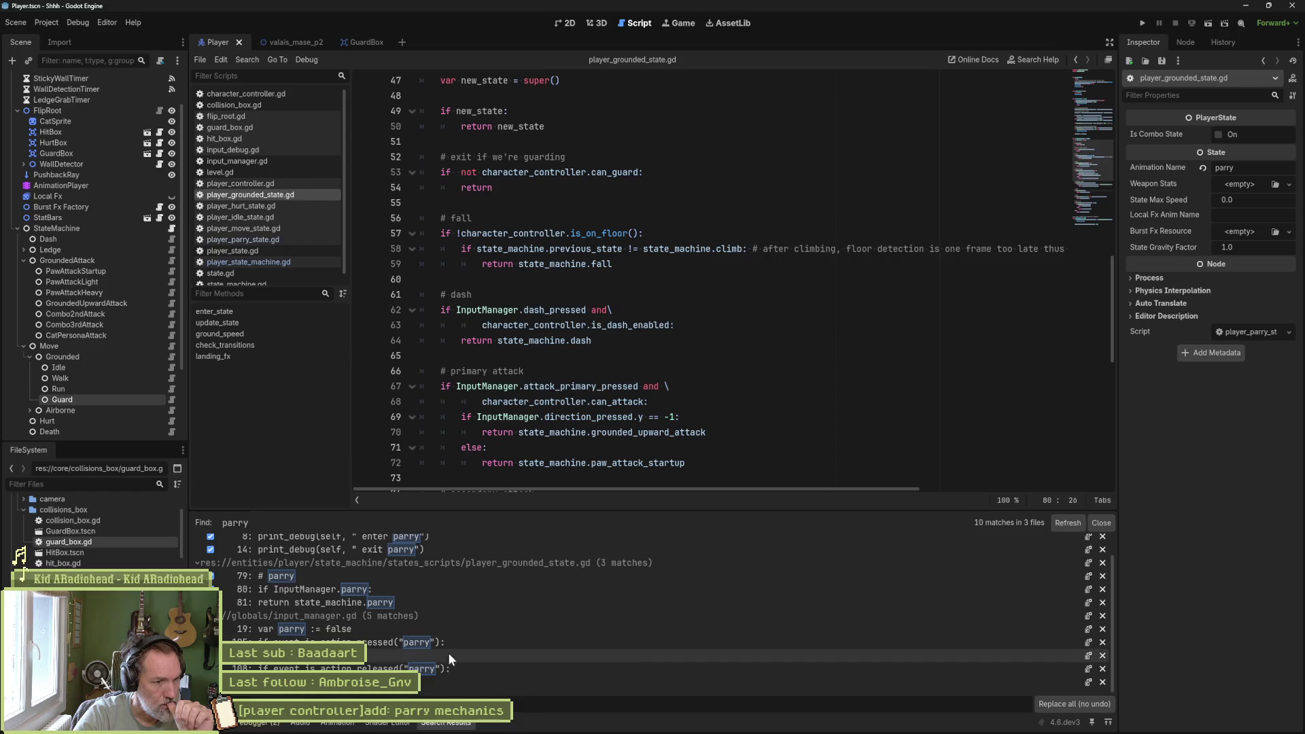
click(1070, 704)
click(1060, 523)
click(1102, 522)
click(49, 22)
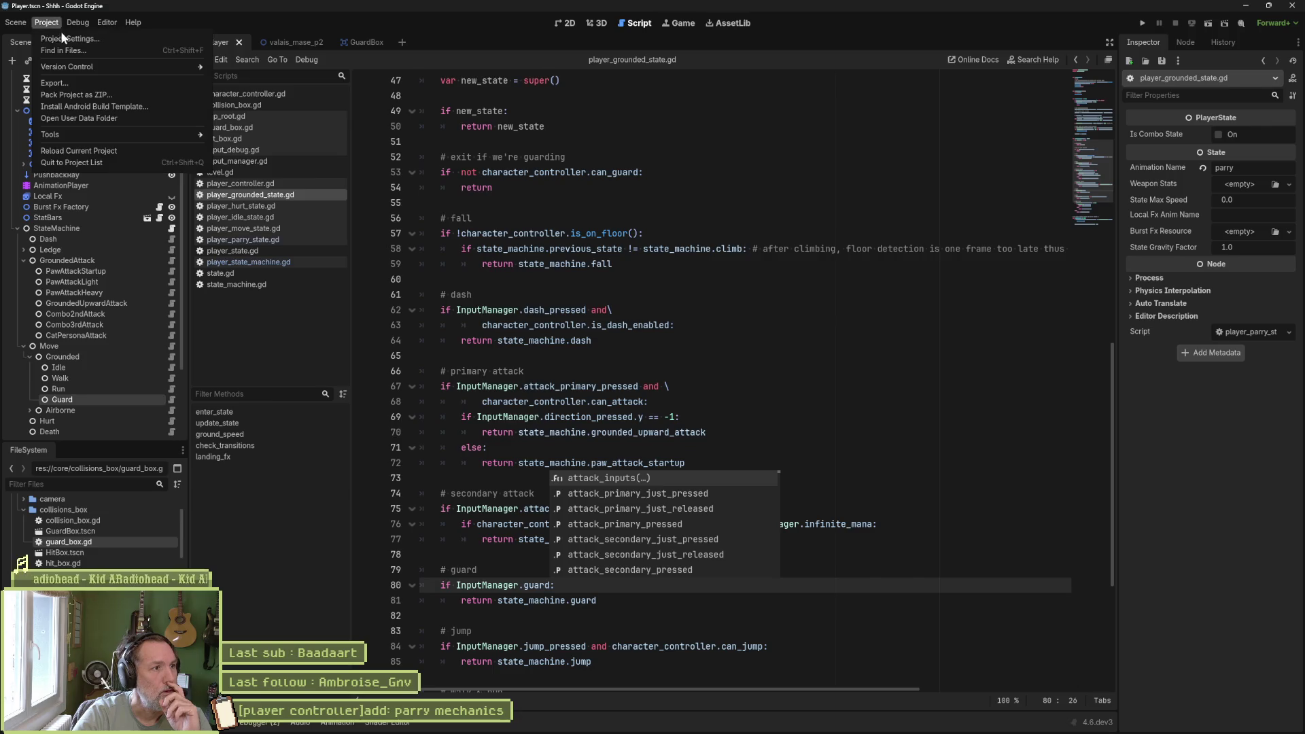
- In the Input Map, inspect the parry action and add a new 'guard' action
click(67, 42)
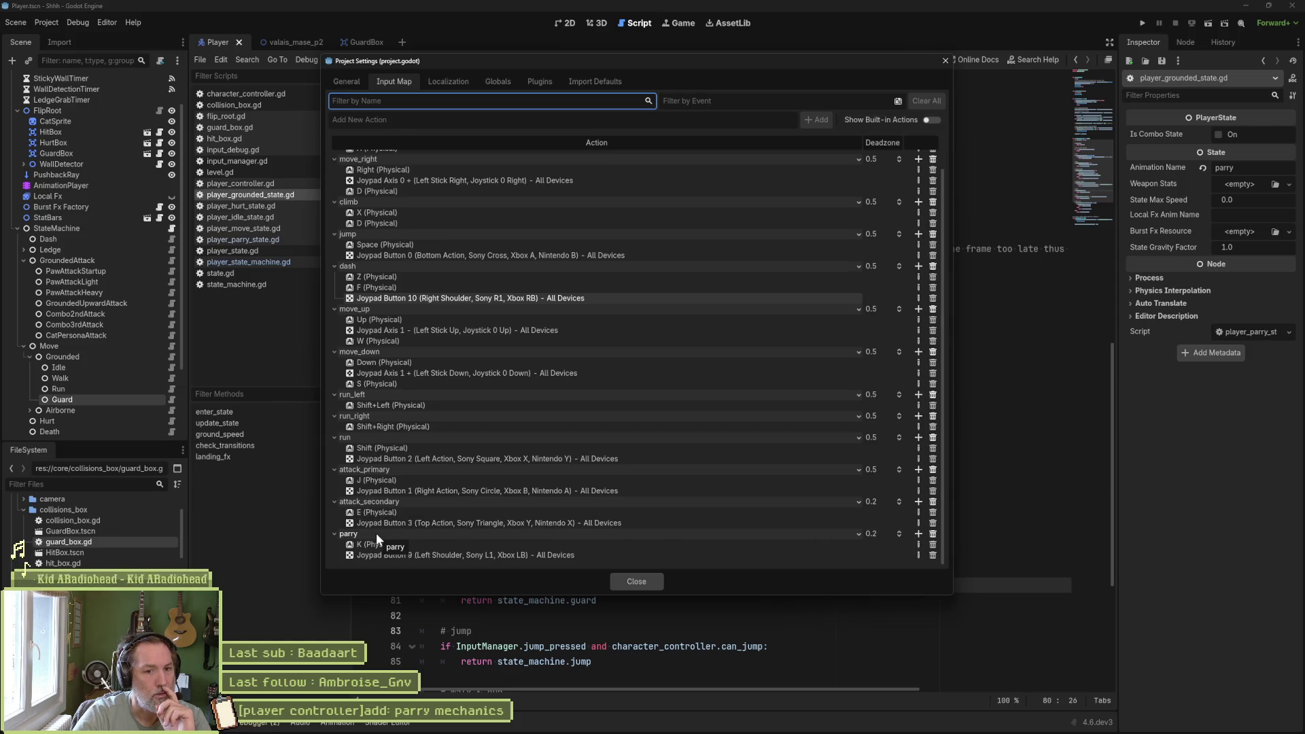
click(355, 534)
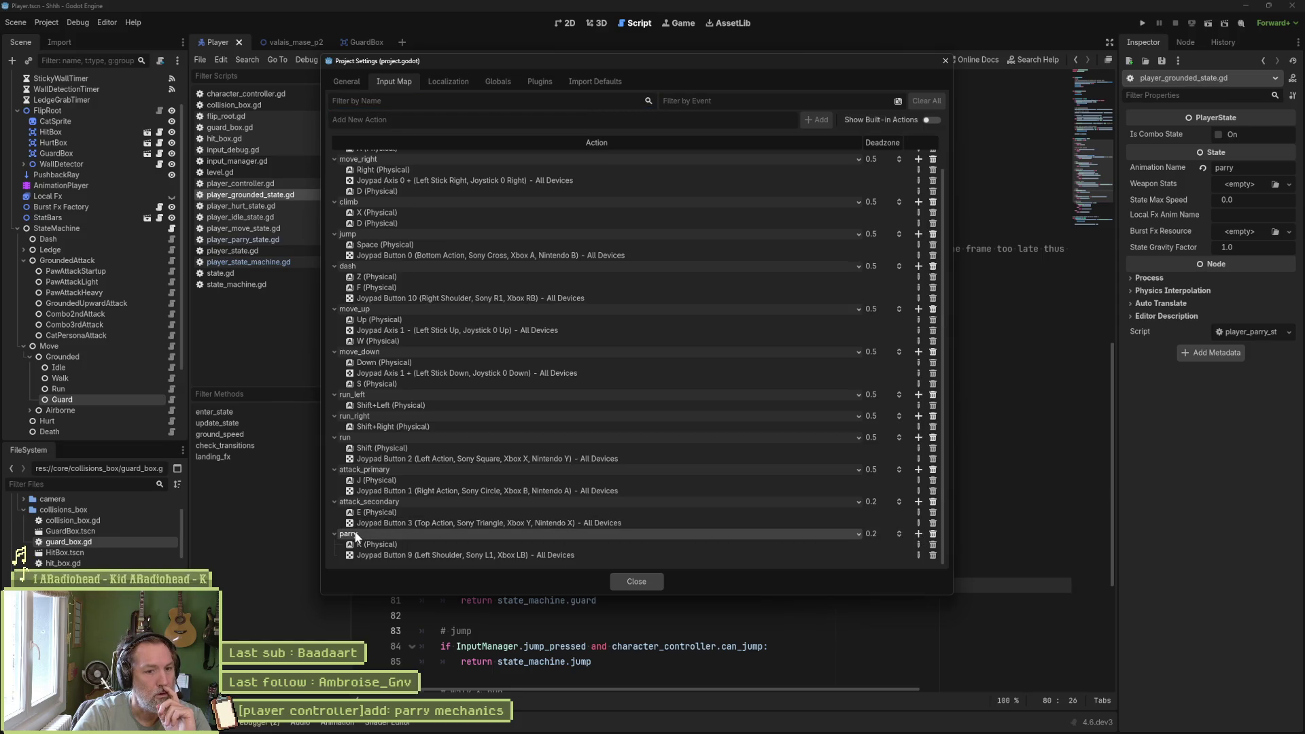
click(918, 535)
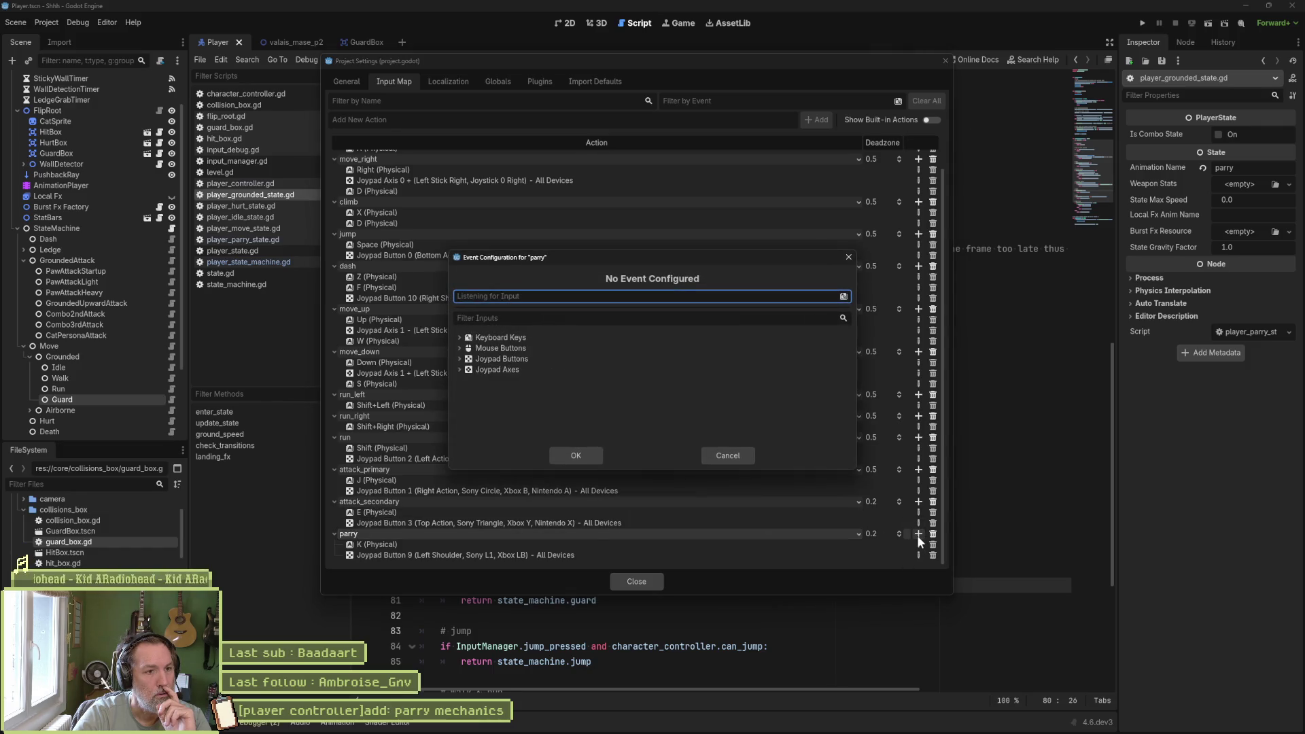
click(727, 456)
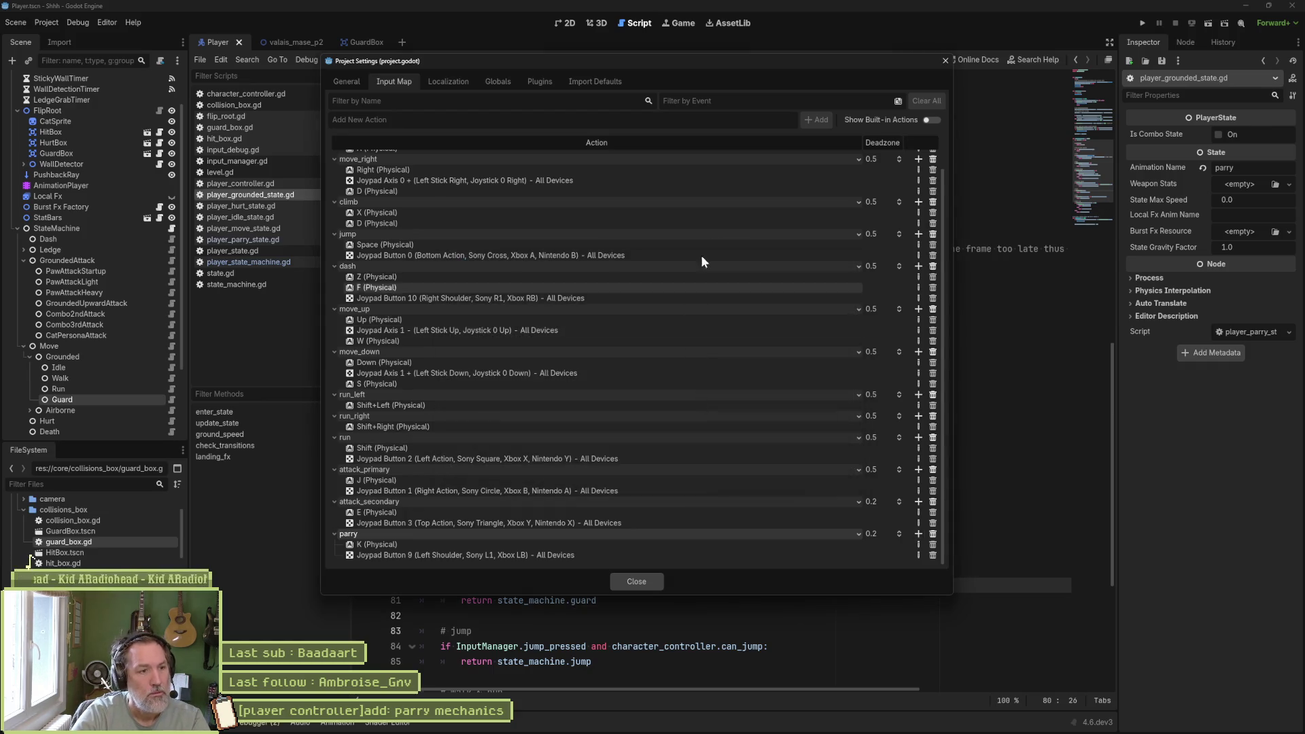
text(guard)
click(822, 125)
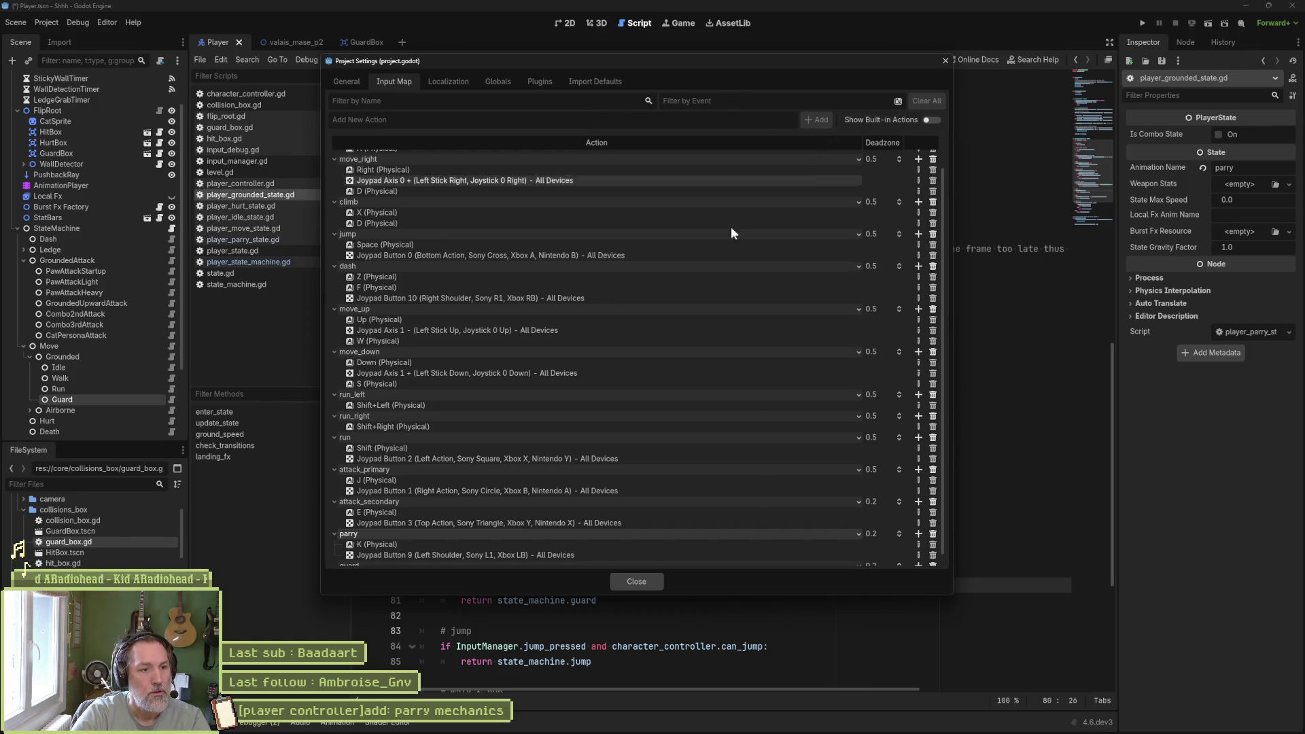
drag(430, 532, 422, 555)
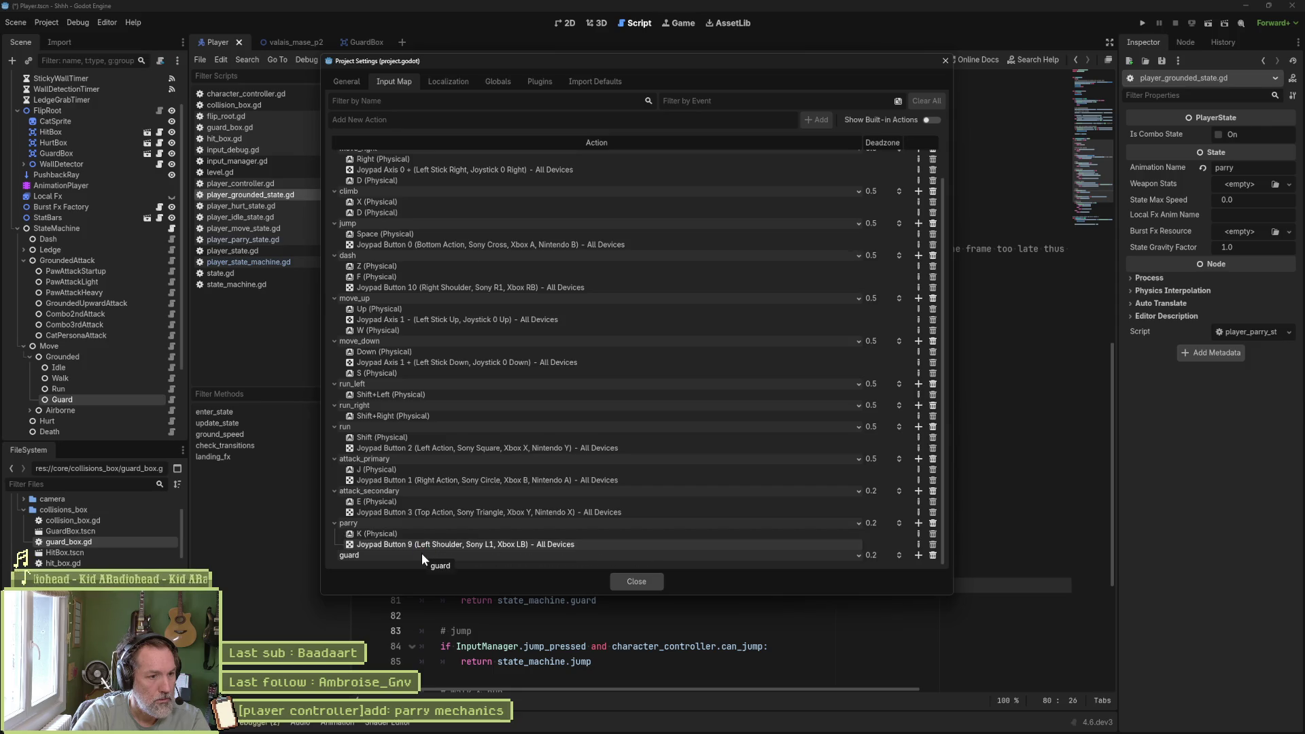
- Bind the K key and Joypad Button 9 (Left Shoulder) to the guard action
click(917, 555)
key(k)
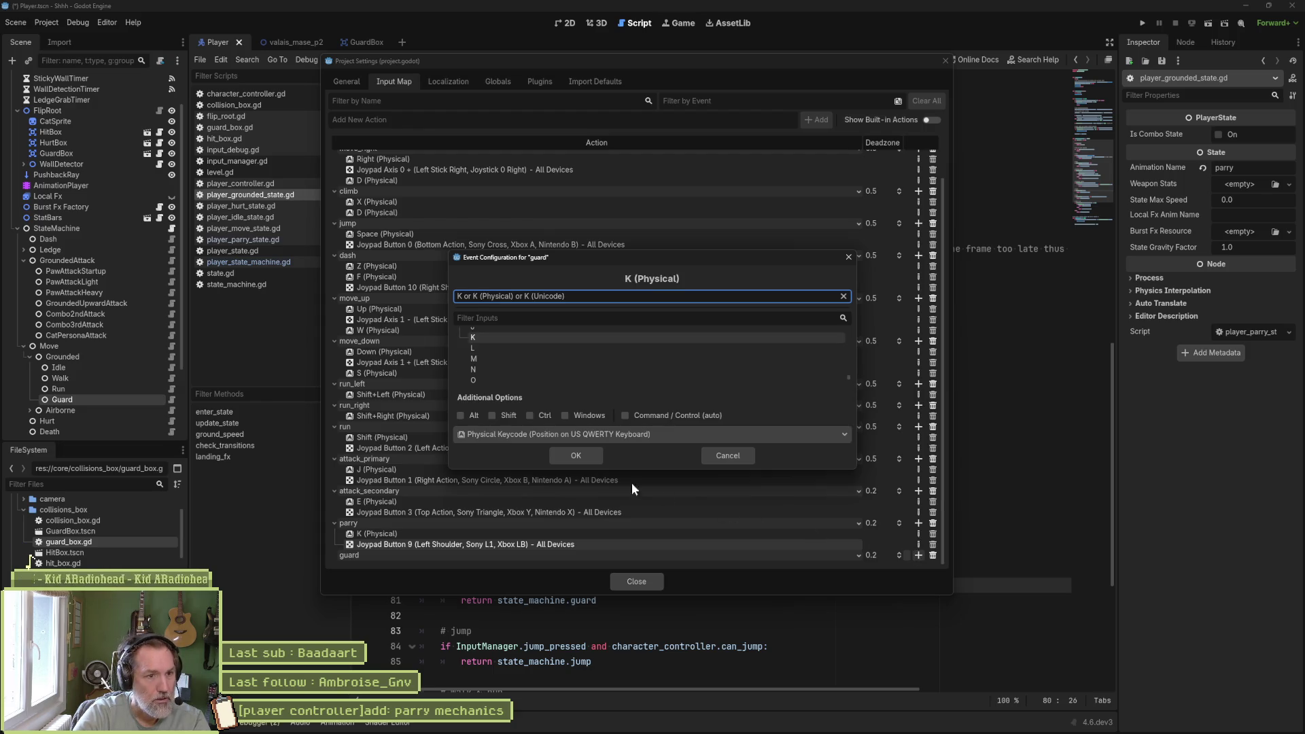
click(585, 457)
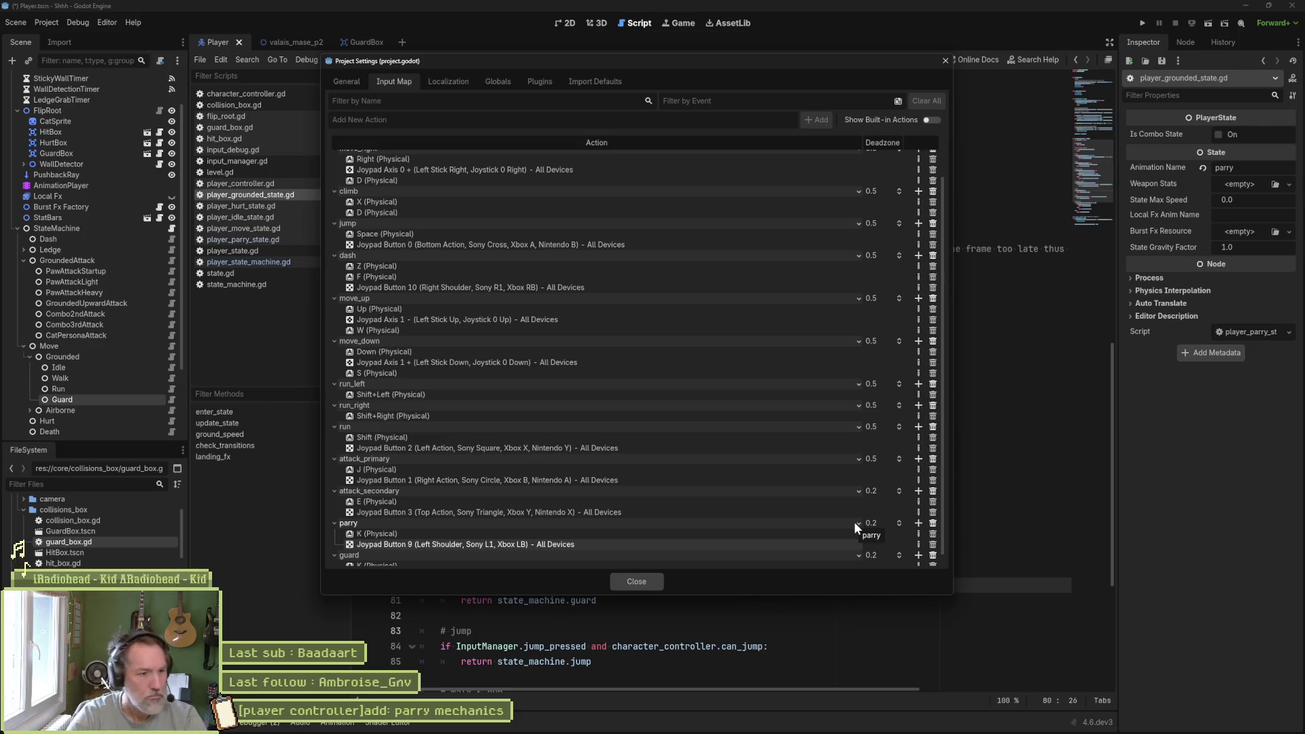
scroll(863, 520, down, 1)
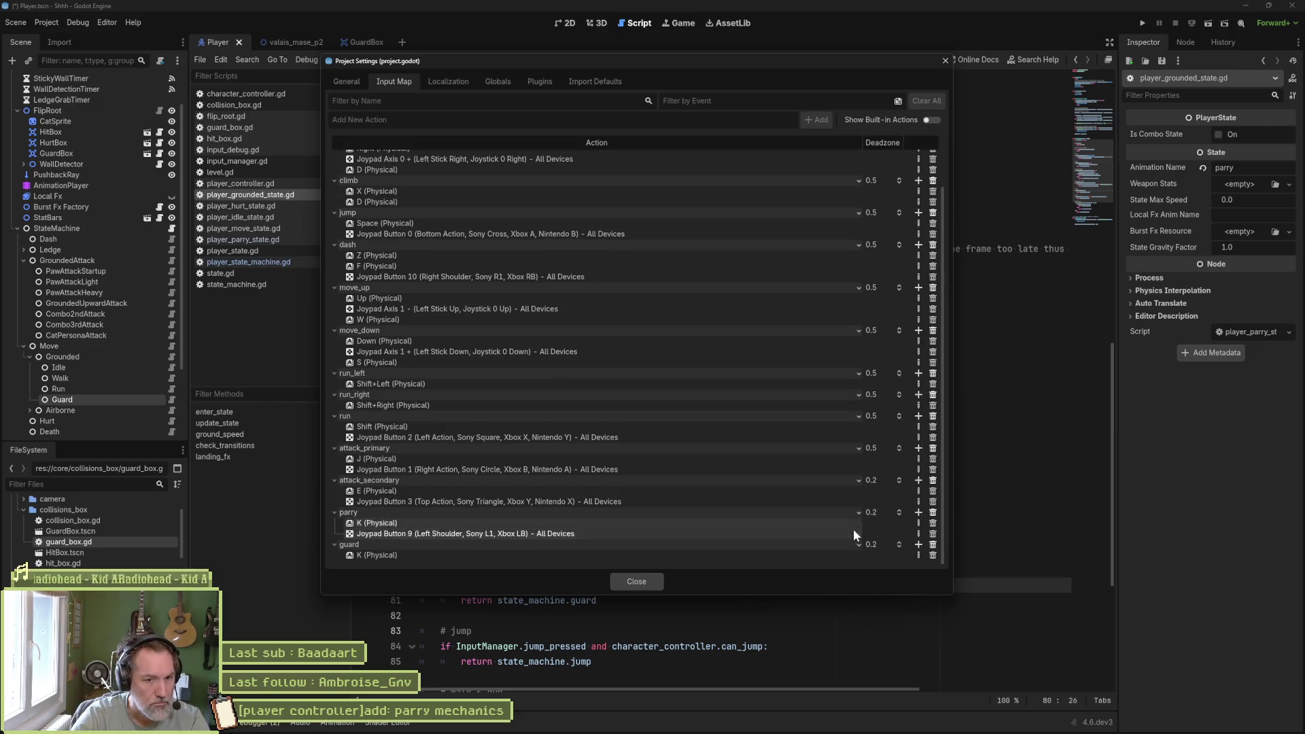
click(918, 545)
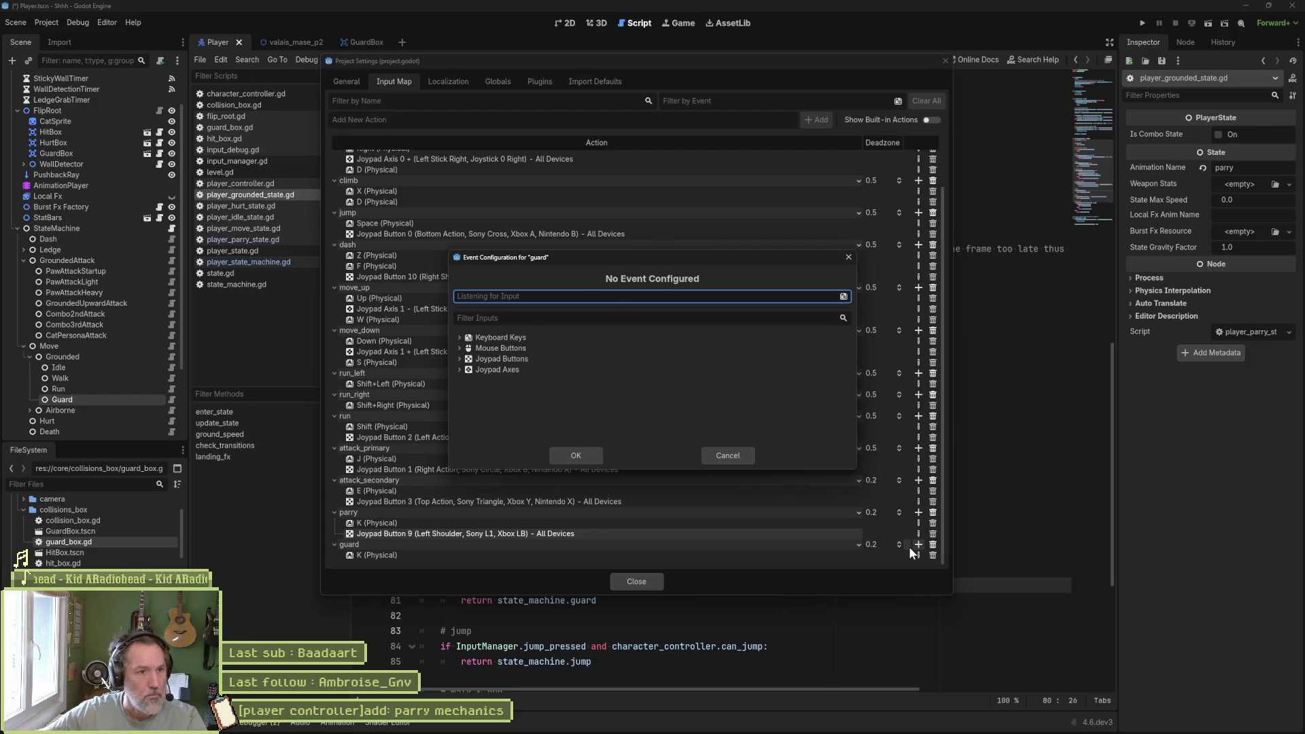
click(590, 457)
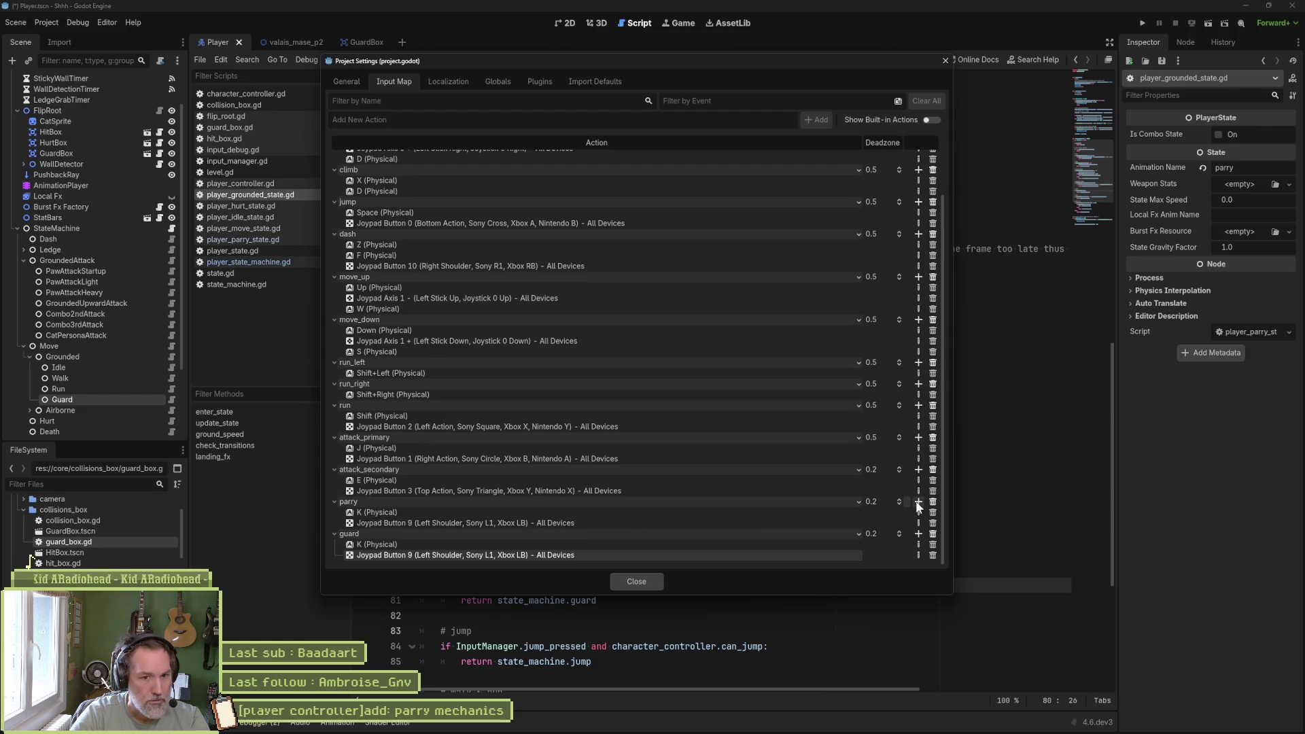
- Delete the old parry action, close Project Settings, and run the game with F5
click(933, 501)
click(637, 581)
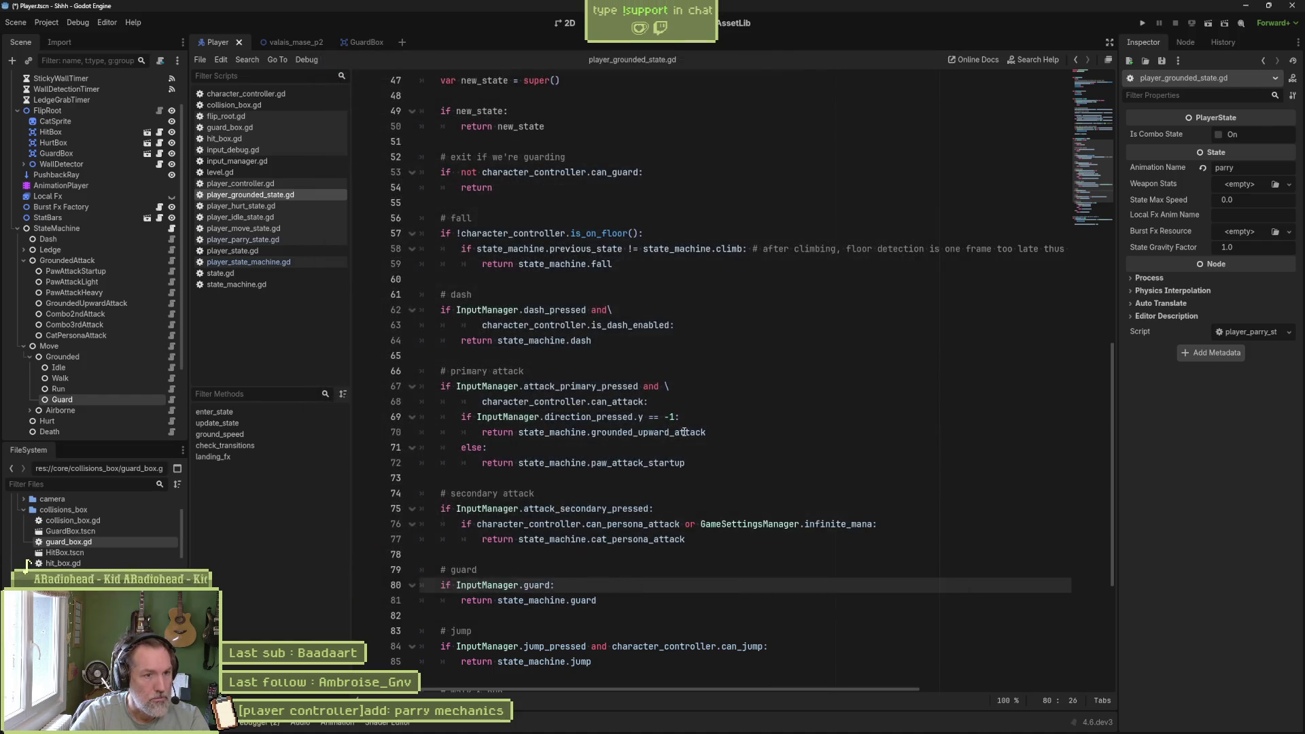
key(F5)
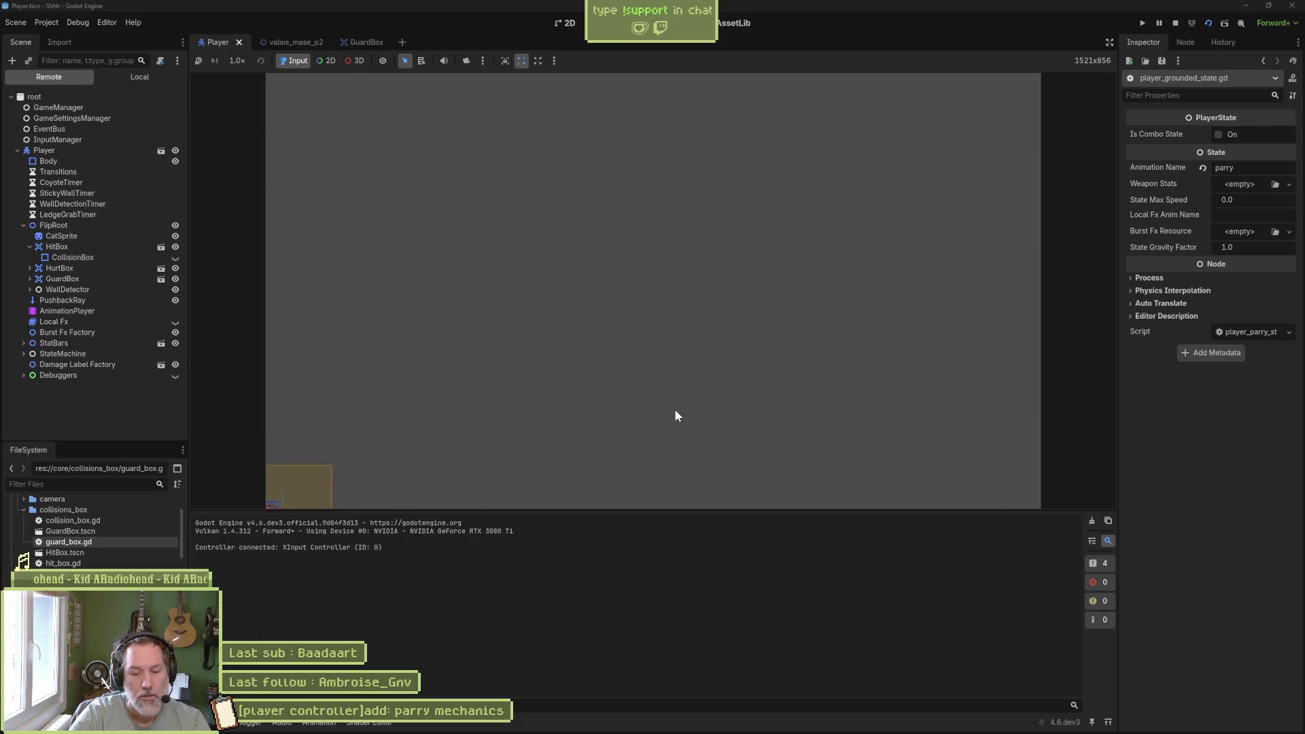
- Run valais_mase_p2 with F6, review the four errors in the Debugger, then stop it
click(292, 42)
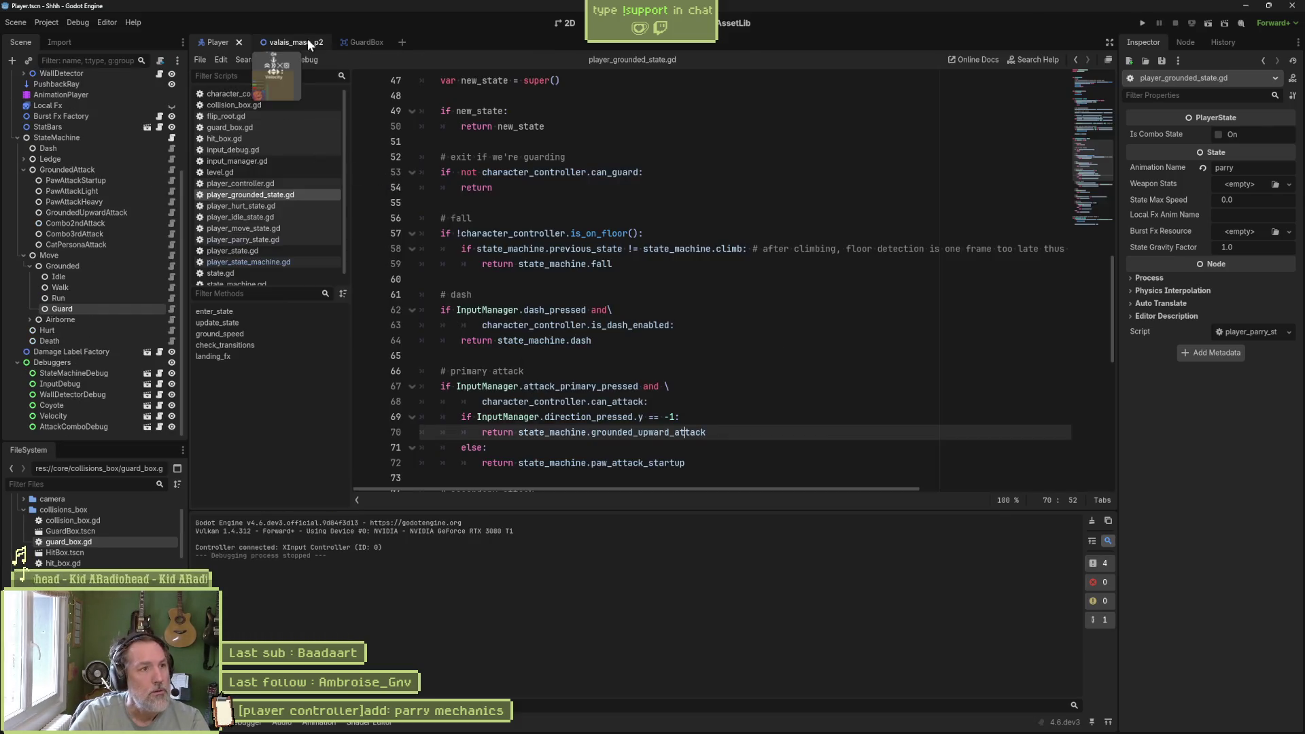
key(F6)
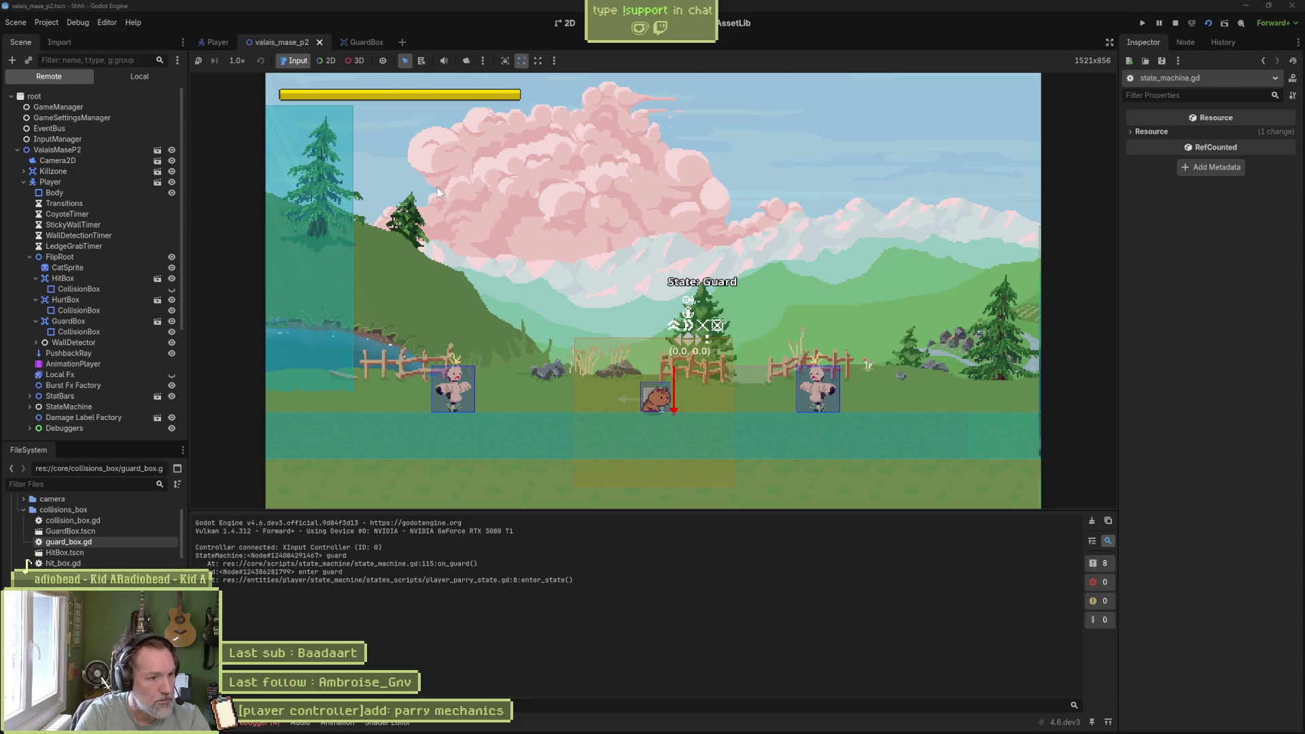
click(261, 723)
click(274, 519)
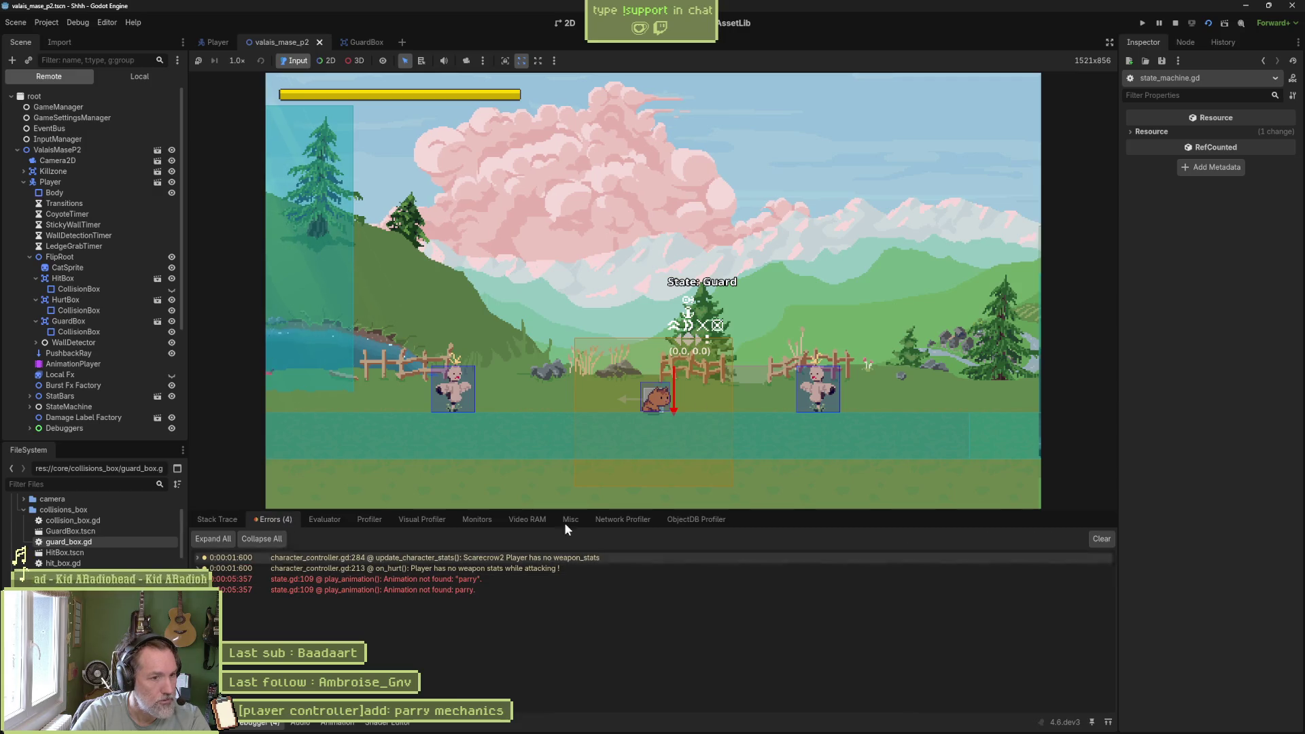
click(1175, 24)
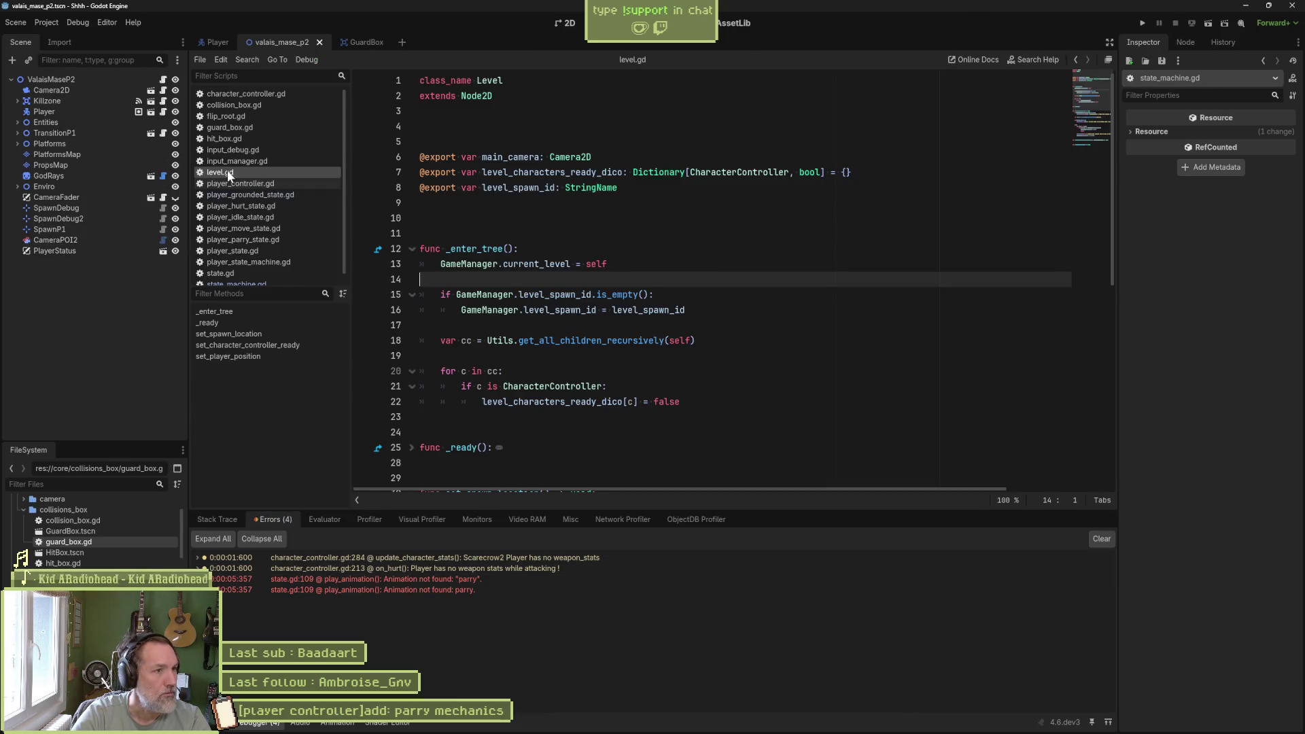
- Set the Guard node's Animation Name from parry to 'guard' and rerun valais_mase_p2
click(212, 42)
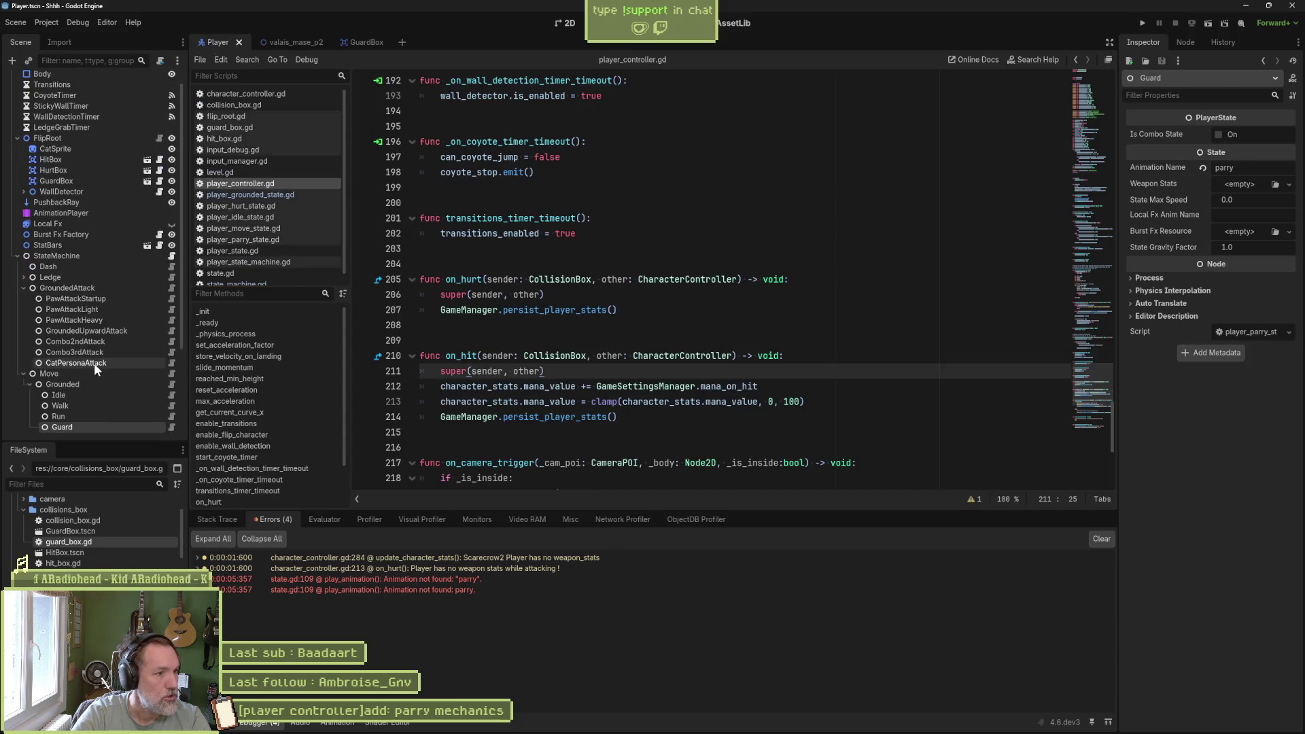
scroll(83, 326, down, 3)
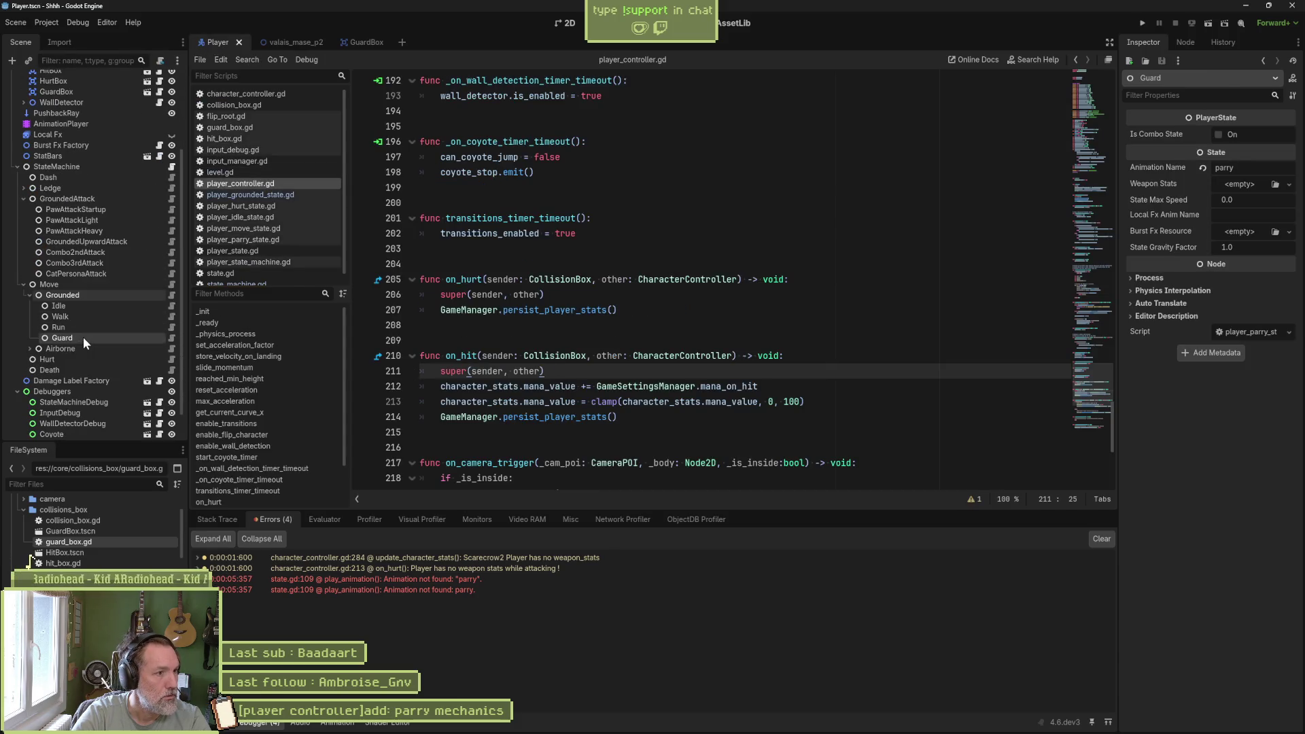
click(1263, 165)
key(BackSpace)
key(BackSpace)
key(BackSpace)
text(guard)
key(Return)
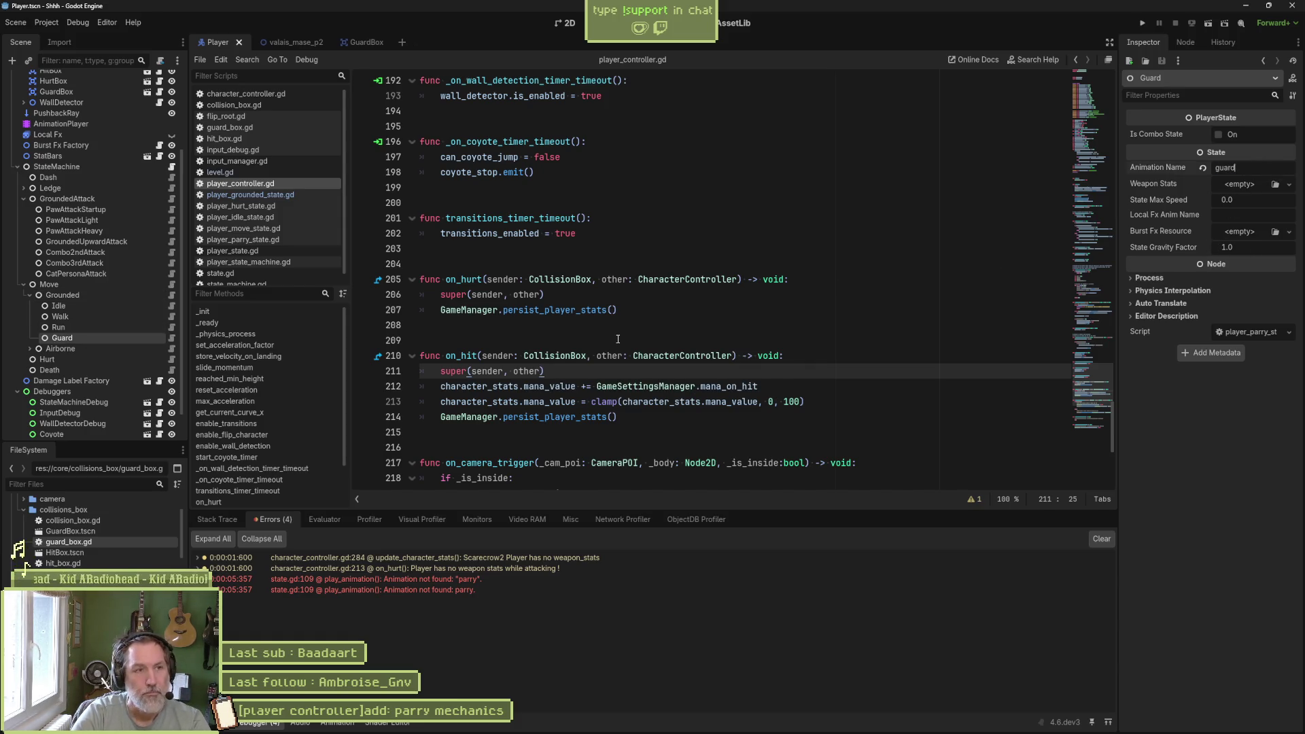
click(292, 42)
key(F6)
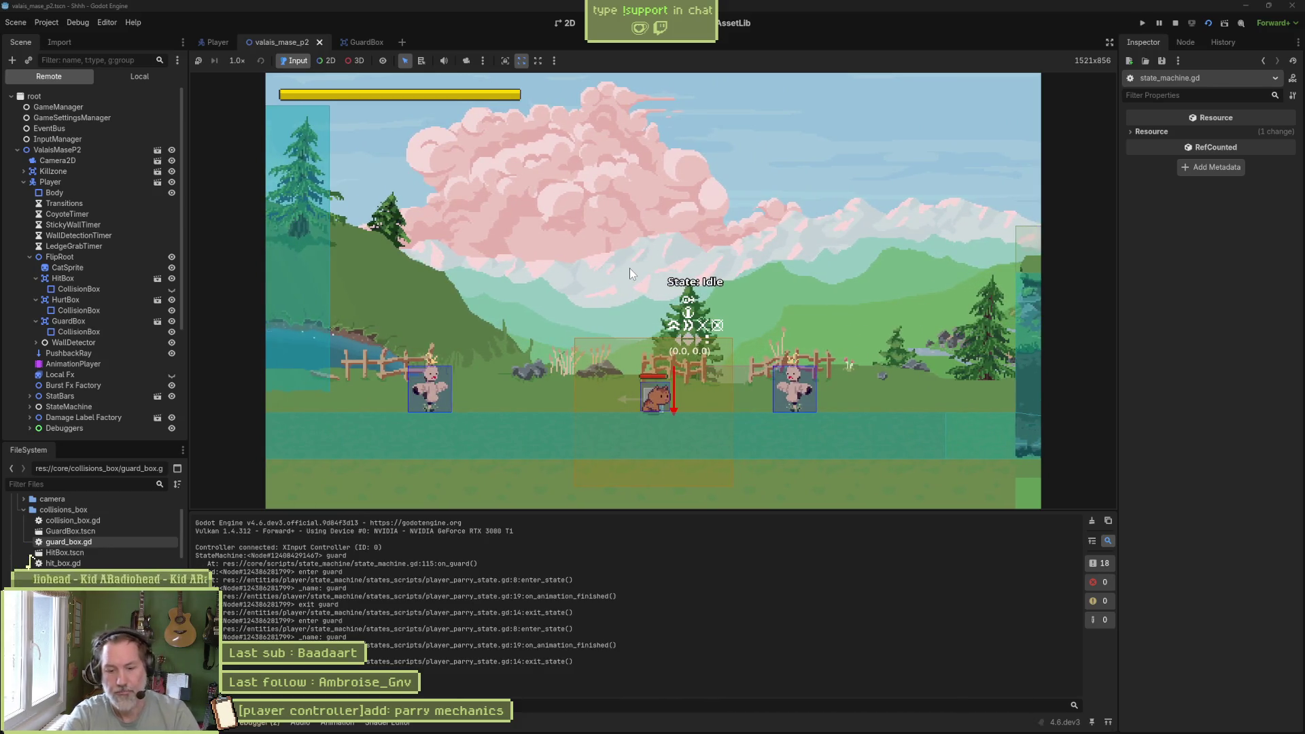
- Stop the running level with F8
key(F8)
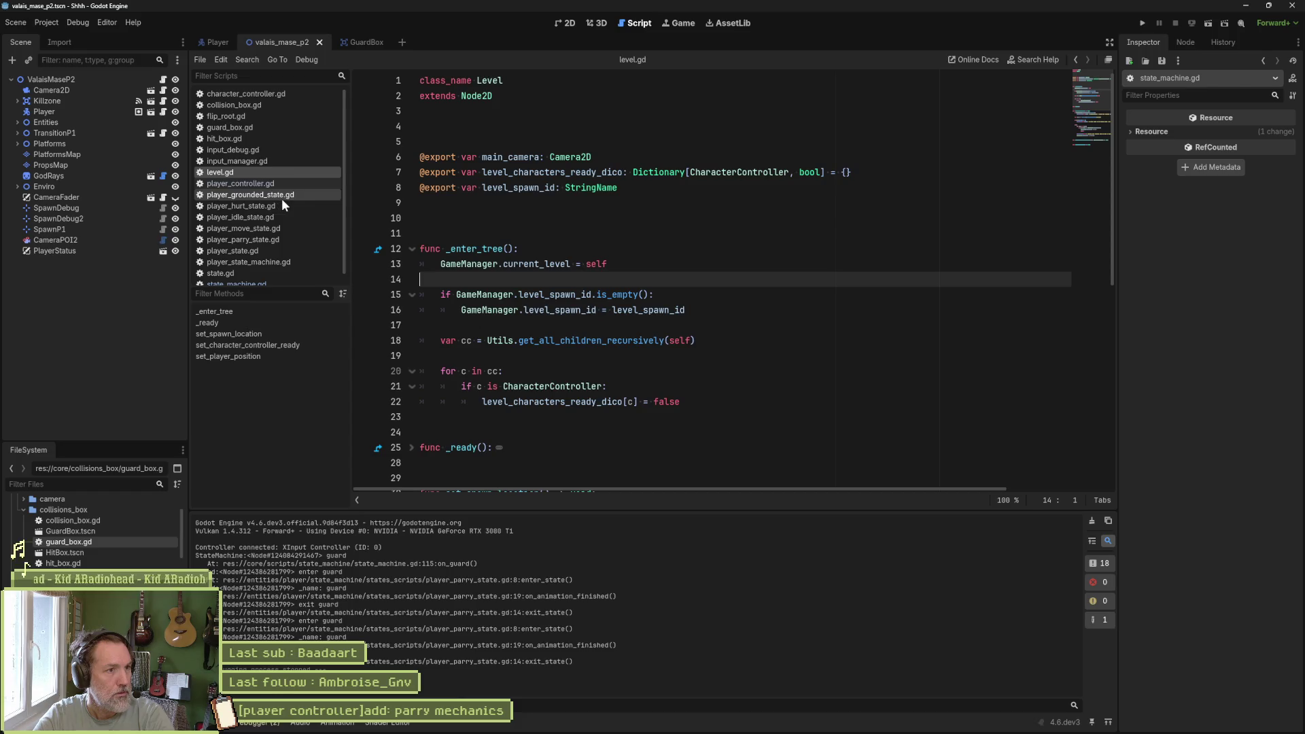
- Delete the enter, exit and animation-finished print_debug lines from the guard state script and save
click(280, 235)
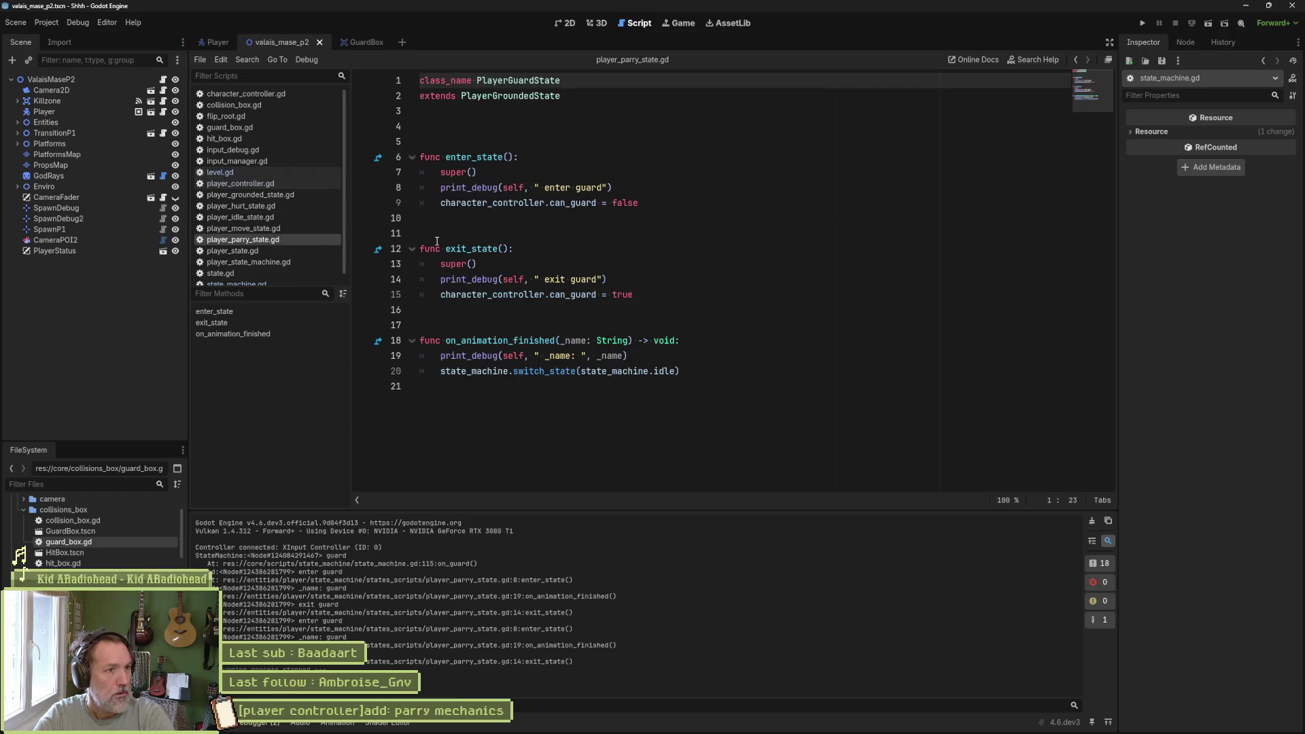
click(616, 188)
key(ctrl+shift+k)
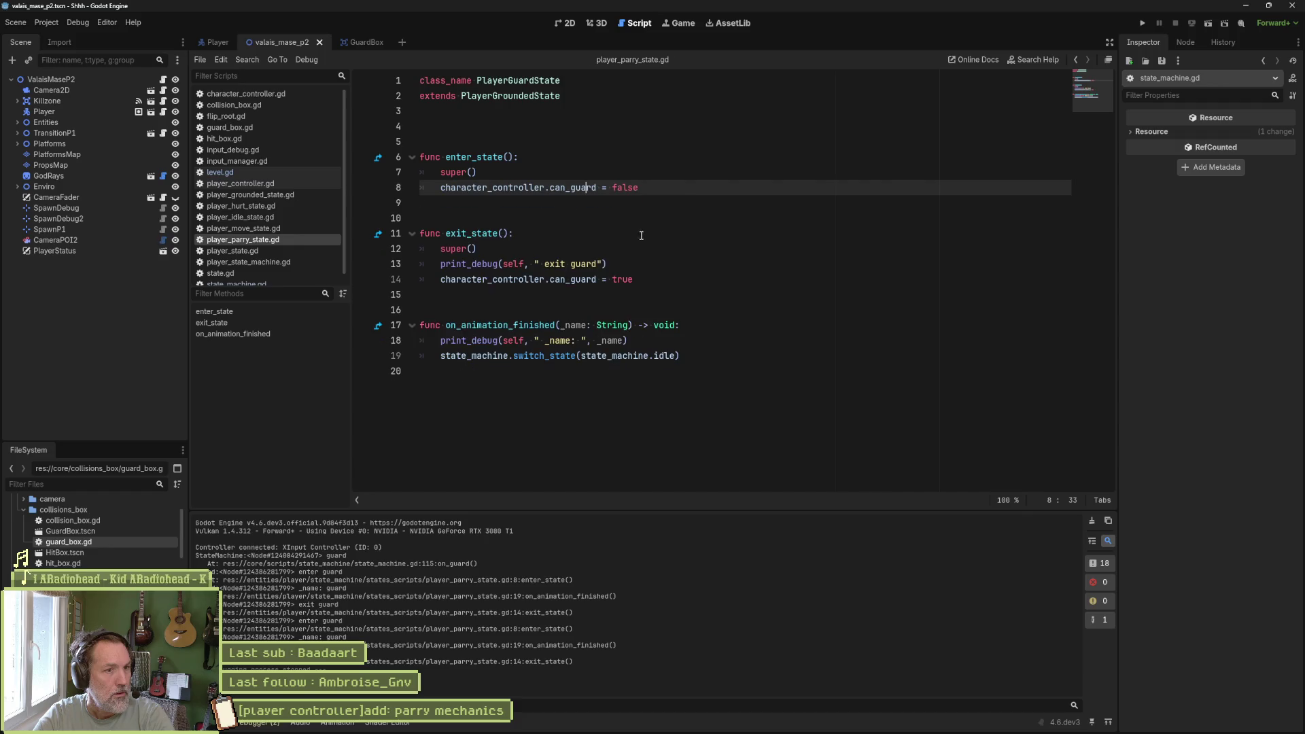
click(632, 266)
key(ctrl+shift+k)
click(632, 325)
key(ctrl+shift+k)
key(ctrl+s)
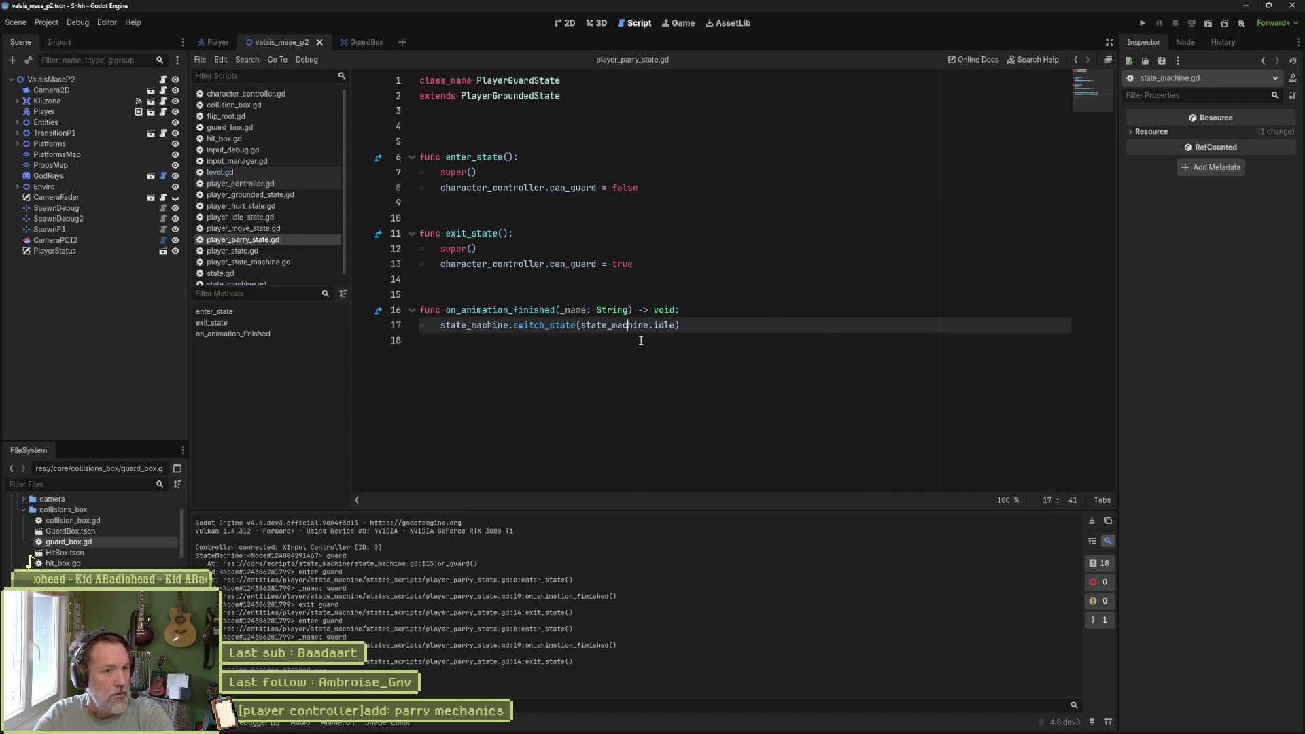
- Review the guard state's exit_state code, then quick-open state.gd
double_click(663, 325)
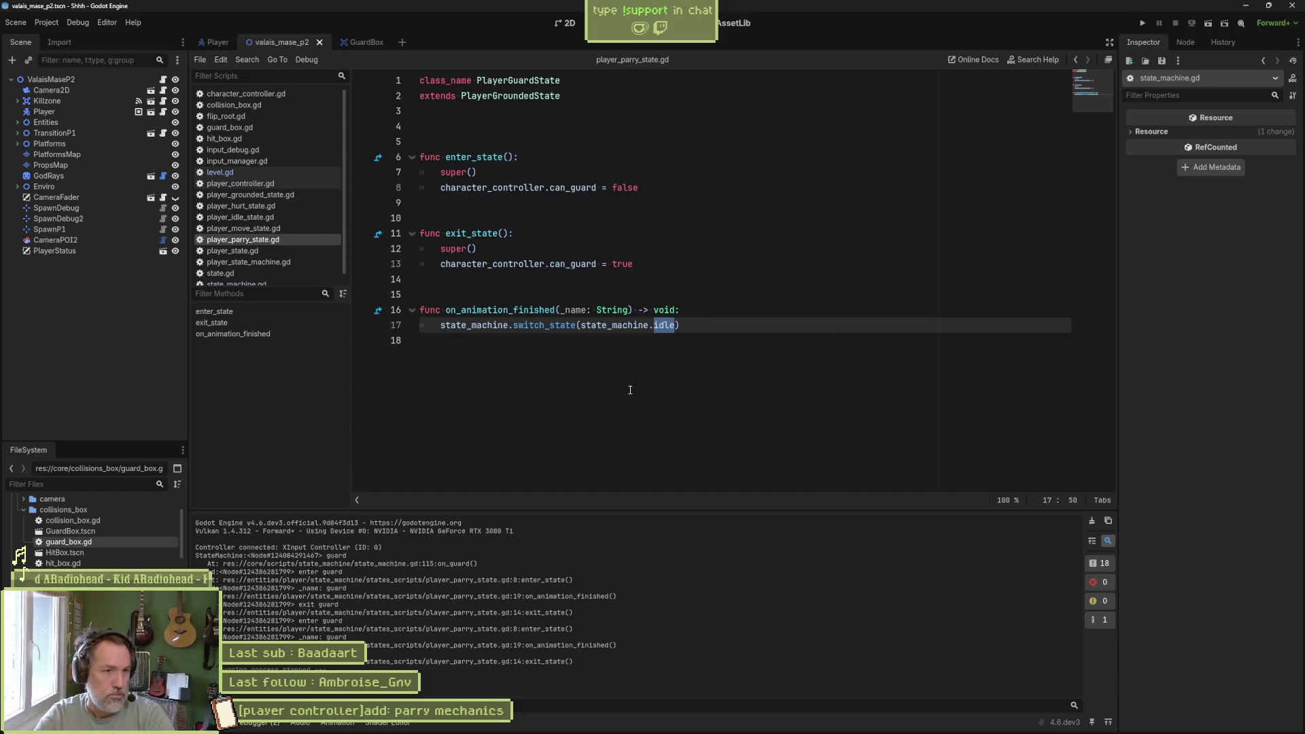
click(574, 248)
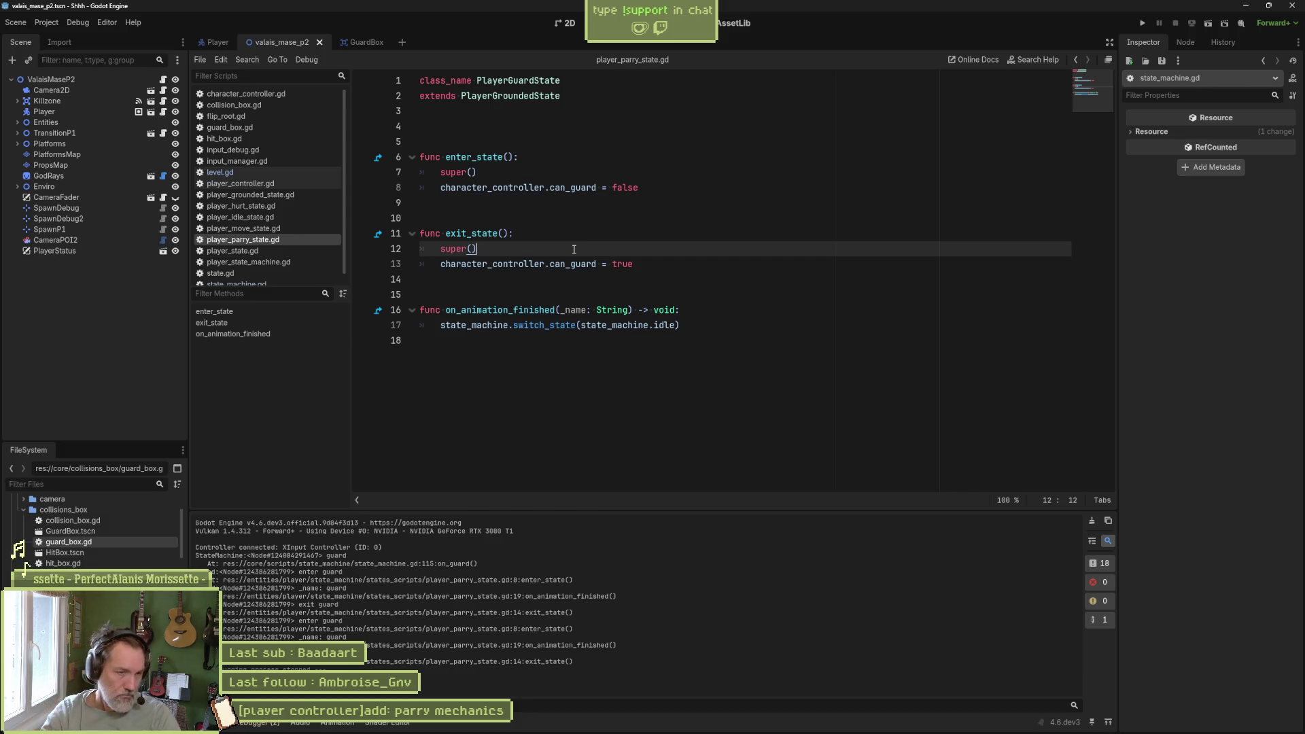
click(644, 267)
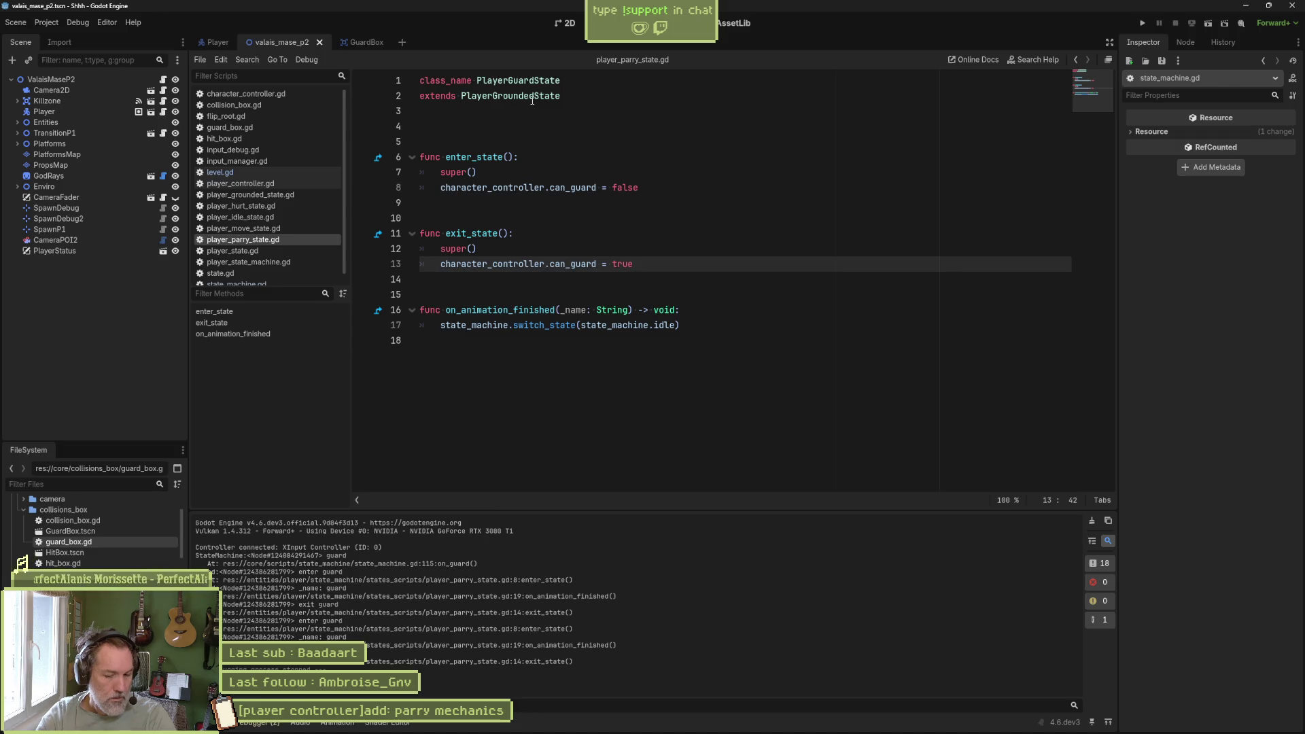
key(shift+alt+o)
key(Return)
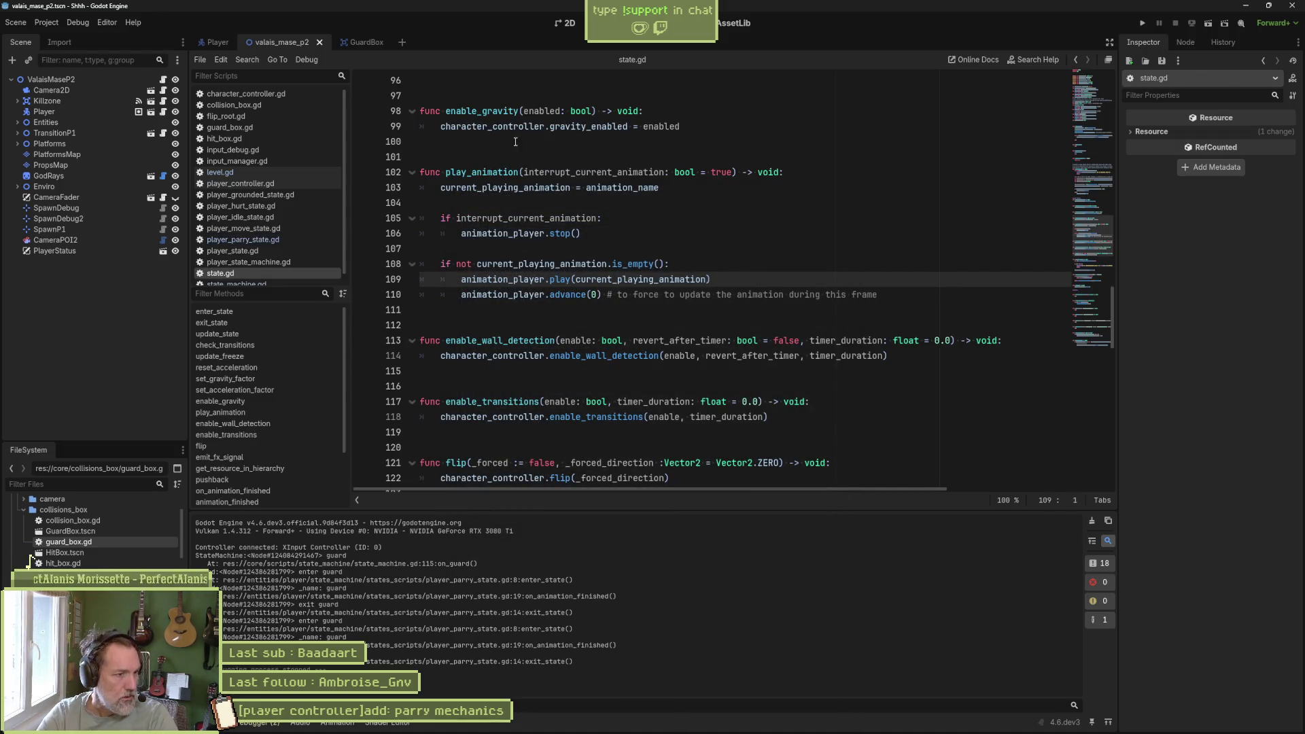
- Duplicate the hurt_box property declaration at the top of state.gd
scroll(281, 450, down, 2)
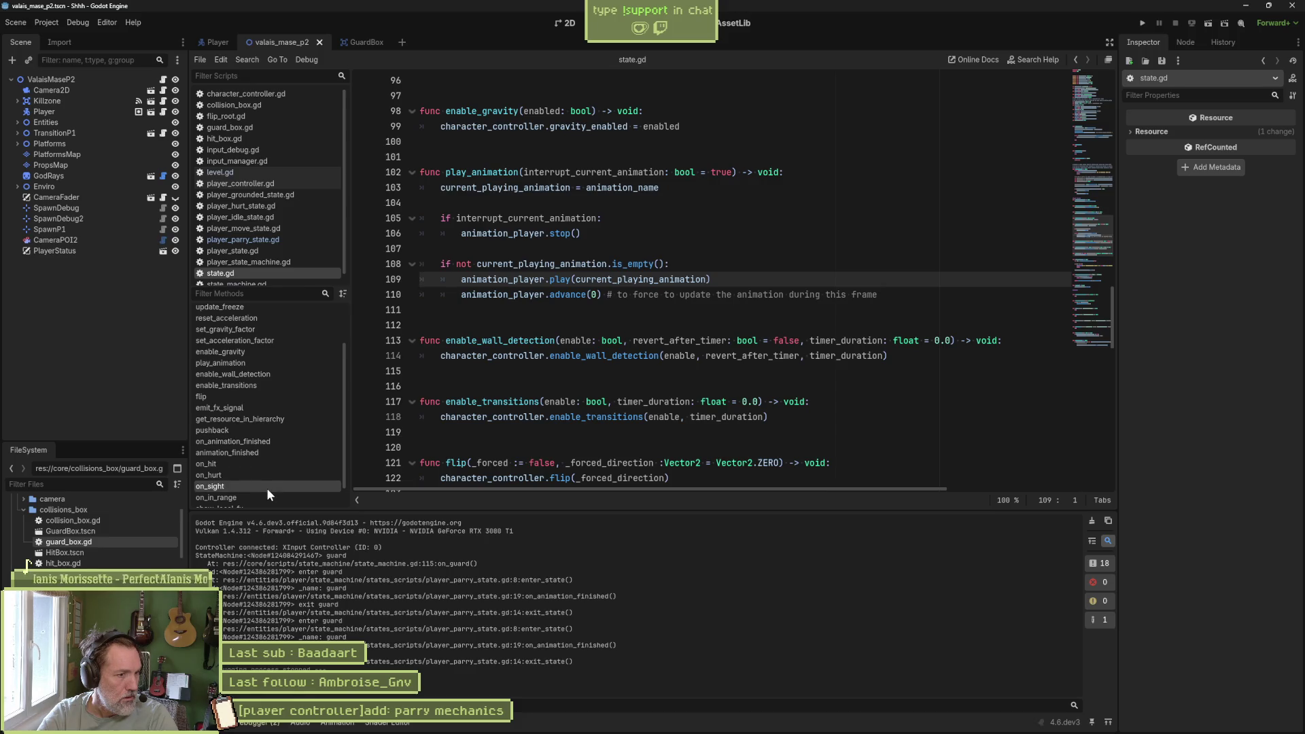
scroll(267, 487, down, 1)
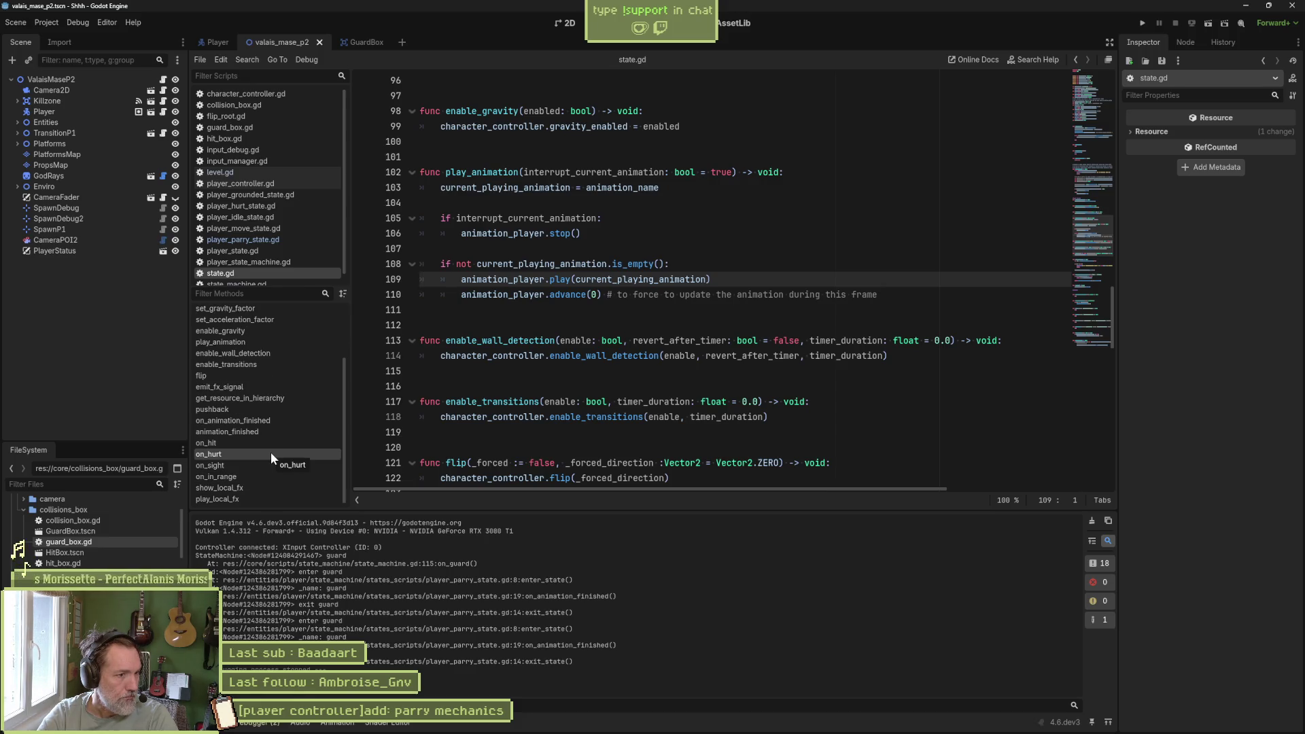
click(269, 444)
mouse_move(1071, 291)
mouse_down()
mouse_move(1115, 137)
mouse_move(1119, 72)
mouse_move(1108, 100)
mouse_up()
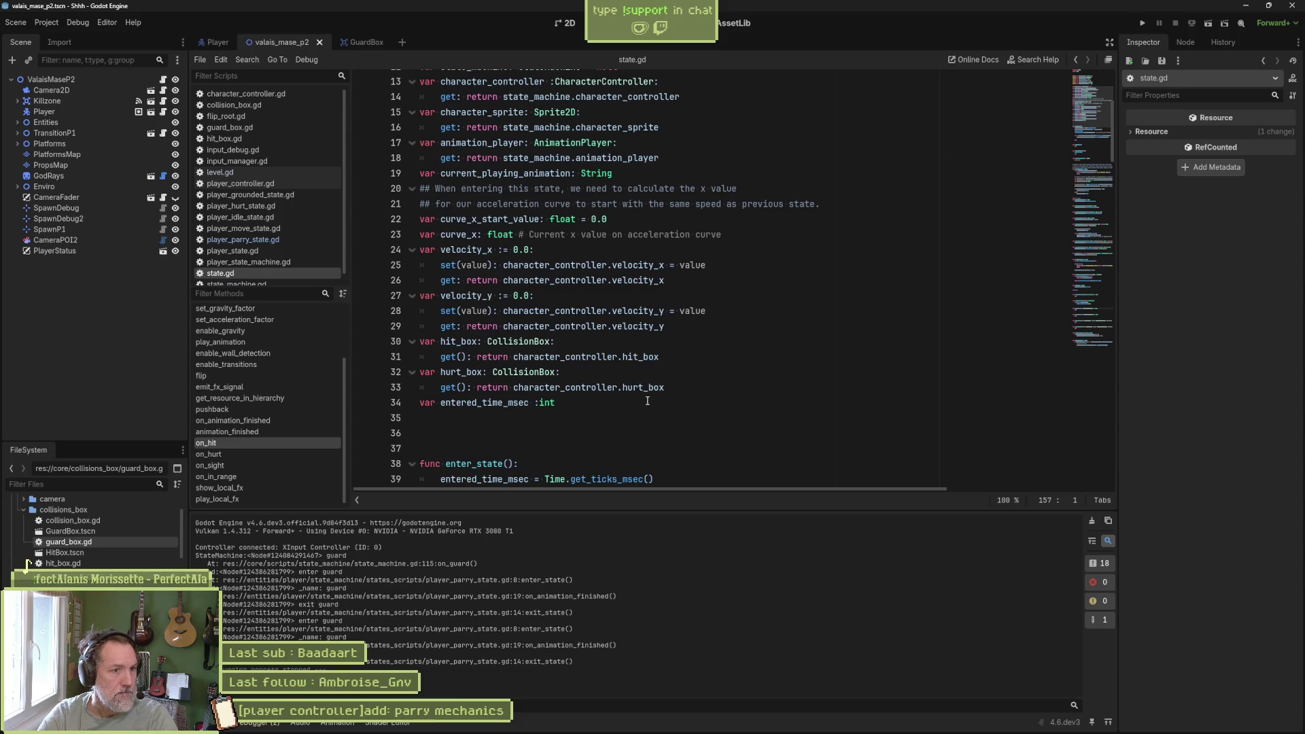
drag(672, 389, 688, 360)
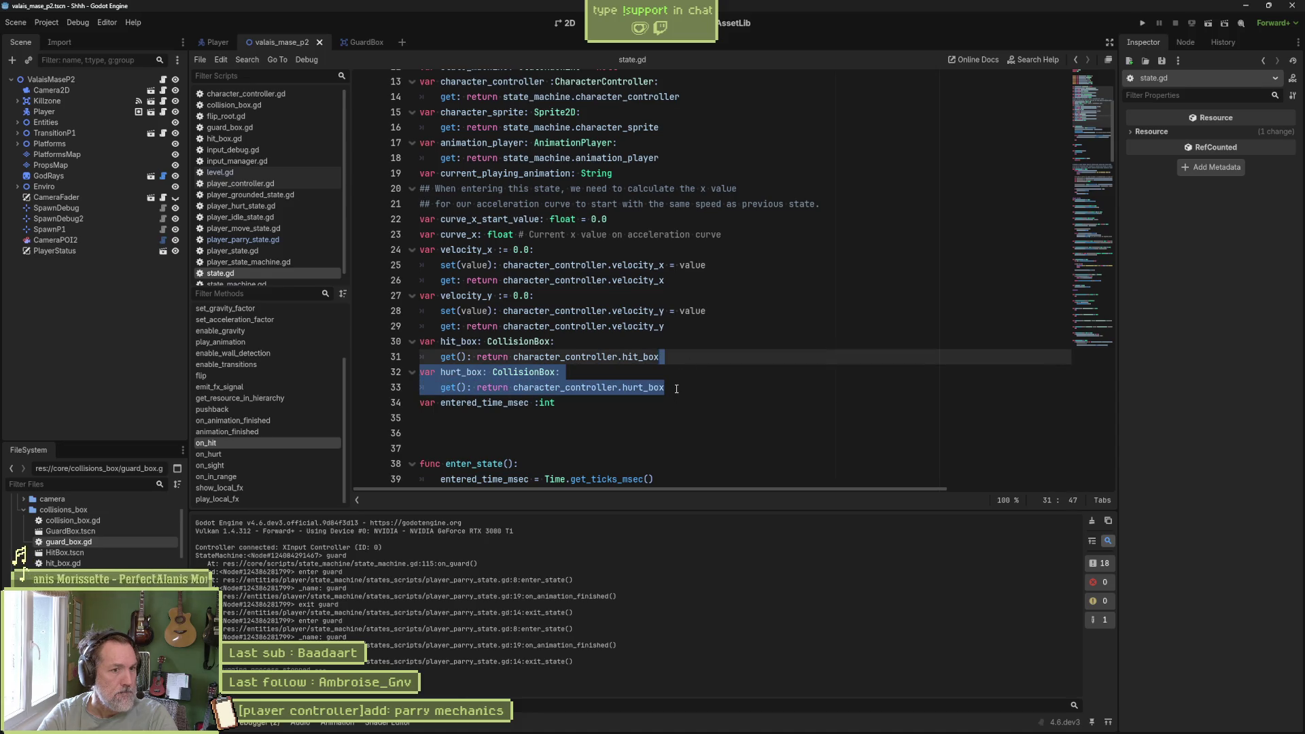
key(ctrl+shift+d)
- Rename the copy to guard_box with a getter returning character_controller.guard_box, and save
click(457, 416)
drag(463, 417, 441, 416)
text(guard)
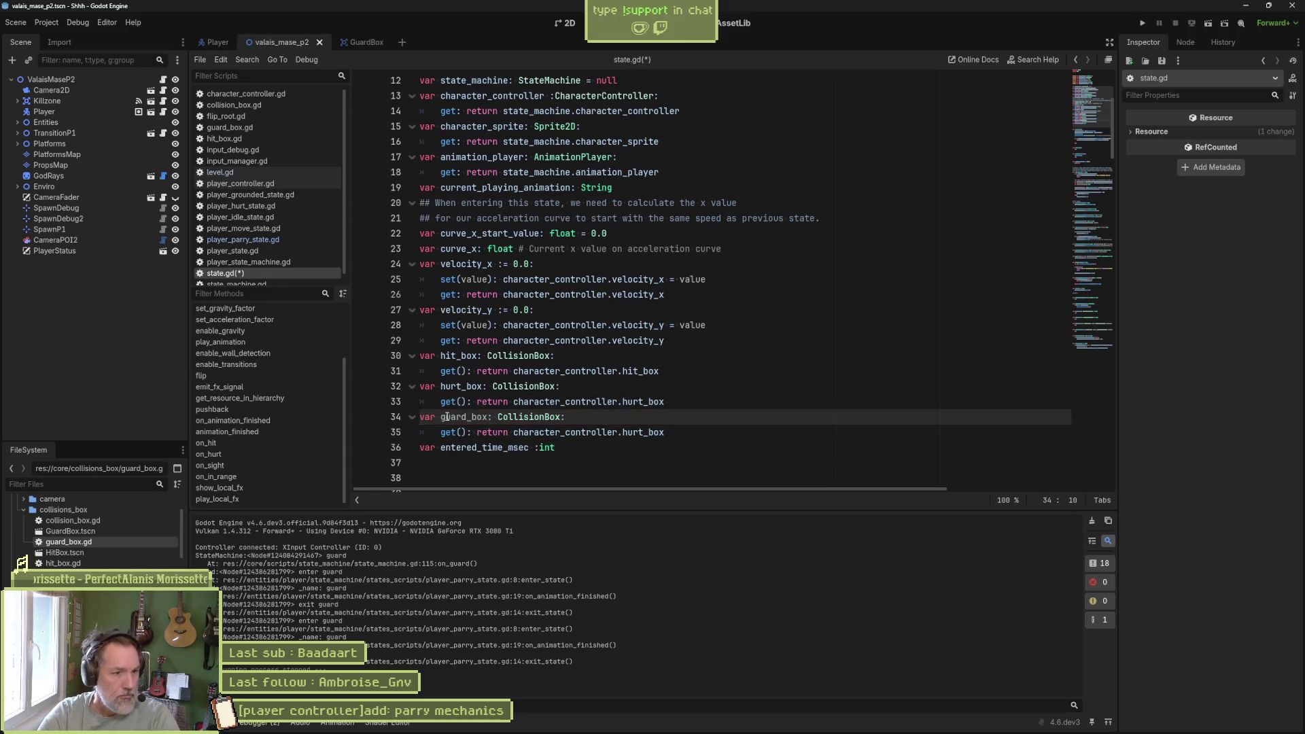
drag(622, 432, 643, 432)
text(guard)
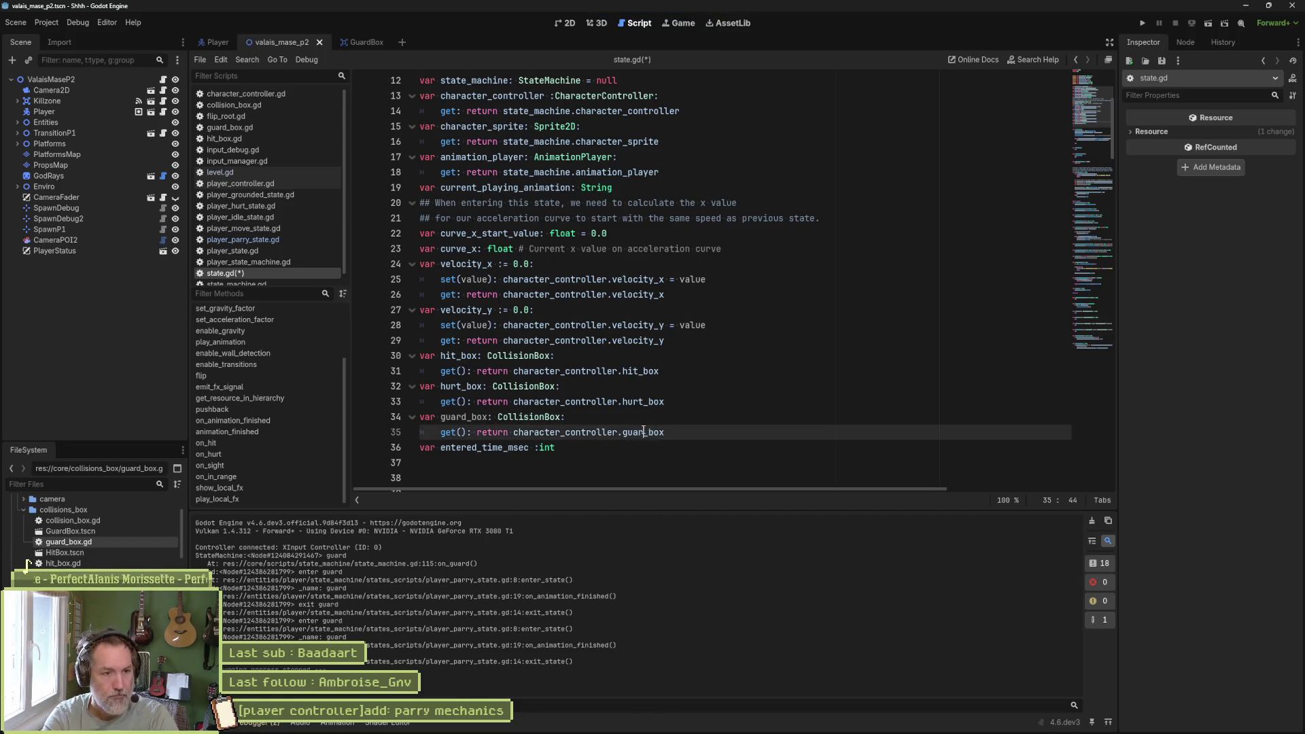
text(d)
key(ctrl+s)
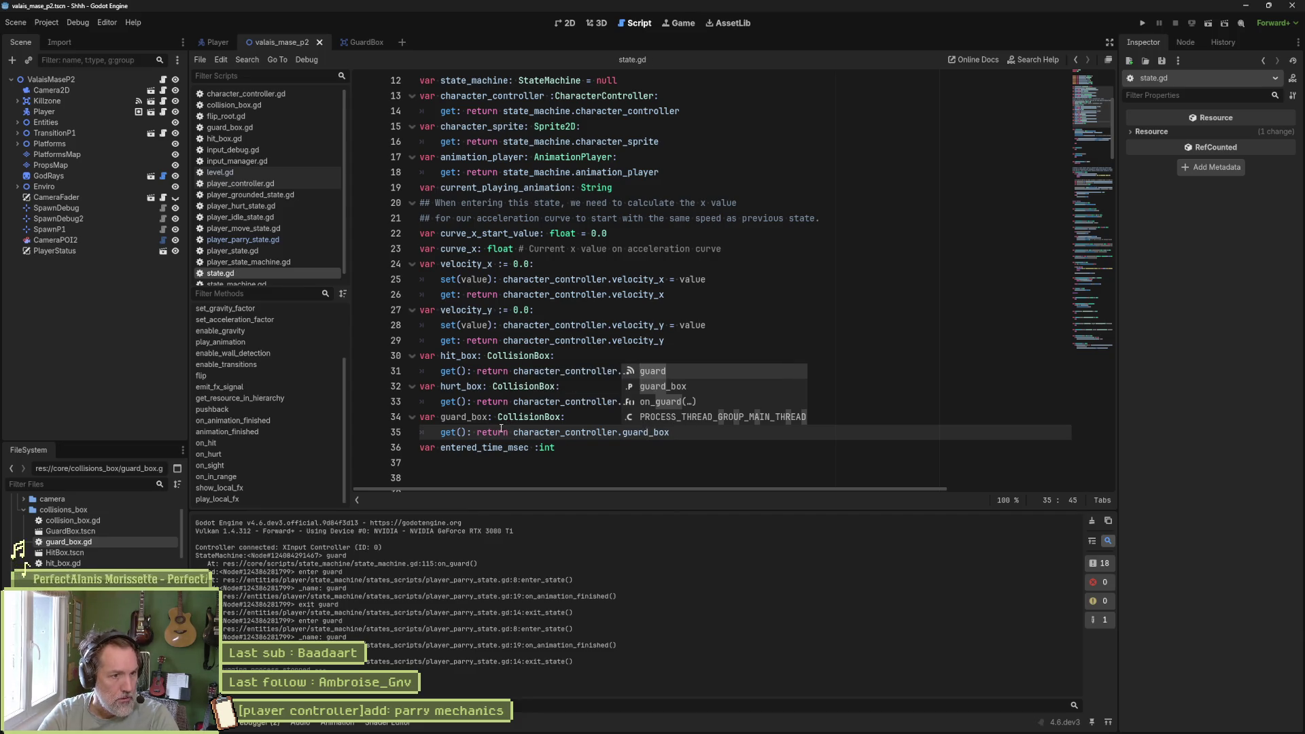
click(471, 417)
double_click(476, 417)
scroll(628, 428, down, 6)
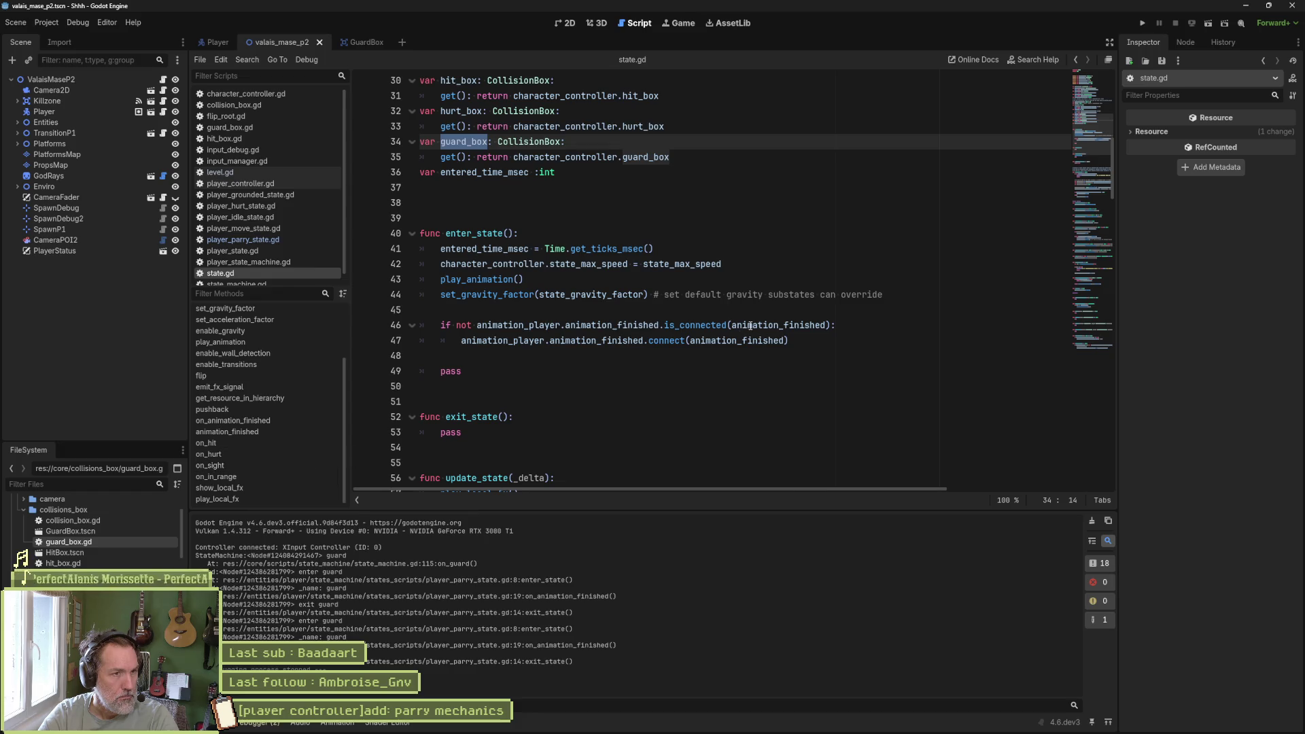
- Insert a new line above on_animation_finished in state.gd
scroll(728, 320, up, 2)
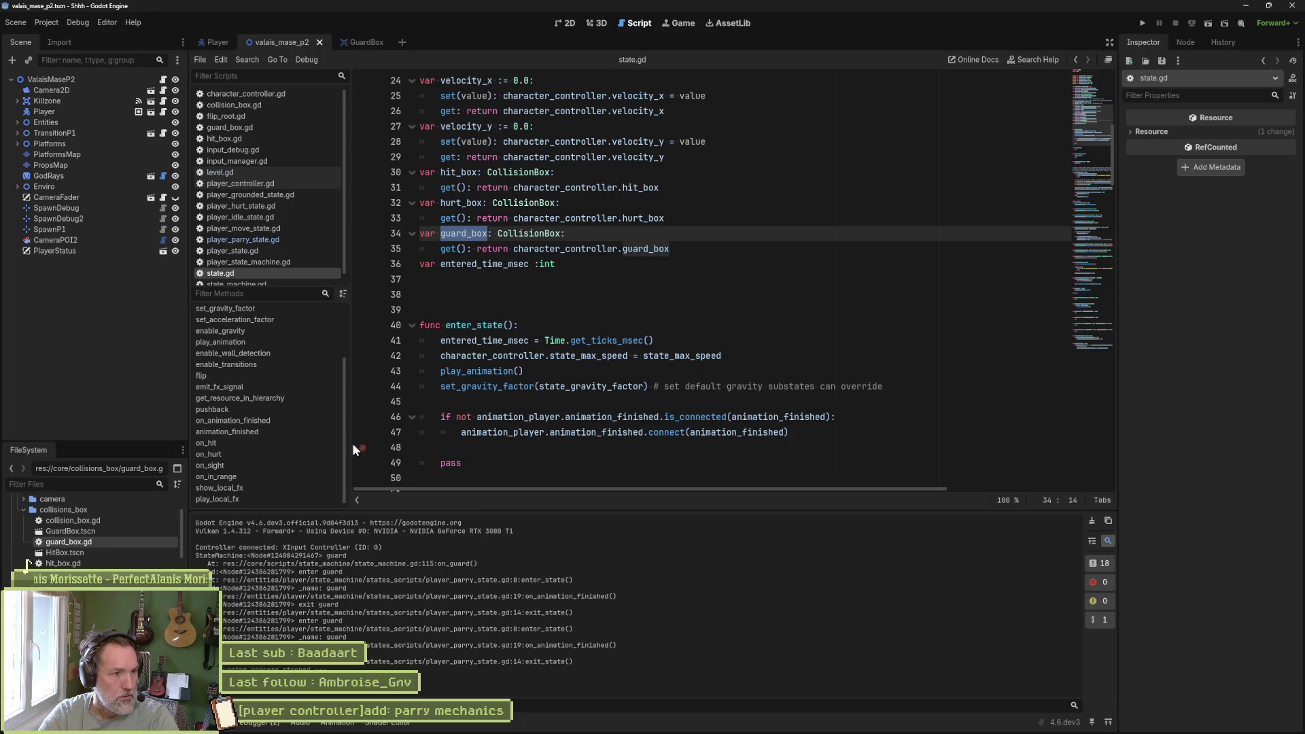
click(274, 454)
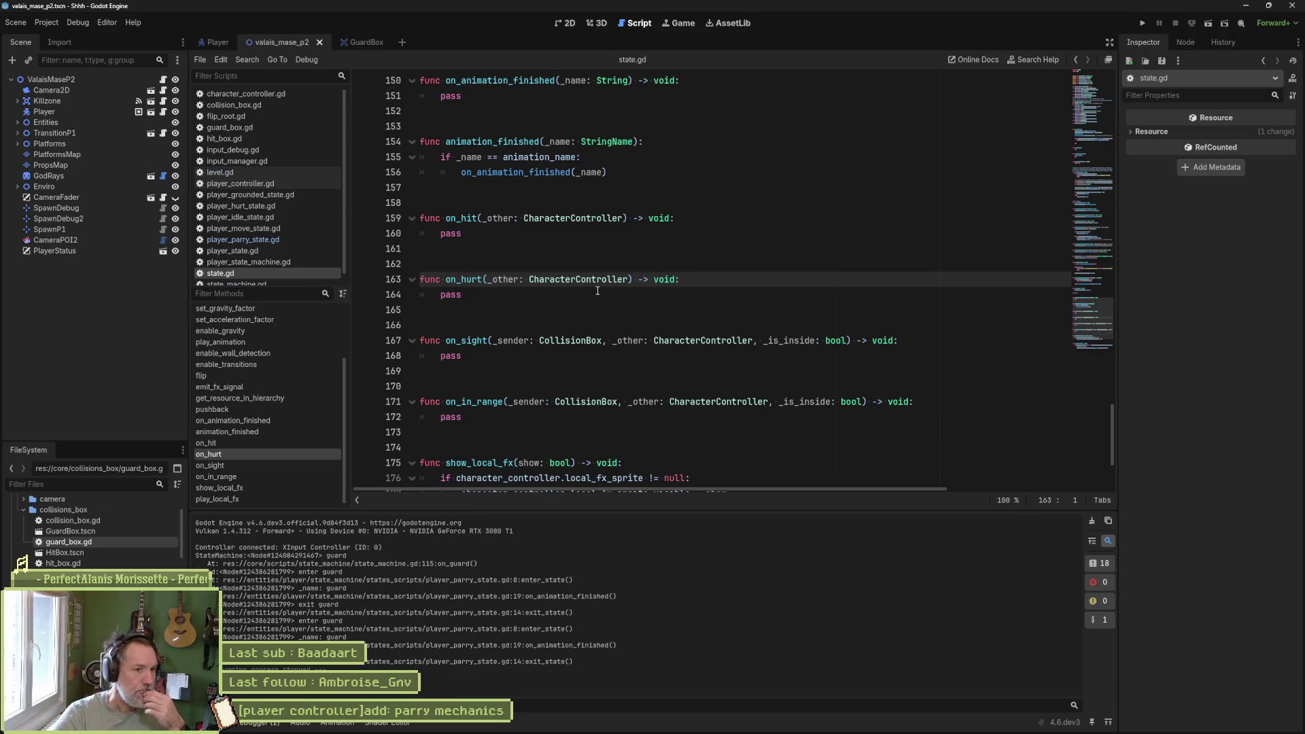
scroll(743, 324, up, 1)
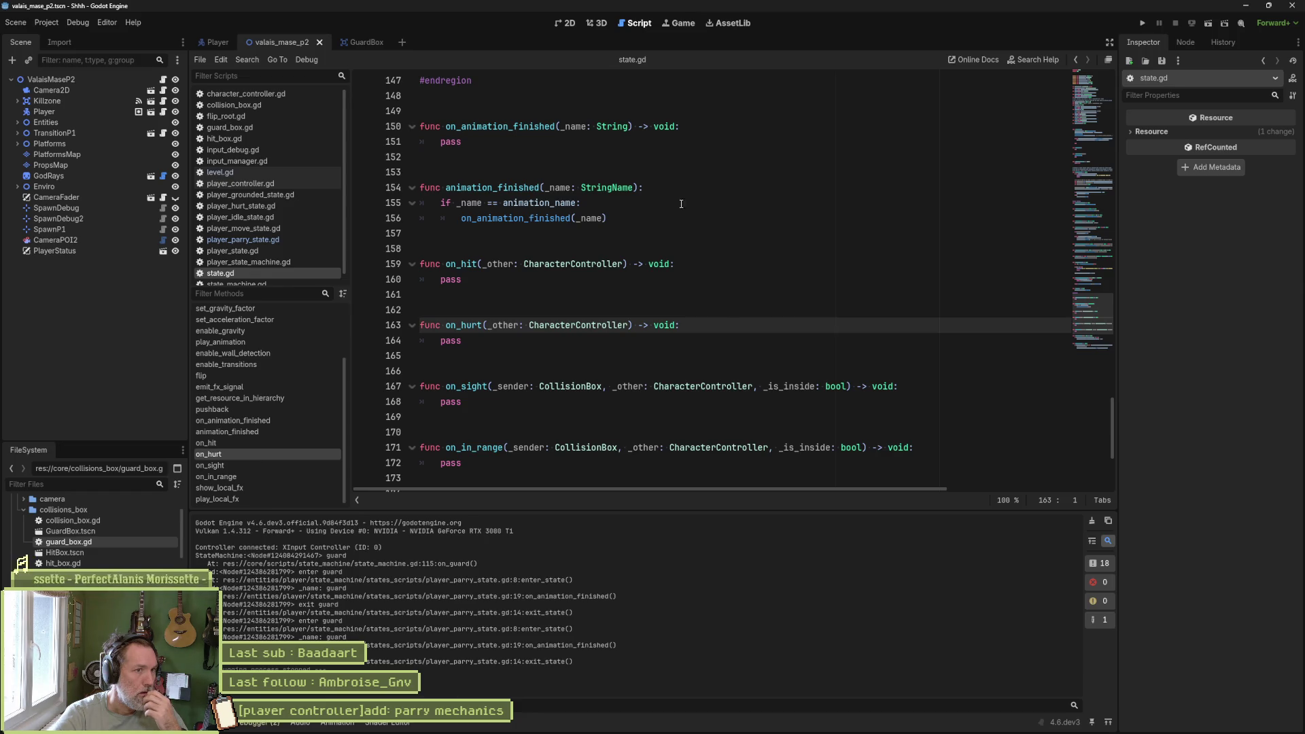
click(680, 110)
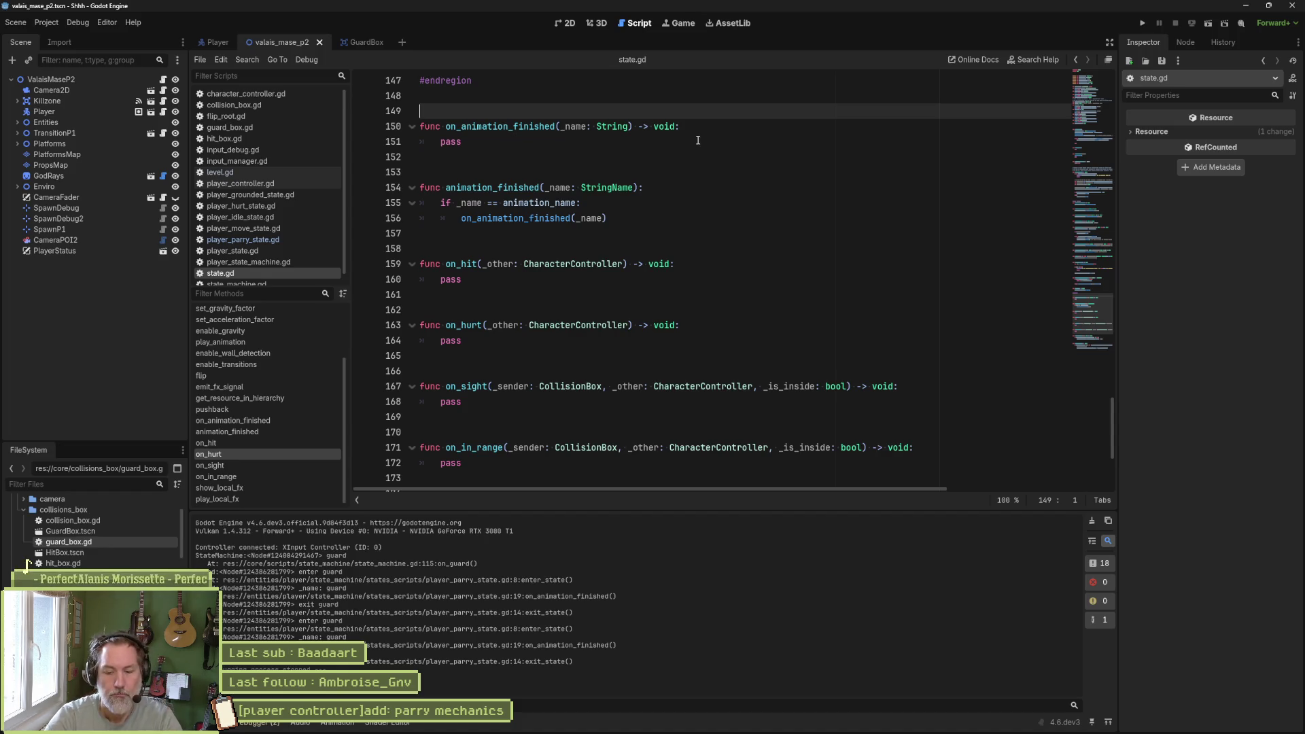
key(Return)
- Type the comment '# to be overriden in substates if needed', fixing typos, and save
text(# )
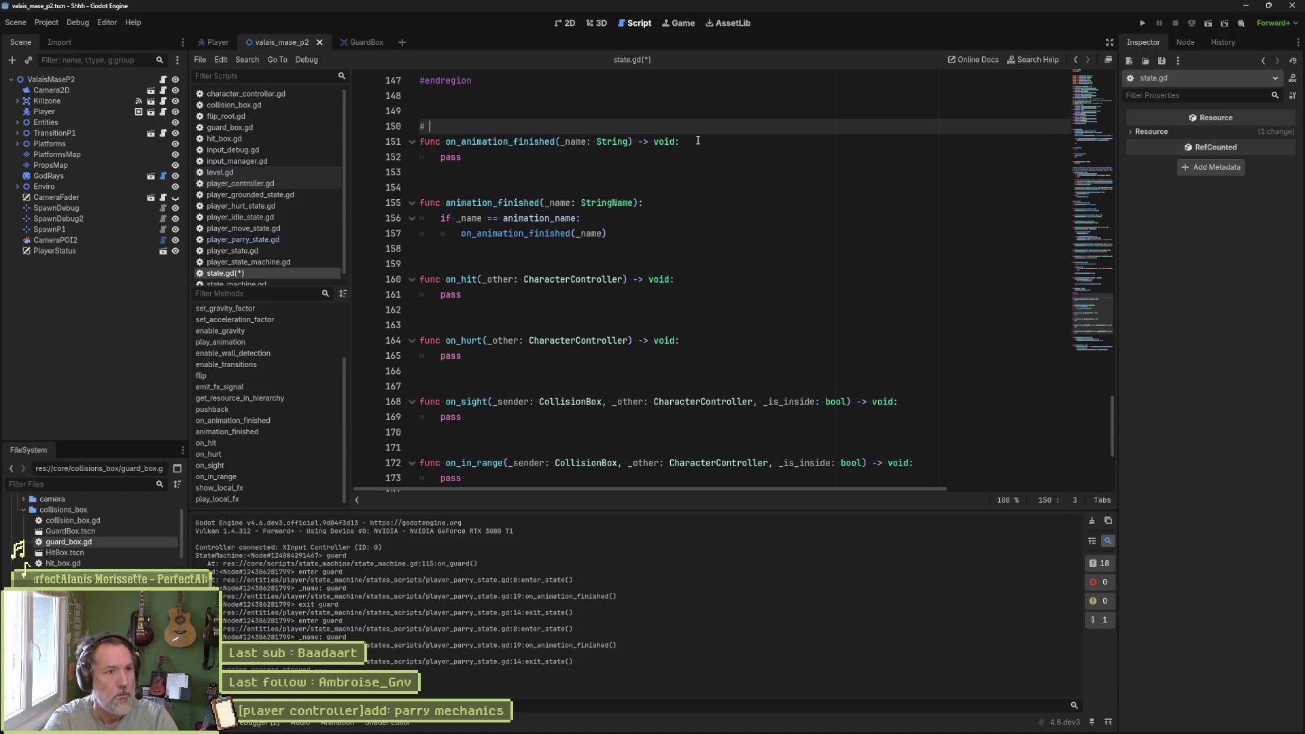
text(to b)
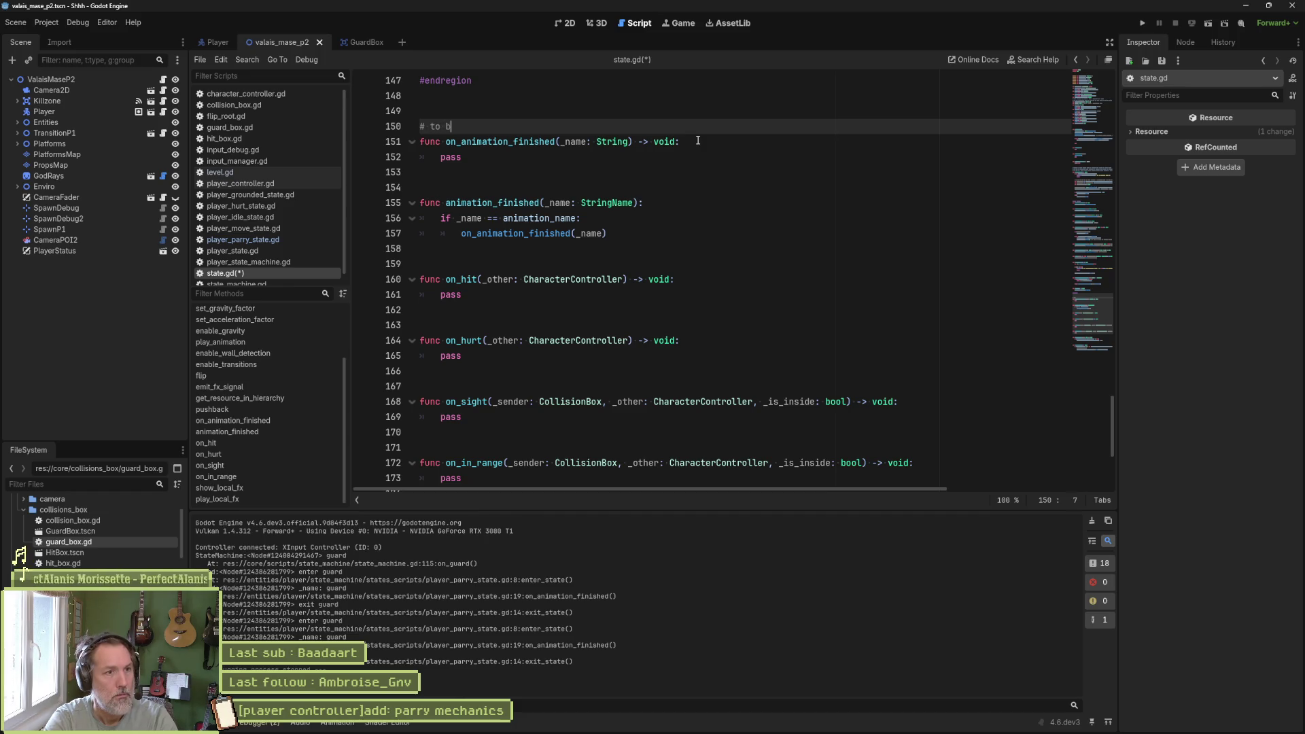
text(e everriden ijn)
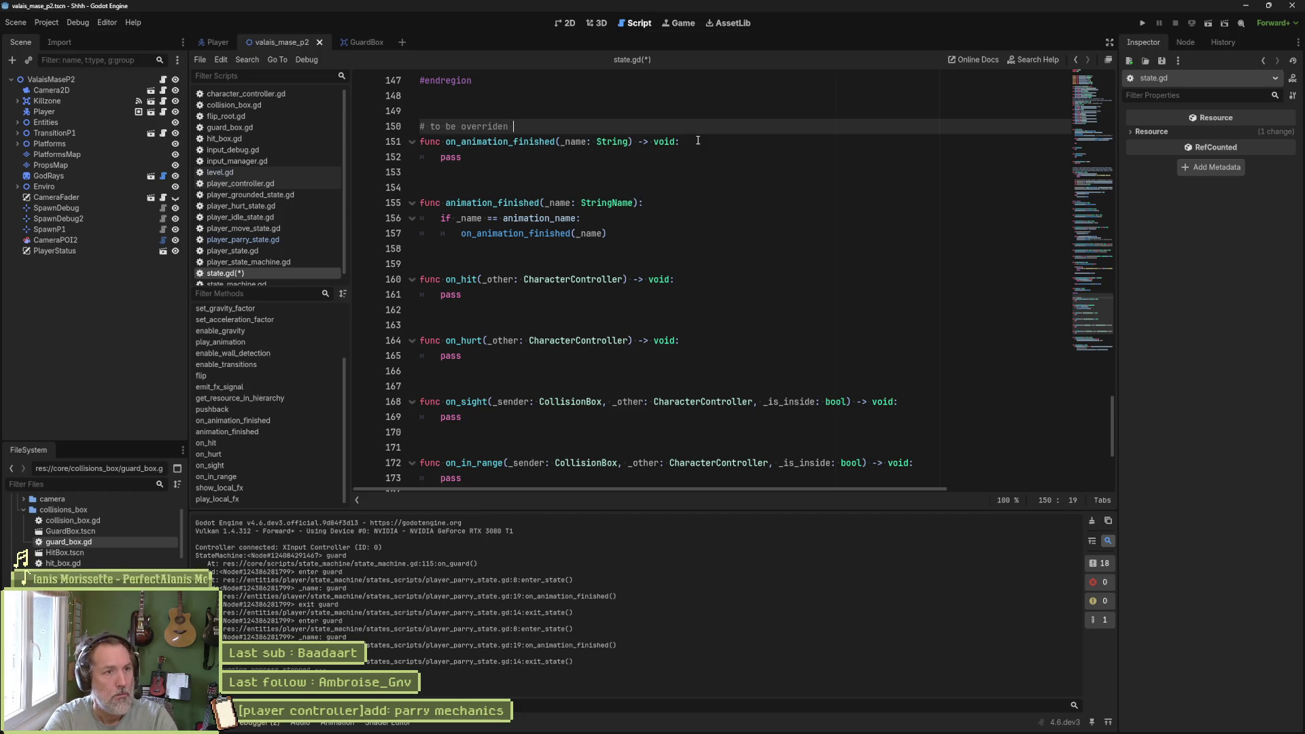
key(BackSpace)
key(BackSpace)
key(BackSpace)
text(n subs)
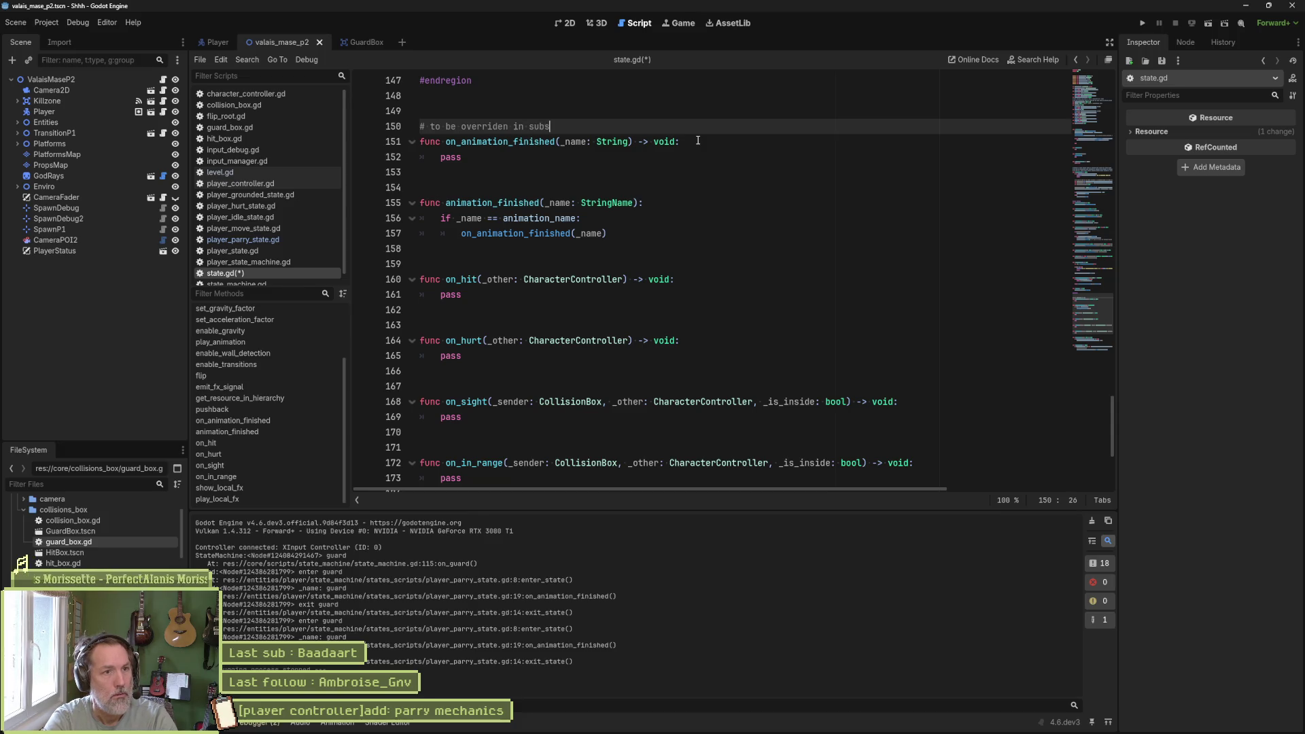
text(tates)
key(ctrl+s)
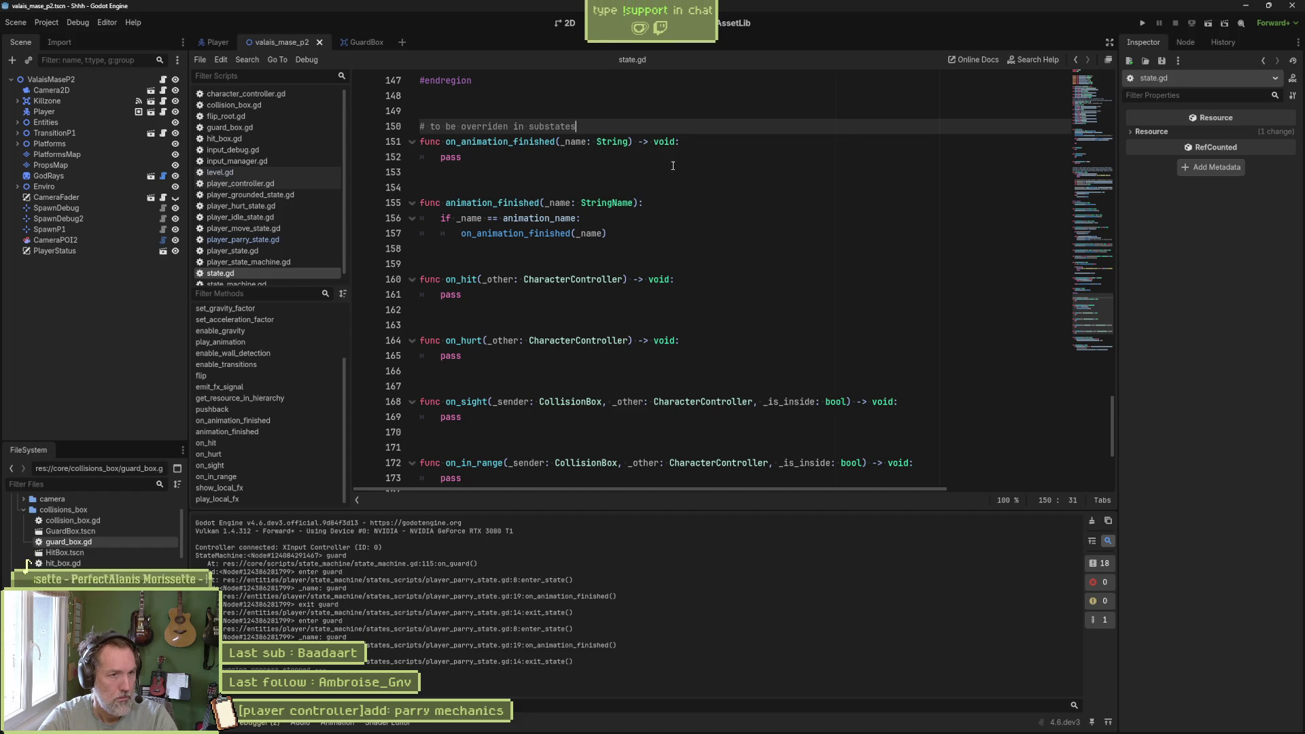
text( if needed)
key(ctrl+s)
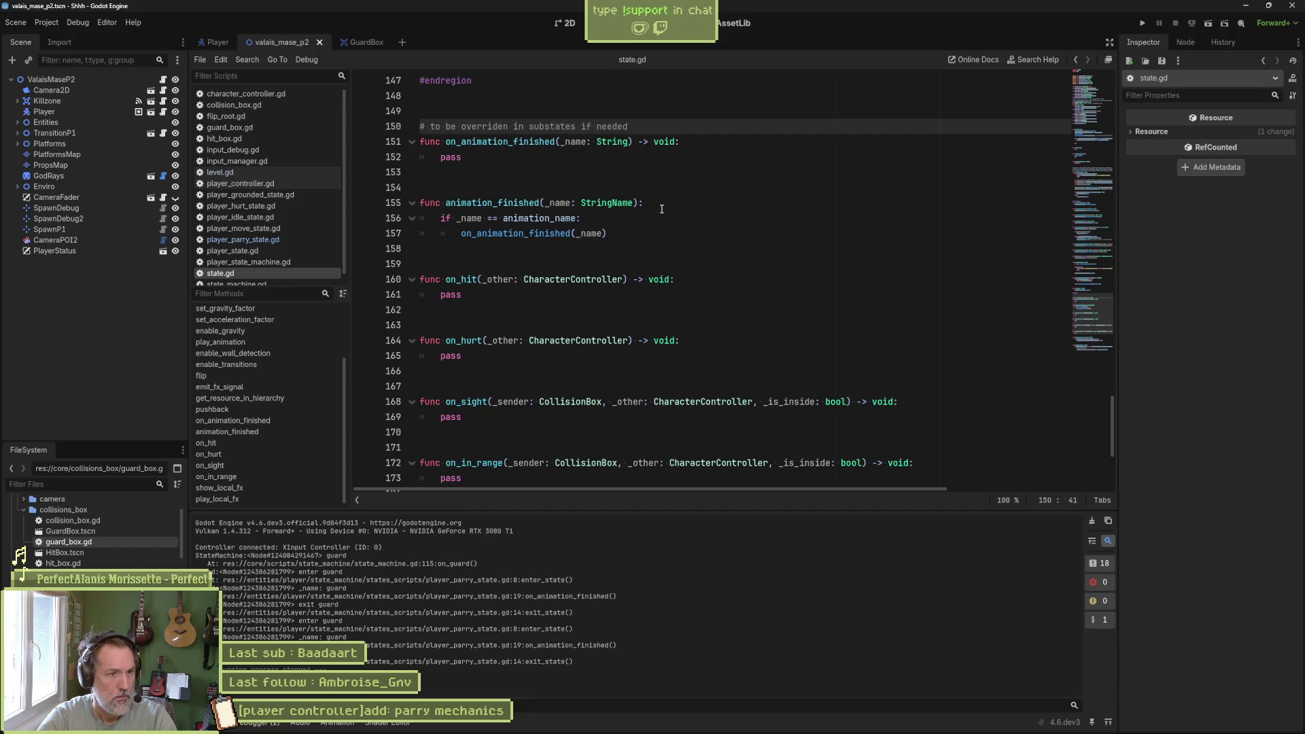
click(643, 193)
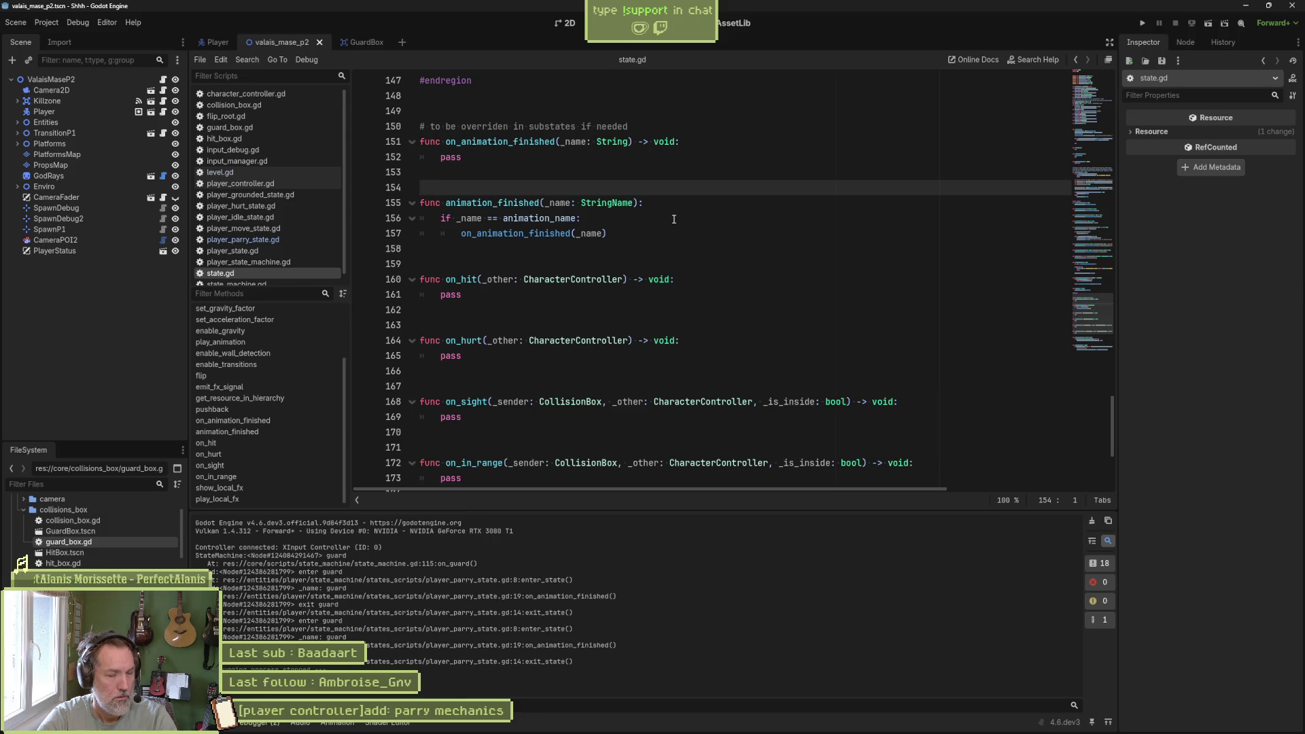
scroll(673, 219, down, 1)
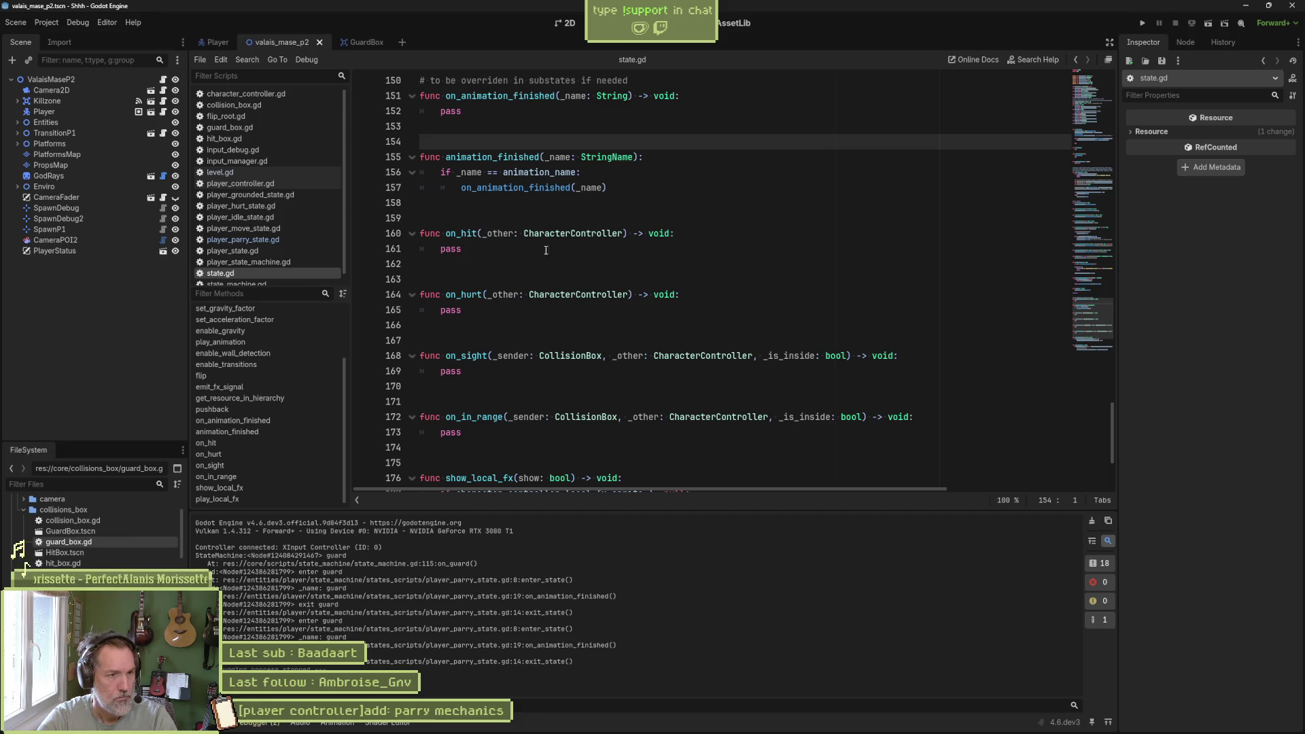
- Read through state.gd's hit_box, hurt_box and guard_box getters, then bring up state_machine.gd
double_click(461, 233)
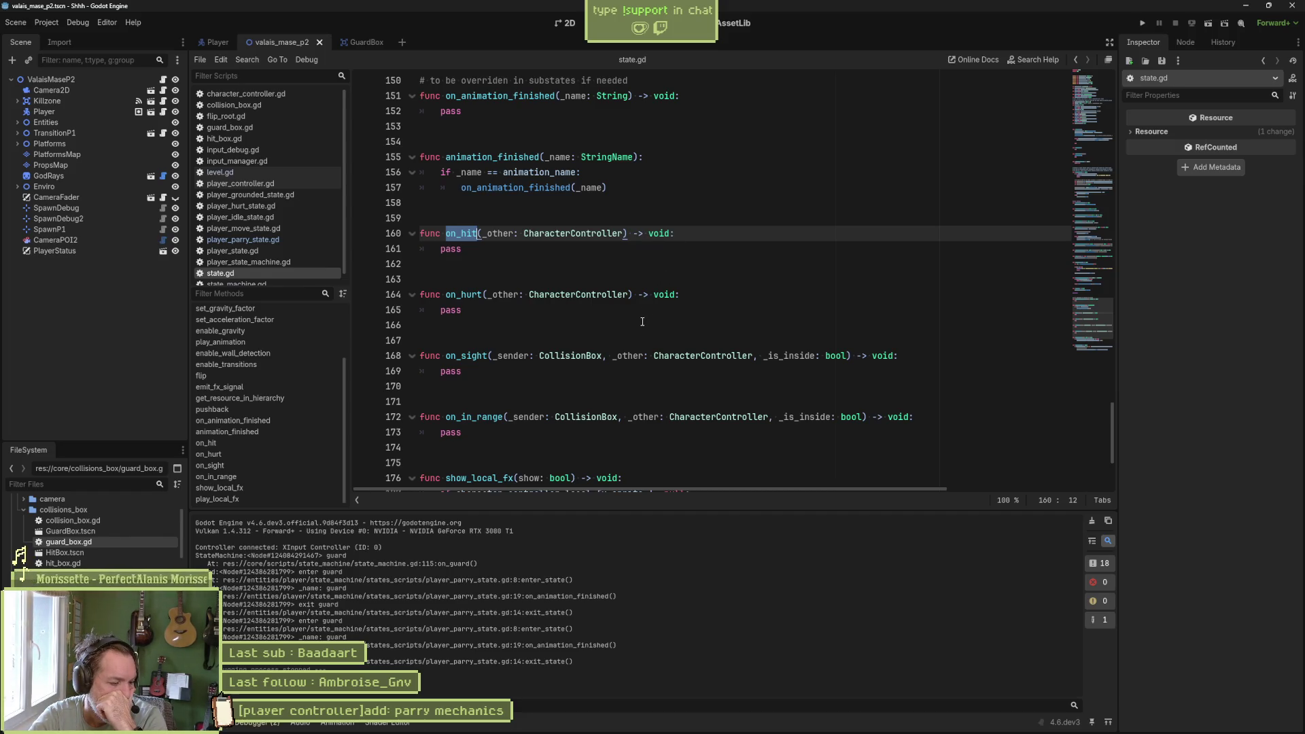
scroll(643, 323, up, 5)
scroll(643, 322, up, 5)
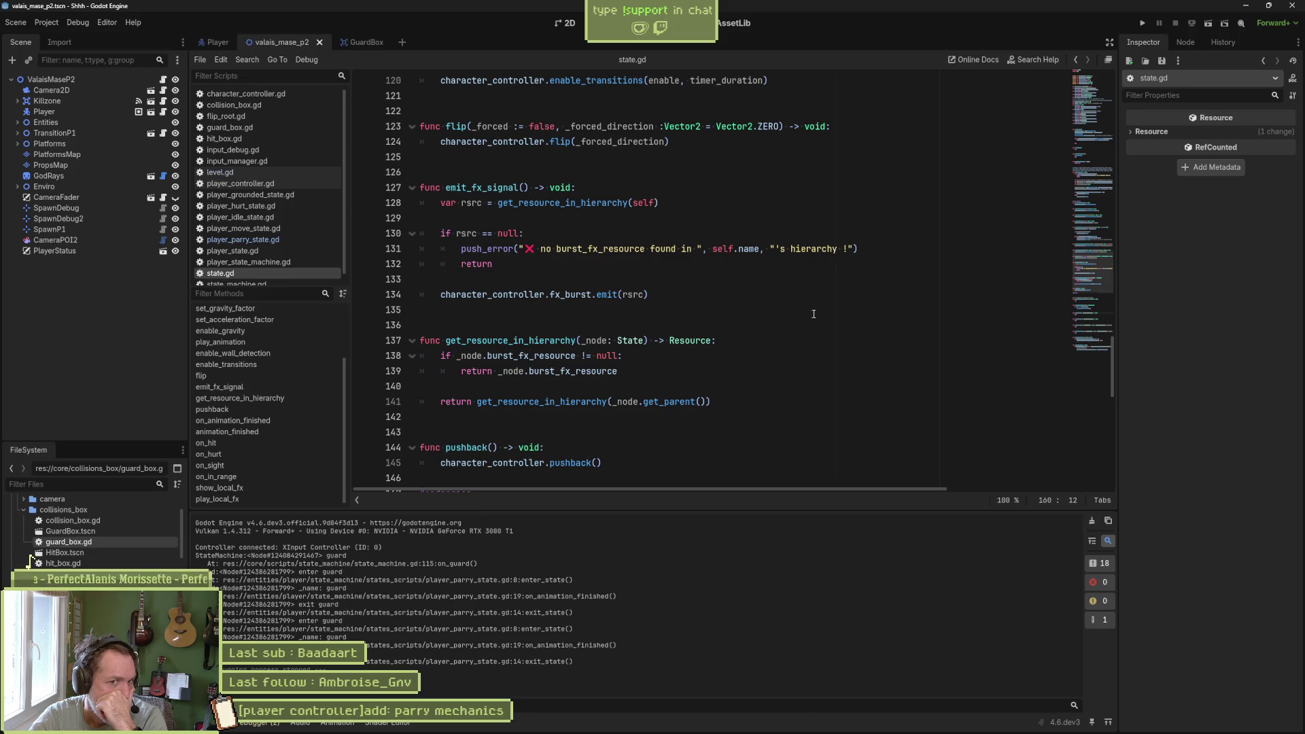
scroll(814, 314, up, 5)
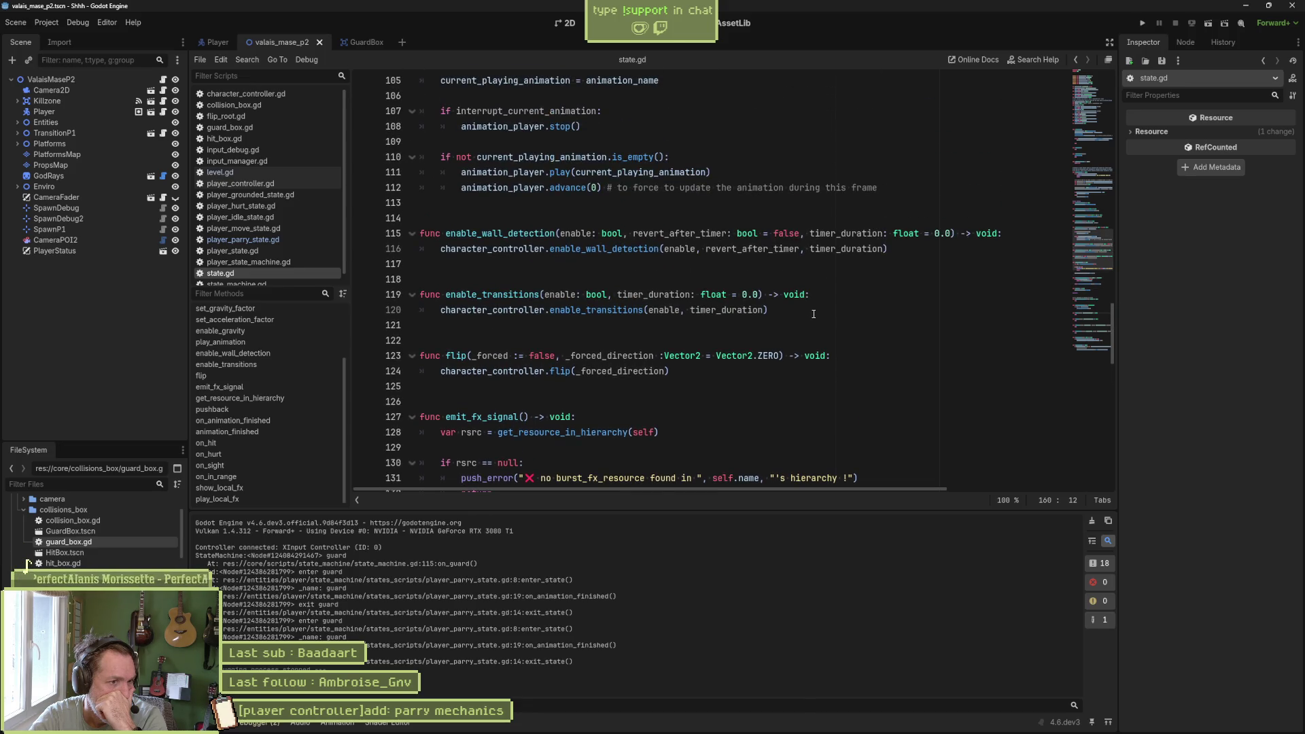
scroll(813, 314, up, 6)
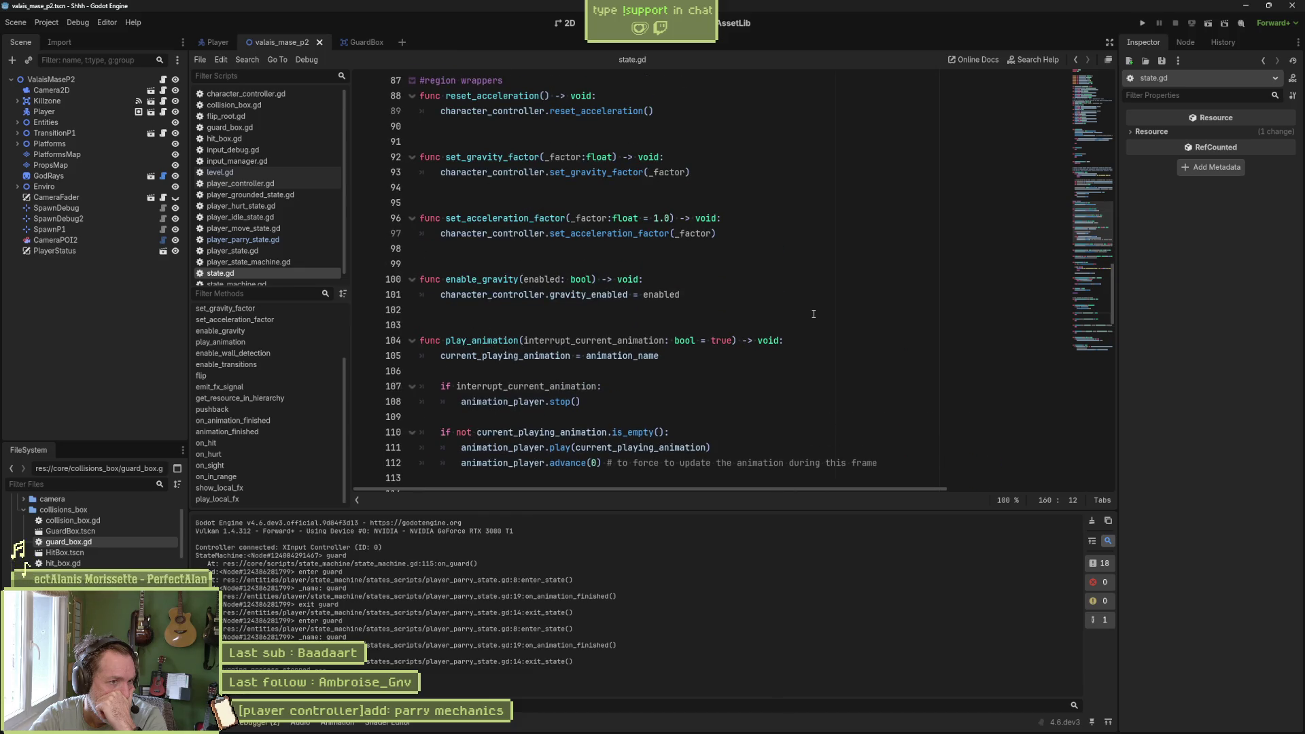
scroll(814, 314, up, 9)
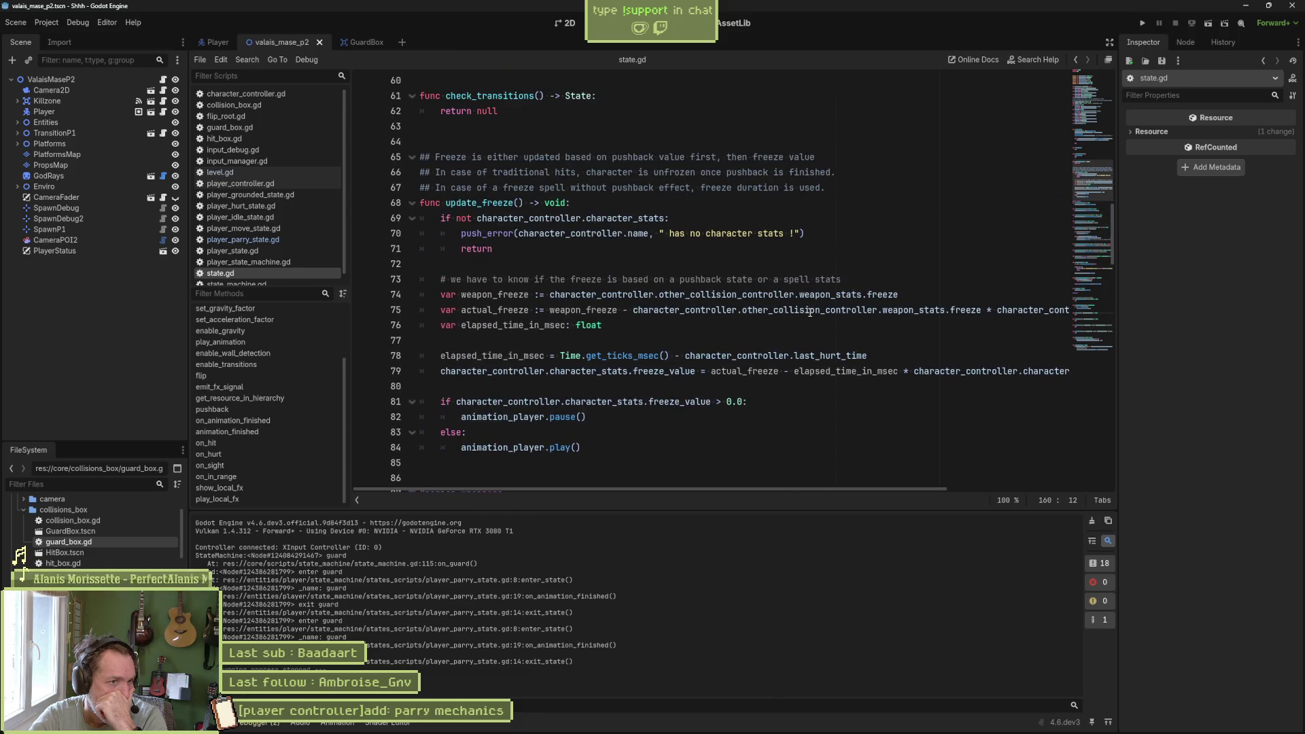
scroll(810, 312, up, 5)
scroll(808, 312, down, 5)
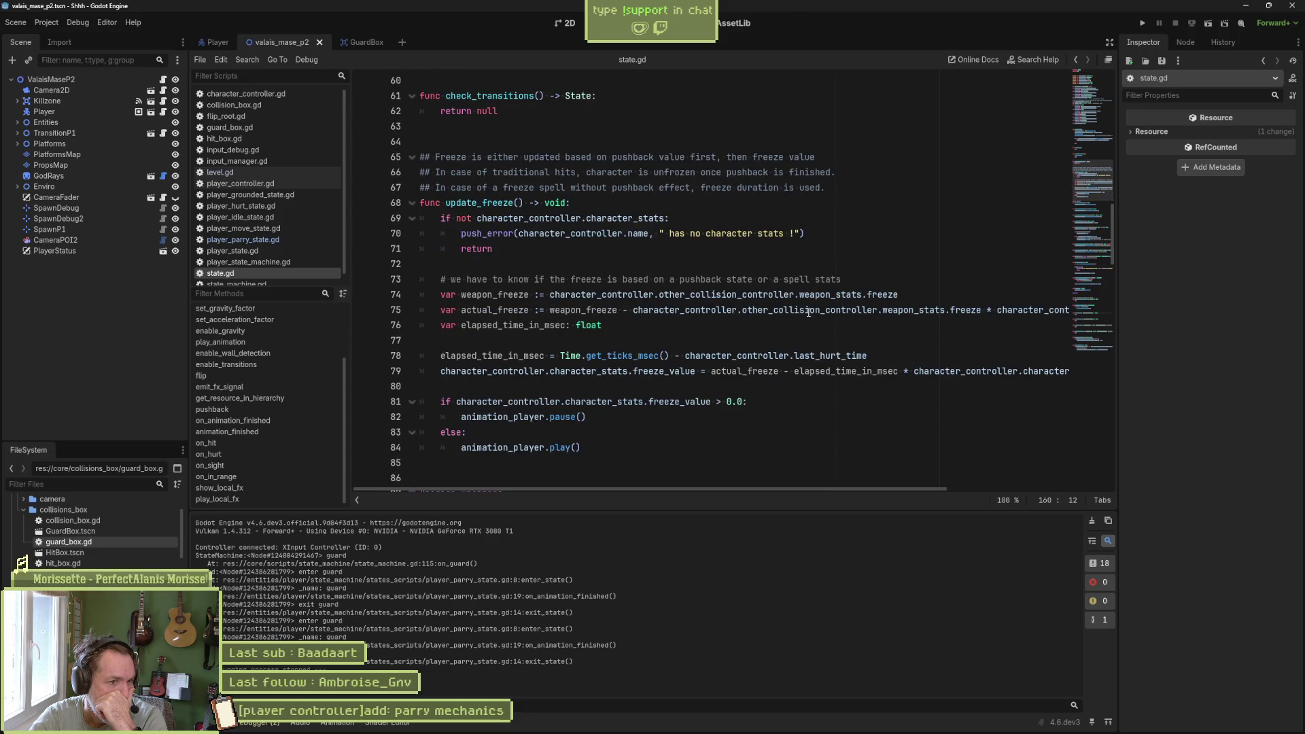
scroll(808, 312, up, 4)
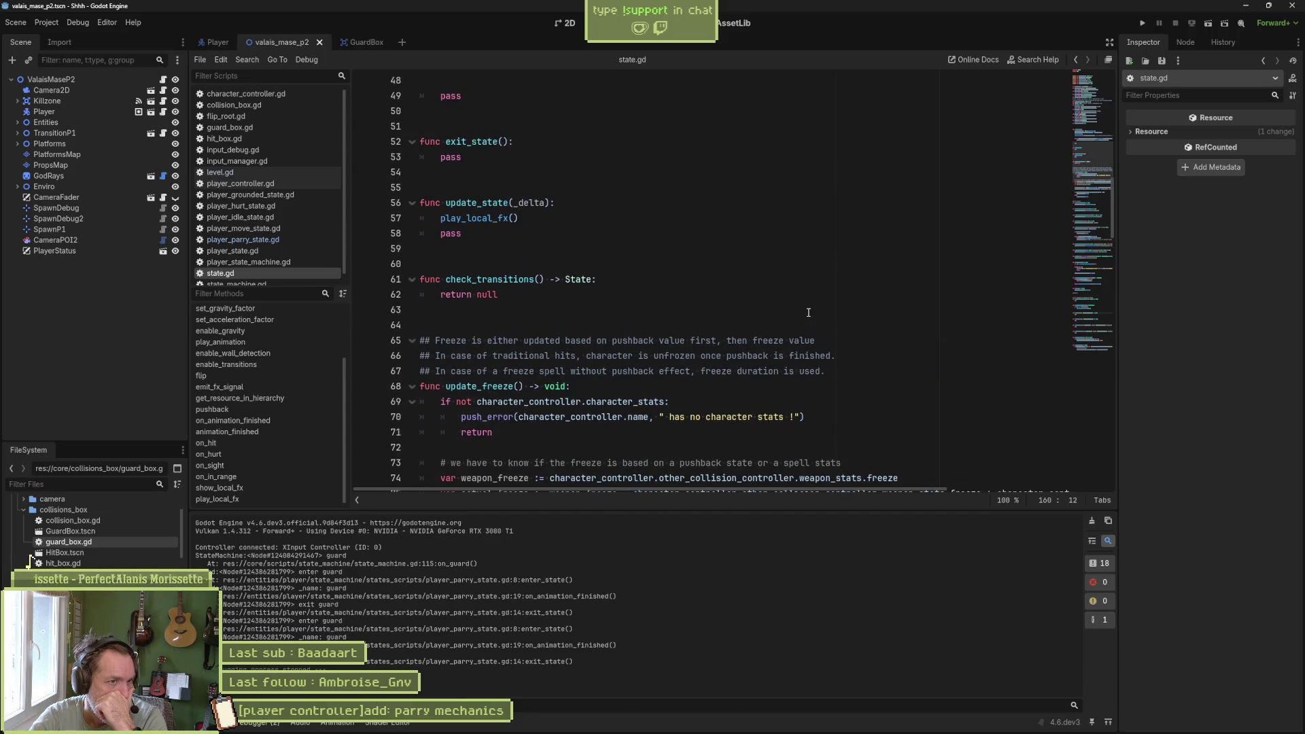
scroll(808, 312, up, 4)
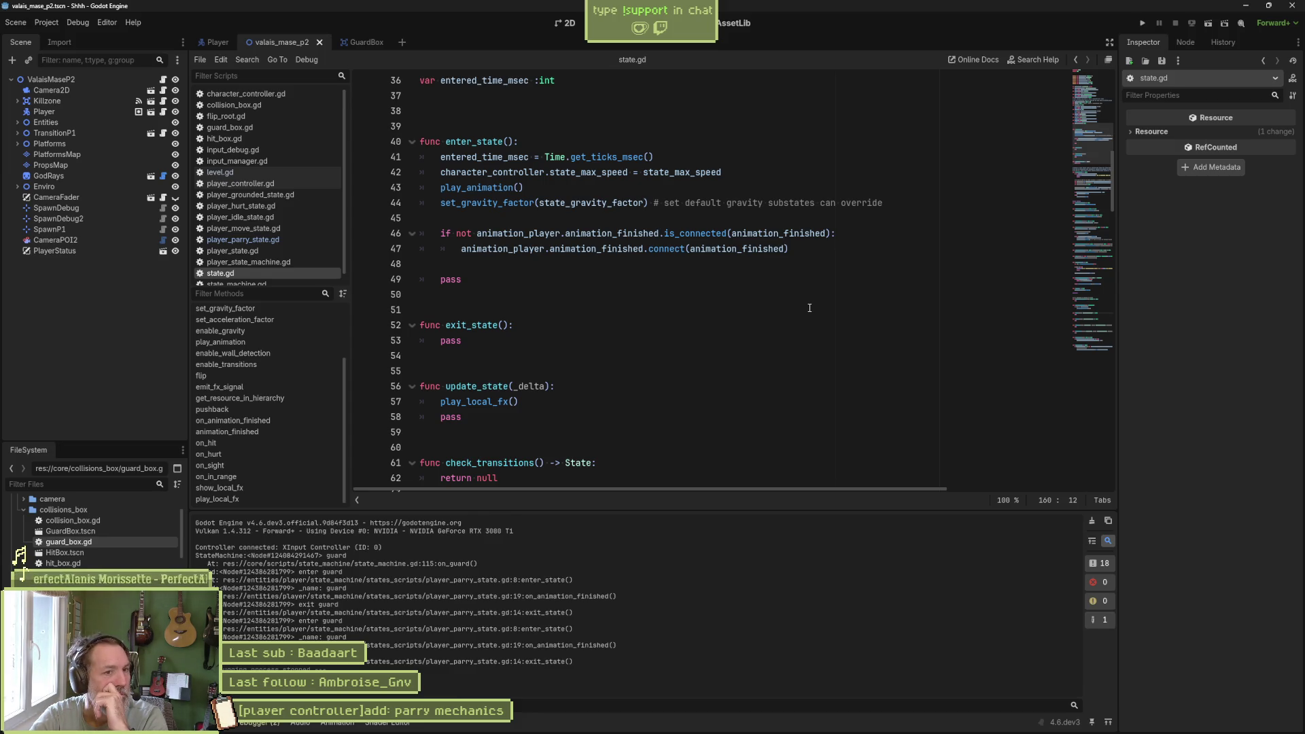
scroll(810, 308, up, 7)
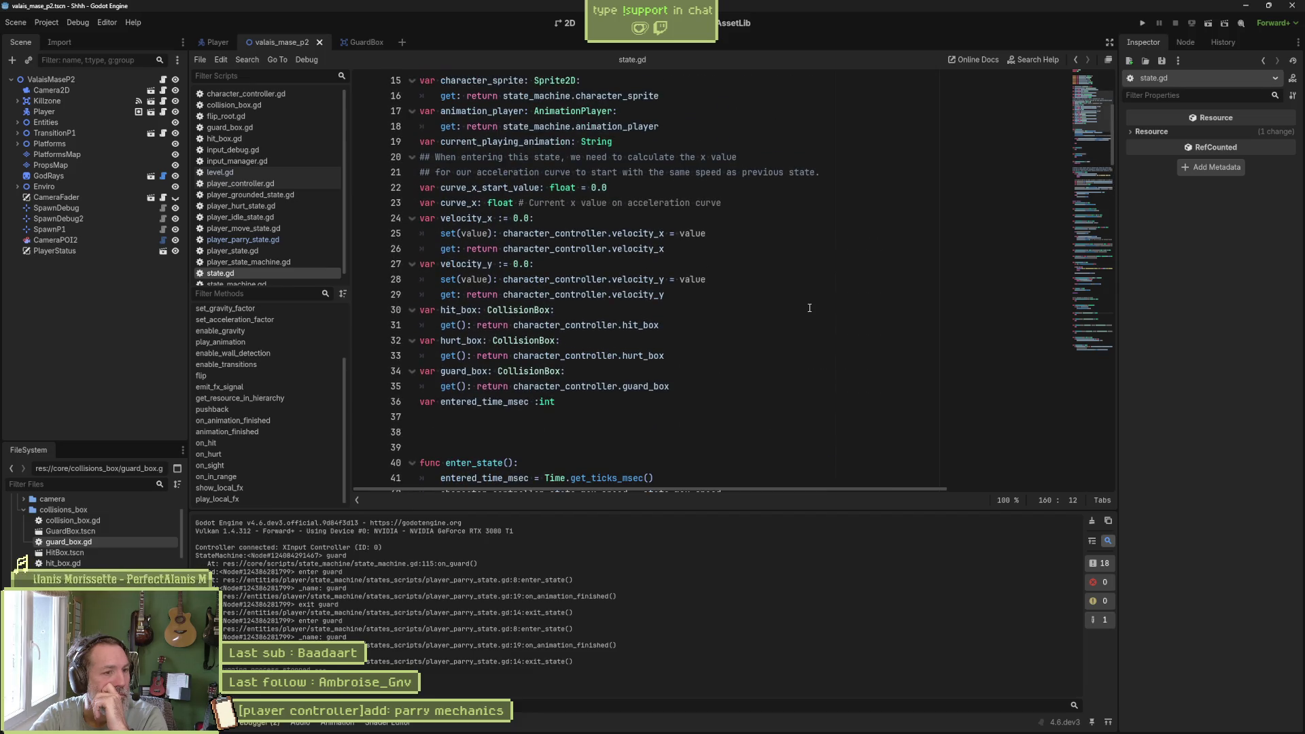
scroll(809, 308, up, 4)
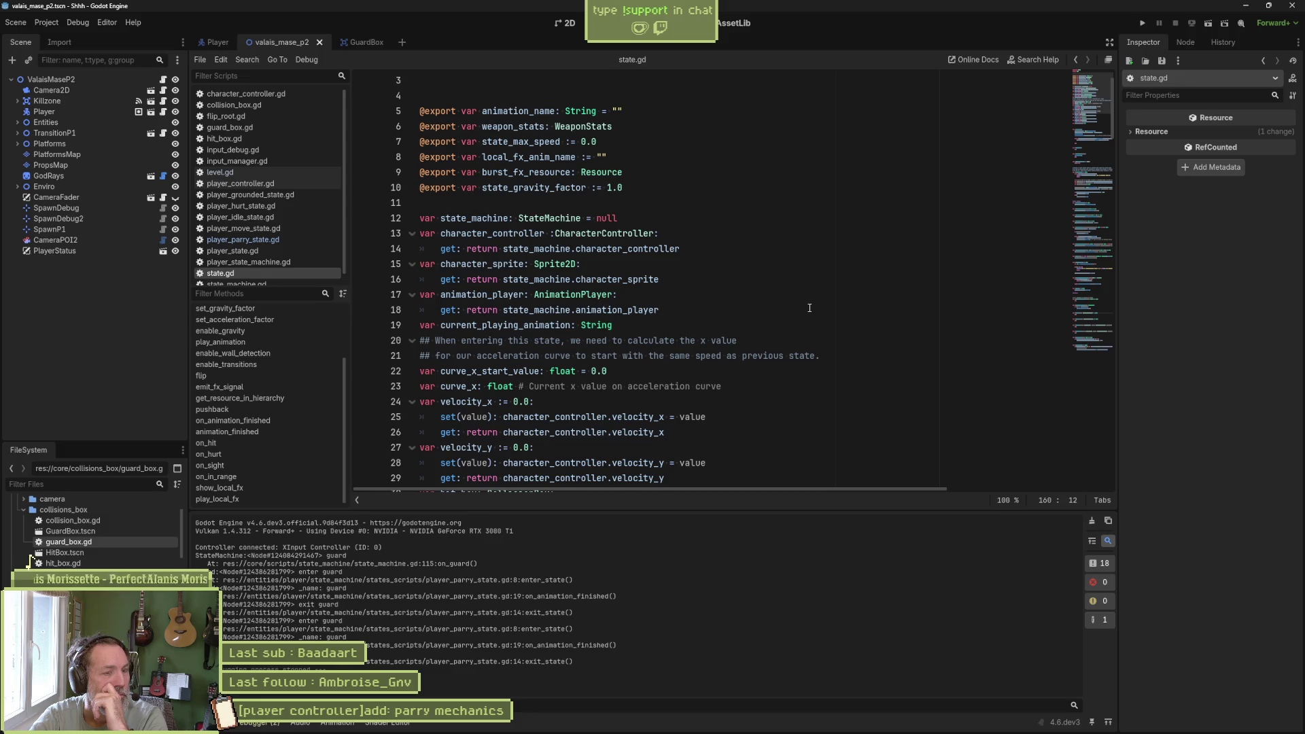
scroll(809, 308, down, 2)
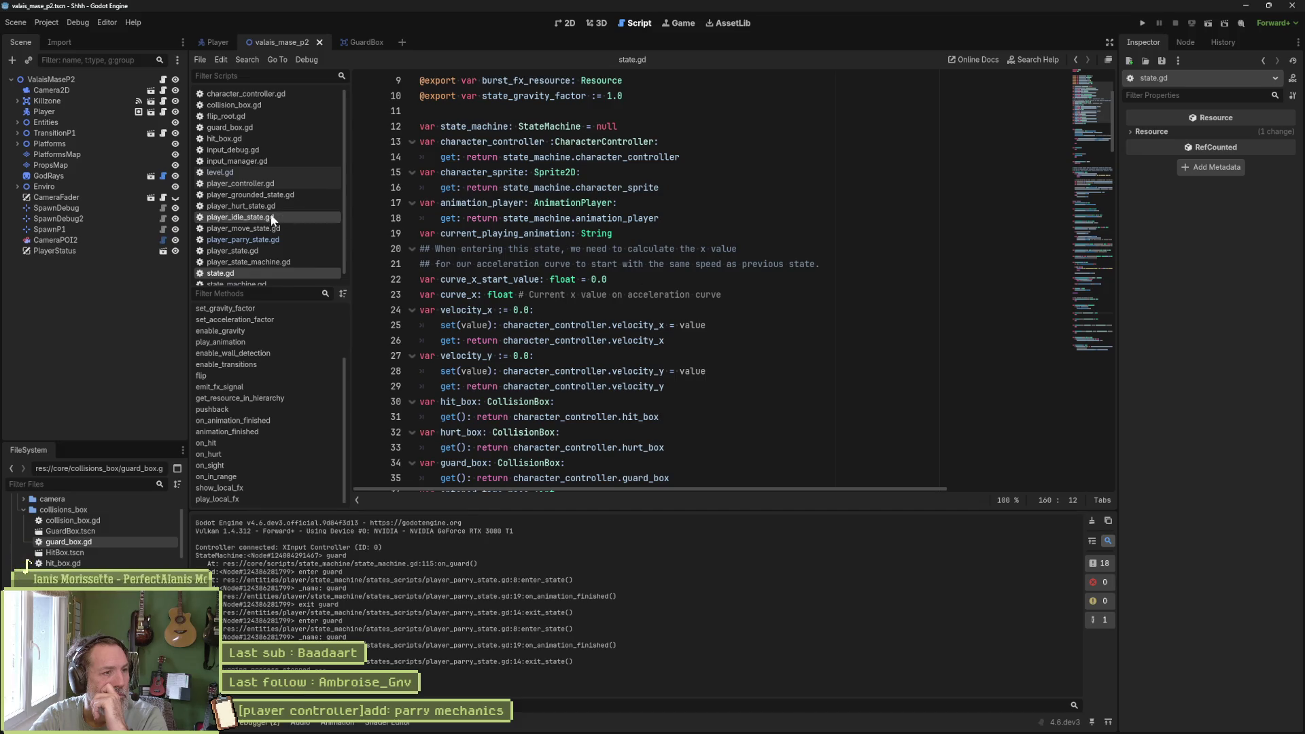
scroll(260, 262, down, 1)
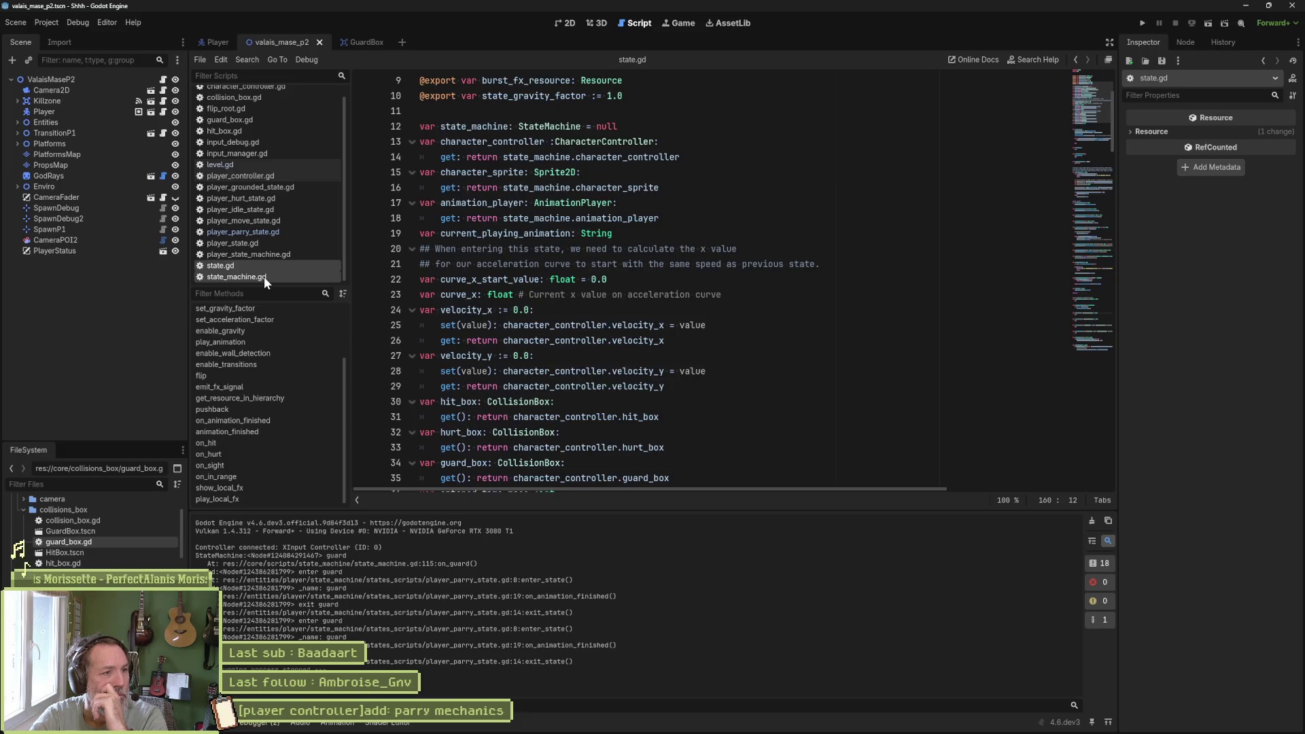
click(264, 277)
- Test-run the game to confirm on_guard's debug print, stop it, and select the print_debug line
click(244, 401)
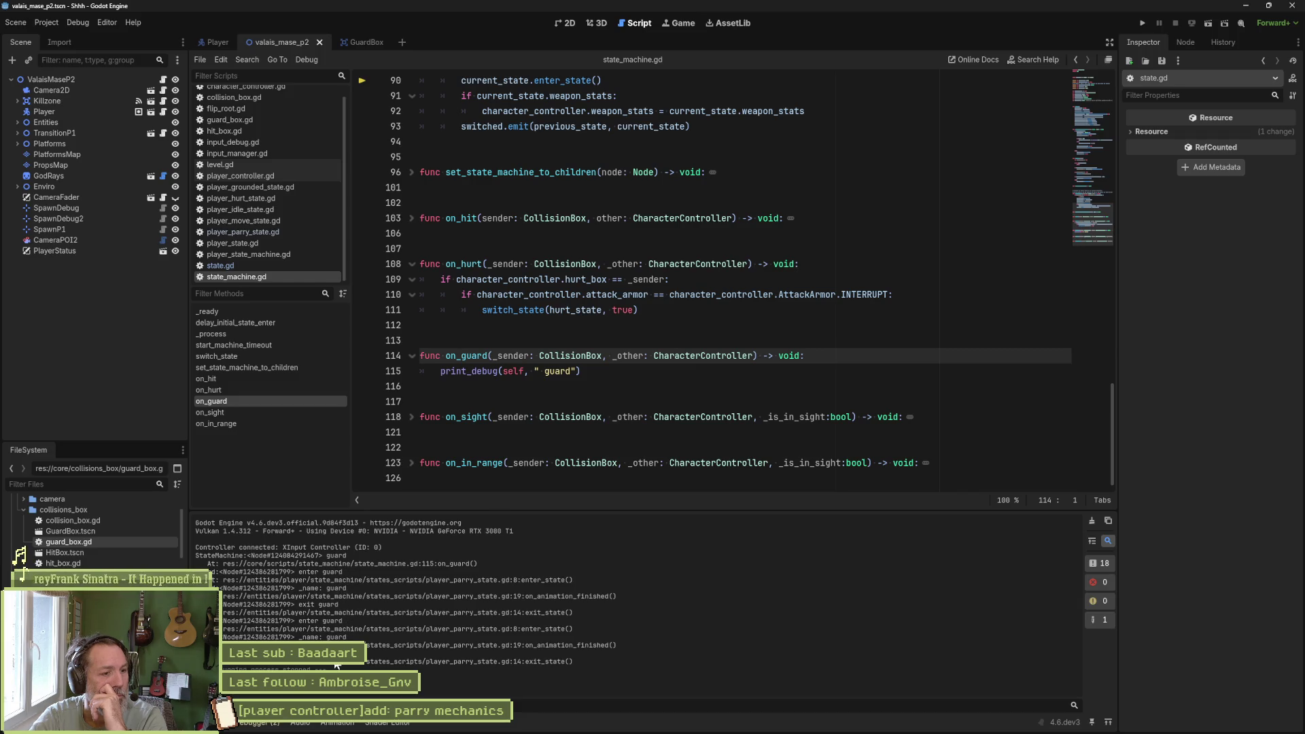
mouse_move(491, 378)
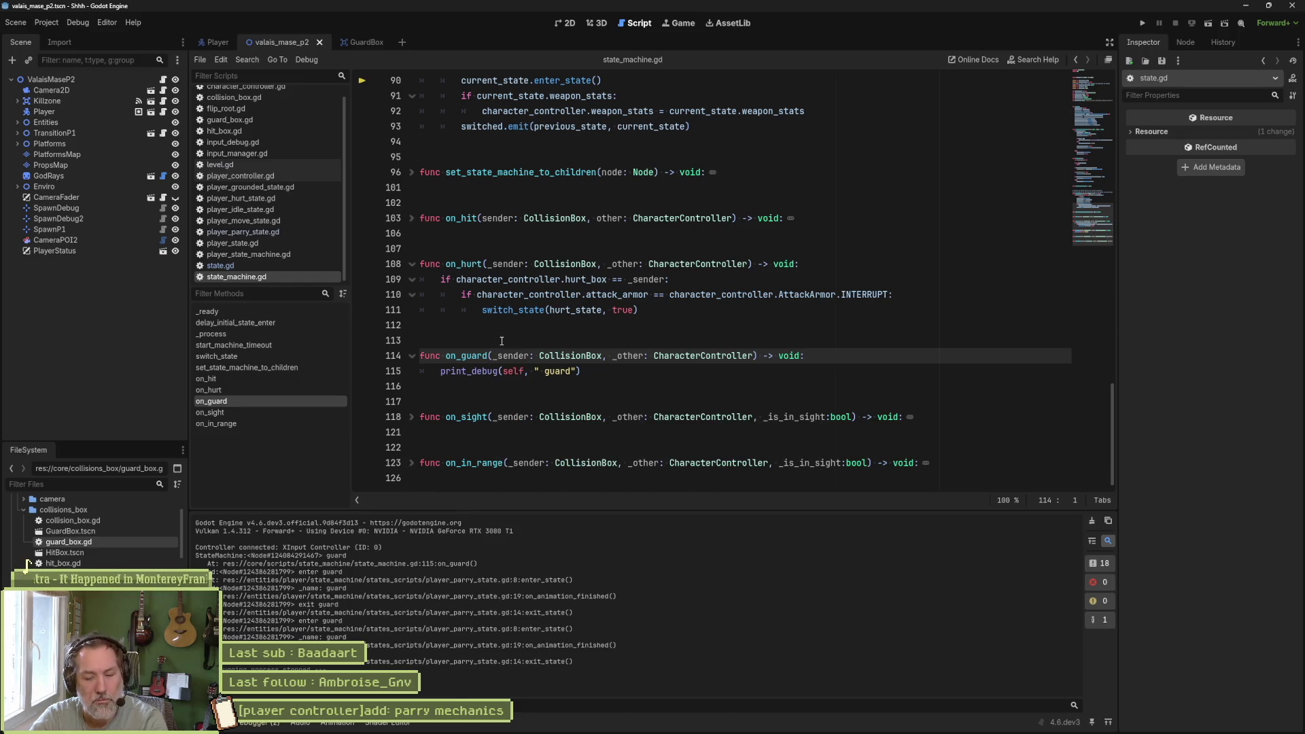
key(F5)
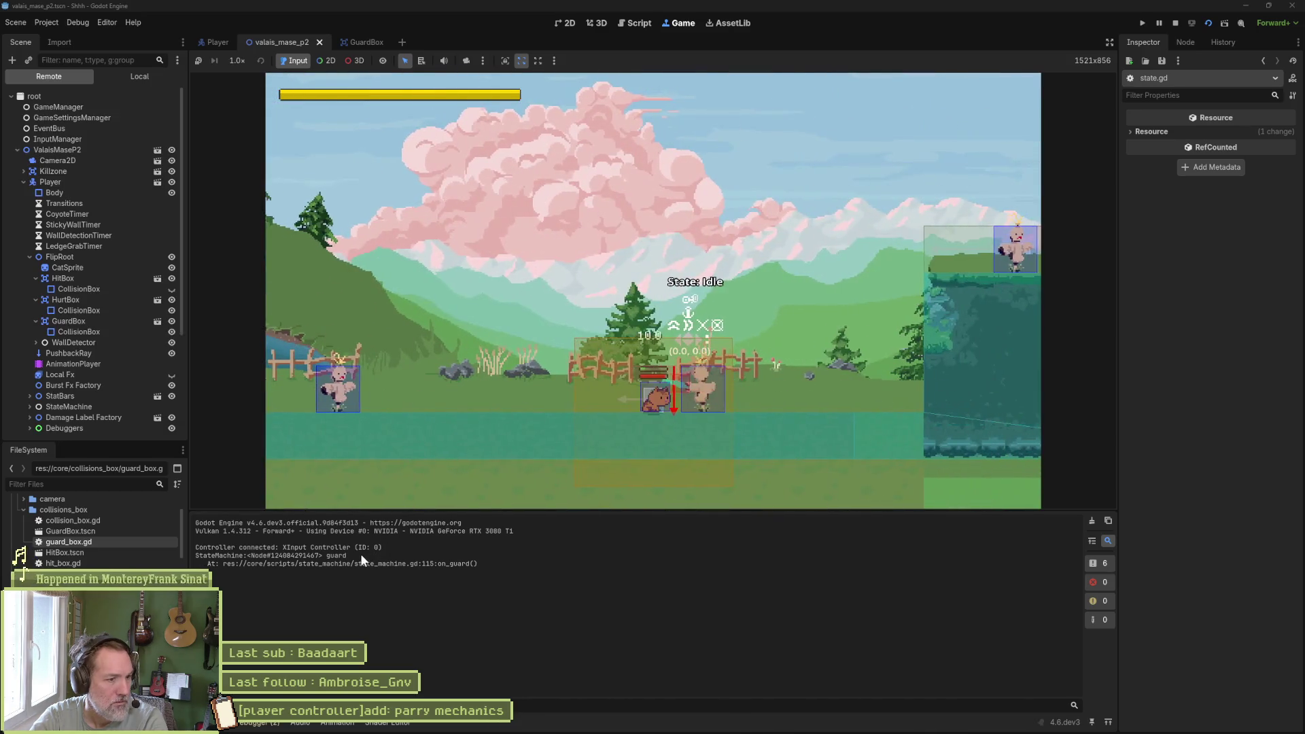
key(F8)
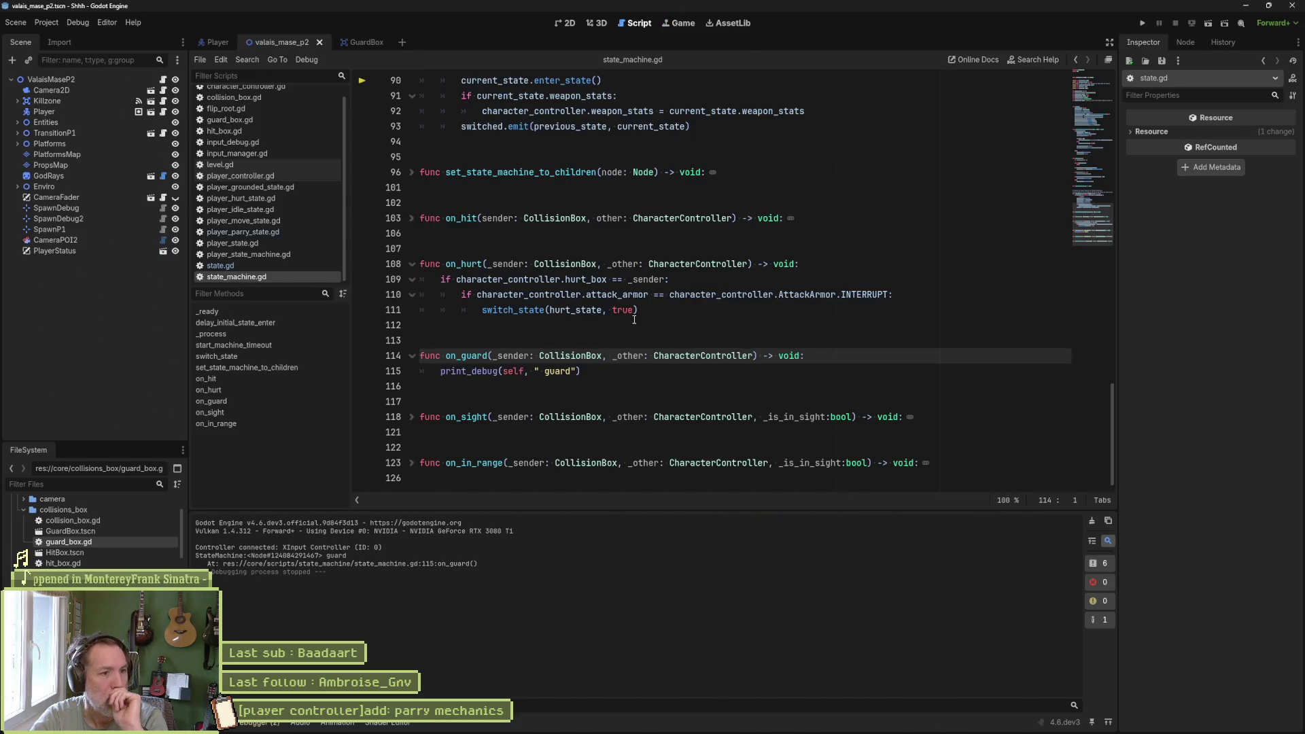
drag(581, 371, 441, 371)
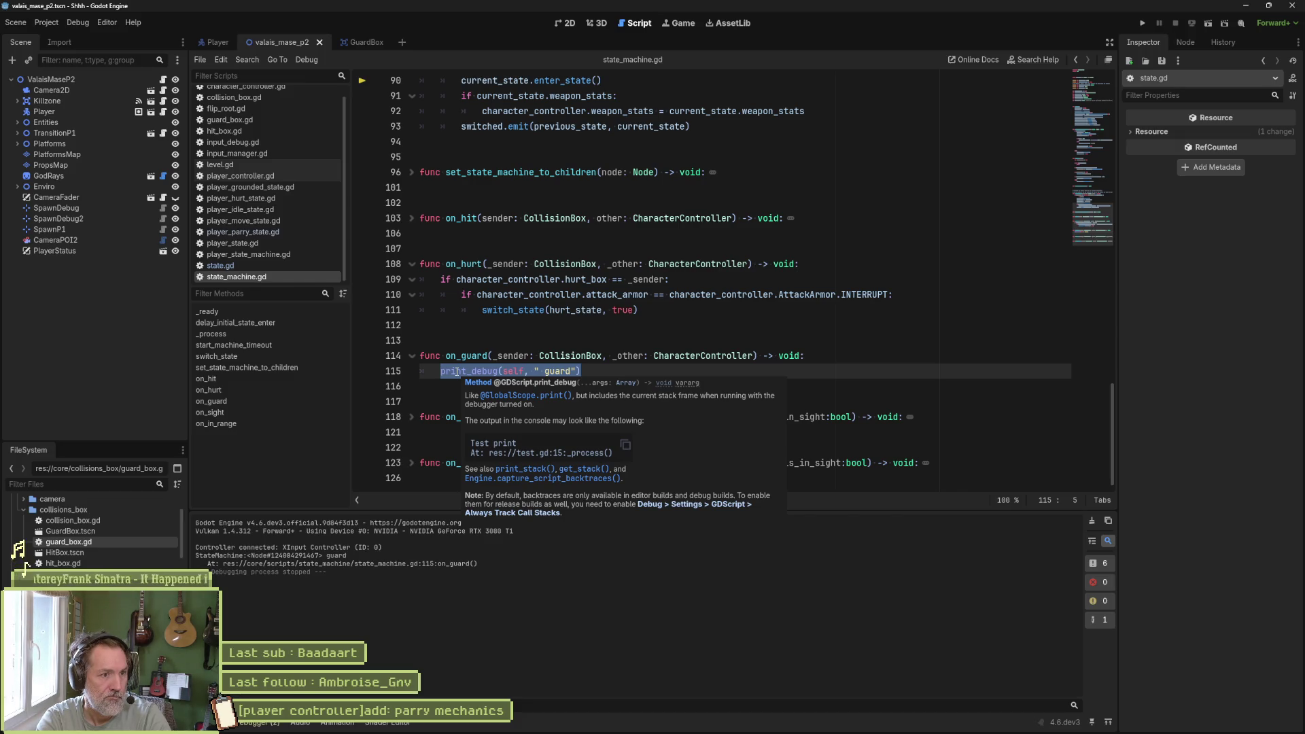
- Copy the current_state.on_hit(other) call from the on_hit function
text(gu)
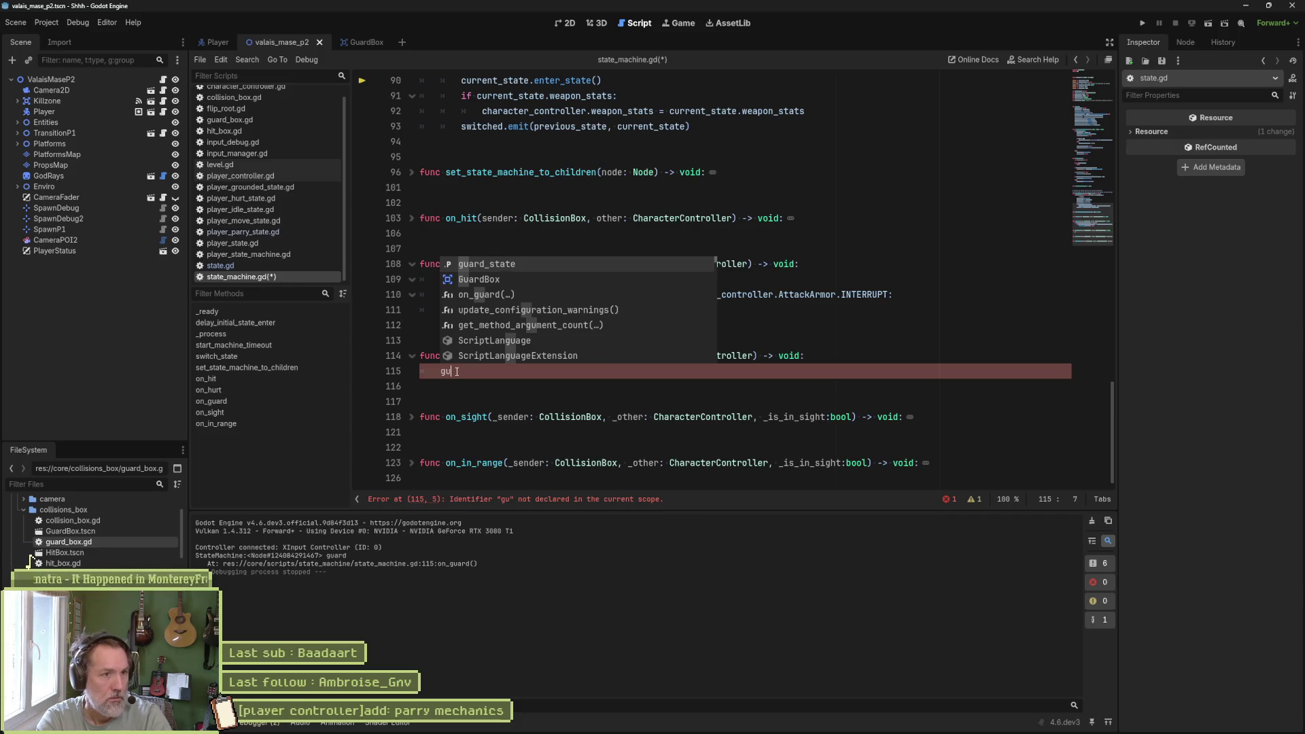
click(725, 329)
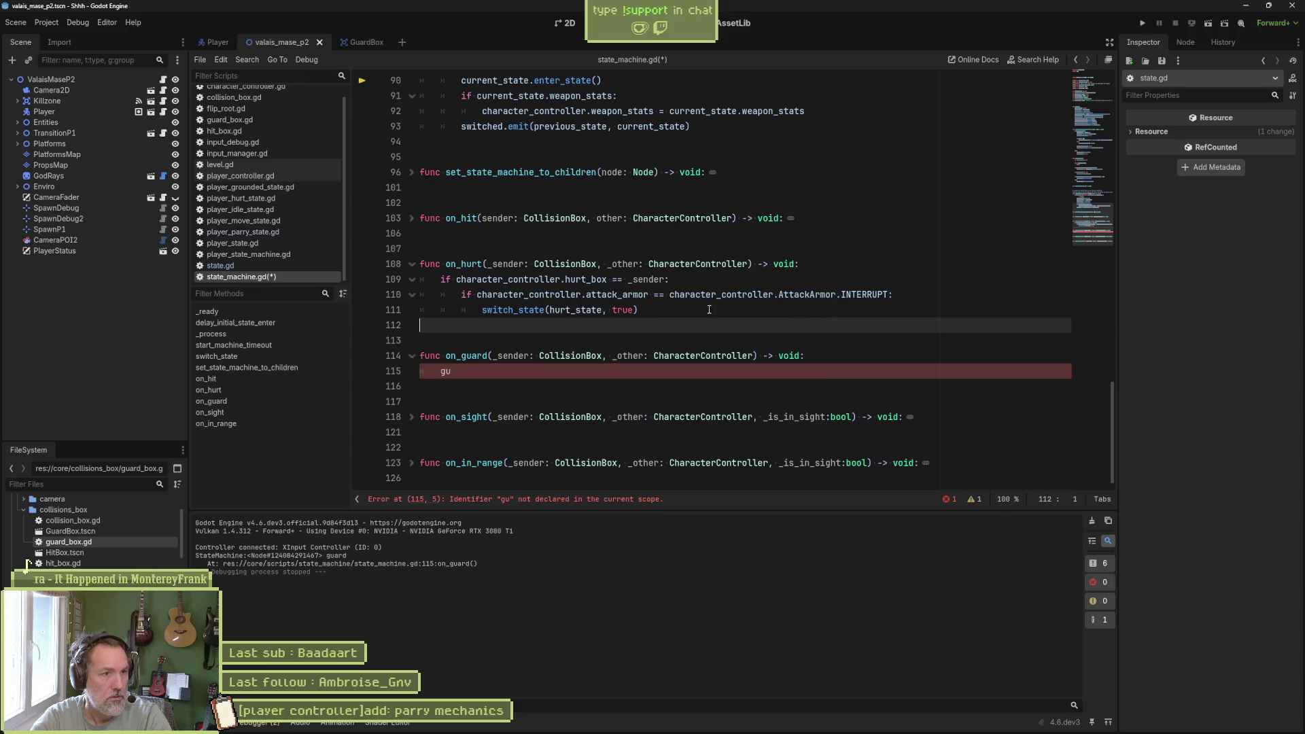
click(412, 218)
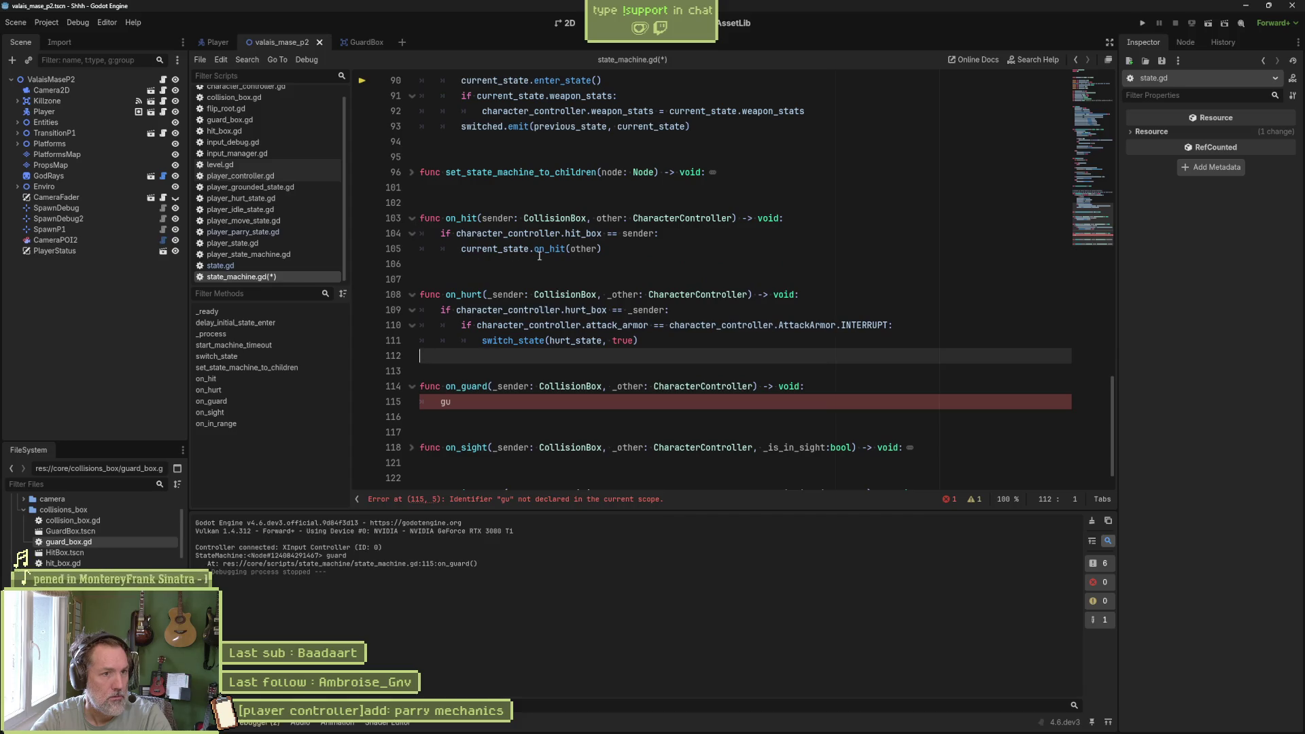
drag(612, 248, 670, 238)
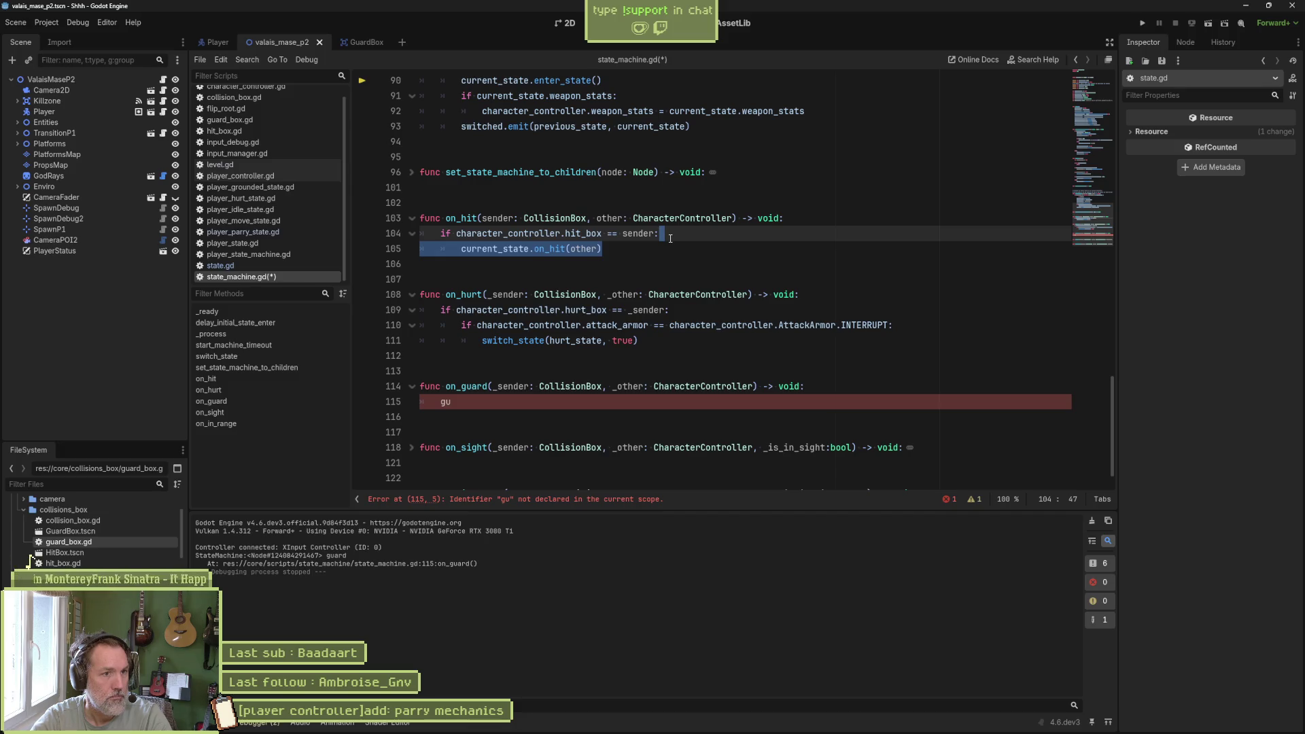
key(ctrl+c)
- Paste it over the placeholder in on_guard and edit it to current_state.on_guard(_other)
double_click(446, 402)
key(ctrl+v)
click(462, 402)
key(BackSpace)
key(ctrl+Right)
key(ctrl+Right)
key(shift+Left)
key(shift+Left)
key(shift+Left)
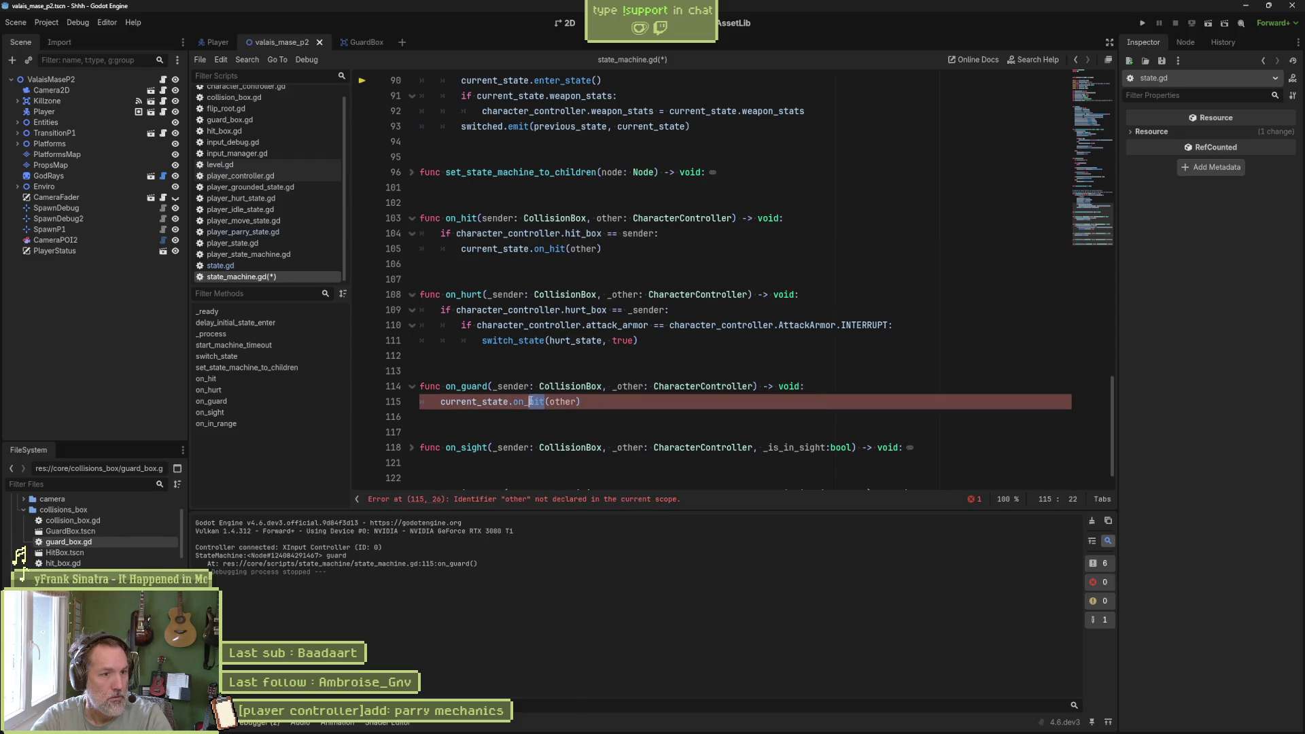
text(guard)
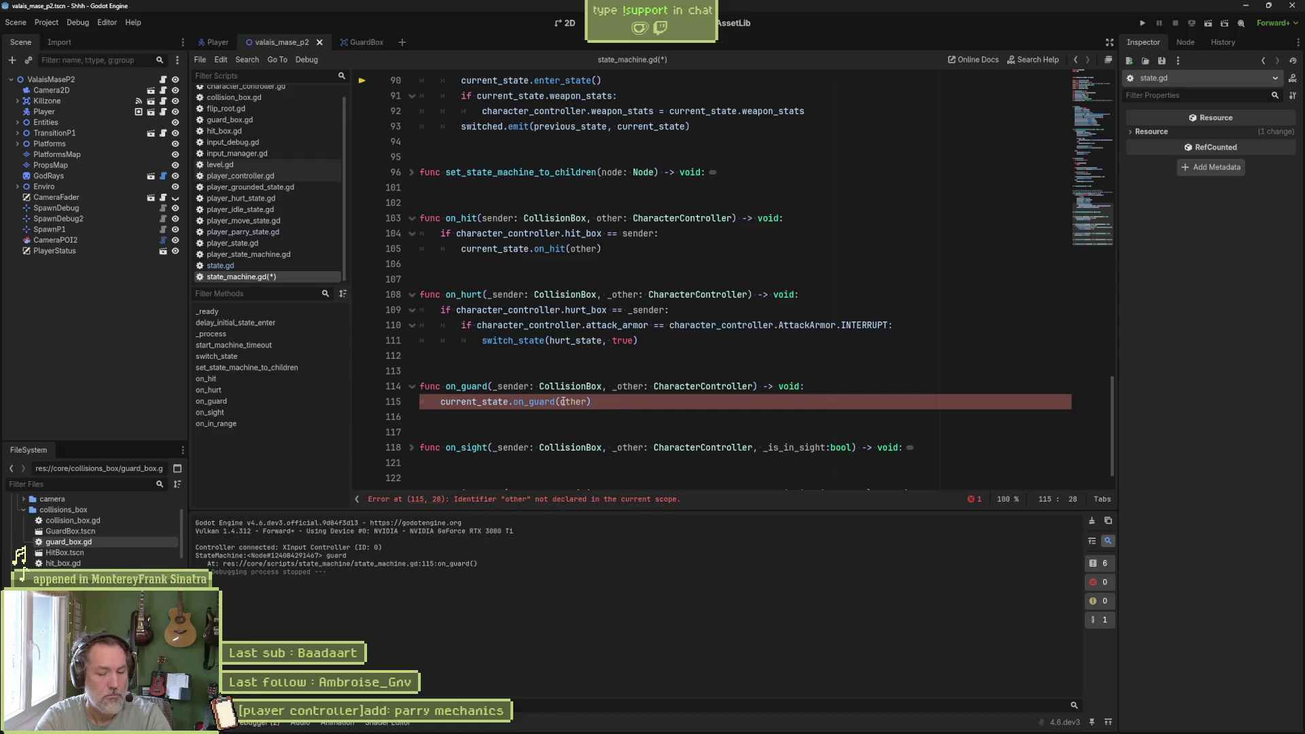
text(_)
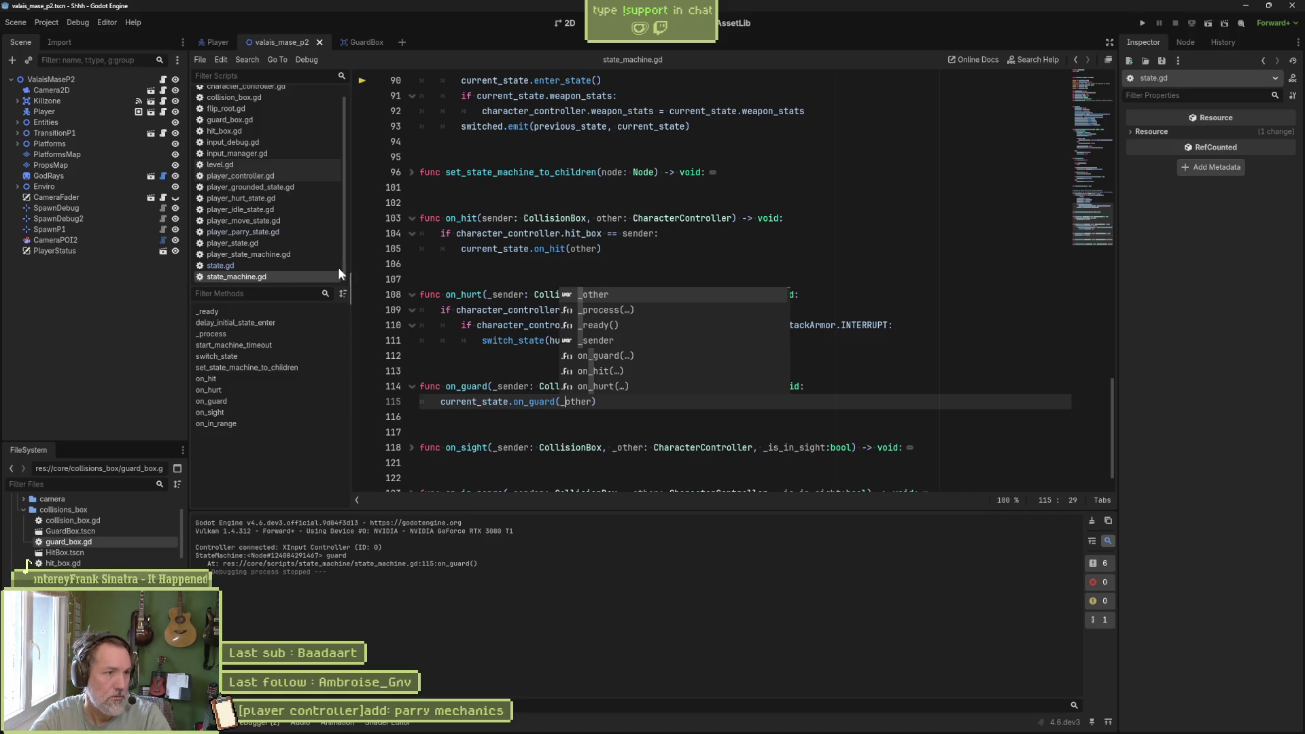
click(271, 265)
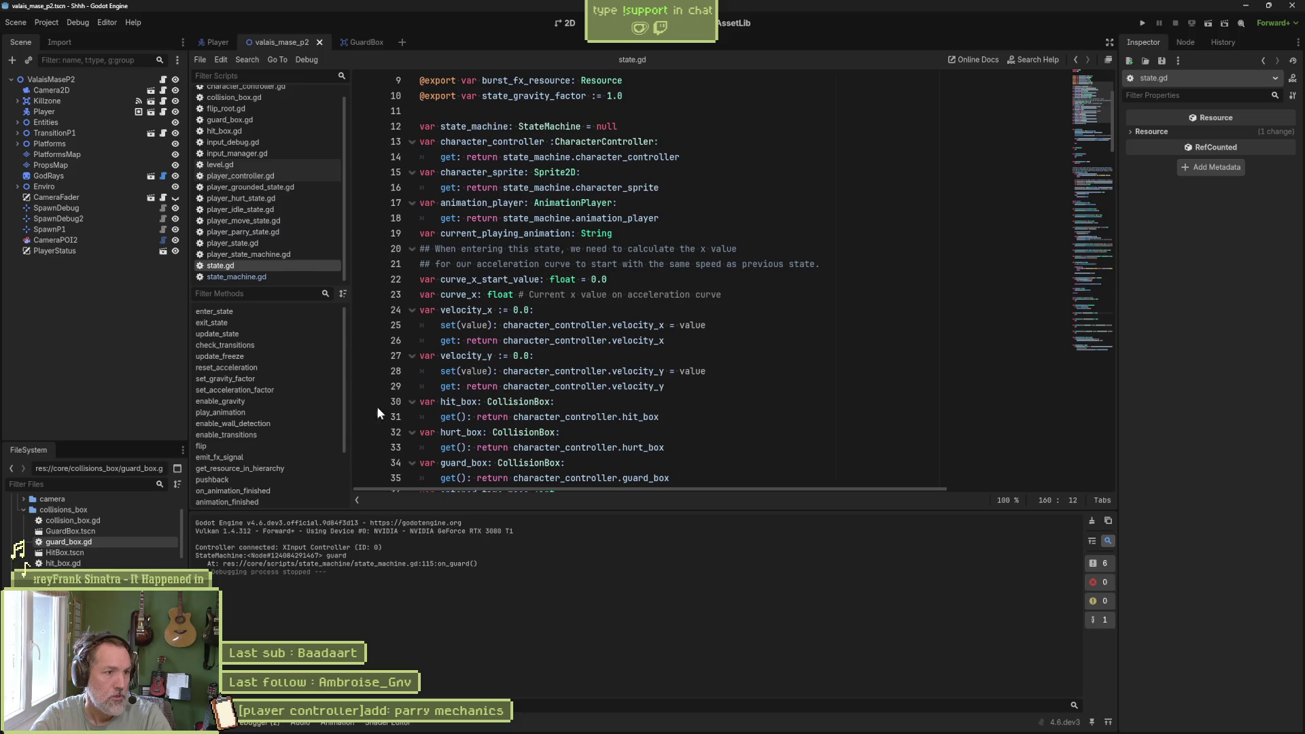
- Duplicate on_hurt in state.gd as an on_guard(_other: CharacterController) stub with pass, and save
scroll(287, 451, down, 3)
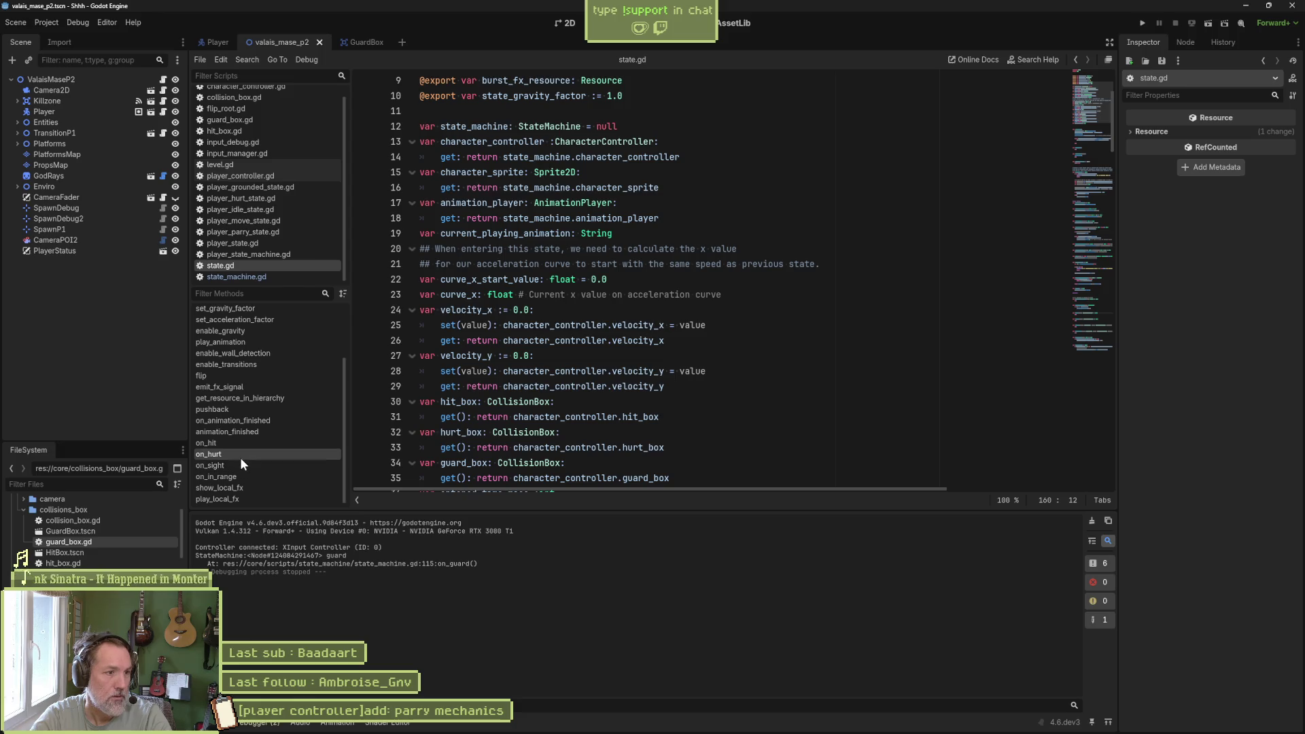
click(239, 454)
mouse_move(479, 313)
mouse_down()
mouse_move(469, 237)
mouse_move(481, 302)
mouse_up()
click(488, 293)
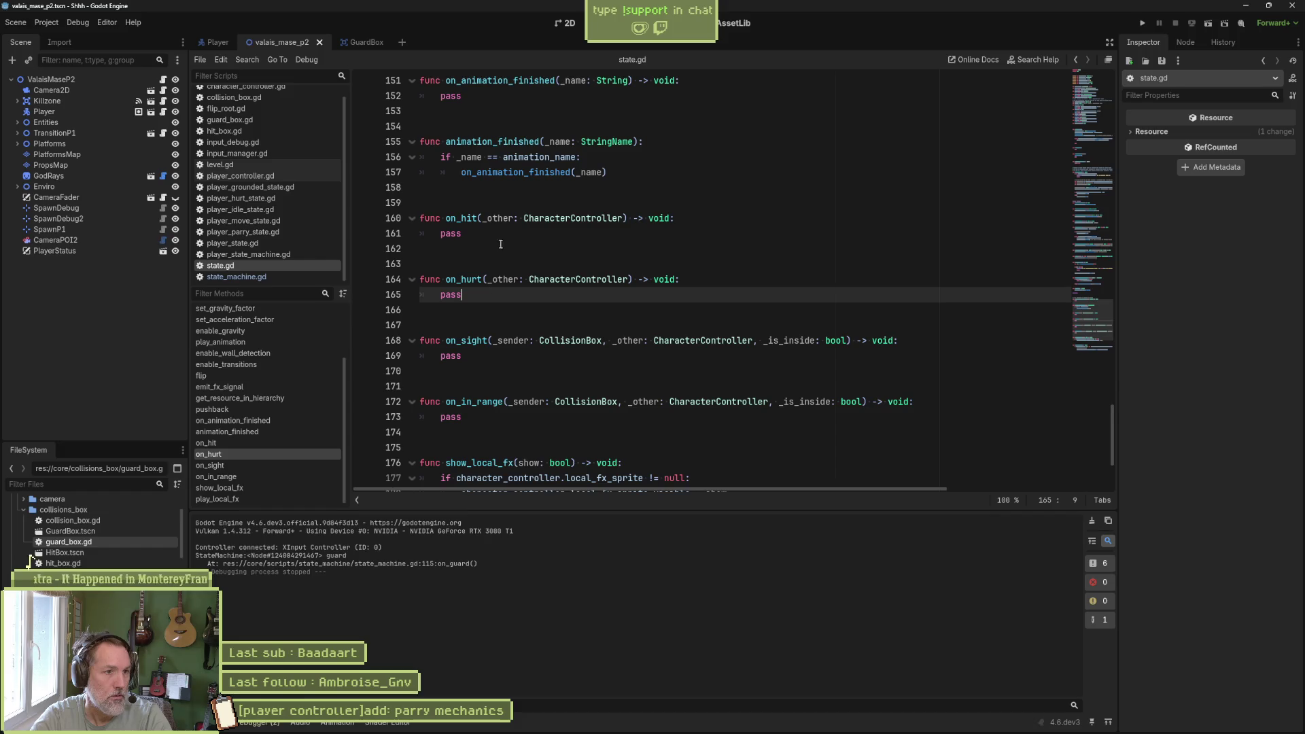
click(505, 234)
click(472, 290)
key(ctrl+v)
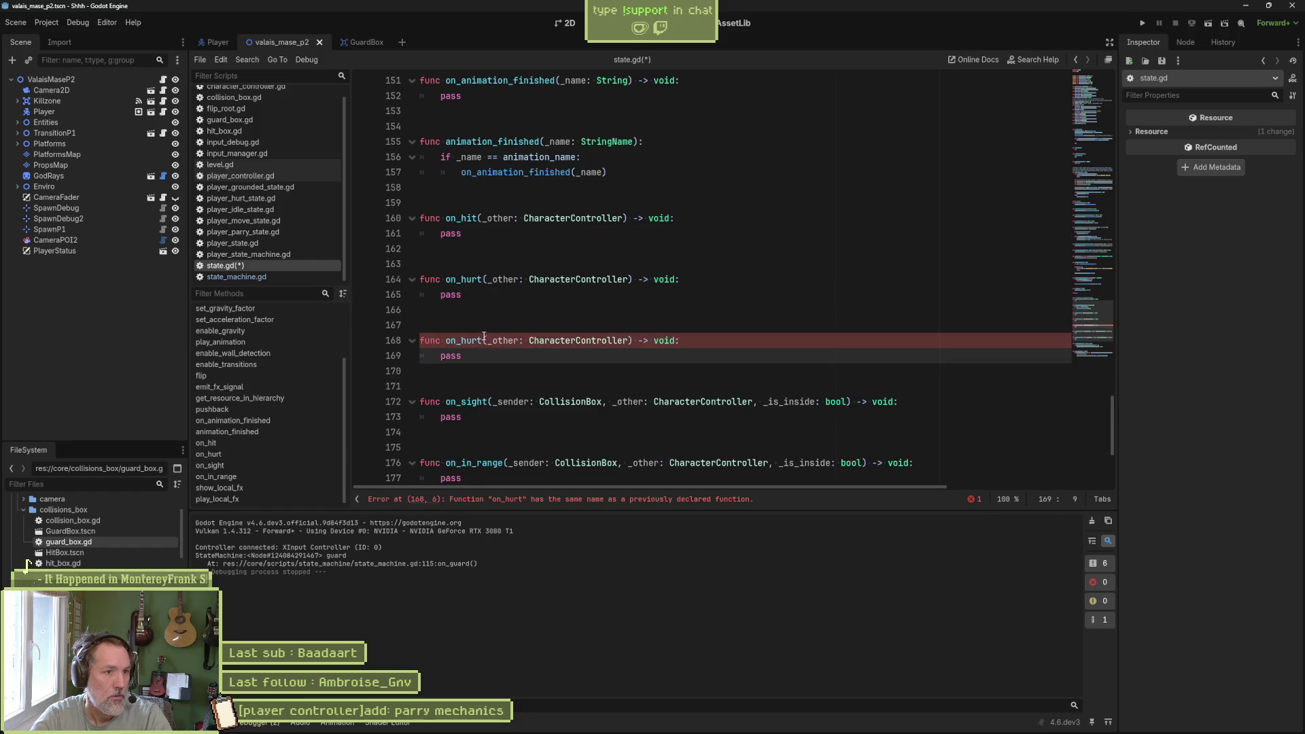
drag(484, 340, 469, 342)
text(guard)
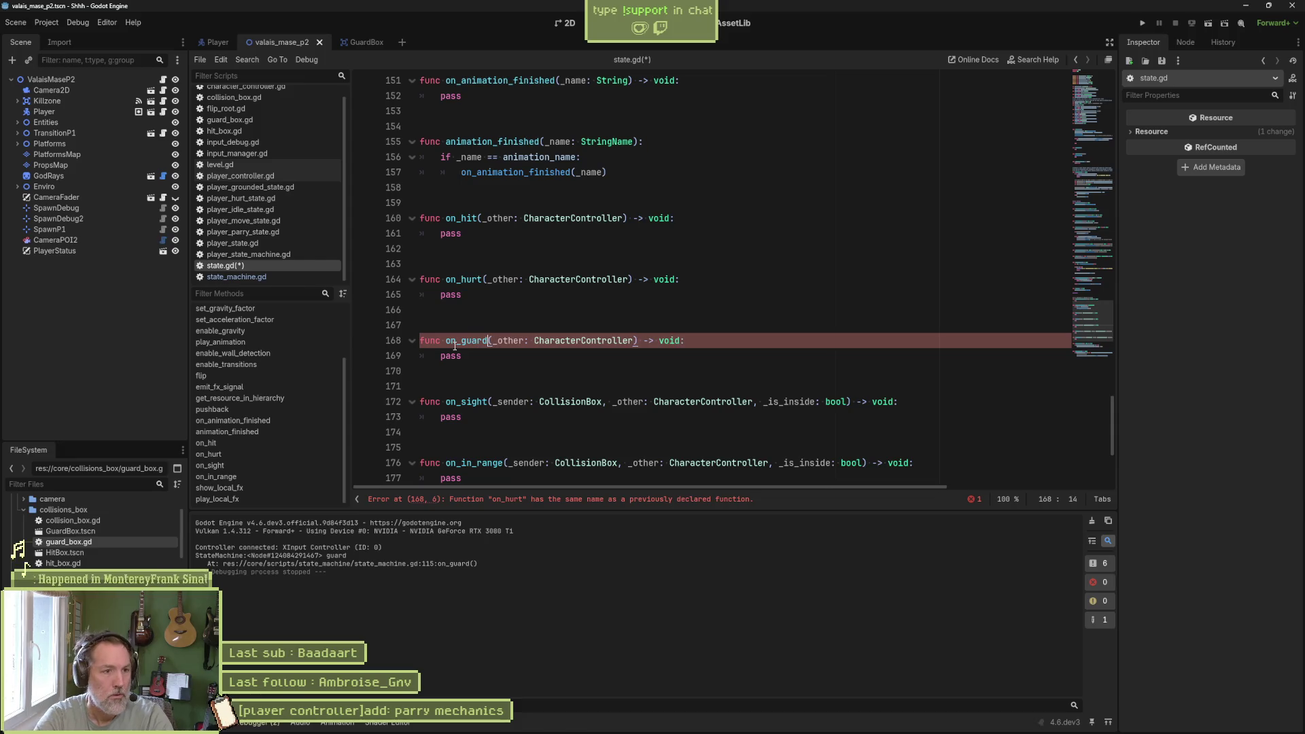
key(ctrl+s)
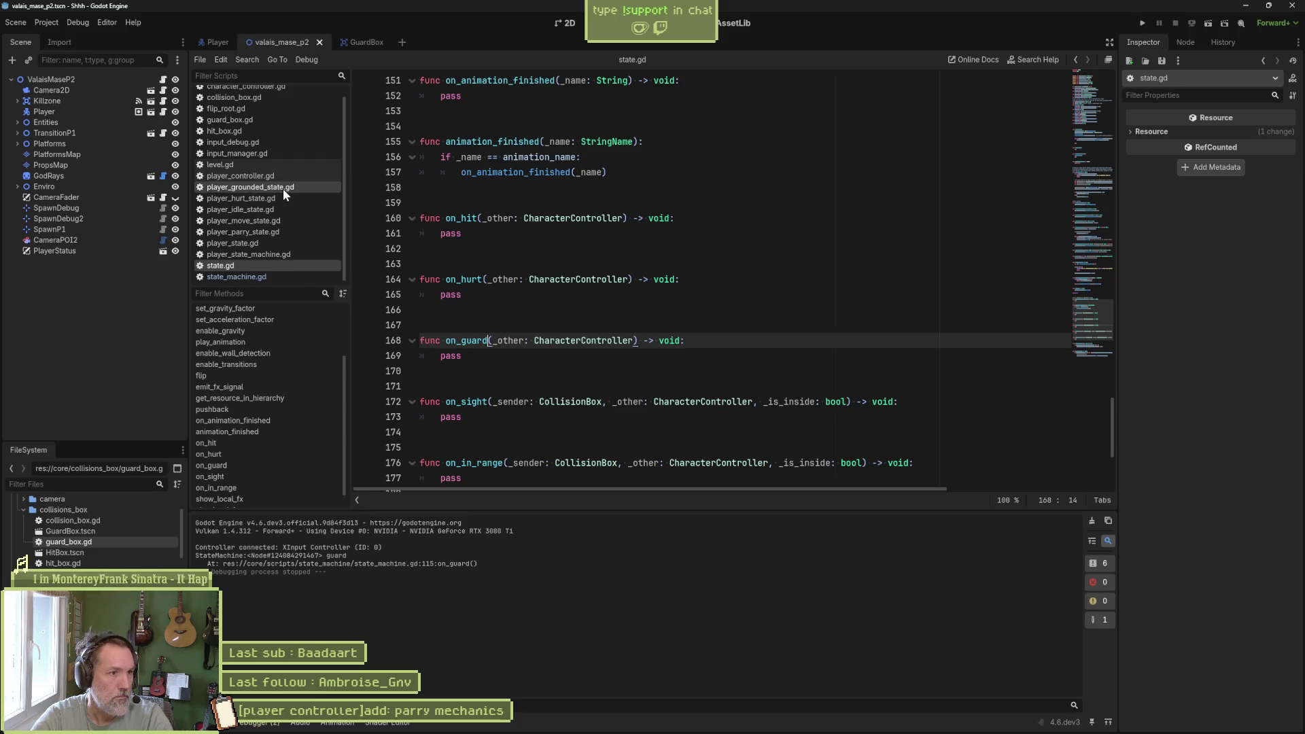
- Add blank lines after exit_state in player_parry_state.gd, then test-run and check the reported errors
click(287, 230)
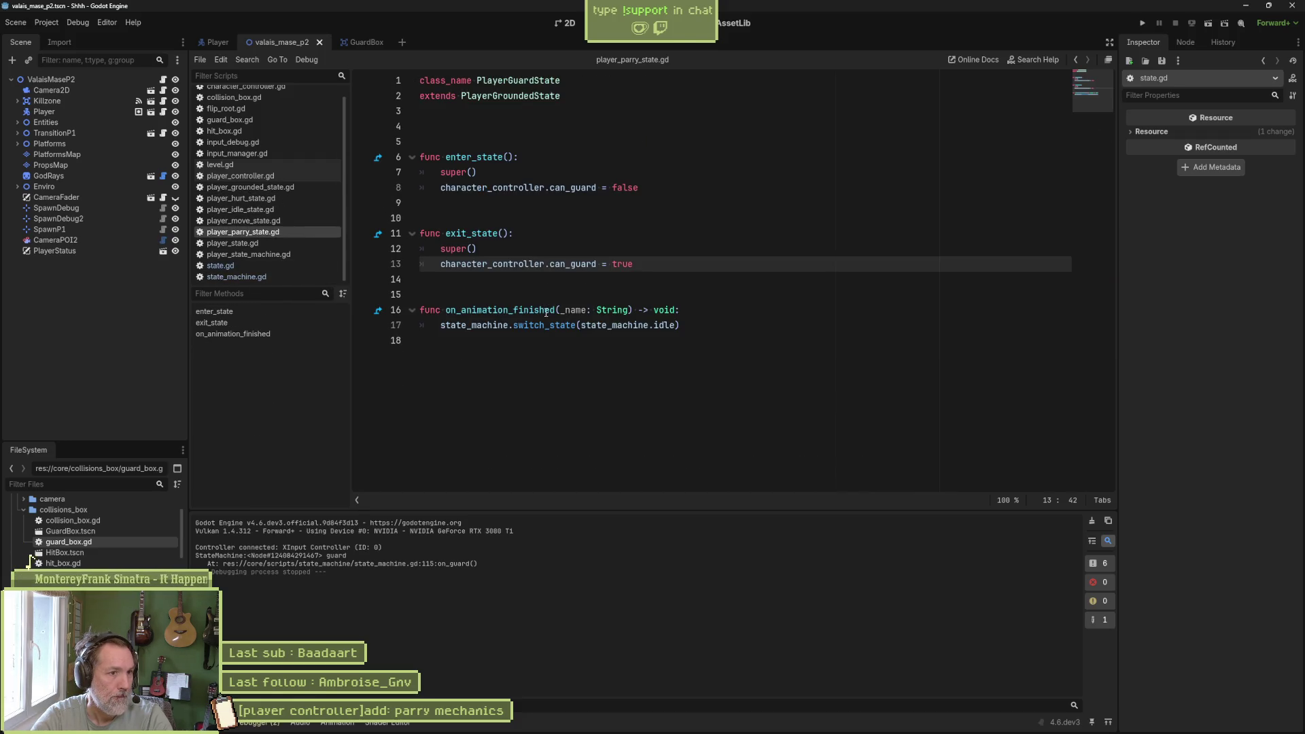
key(Return)
key(Return)
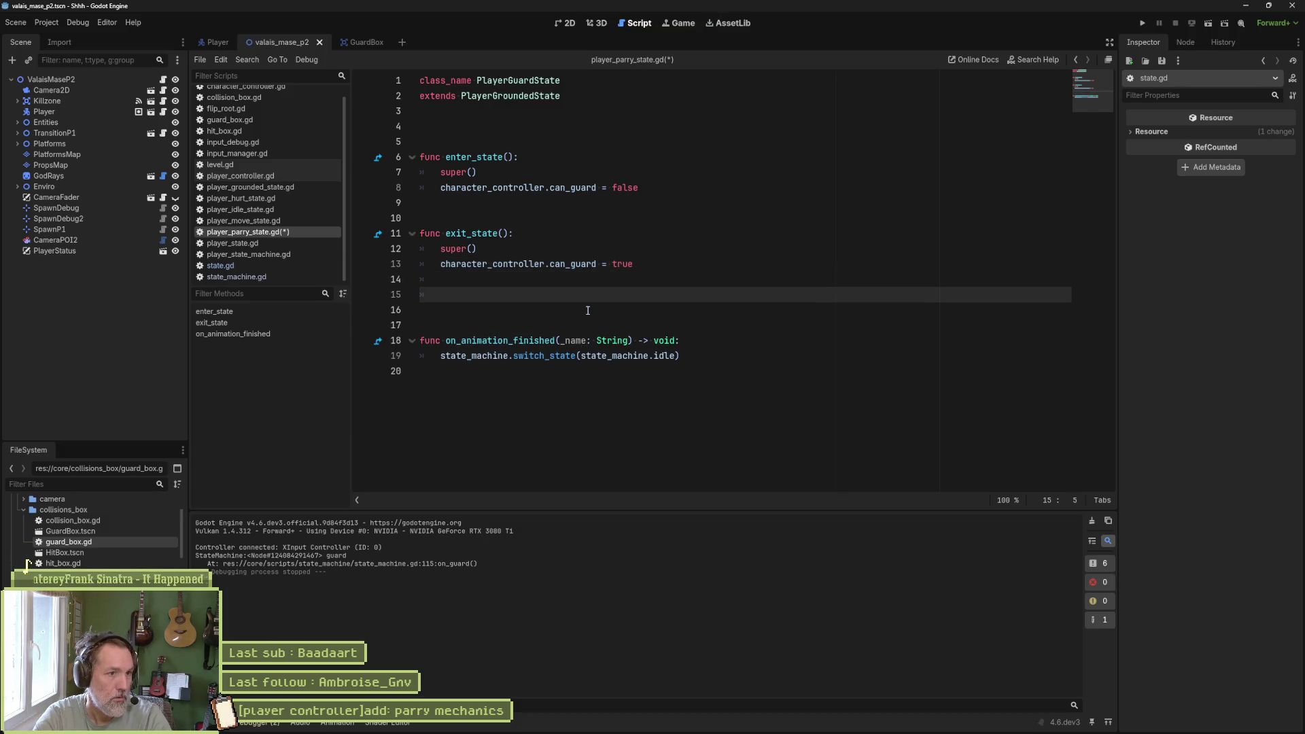
click(588, 310)
key(F5)
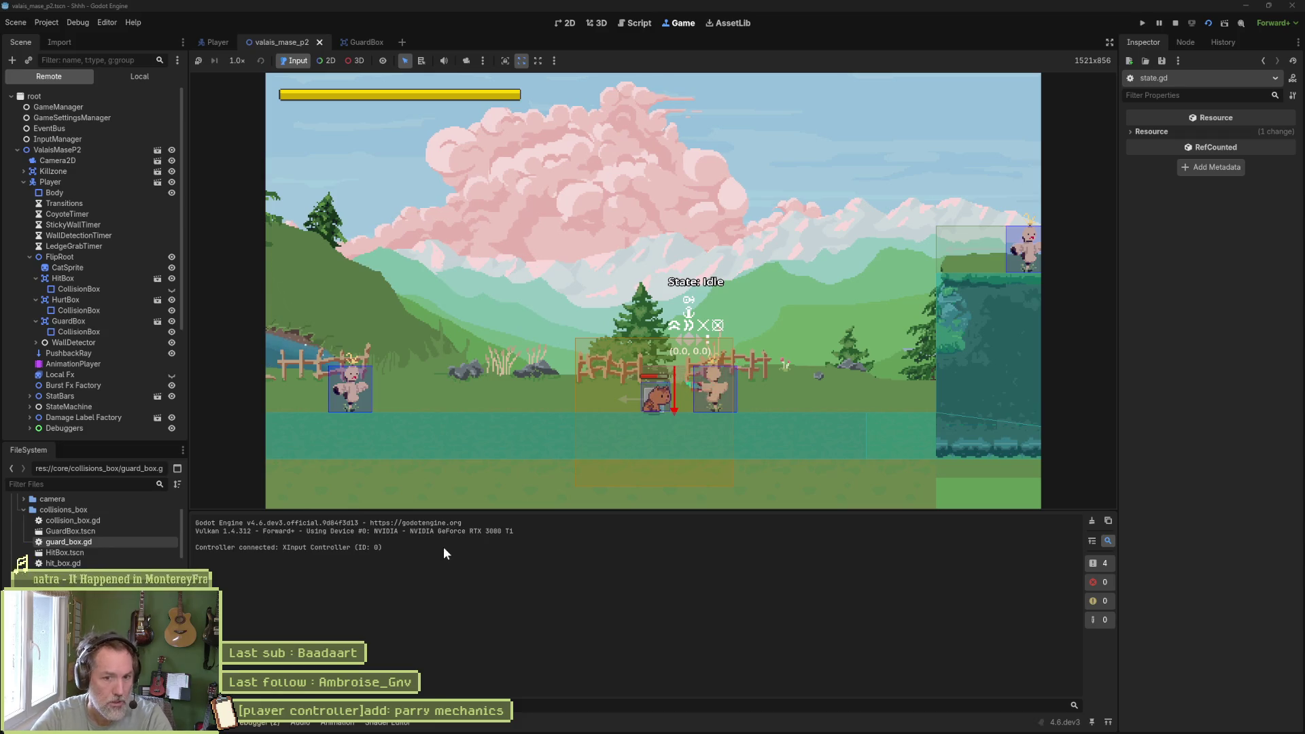
click(257, 722)
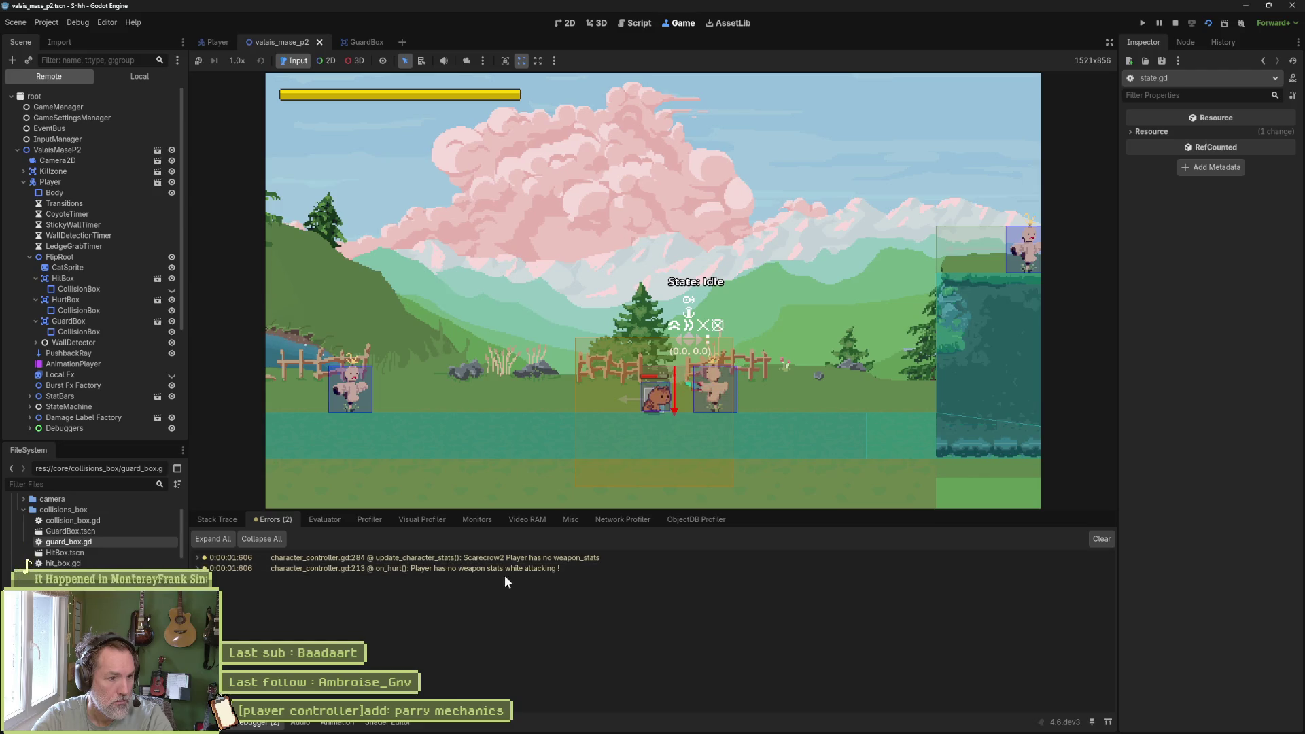
click(1177, 23)
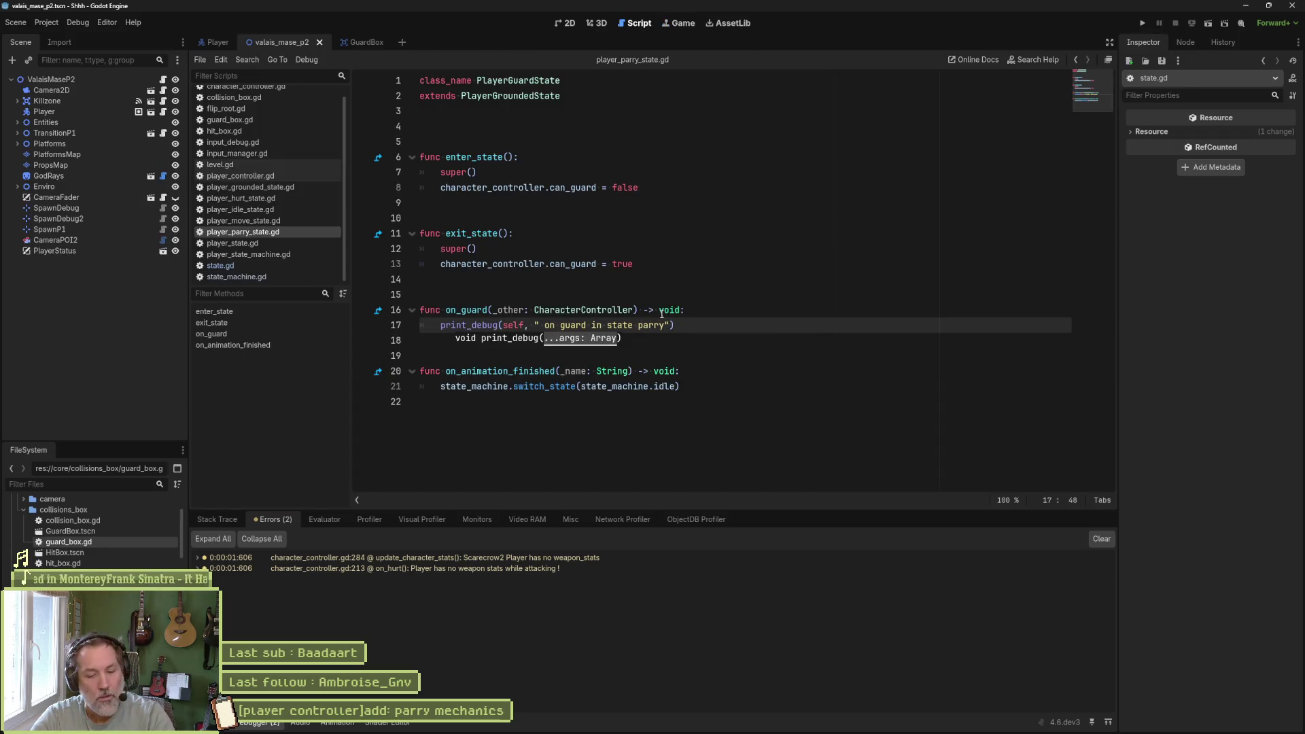
- Run the game again, stop it, and bring up player_controller.gd
key(F5)
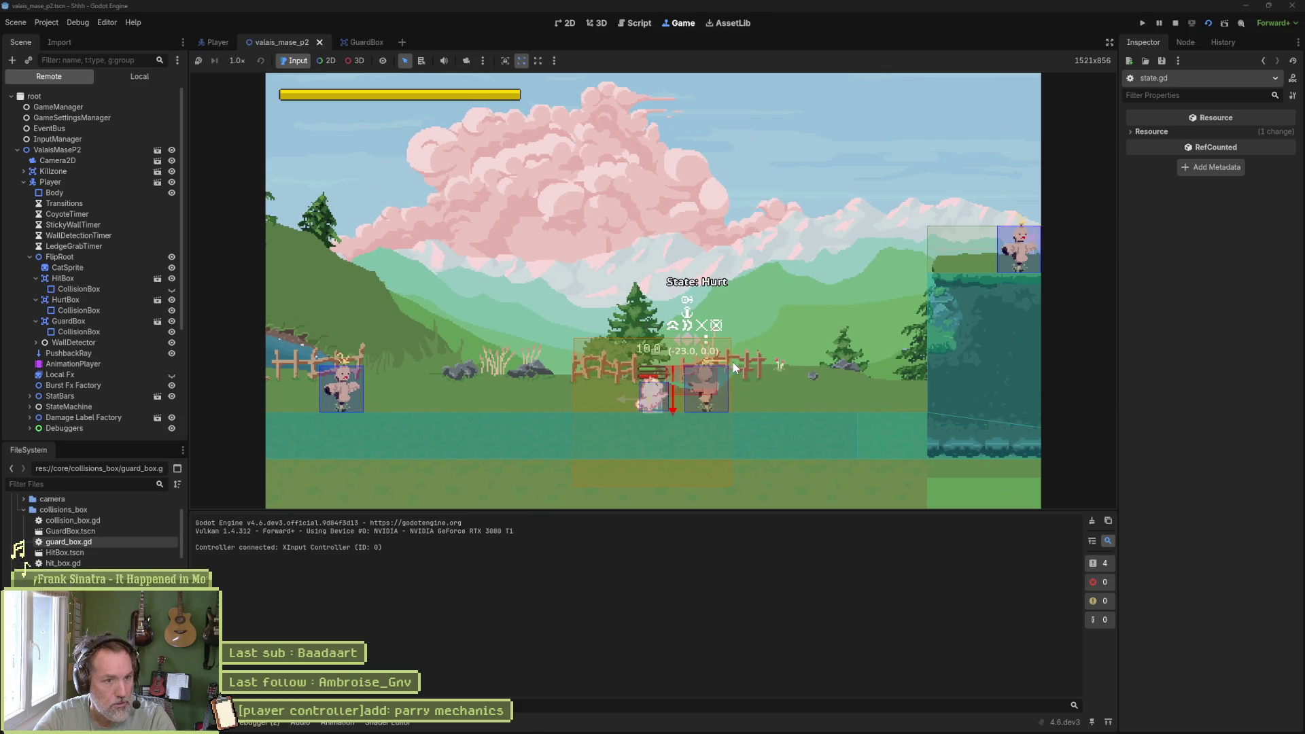
key(F8)
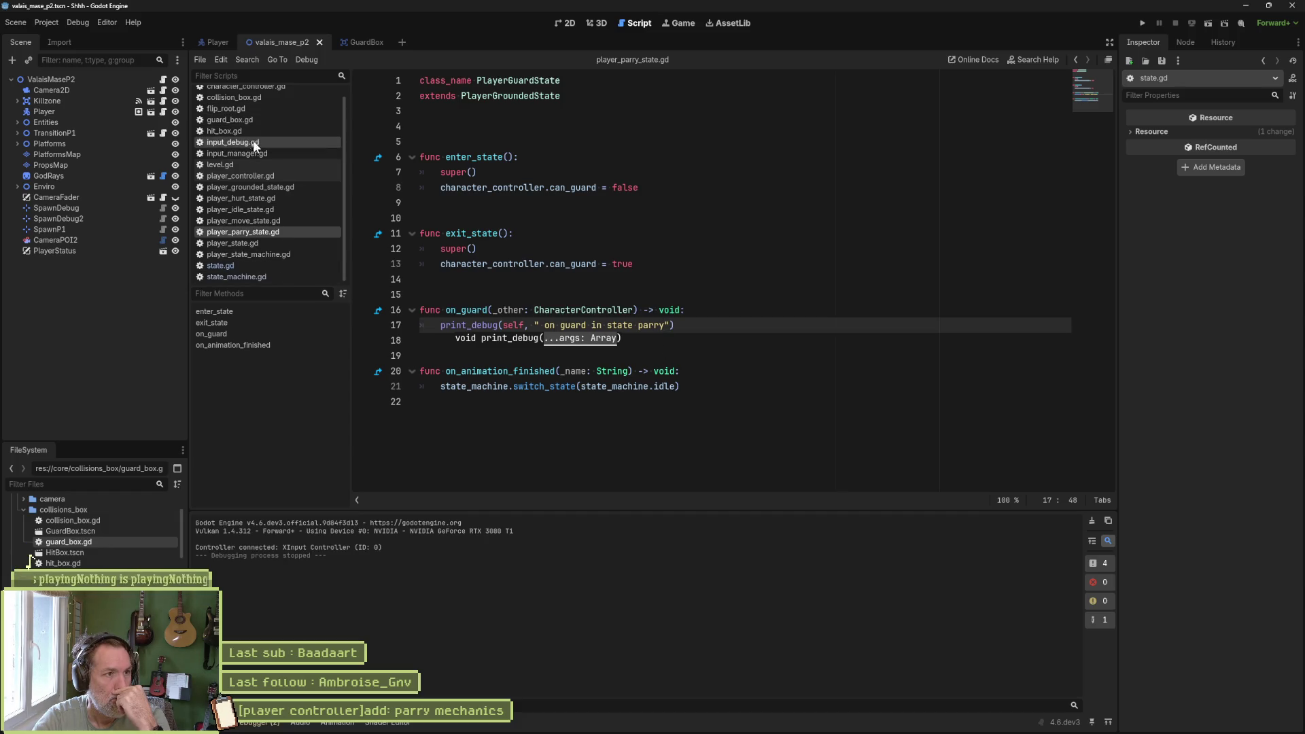
click(246, 176)
scroll(255, 450, down, 1)
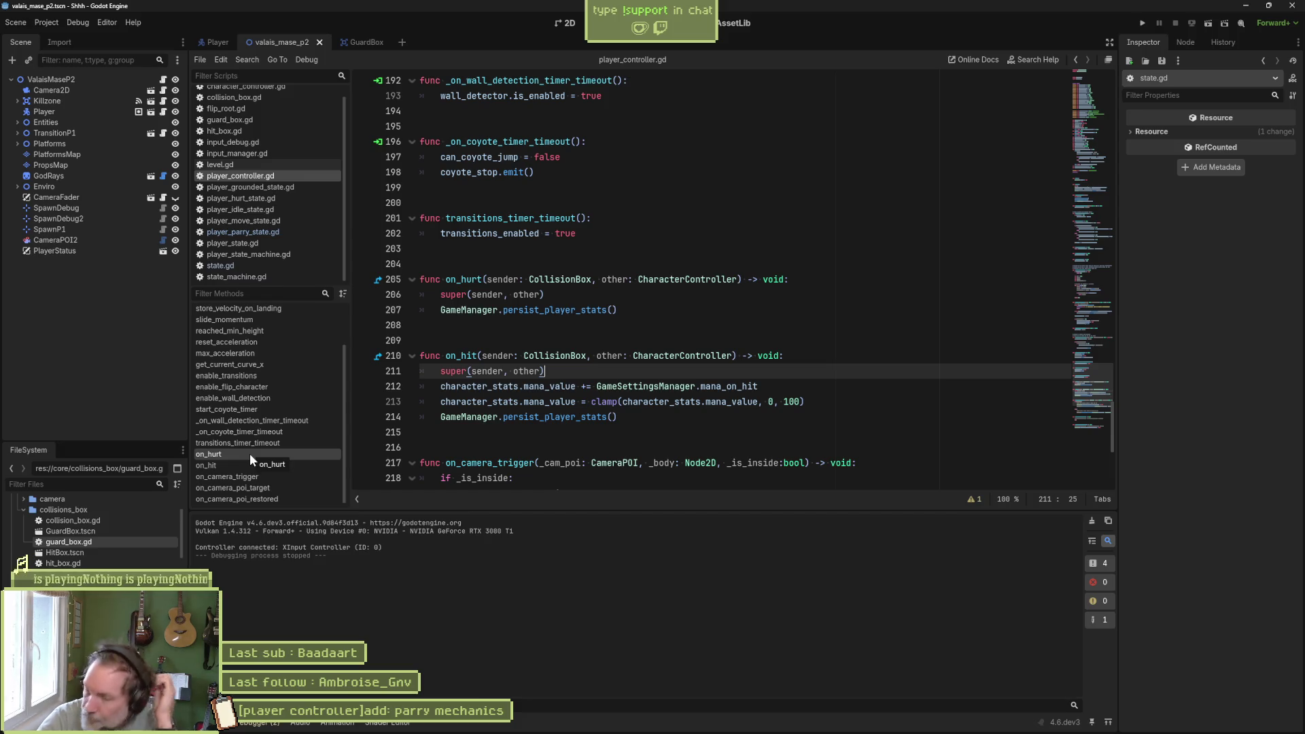
- Review on_hurt in player_controller.gd, then show the valais_mase_p2 level in the 2D view
click(250, 454)
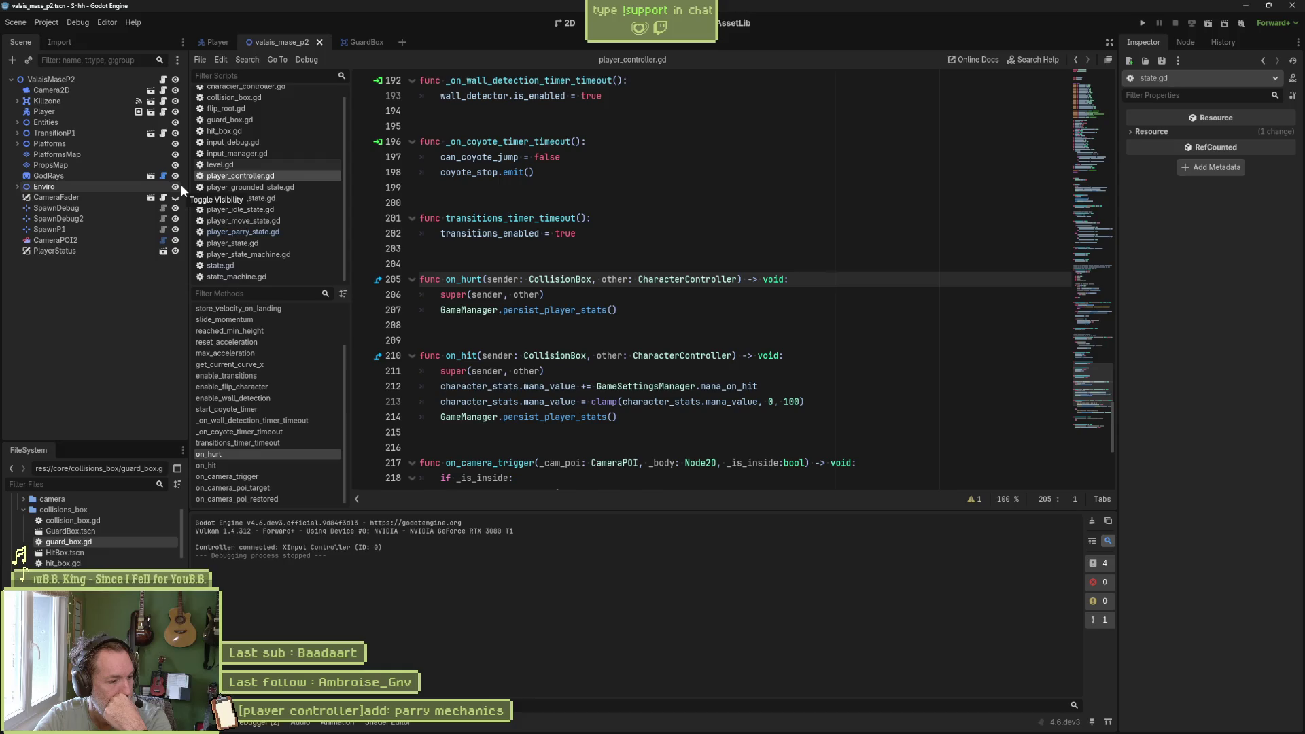
click(563, 24)
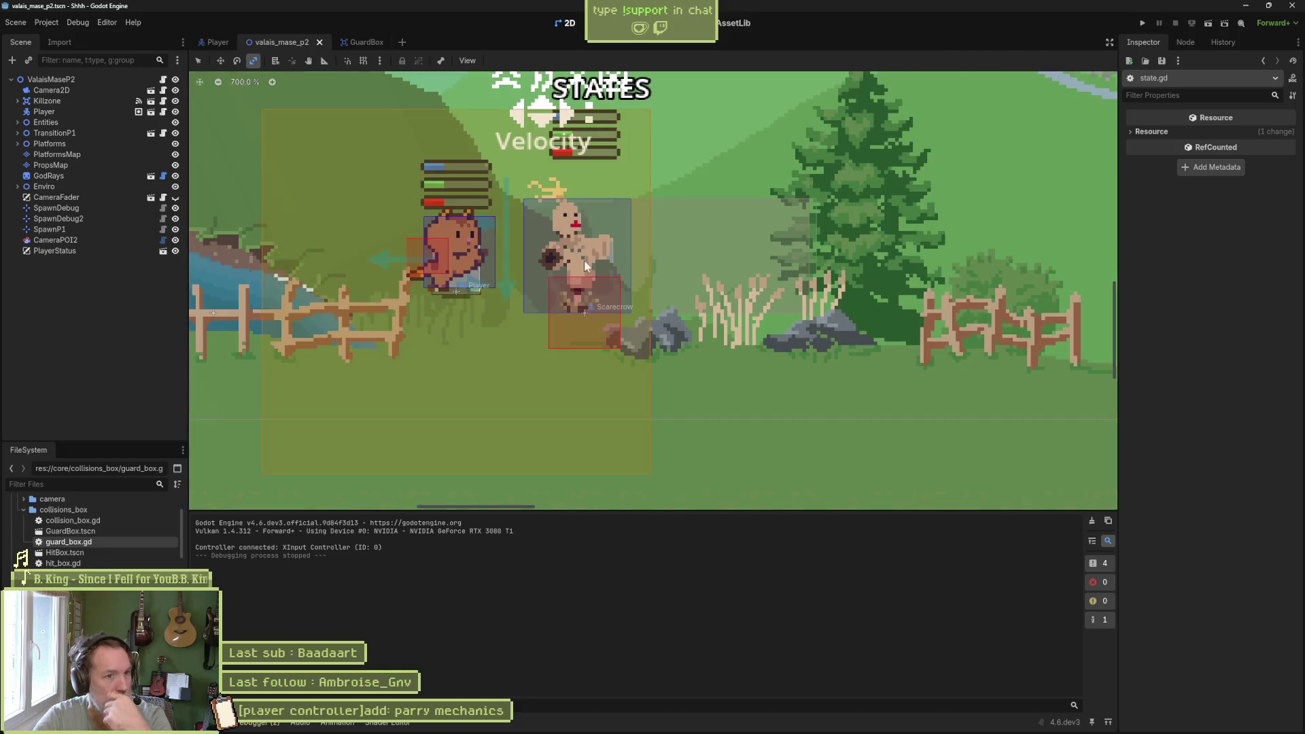
- Move the Player down and left toward the scarecrow and test-run the scene
scroll(647, 297, down, 4)
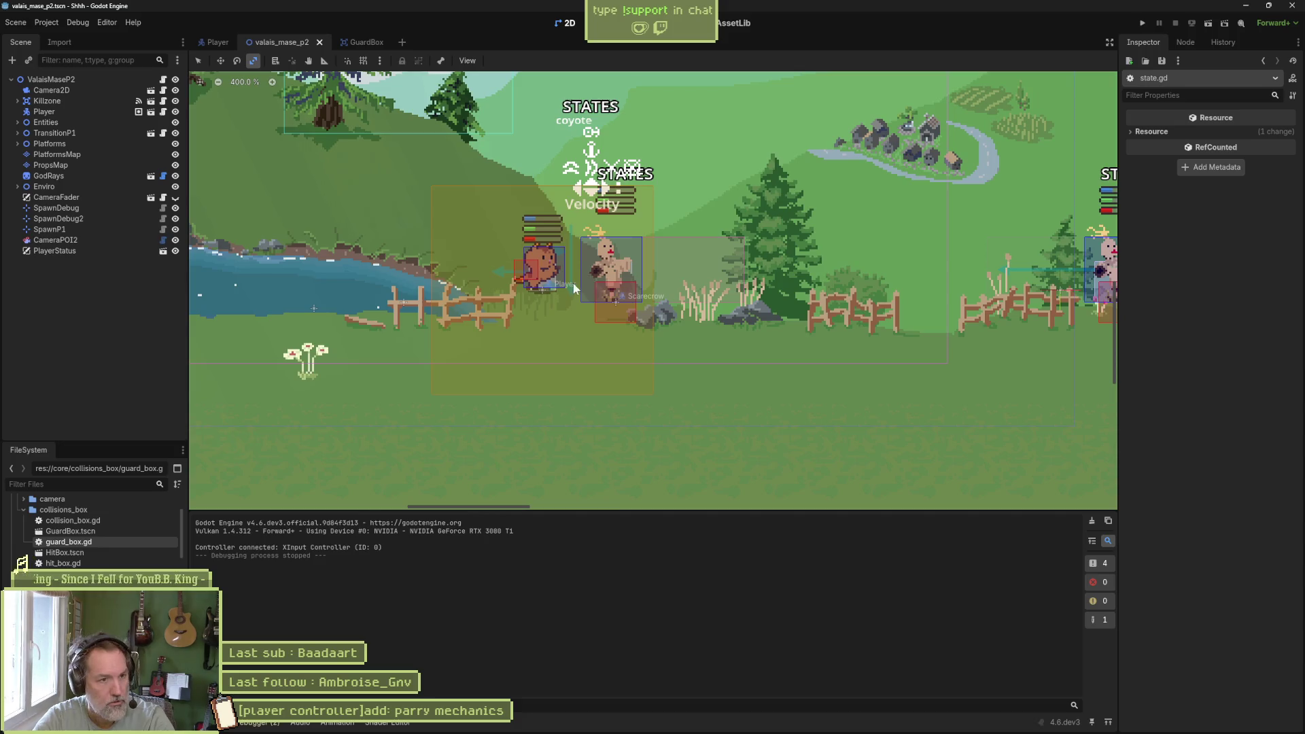
drag(571, 286, 655, 352)
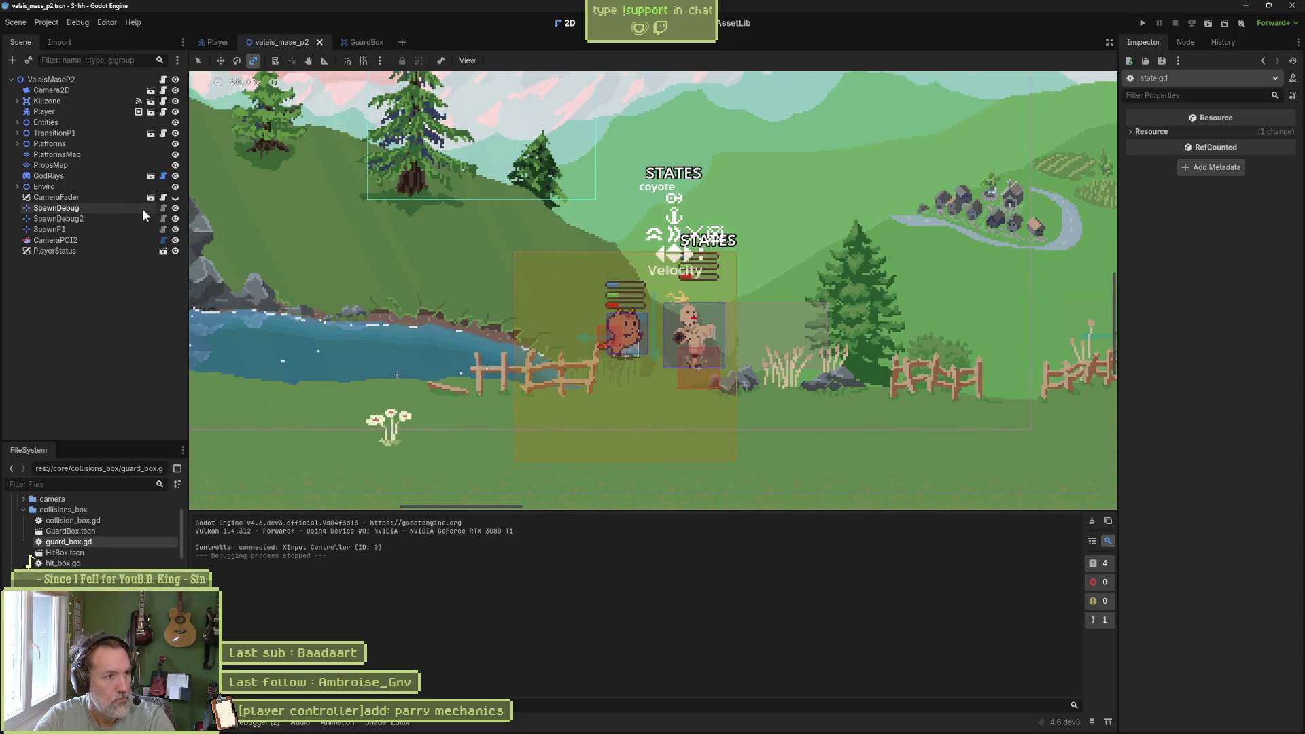
click(44, 111)
key(w)
mouse_move(571, 373)
mouse_down()
mouse_move(532, 411)
mouse_move(520, 391)
mouse_up()
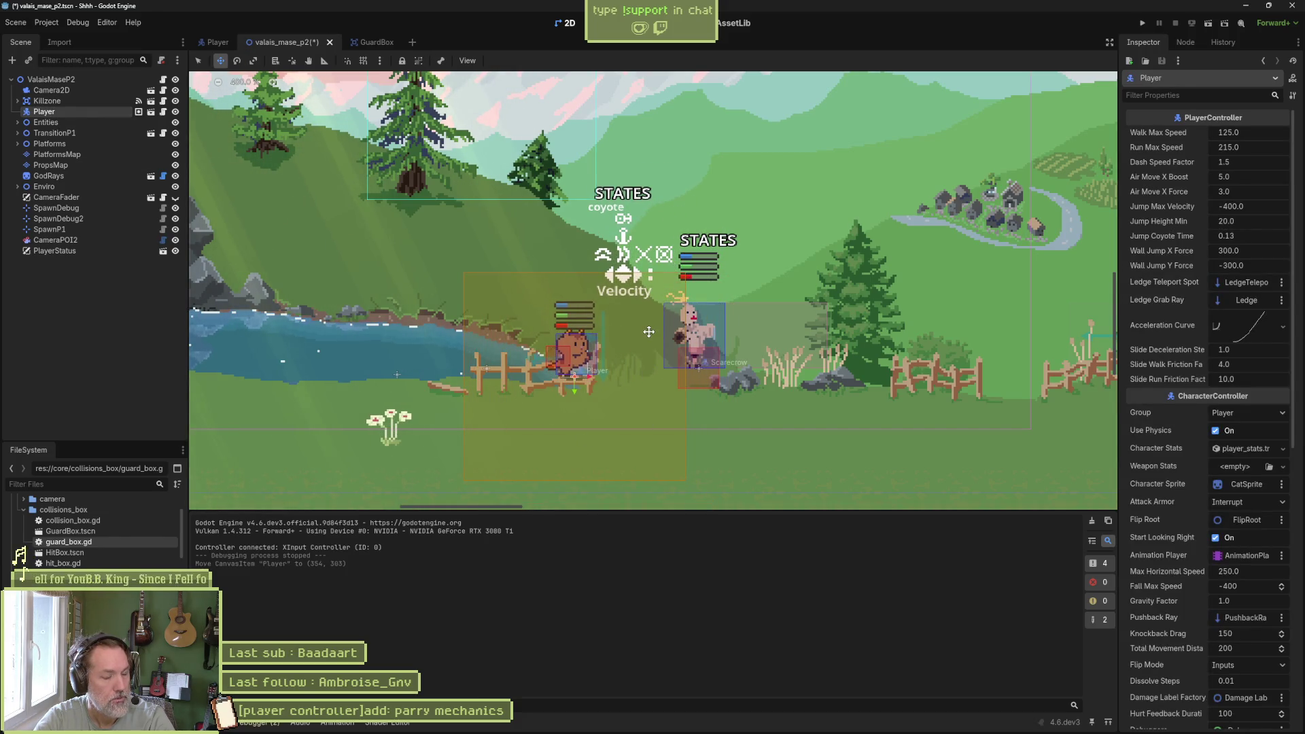
mouse_move(615, 411)
mouse_down()
mouse_move(583, 417)
mouse_move(590, 401)
mouse_up()
key(F6)
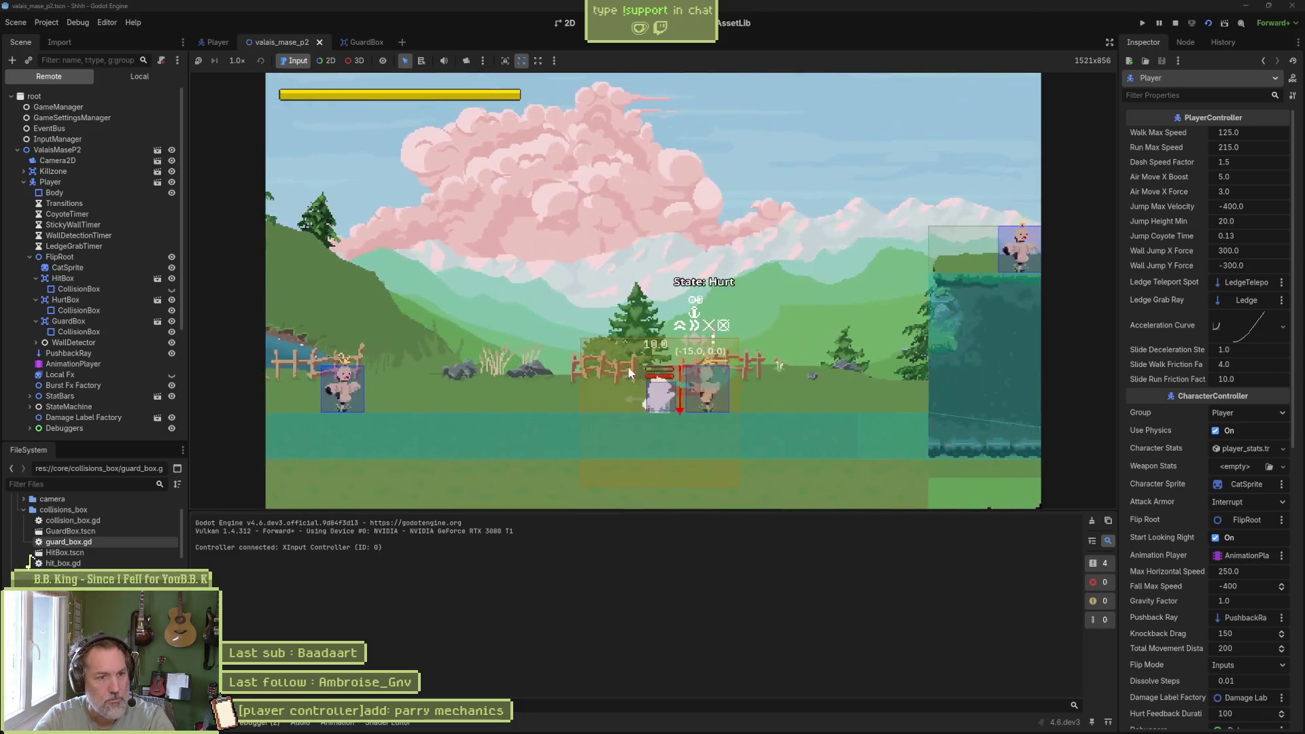
key(F8)
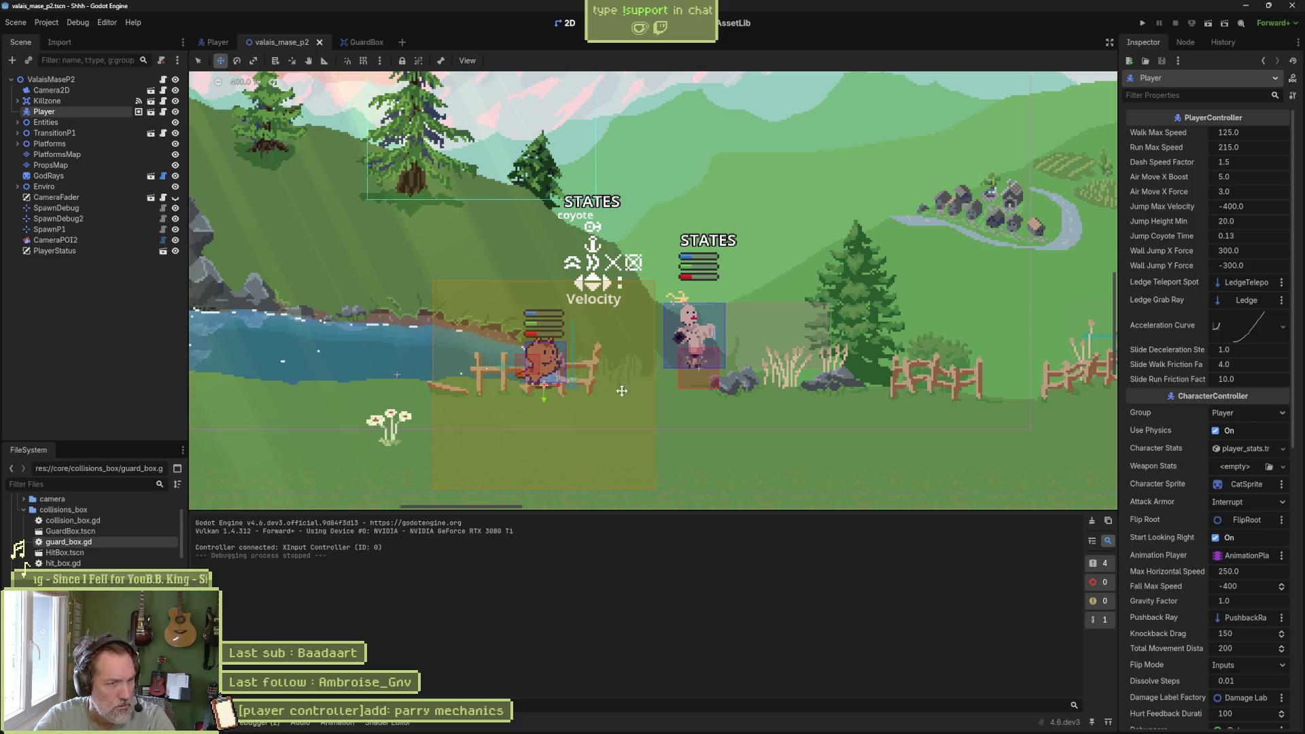
- Place the Player at (325, 291) and SpawnDebug beside the fence, then run and walk into the scarecrow
mouse_move(556, 310)
mouse_down()
mouse_move(406, 294)
mouse_move(363, 258)
mouse_move(526, 278)
mouse_up()
scroll(526, 278, down, 2)
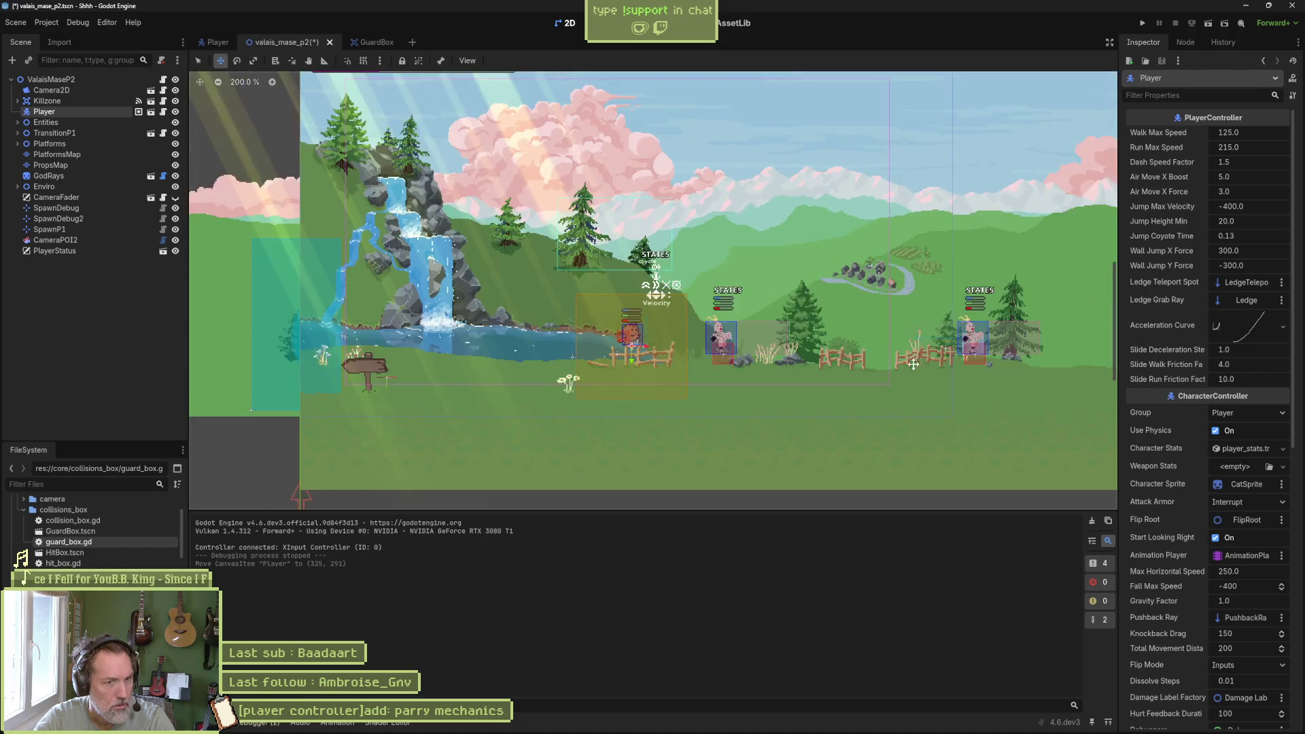
scroll(621, 381, right, 5)
scroll(634, 376, up, 4)
mouse_move(717, 347)
mouse_down()
mouse_move(494, 375)
mouse_move(519, 347)
mouse_up()
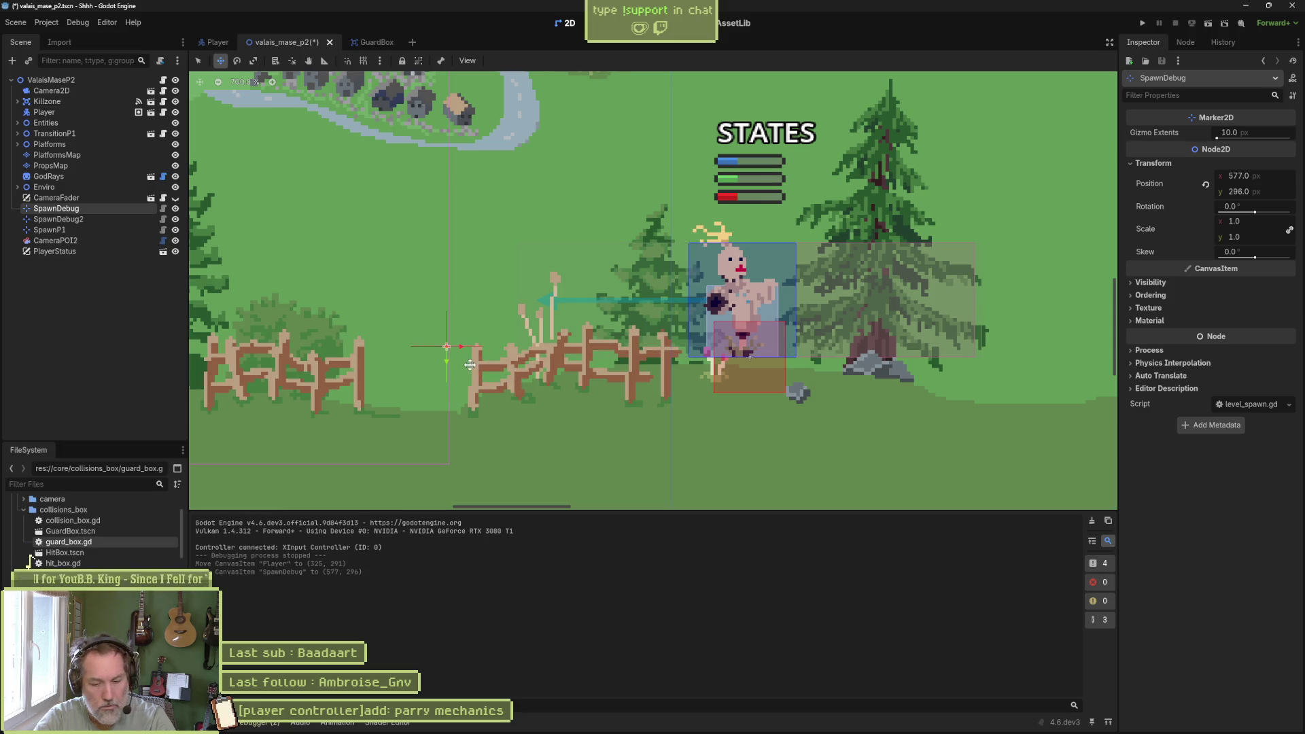
key(F5)
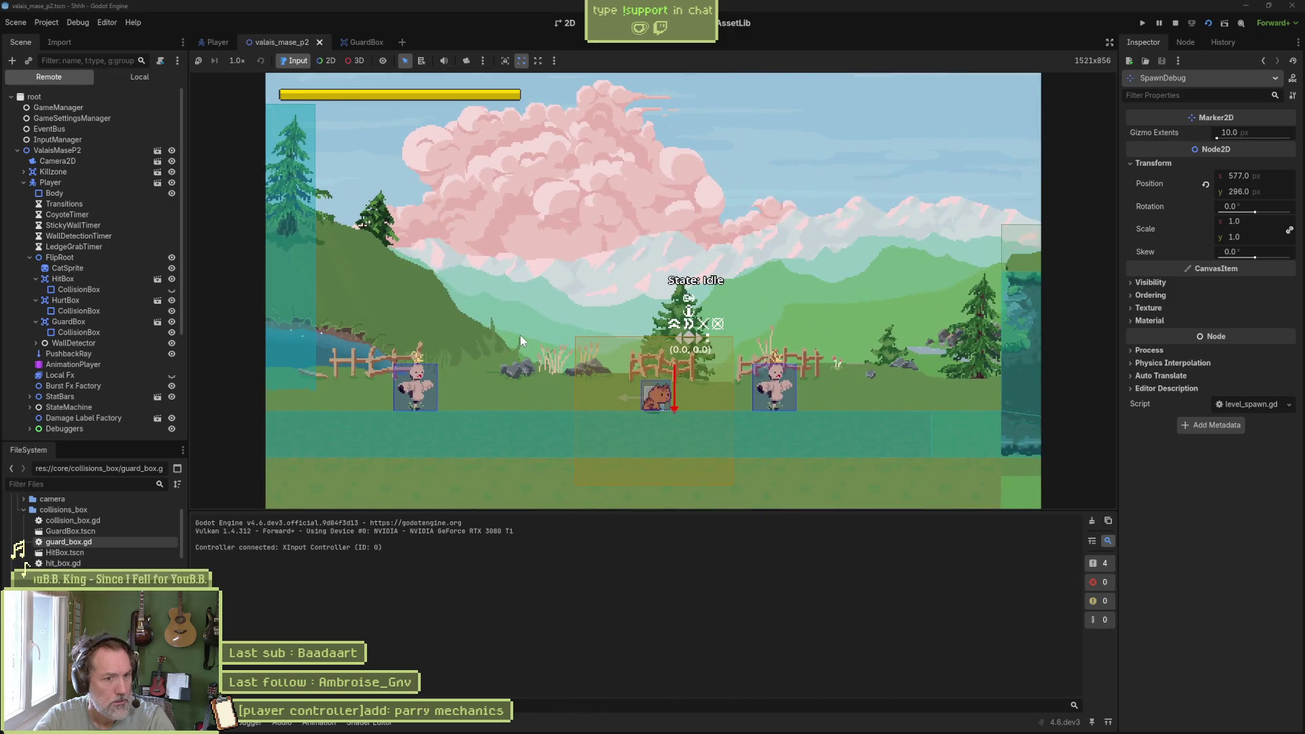
key(Right)
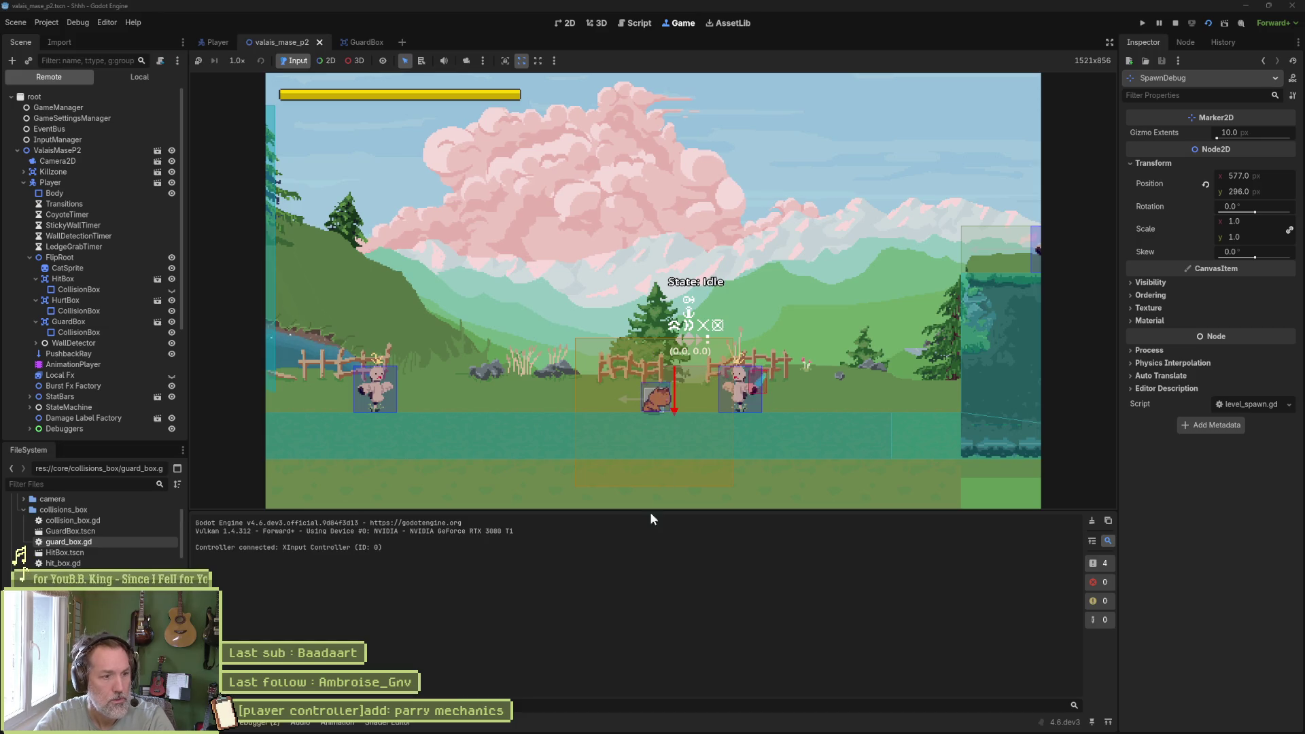
click(1175, 24)
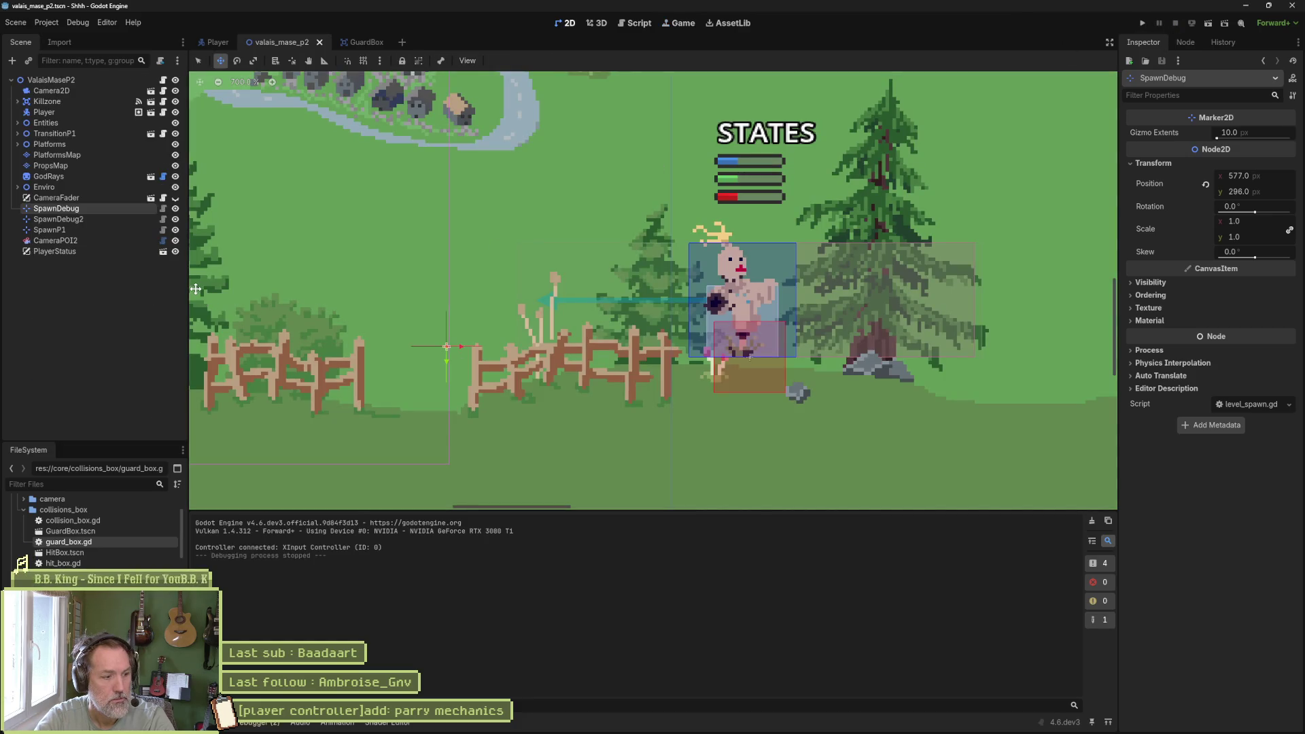
- Set a breakpoint on line 222 in character_controller.gd's on_guard and run the scene to hit it
click(636, 25)
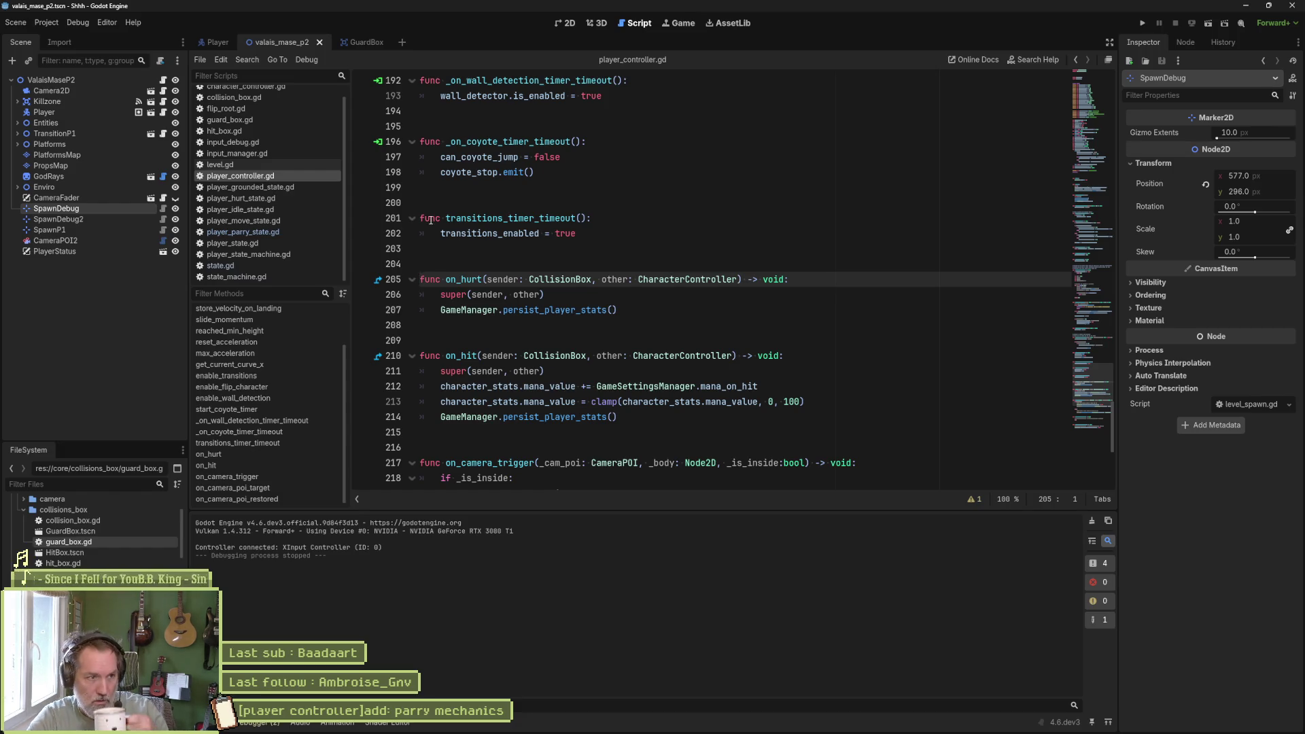
click(272, 99)
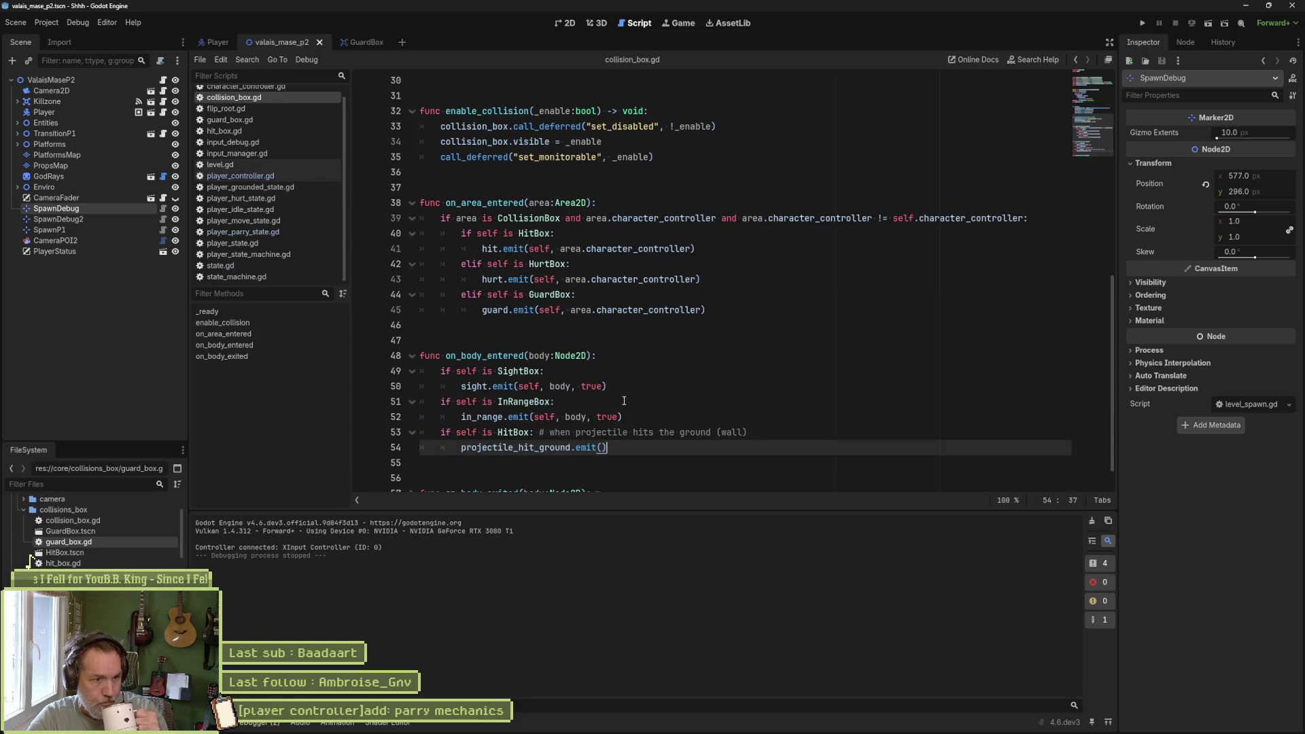
click(497, 310)
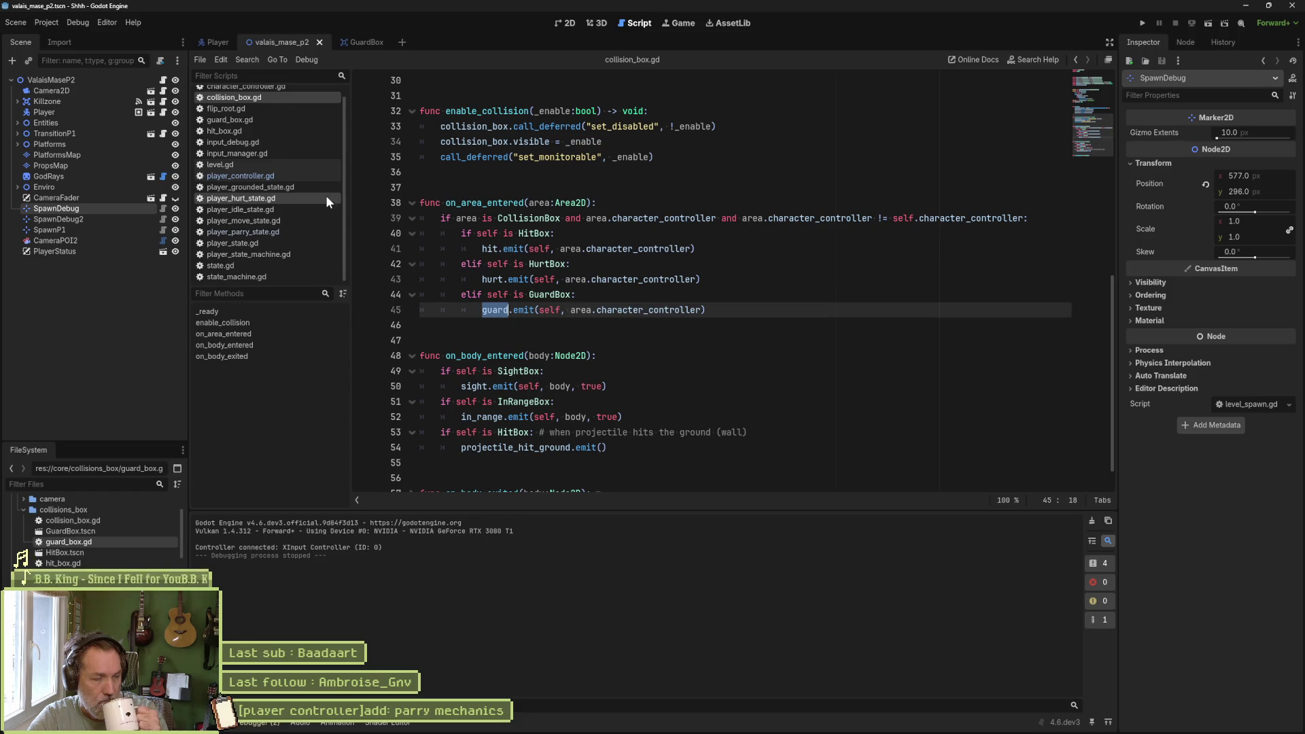
scroll(344, 163, up, 1)
click(299, 94)
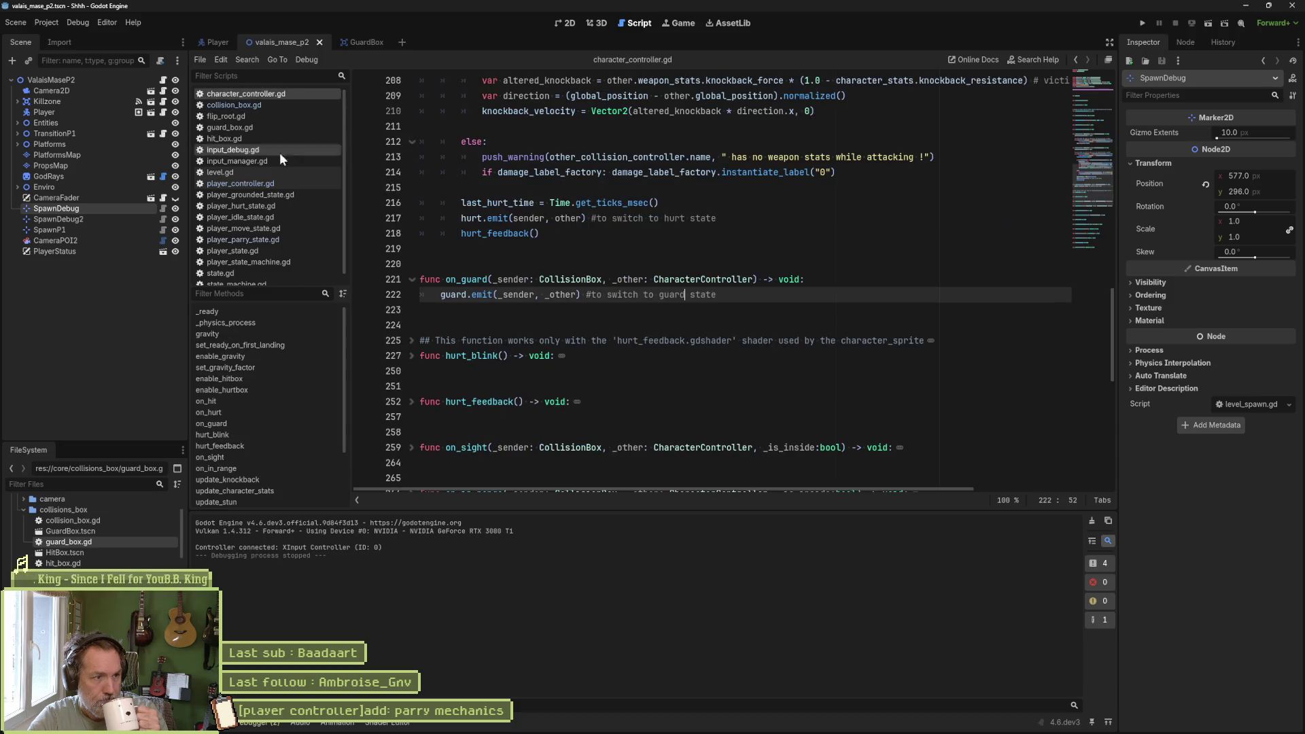
click(259, 423)
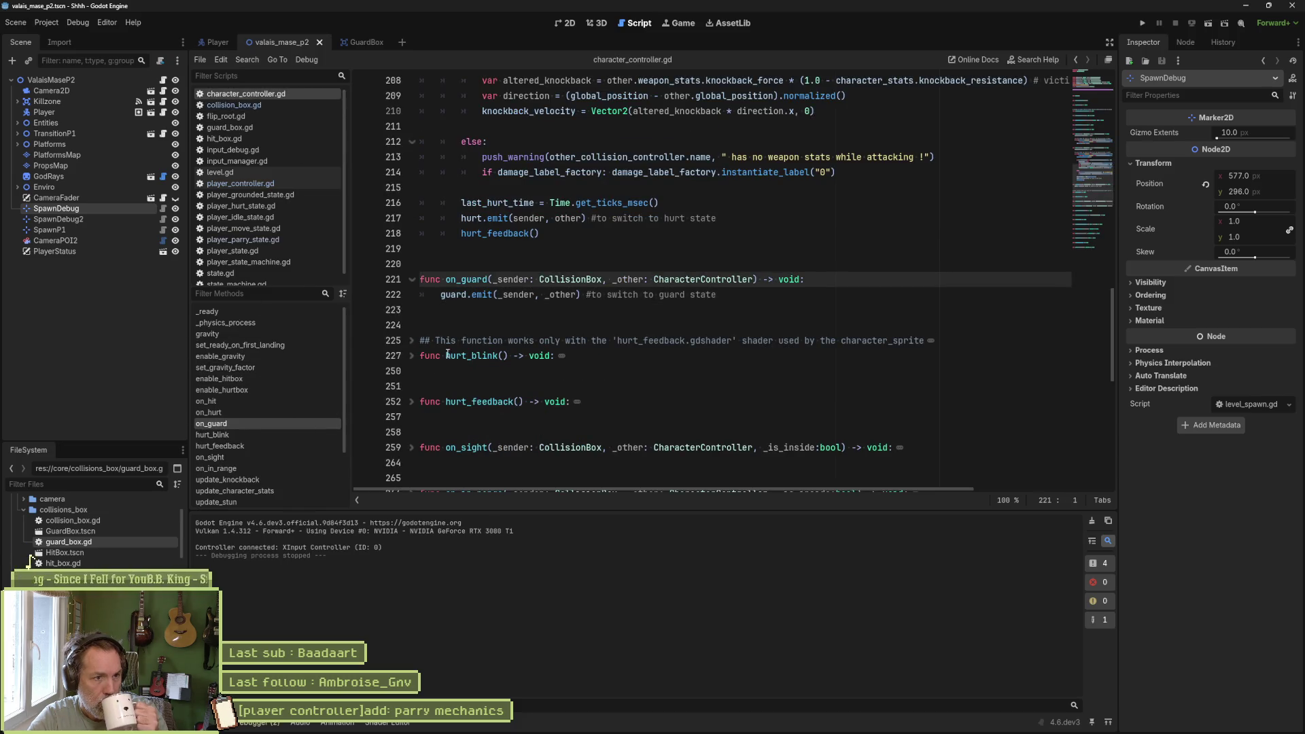
click(362, 294)
key(F6)
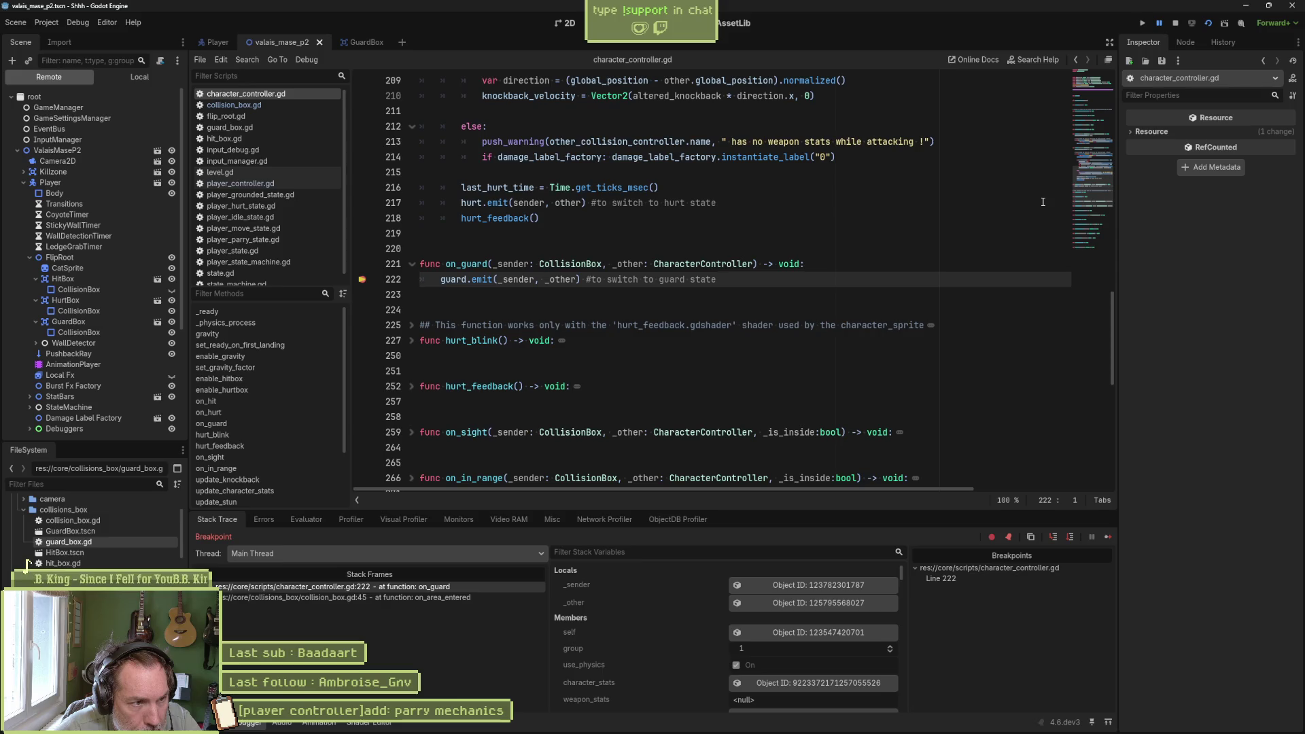
- Check the 2D and Game views while paused, then stop the debug session
click(563, 24)
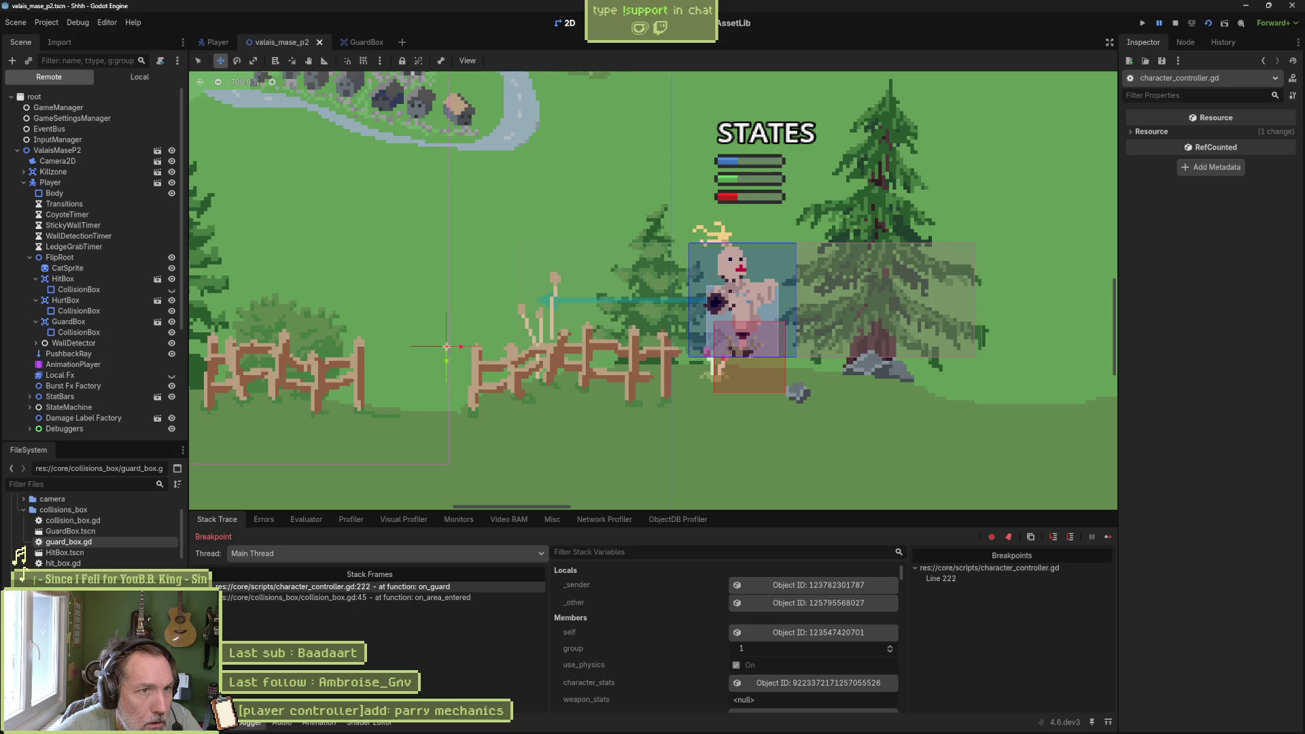
click(689, 24)
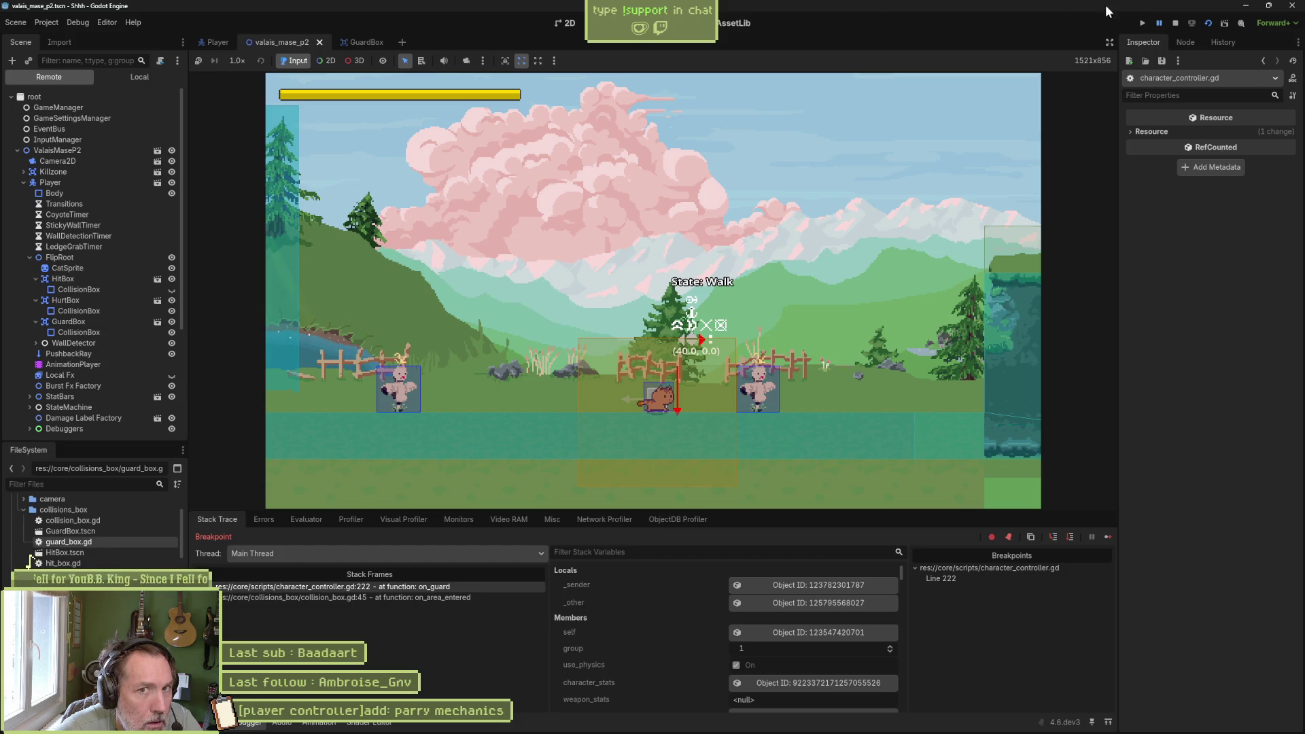
click(1174, 23)
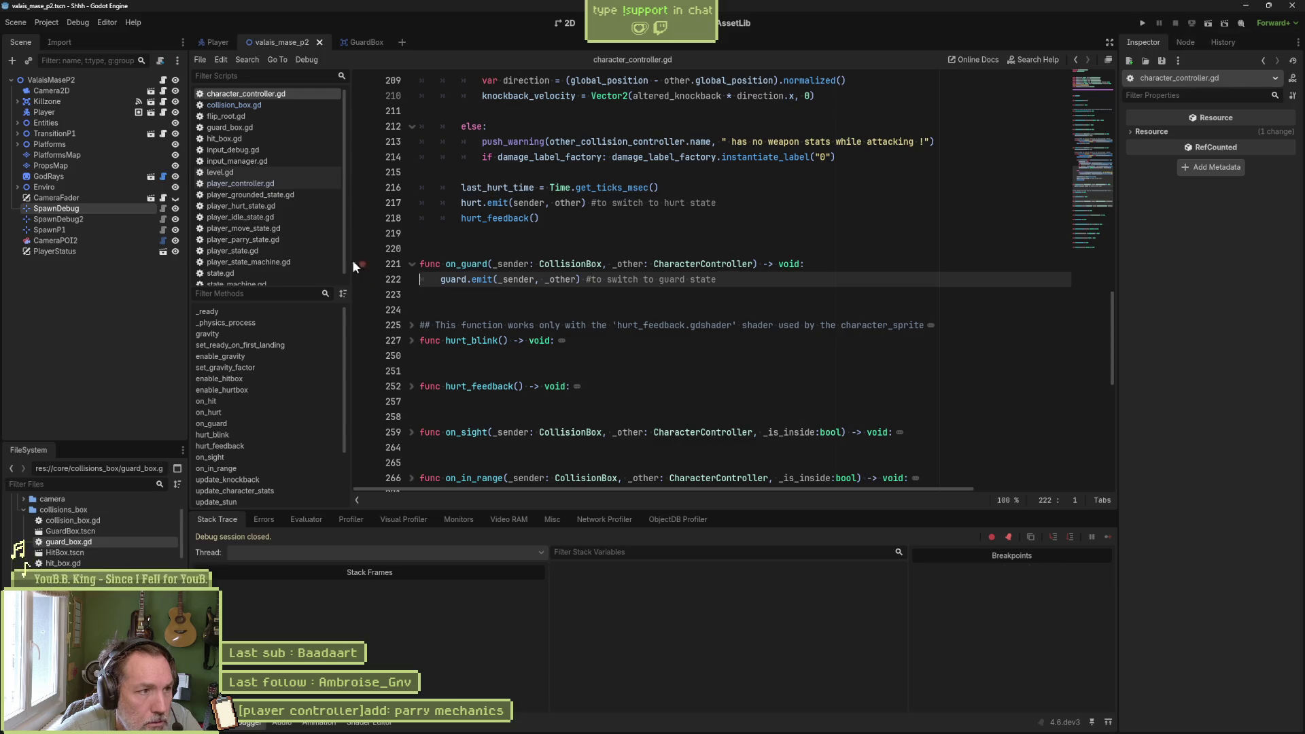
- Compare GuardBox in collision_box.gd with character_controller.gd's on_guard and on_hurt group-check lines
click(234, 105)
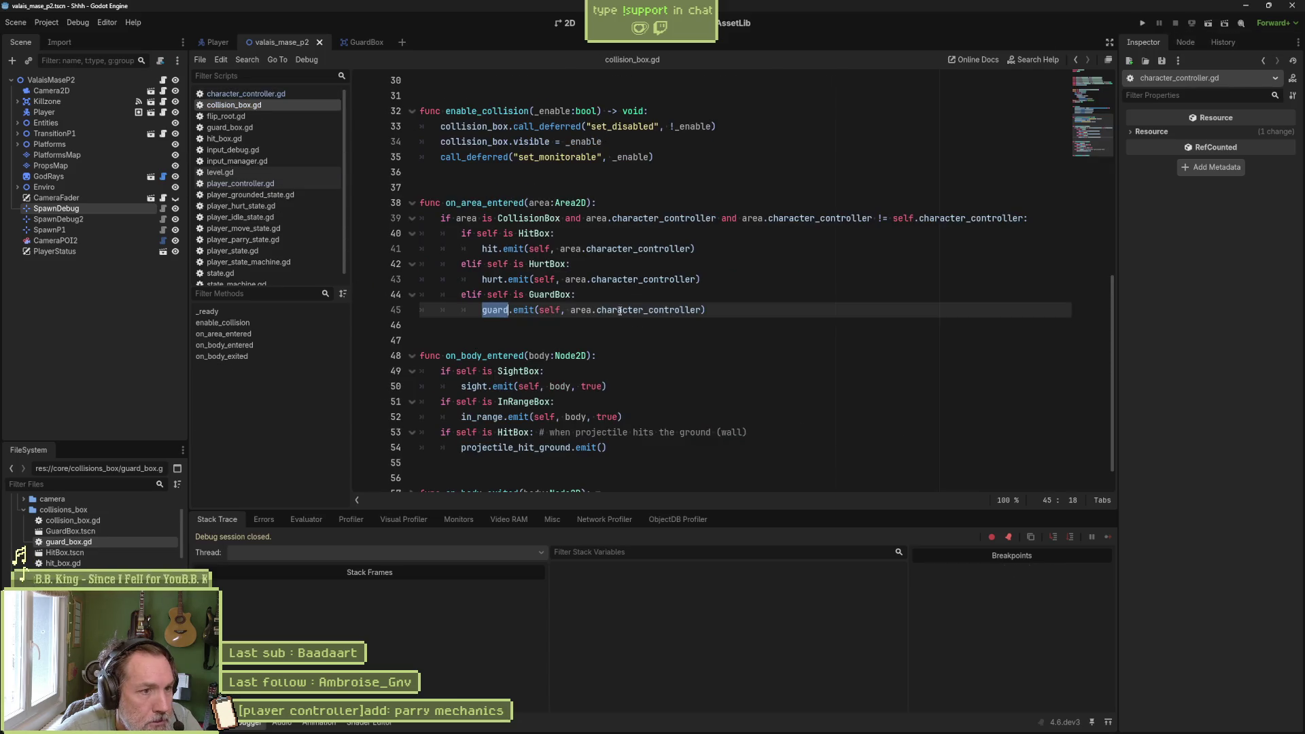
double_click(549, 294)
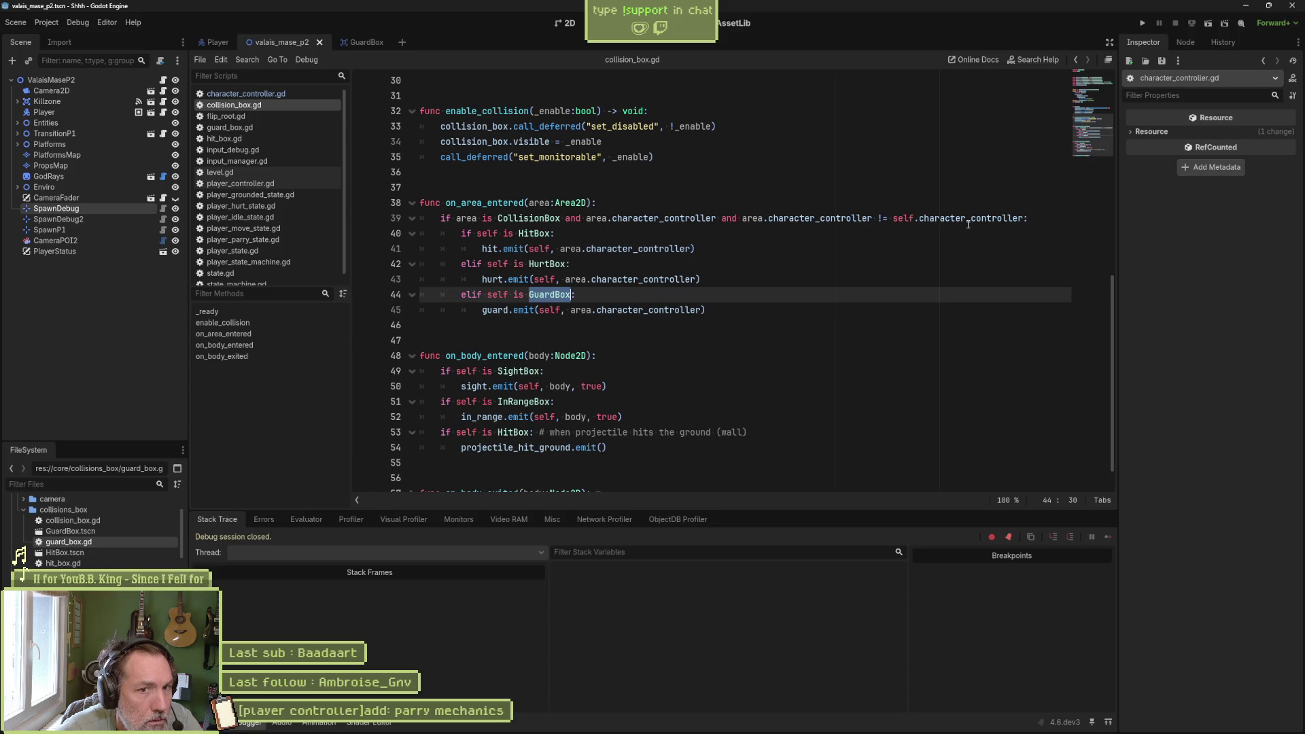
mouse_move(968, 224)
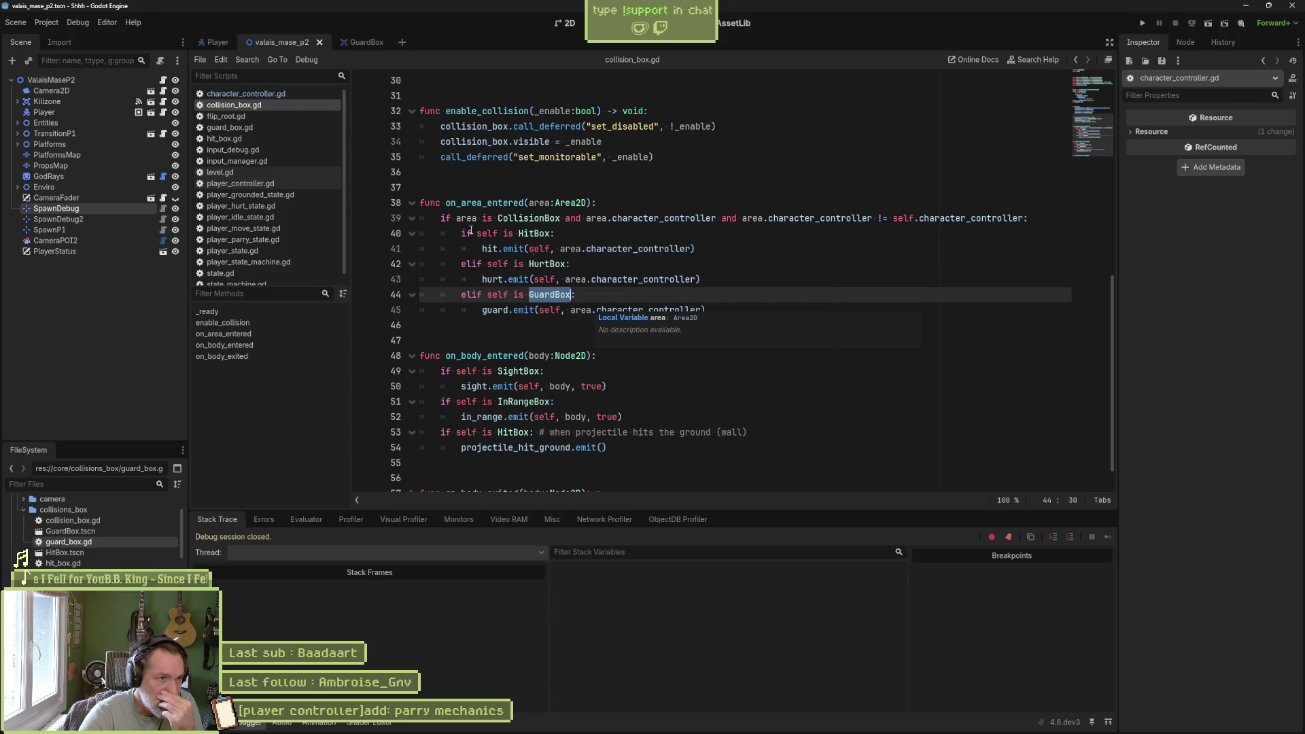
click(246, 96)
click(243, 424)
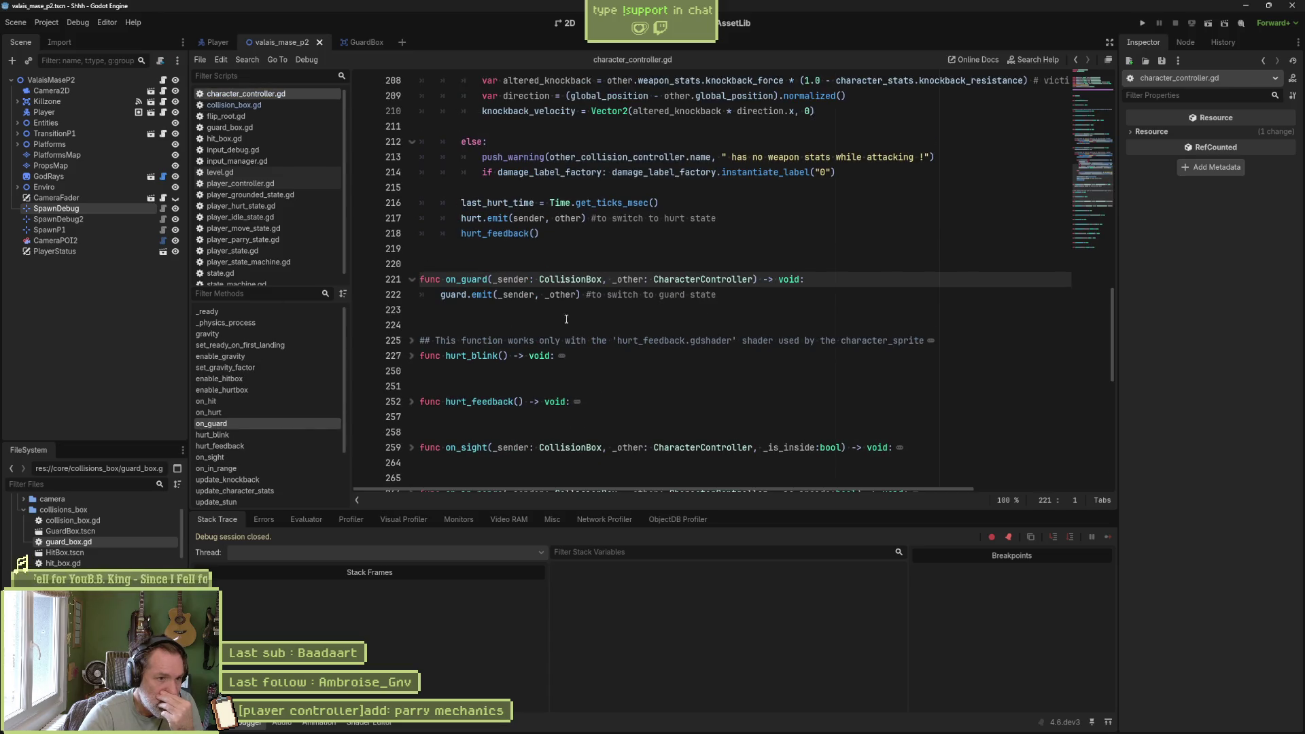
scroll(592, 318, up, 3)
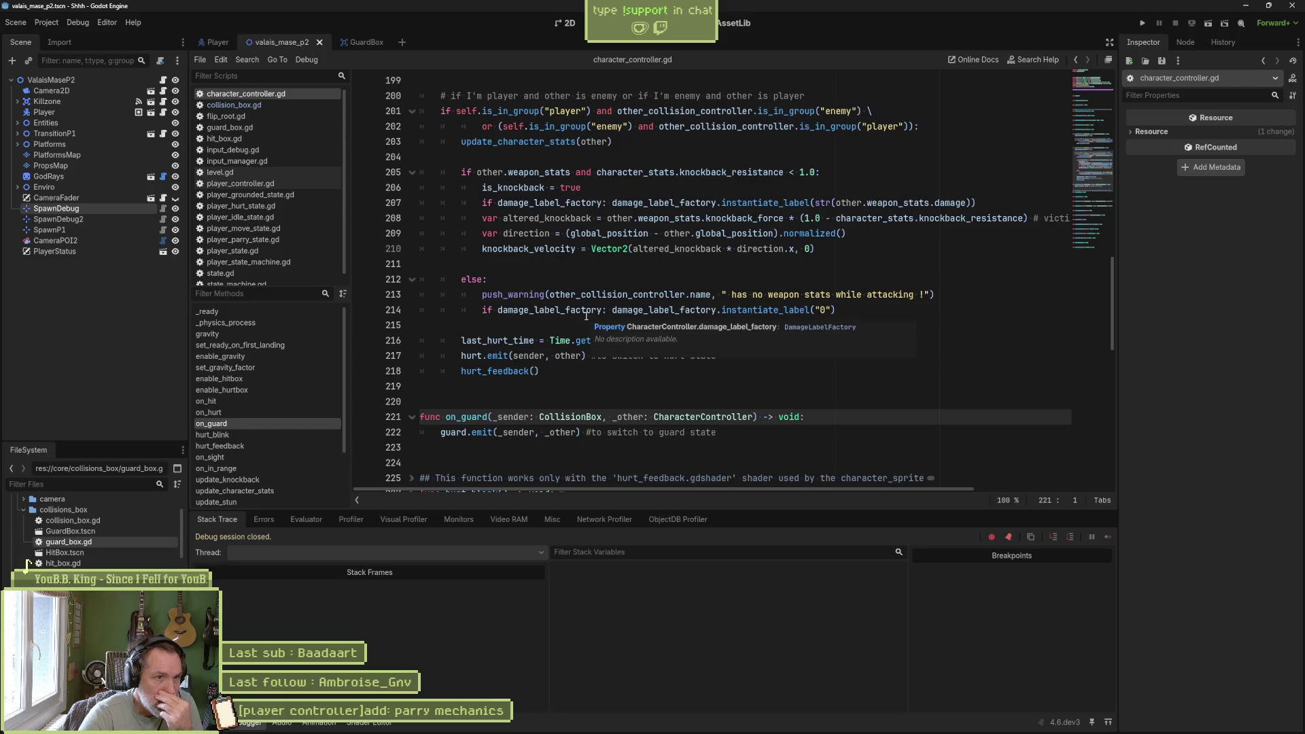
scroll(614, 179, up, 1)
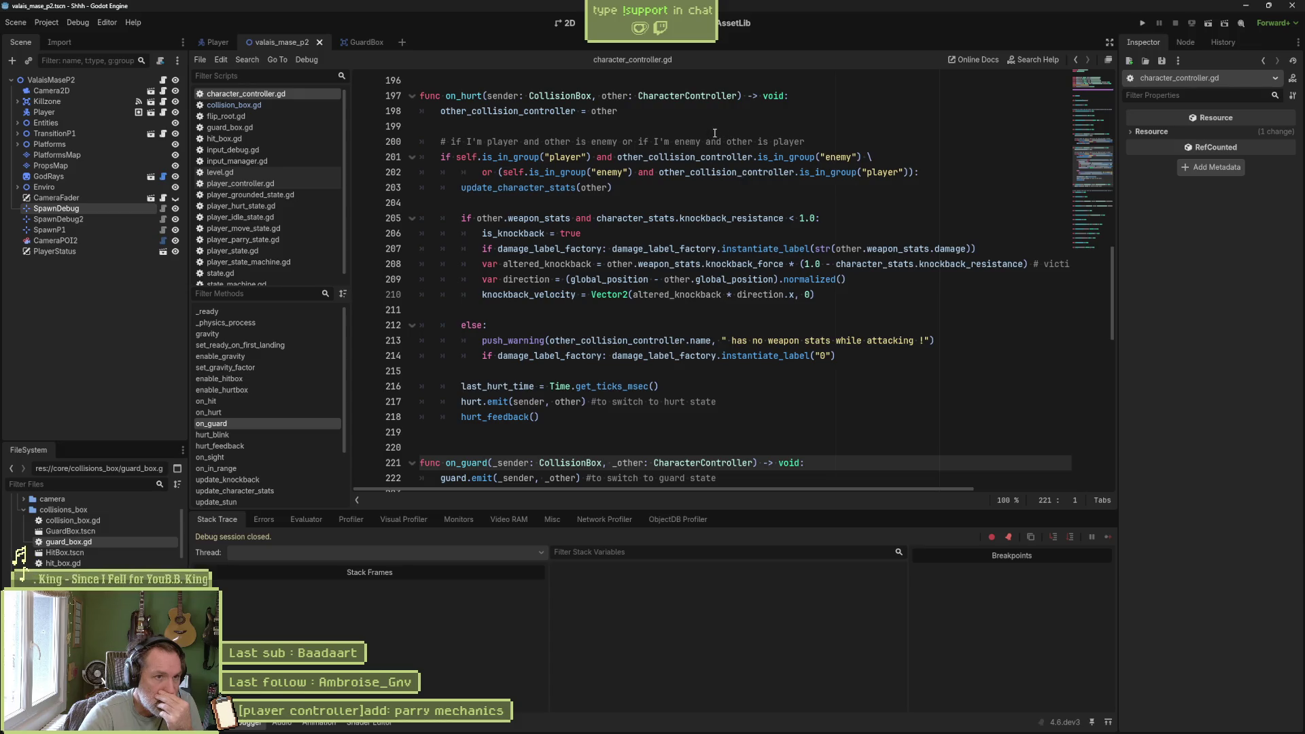
click(925, 174)
key(shift+Up)
key(shift+Up)
key(shift+Up)
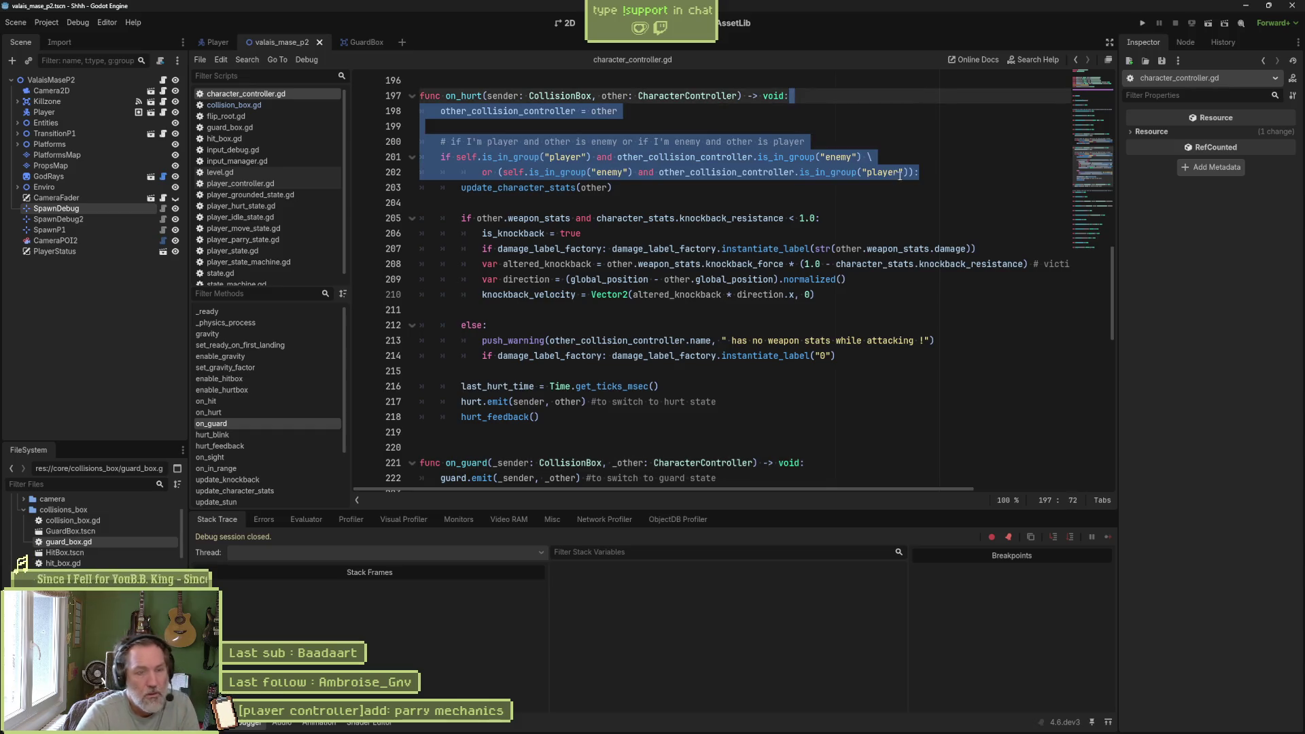
- Paste on_hurt's player/enemy group-check lines into the on_guard function
key(ctrl+c)
scroll(894, 181, down, 2)
click(821, 371)
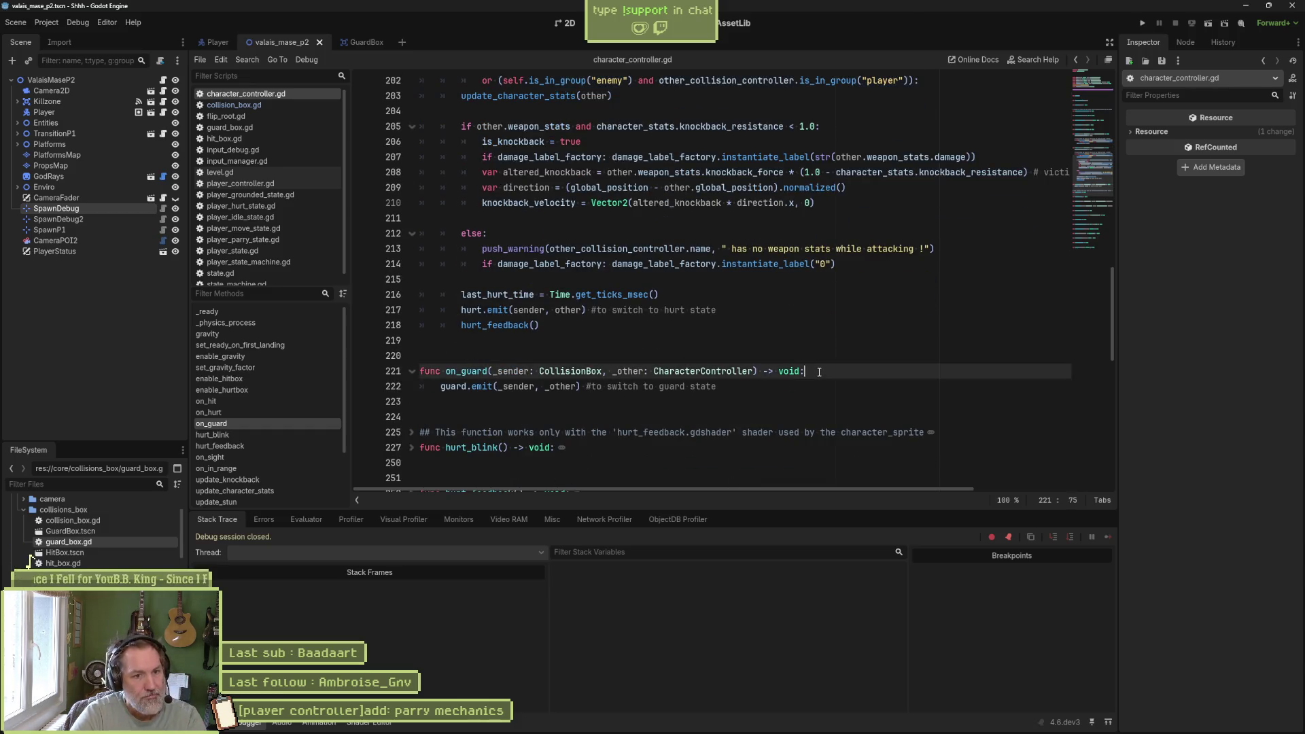
key(ctrl+v)
double_click(469, 311)
scroll(490, 300, up, 2)
scroll(490, 300, down, 3)
scroll(490, 301, down, 2)
- Indent guard.emit under the group check, rename other to _other, and save the script
click(443, 330)
key(Tab)
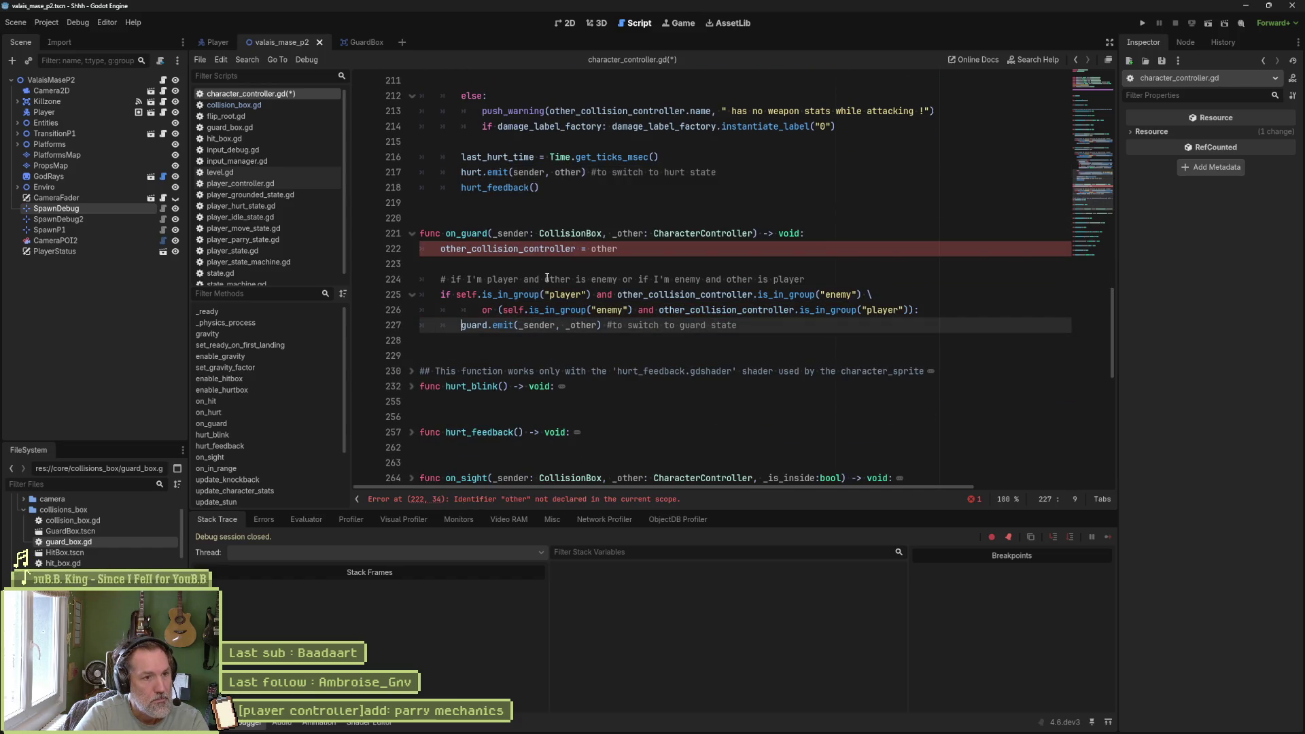
double_click(604, 248)
text(_other)
key(ctrl+s)
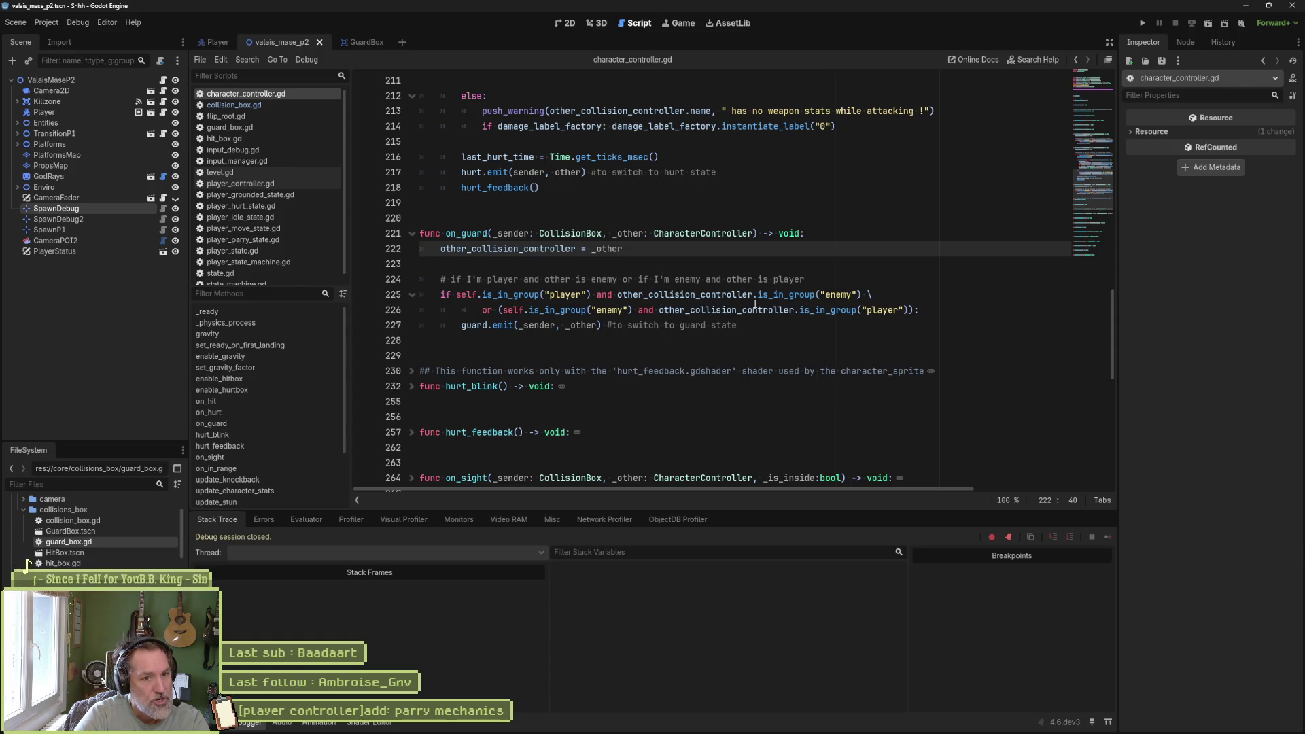
- Run the valais_mase_p2 level scene with F6 to test the guard change
scroll(656, 266, up, 3)
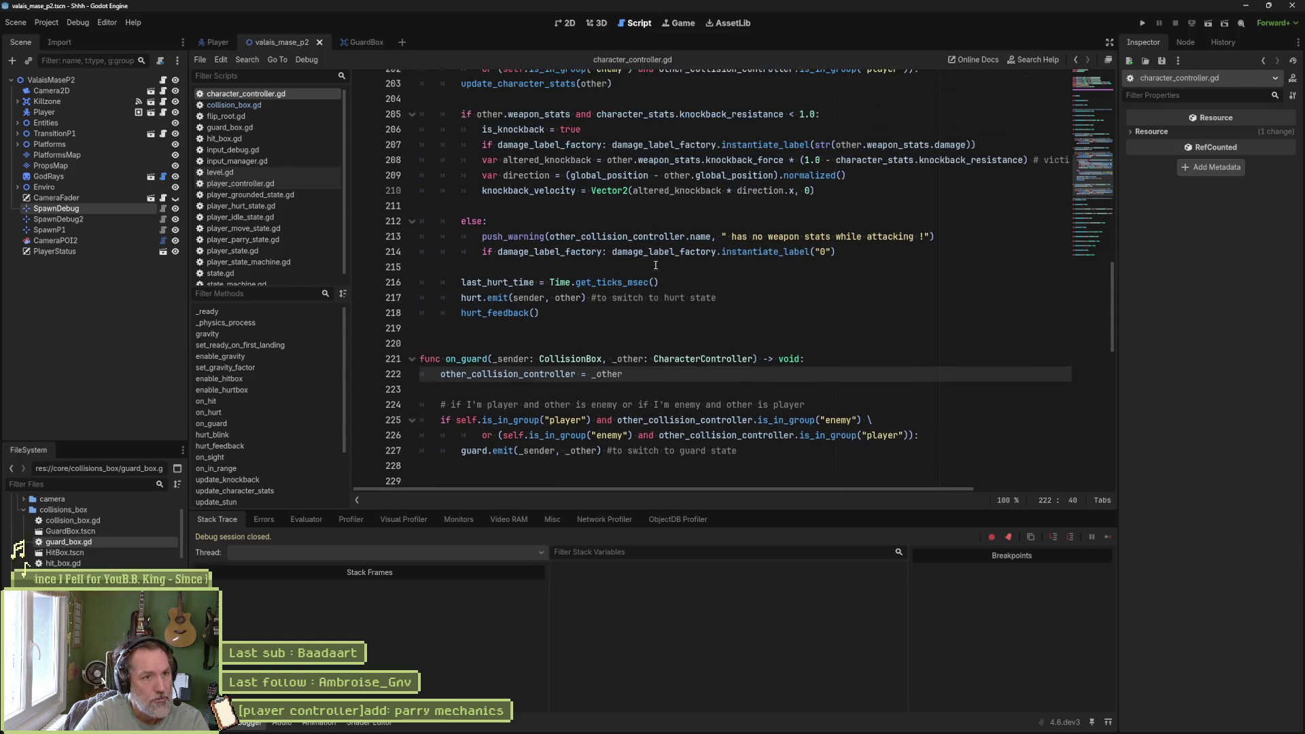
scroll(656, 265, up, 1)
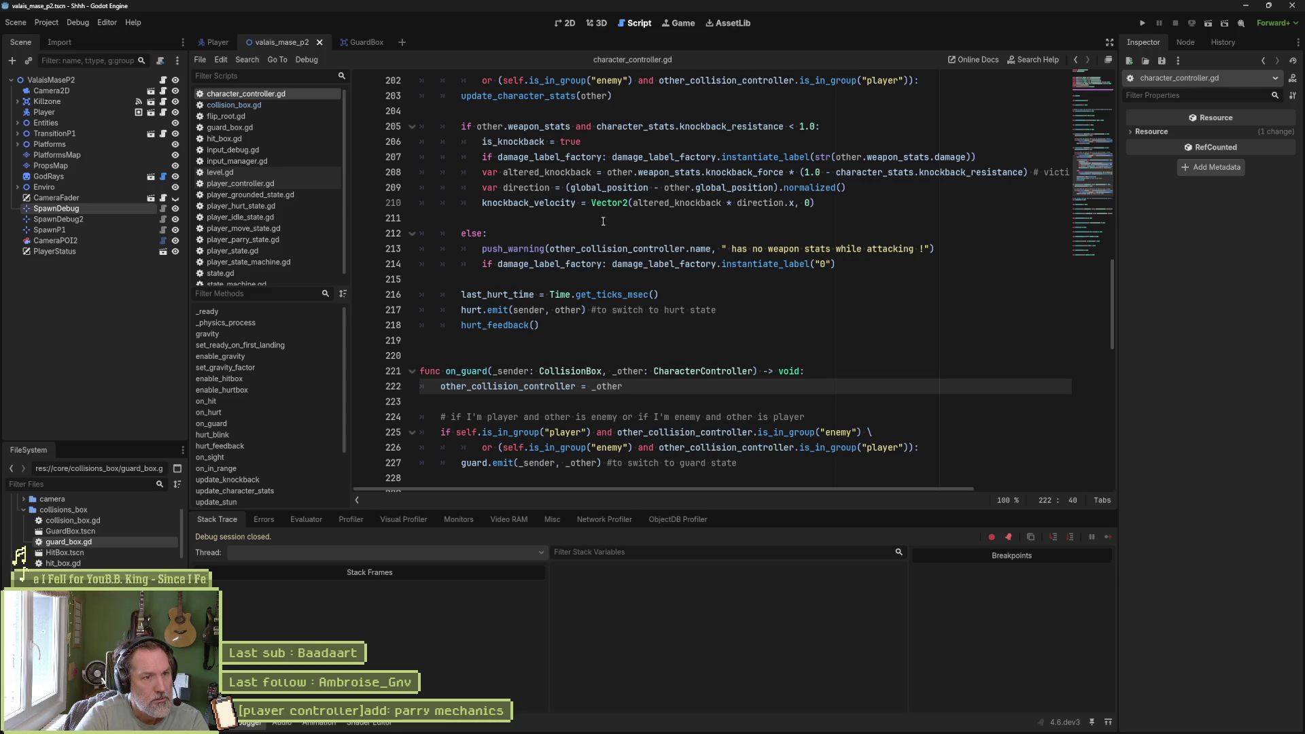
scroll(654, 258, up, 1)
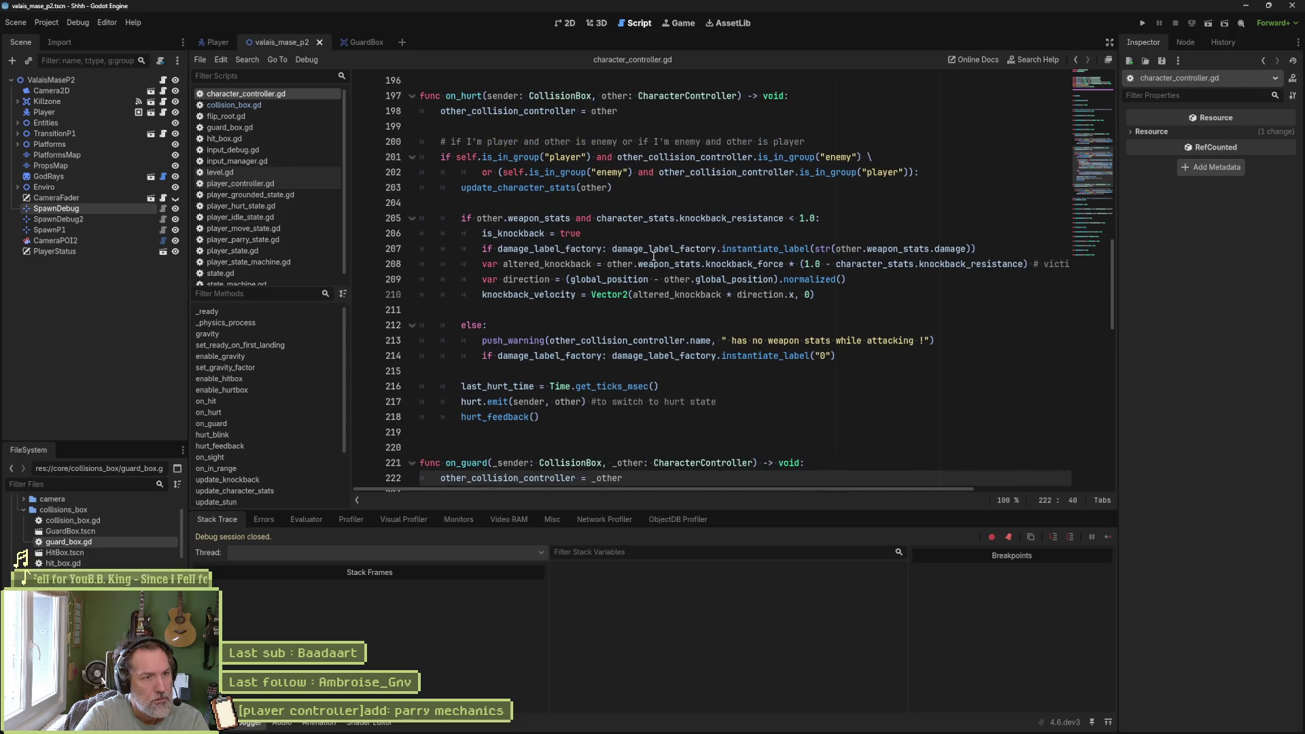
scroll(651, 256, up, 2)
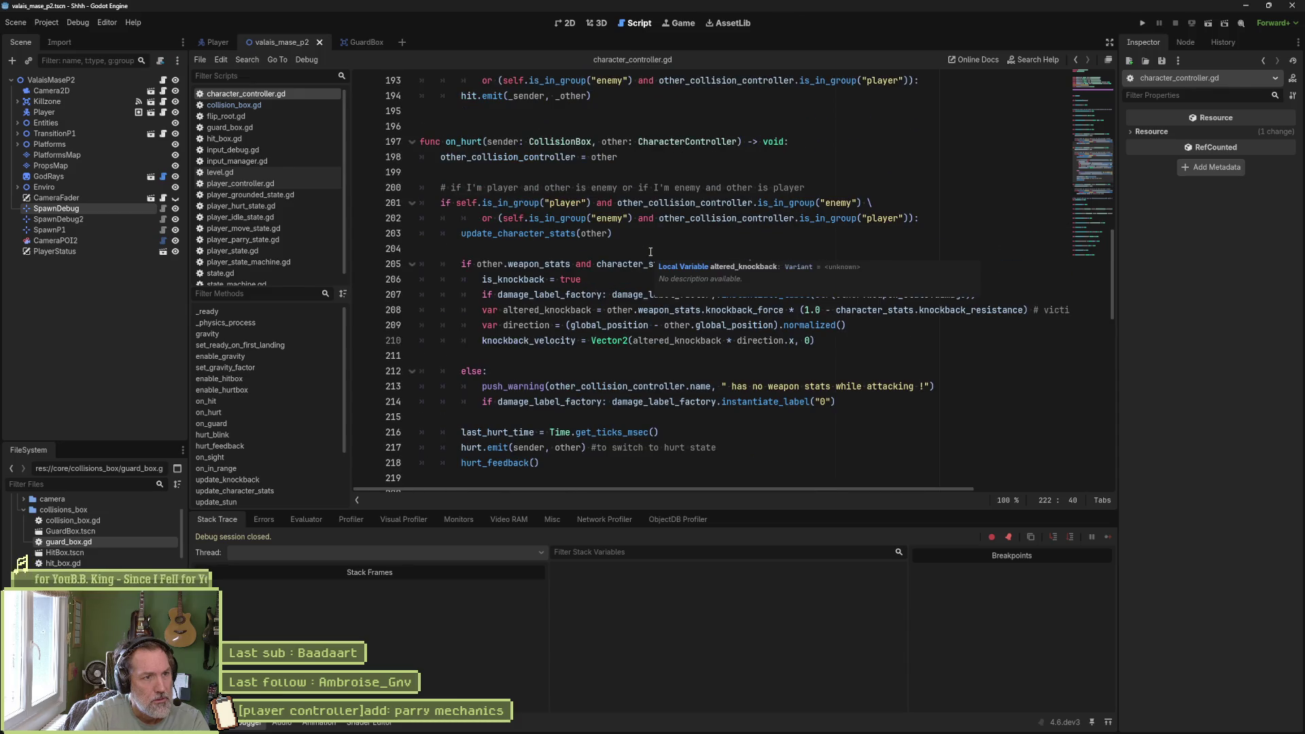
scroll(650, 252, up, 3)
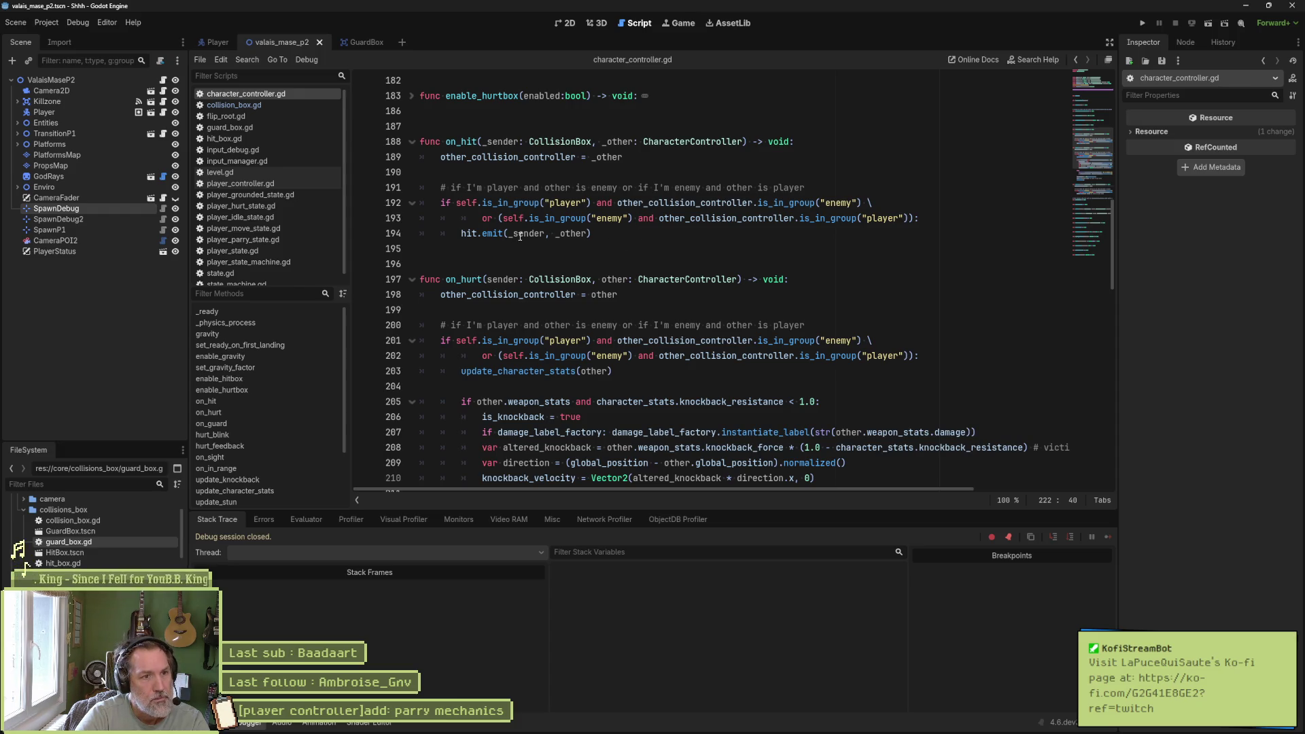
mouse_move(568, 237)
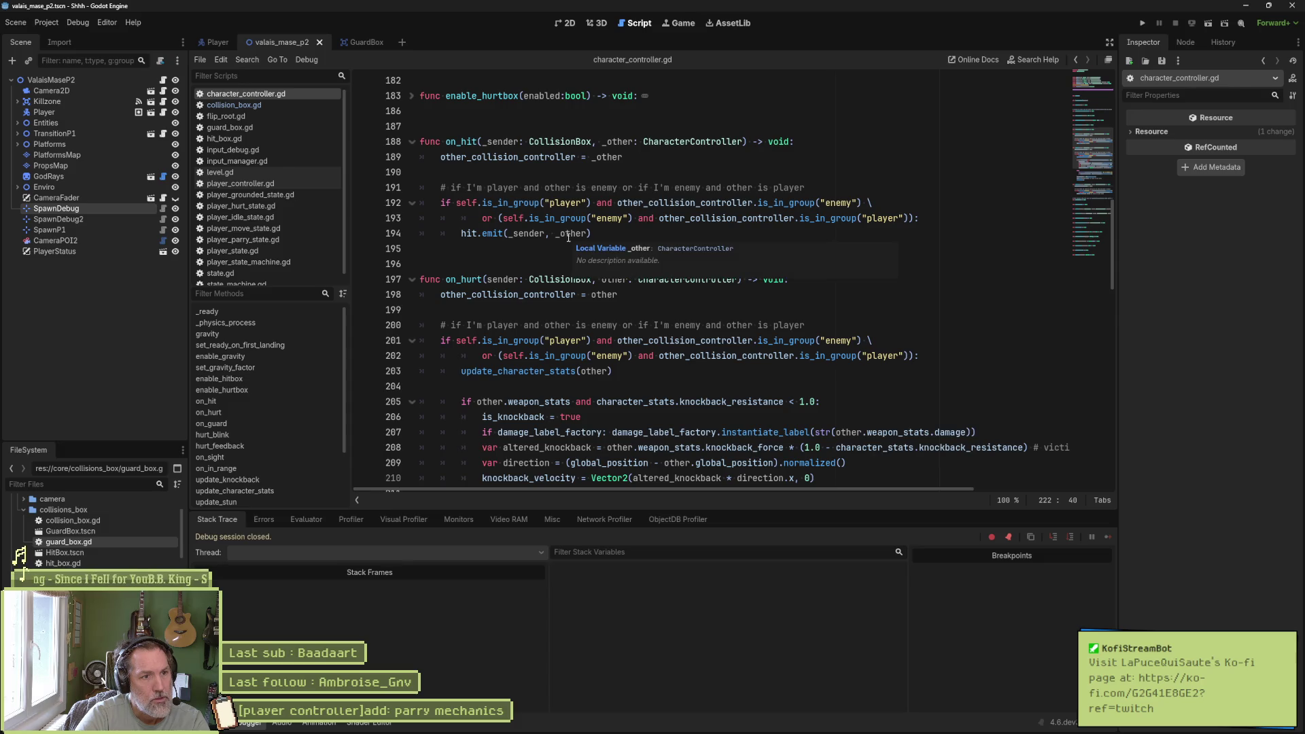
scroll(568, 237, down, 8)
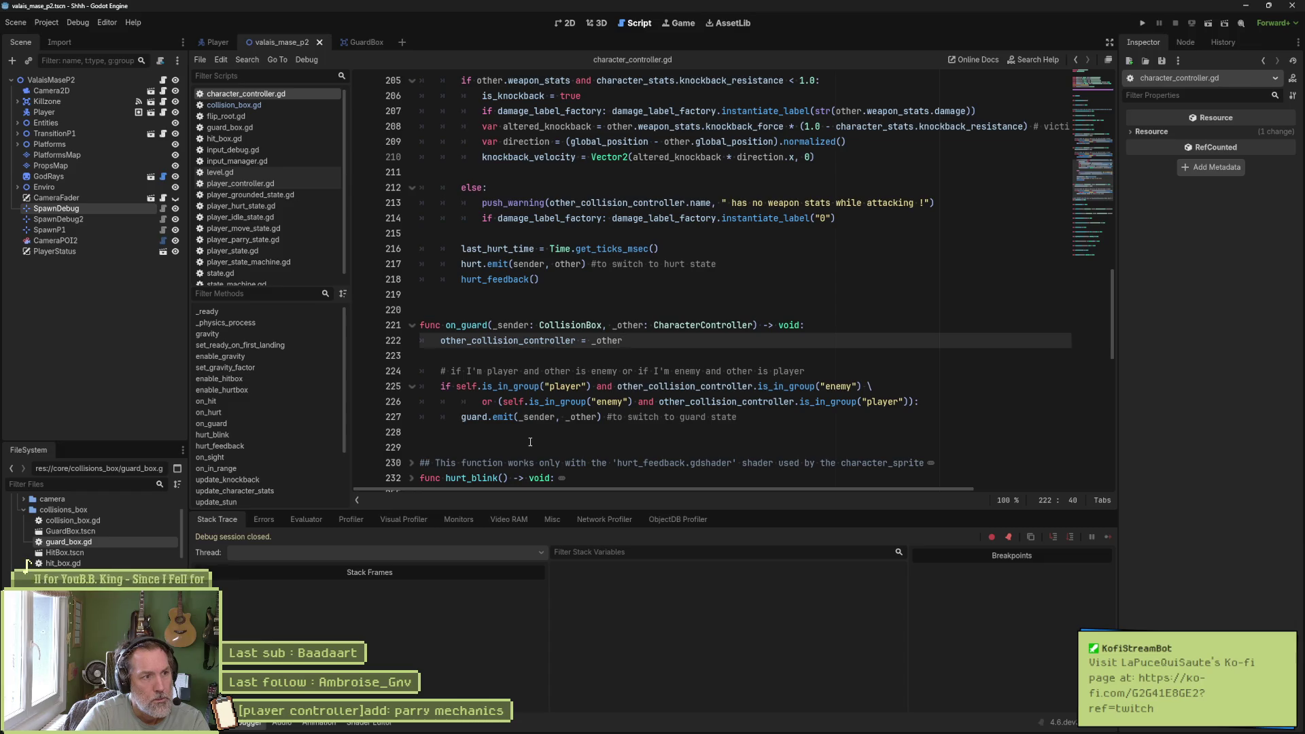
key(F6)
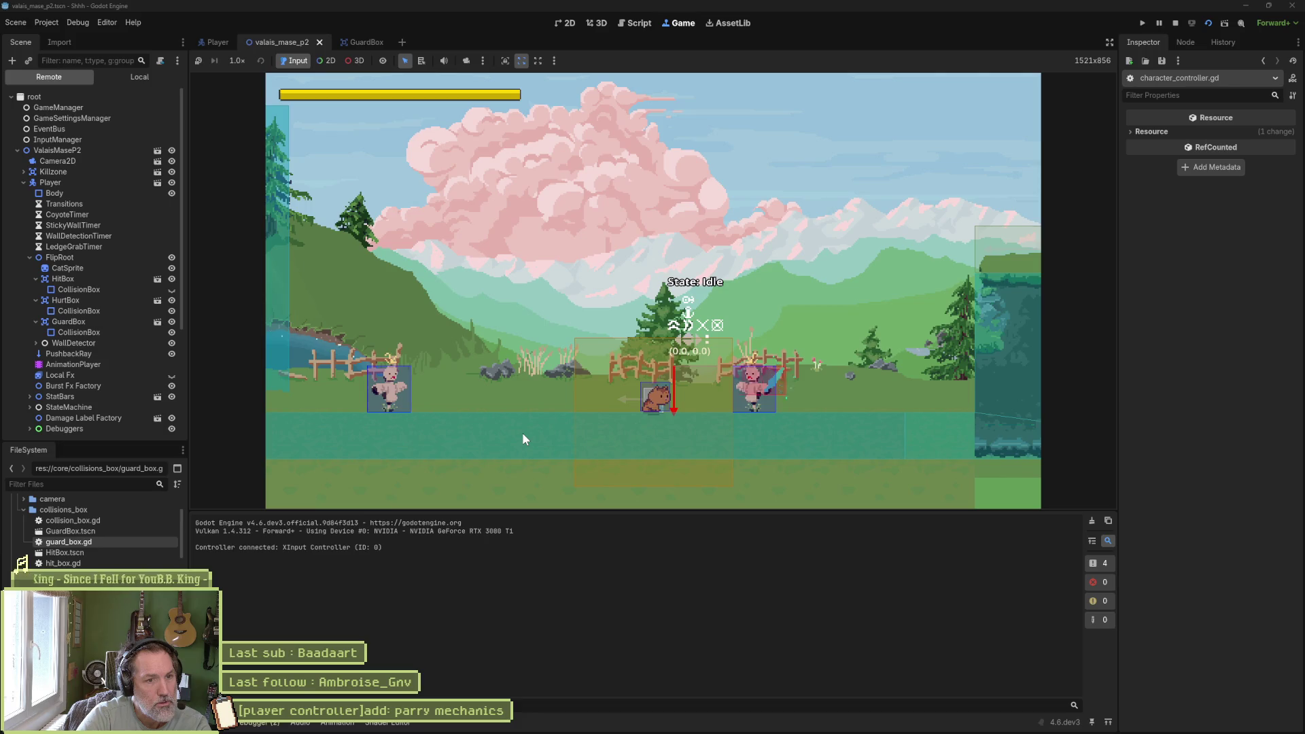
key(shift)
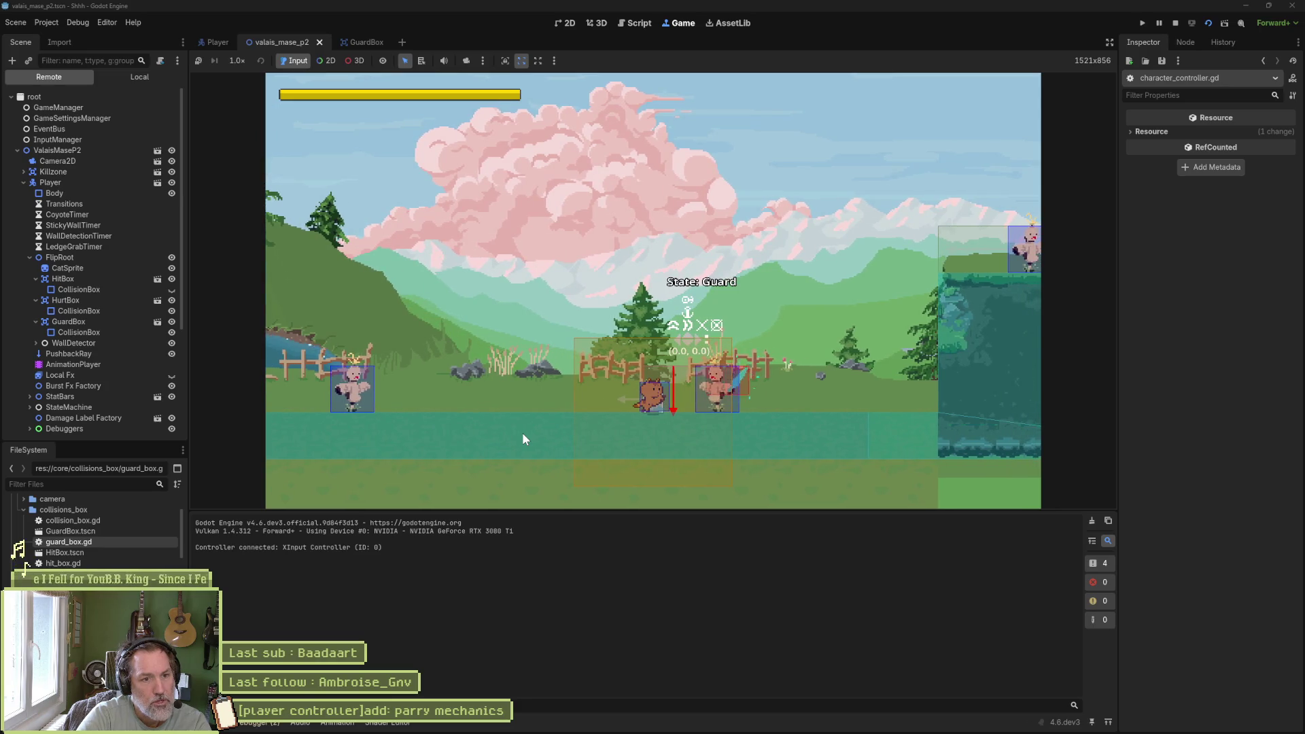
key(a)
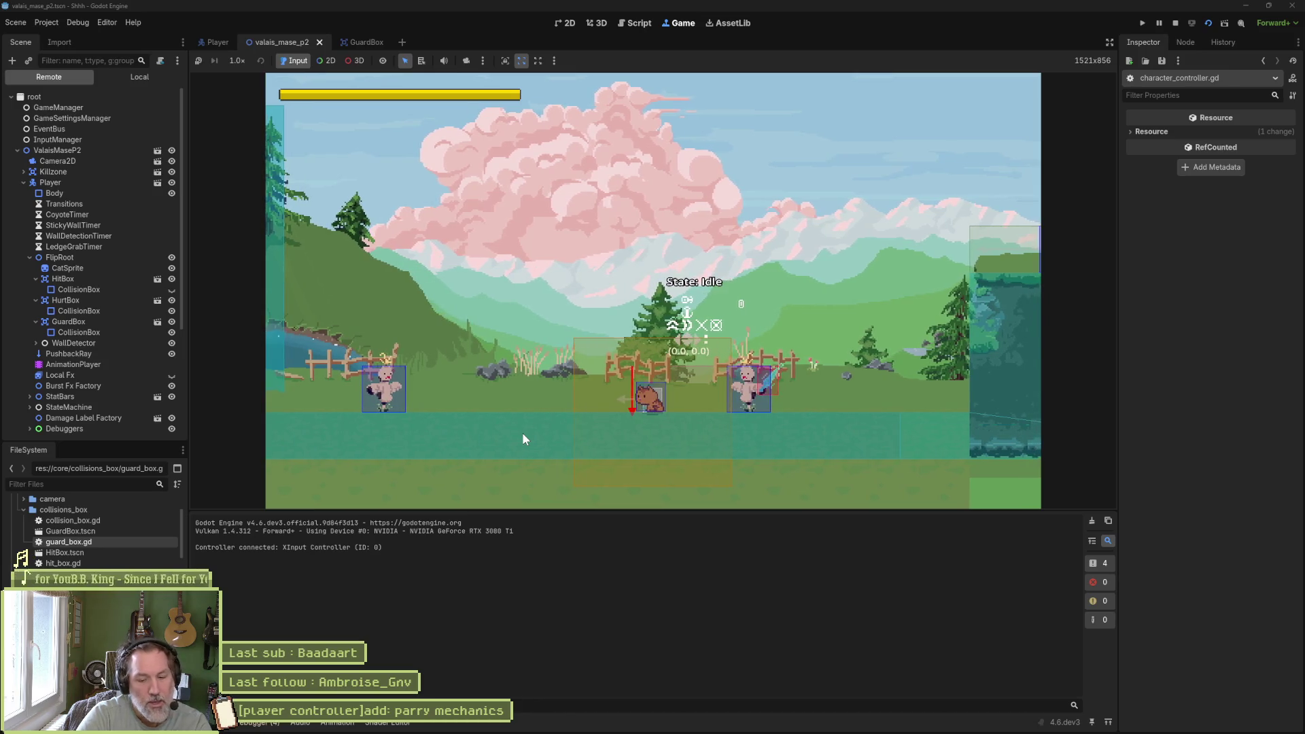
key(F8)
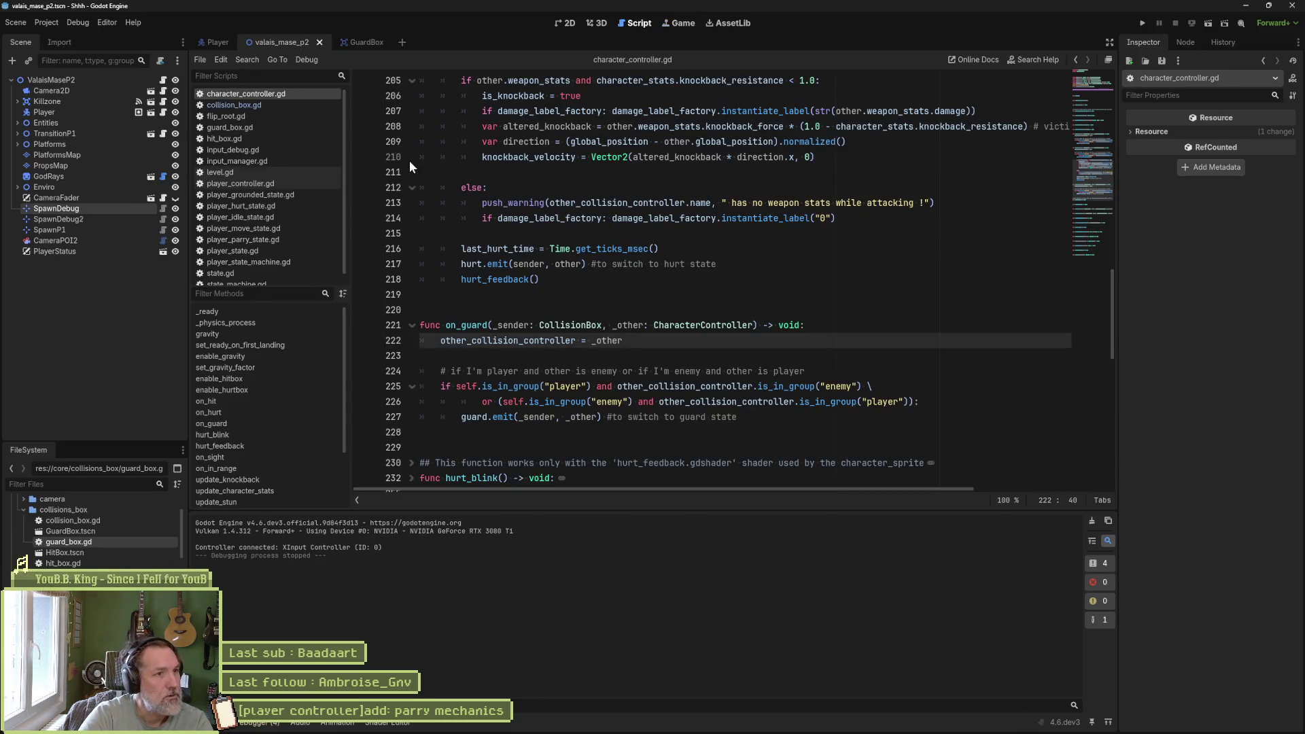
- Preview the 'guard' animation on the Player's AnimationPlayer in the 2D view
click(209, 43)
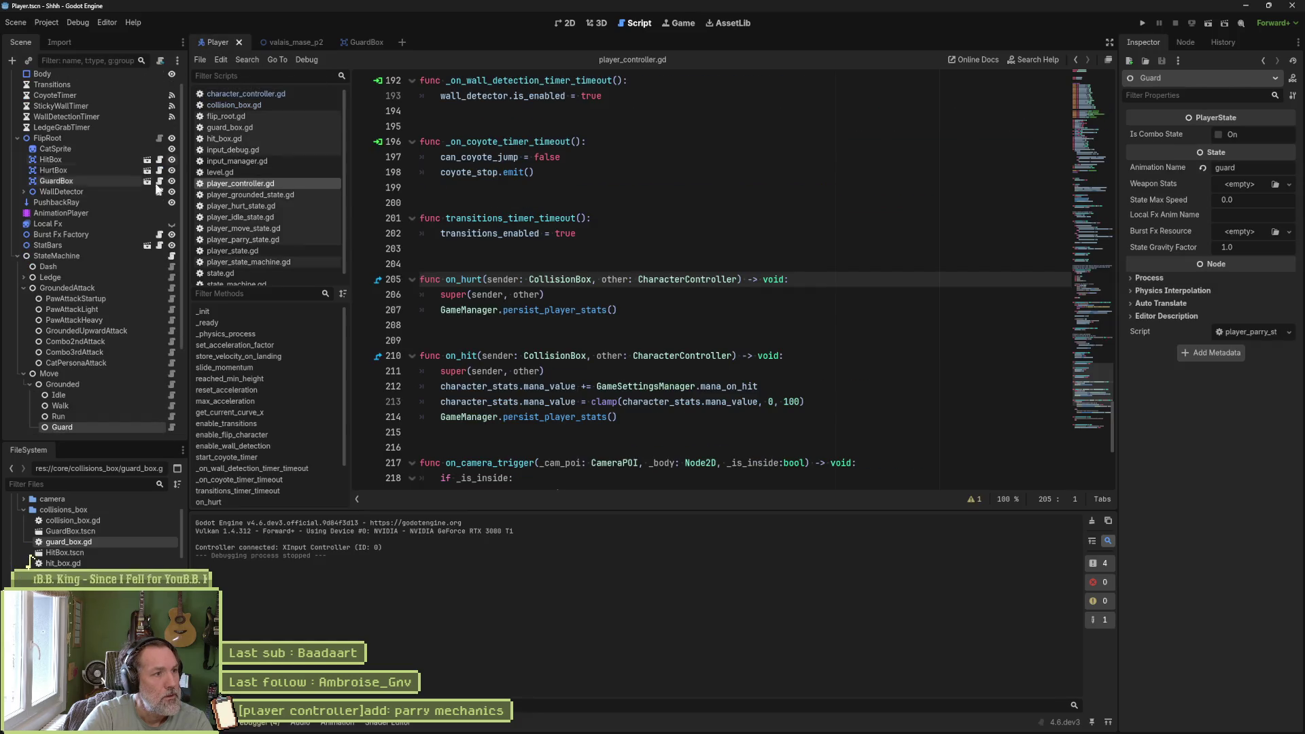
click(84, 213)
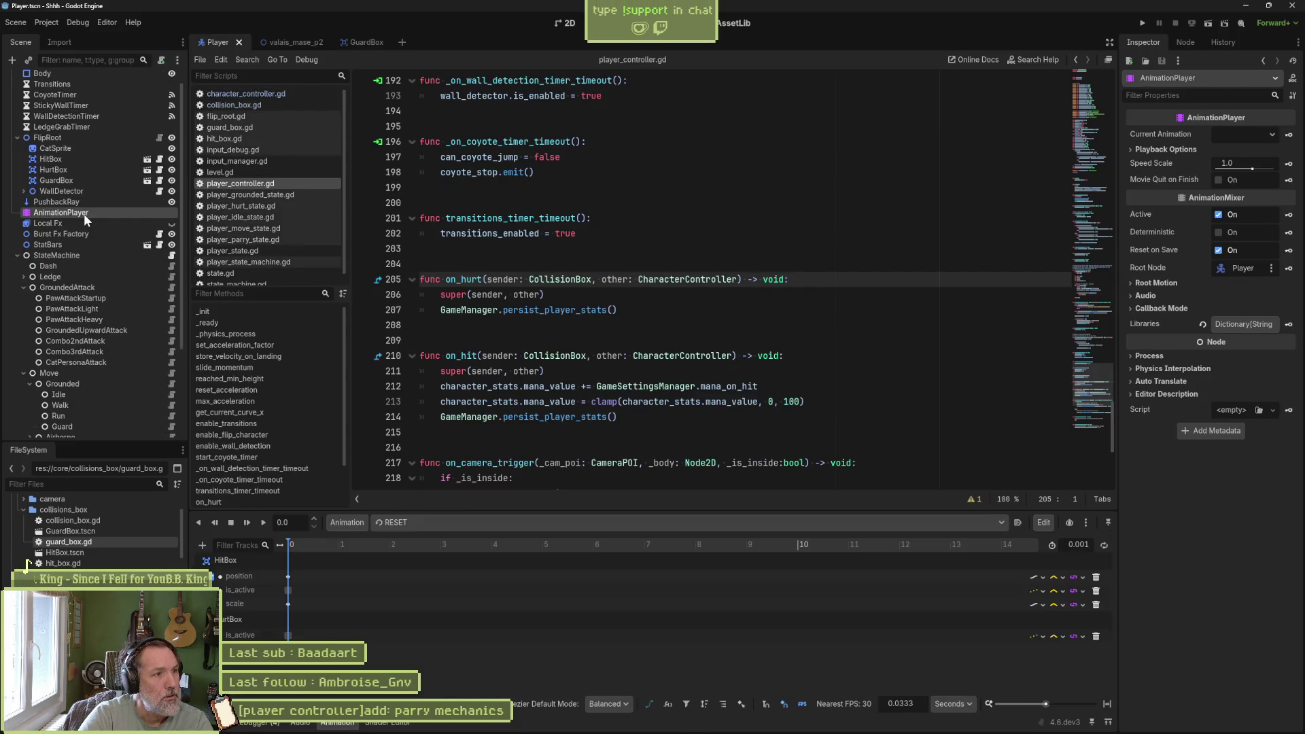
click(538, 522)
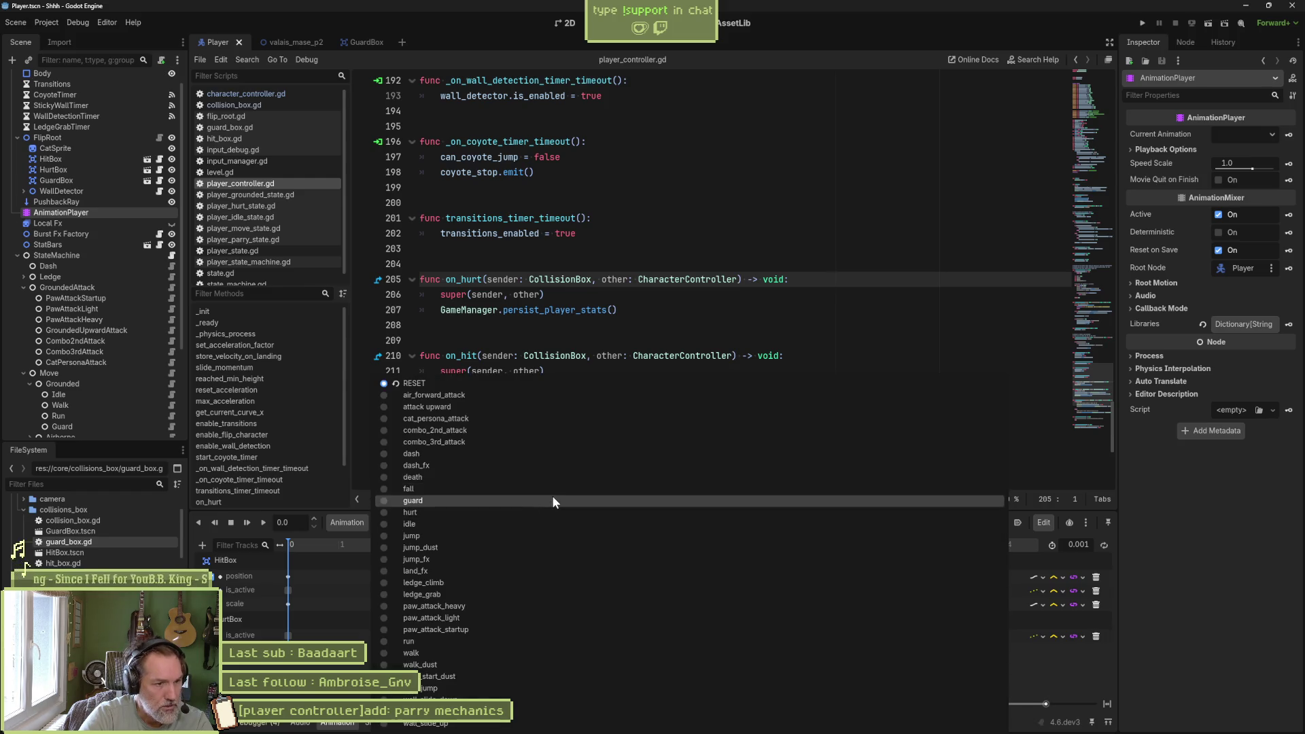
click(552, 496)
click(565, 22)
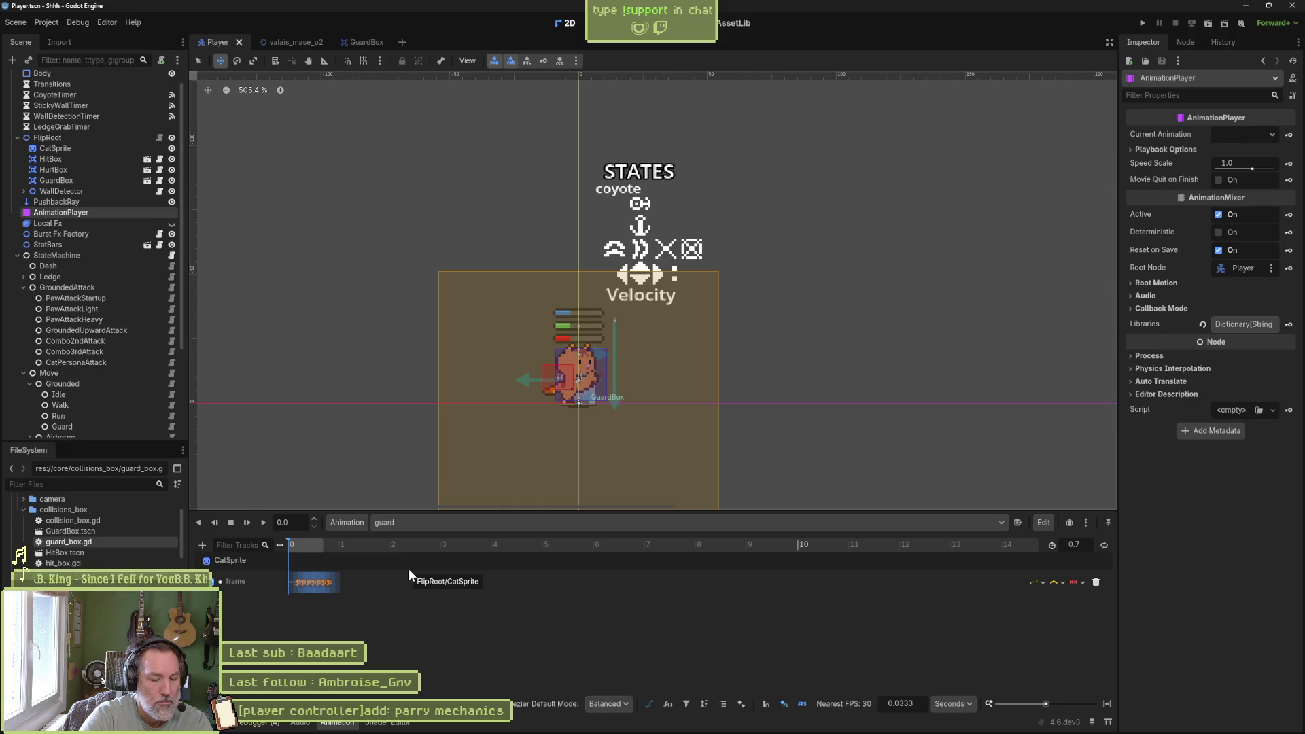
- Set the Player's animation back to RESET and relaunch the valais_mase_p2 level
click(401, 523)
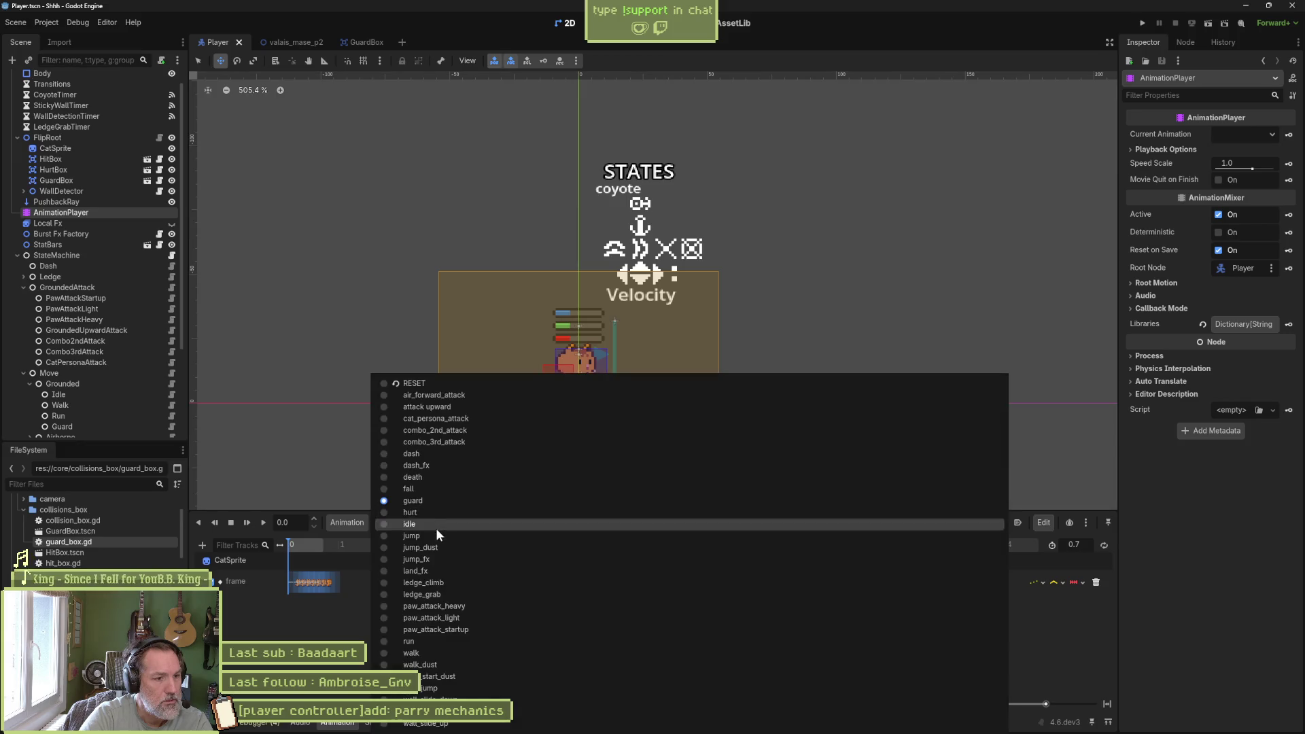
click(478, 385)
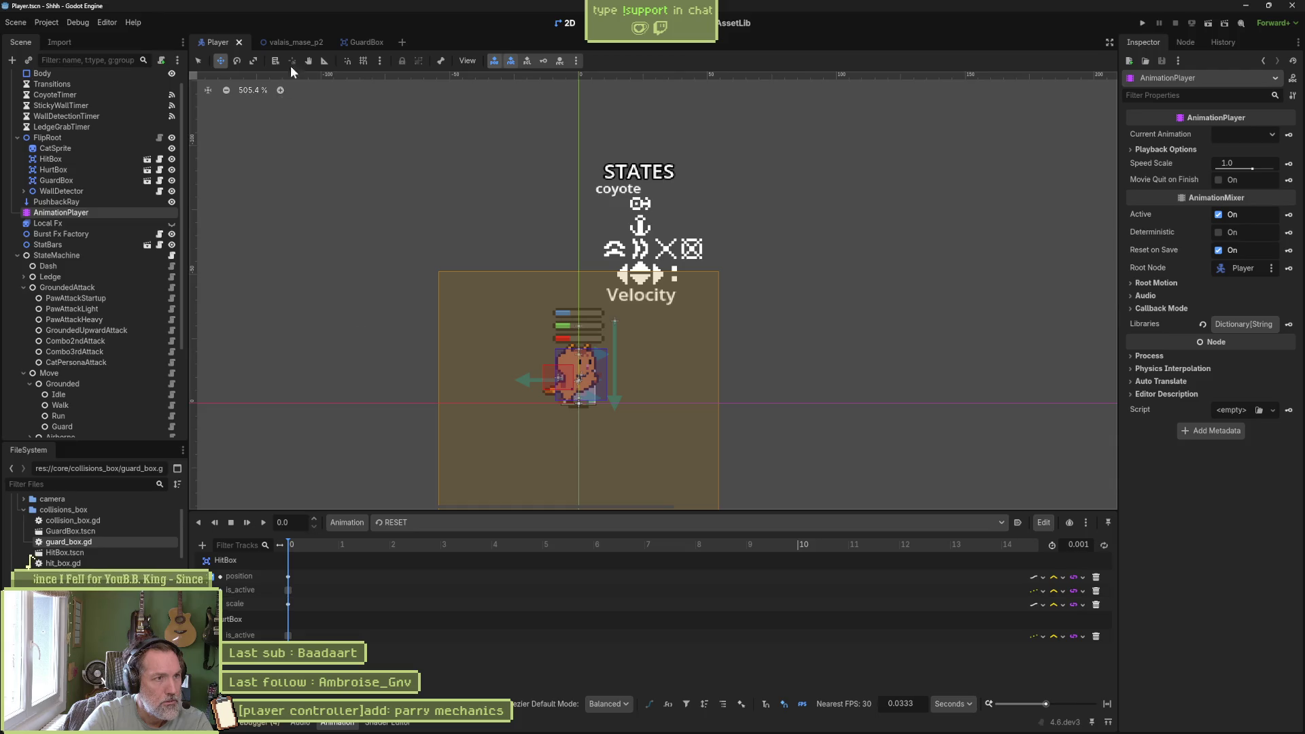
click(291, 42)
key(F6)
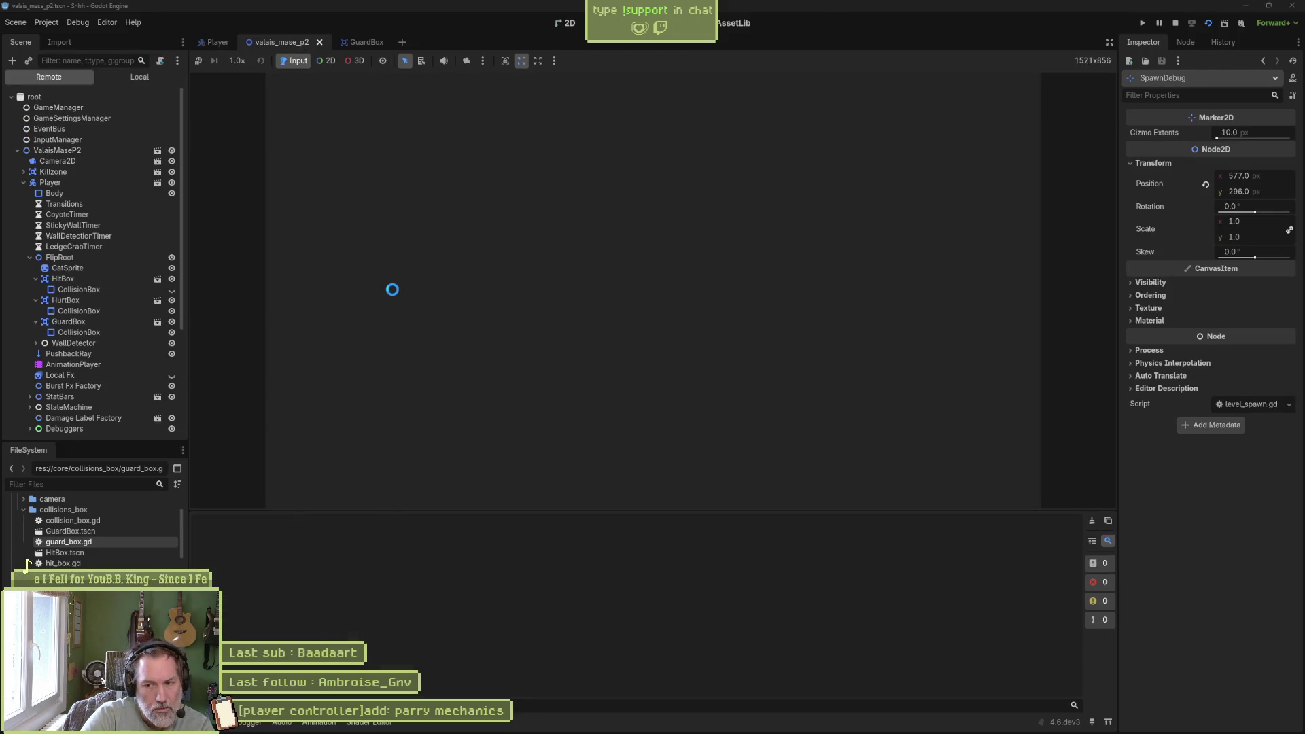
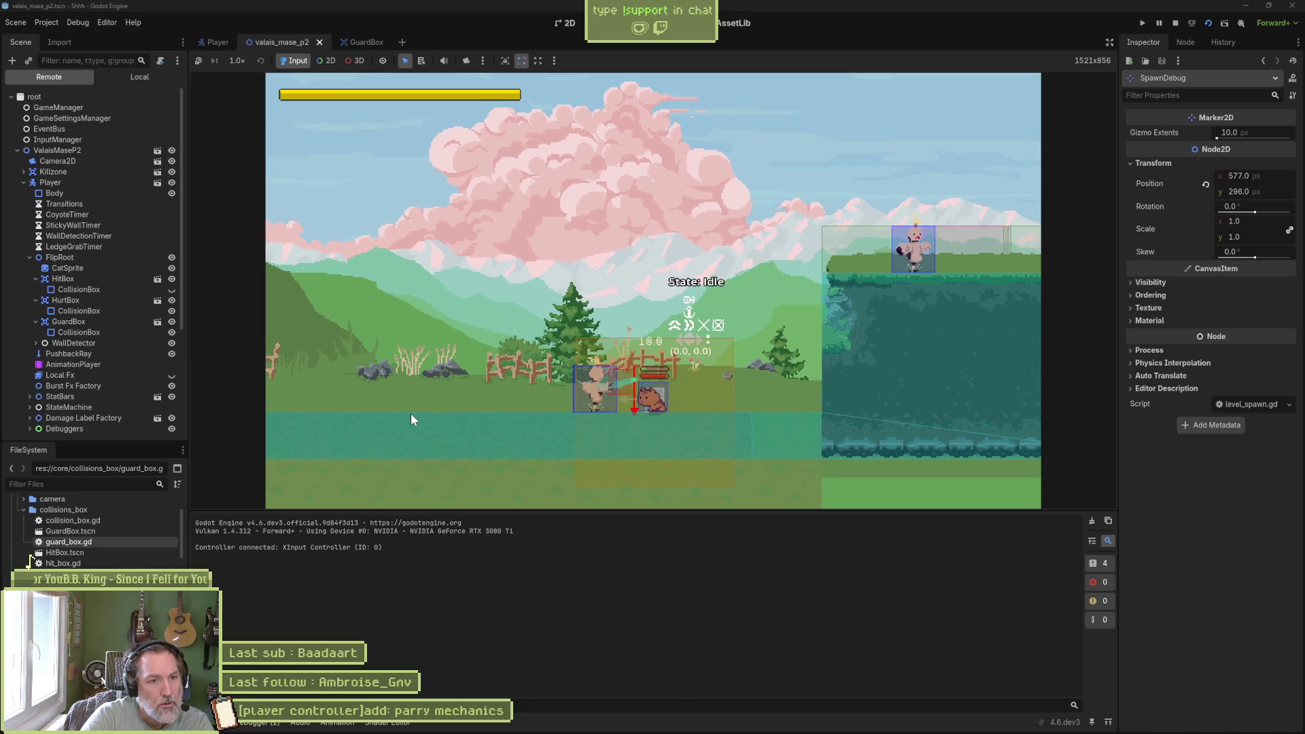
- Stop the valais_mase_p2 test run and return to the 2D level view
key(F8)
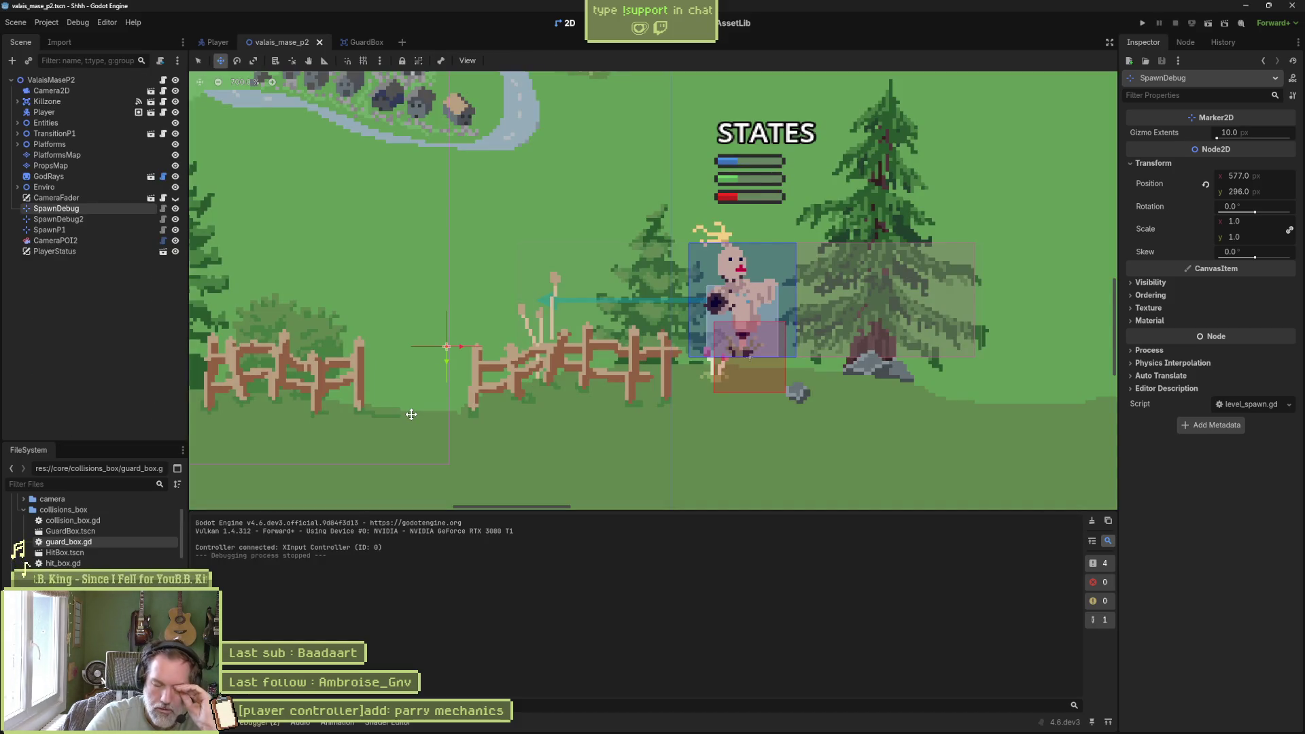
mouse_move(1137, 732)
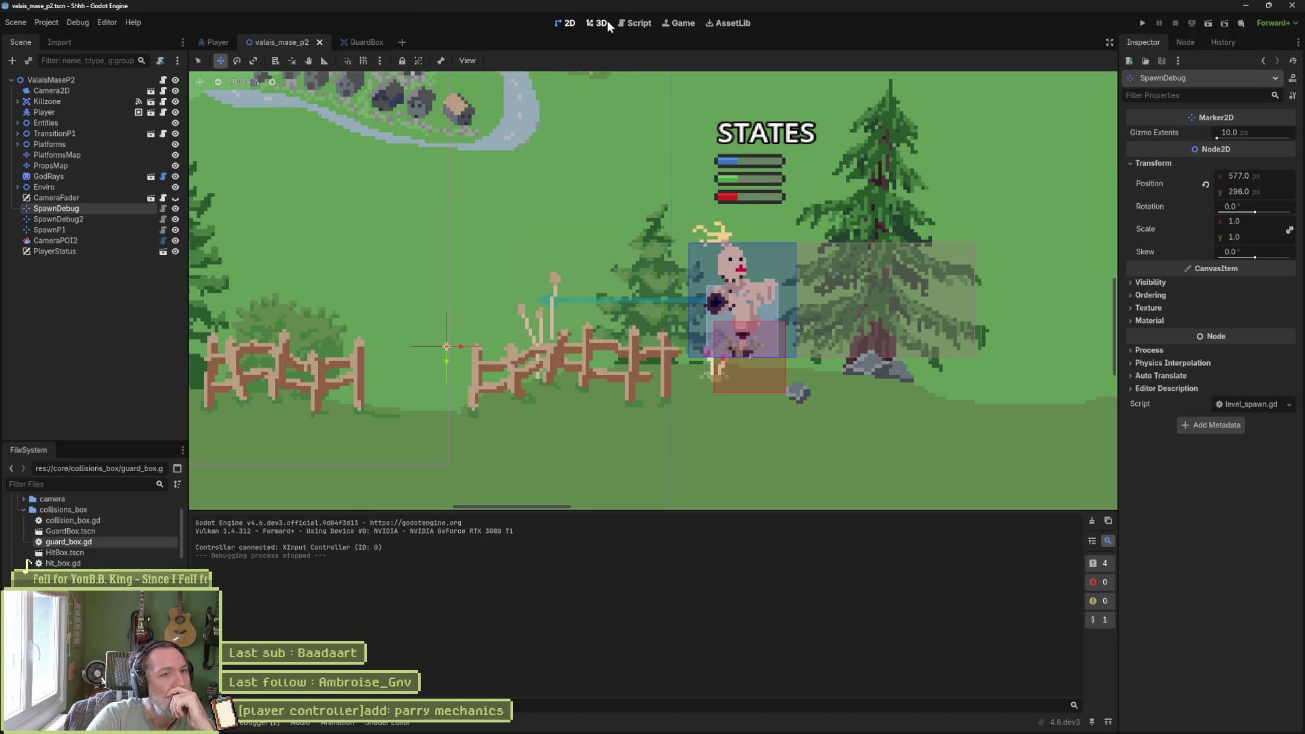
- In the script editor, bring up guard_box.gd and then collision_box.gd
click(636, 23)
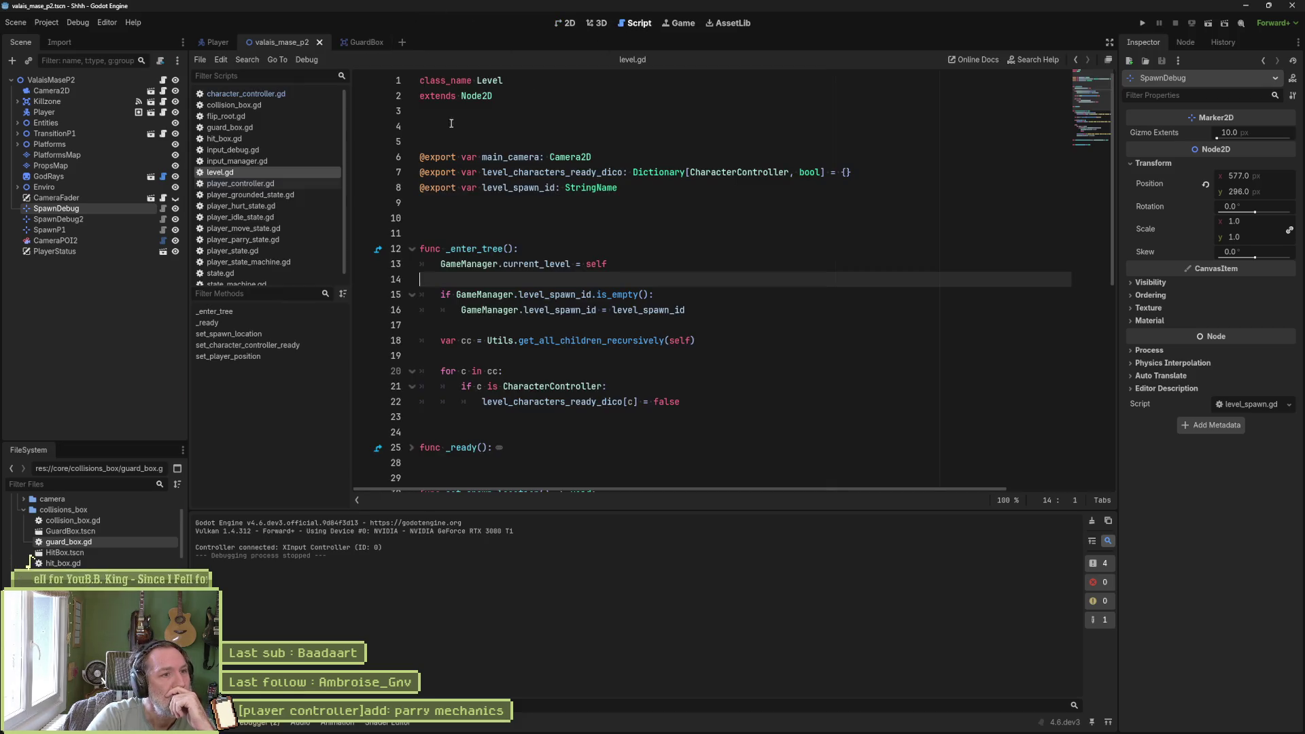
click(275, 129)
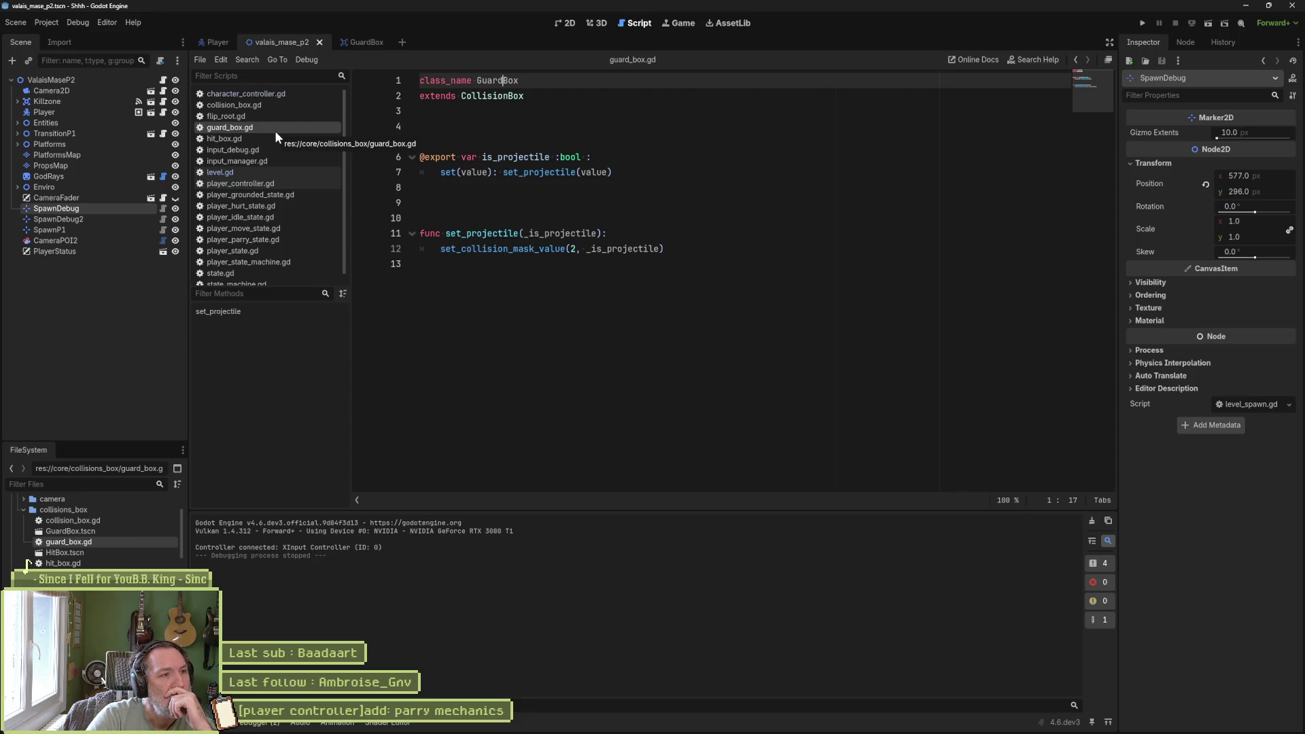
click(284, 105)
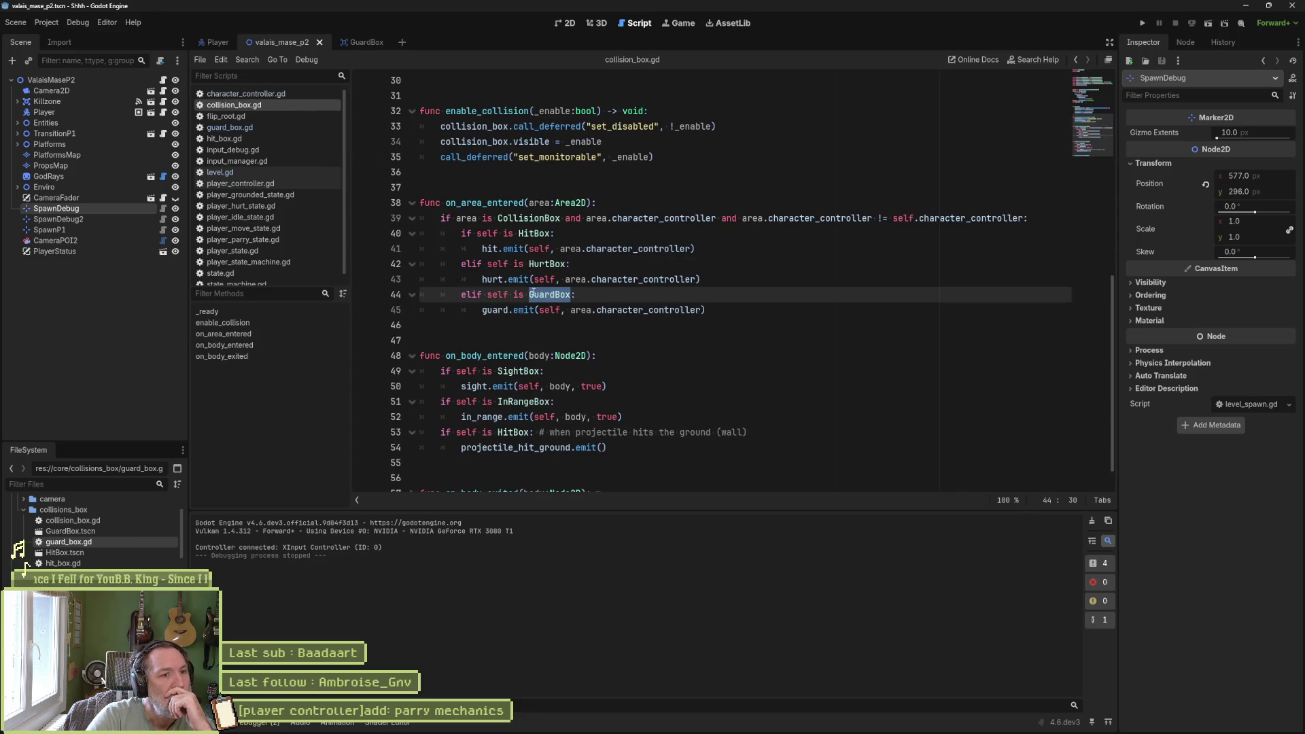
- Breakpoint line 45's guard emit, run the scene, and inspect the colliding area
click(362, 310)
key(F6)
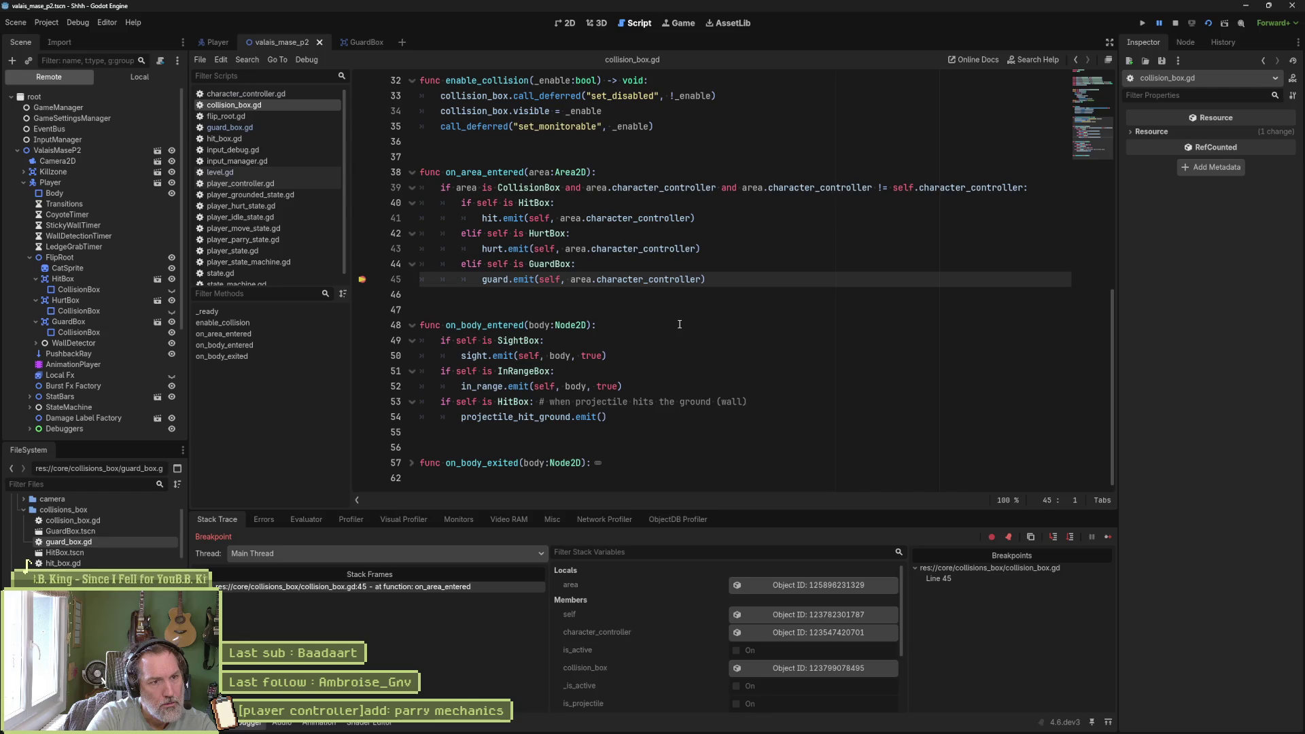
click(816, 585)
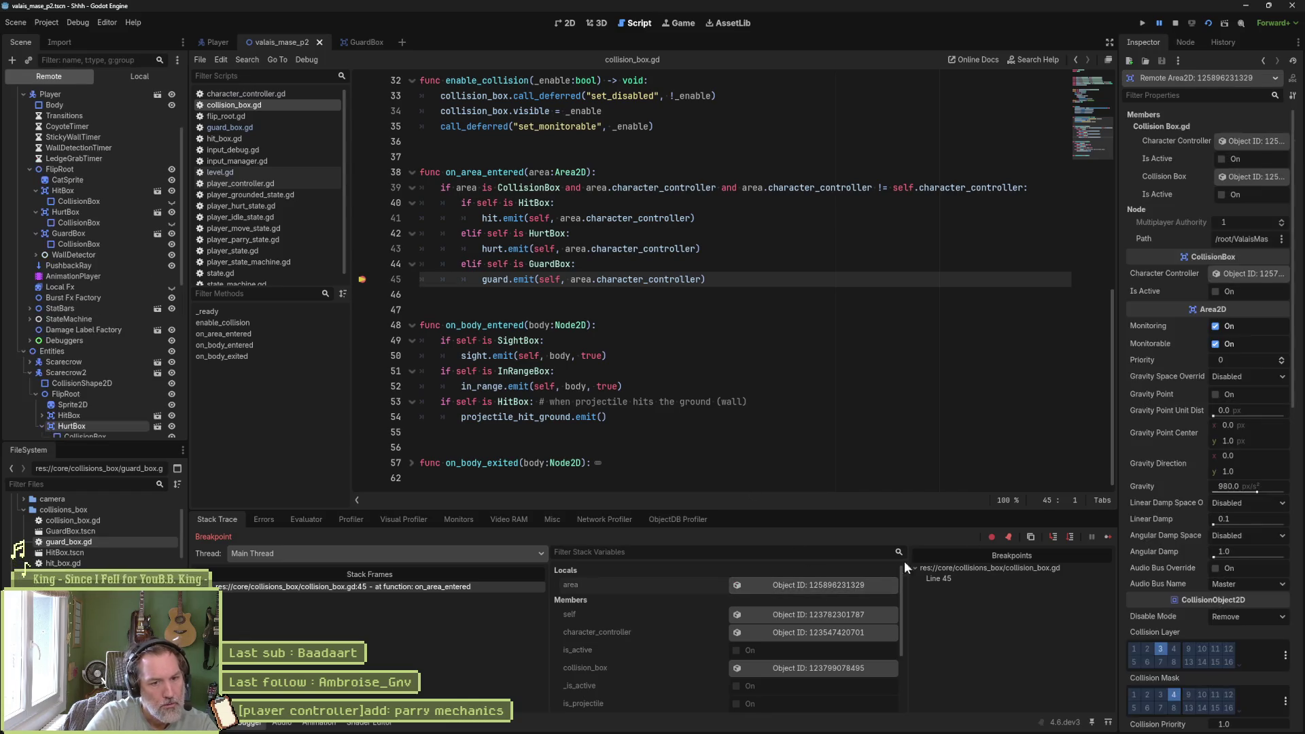
scroll(1231, 565, down, 6)
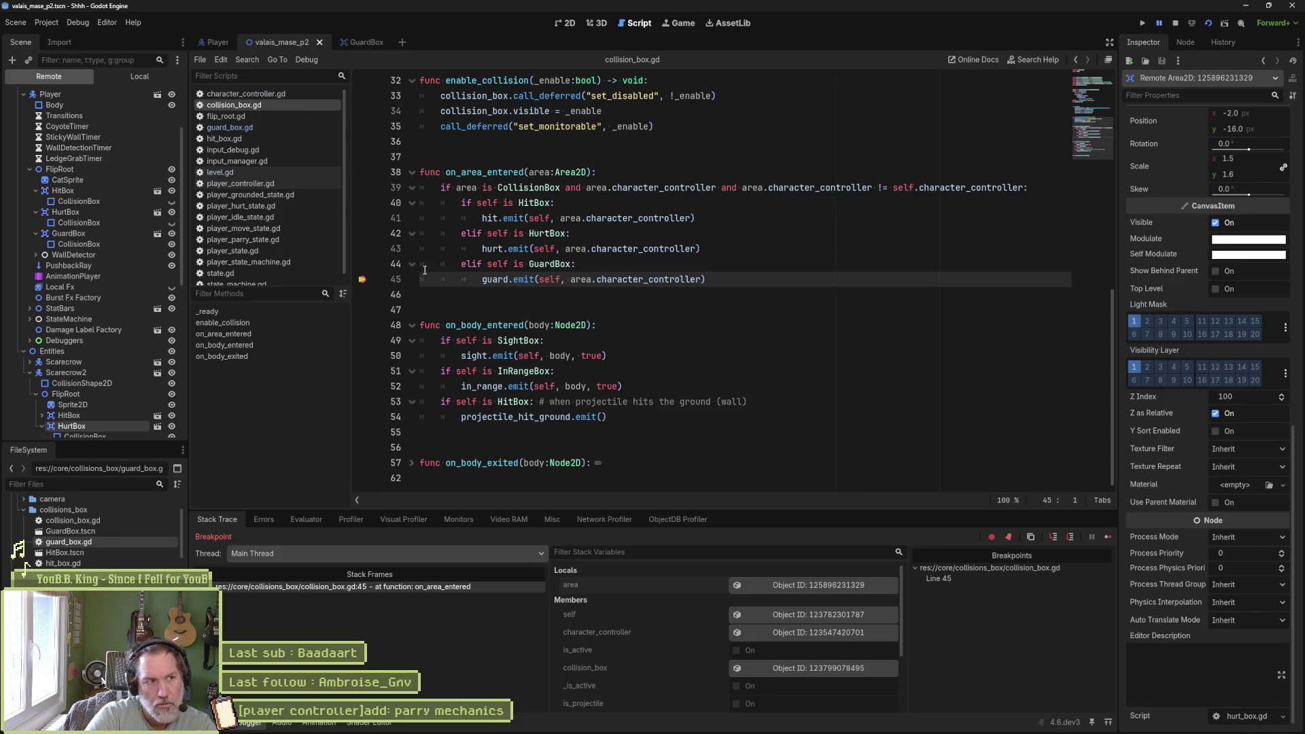
- Add a breakpoint at line 222 in character_controller.gd's on_guard and continue to it
click(263, 93)
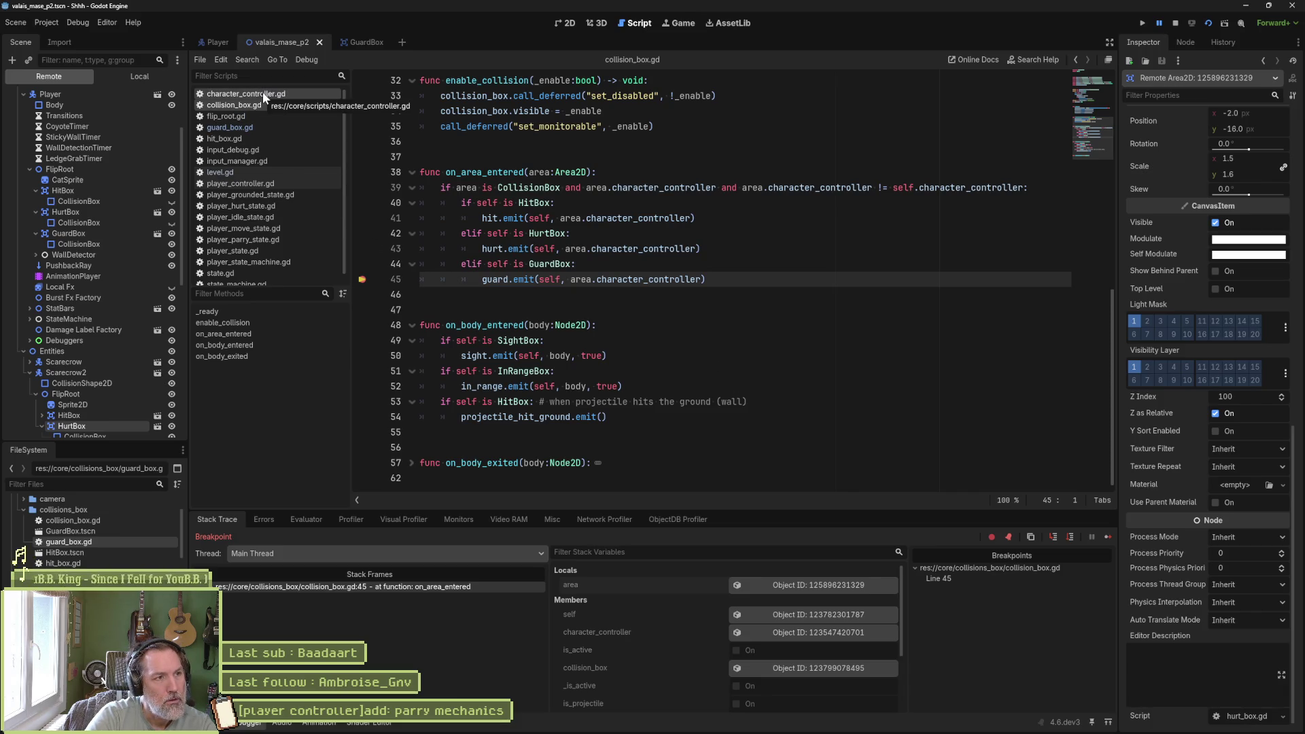
click(257, 423)
click(362, 294)
click(1106, 537)
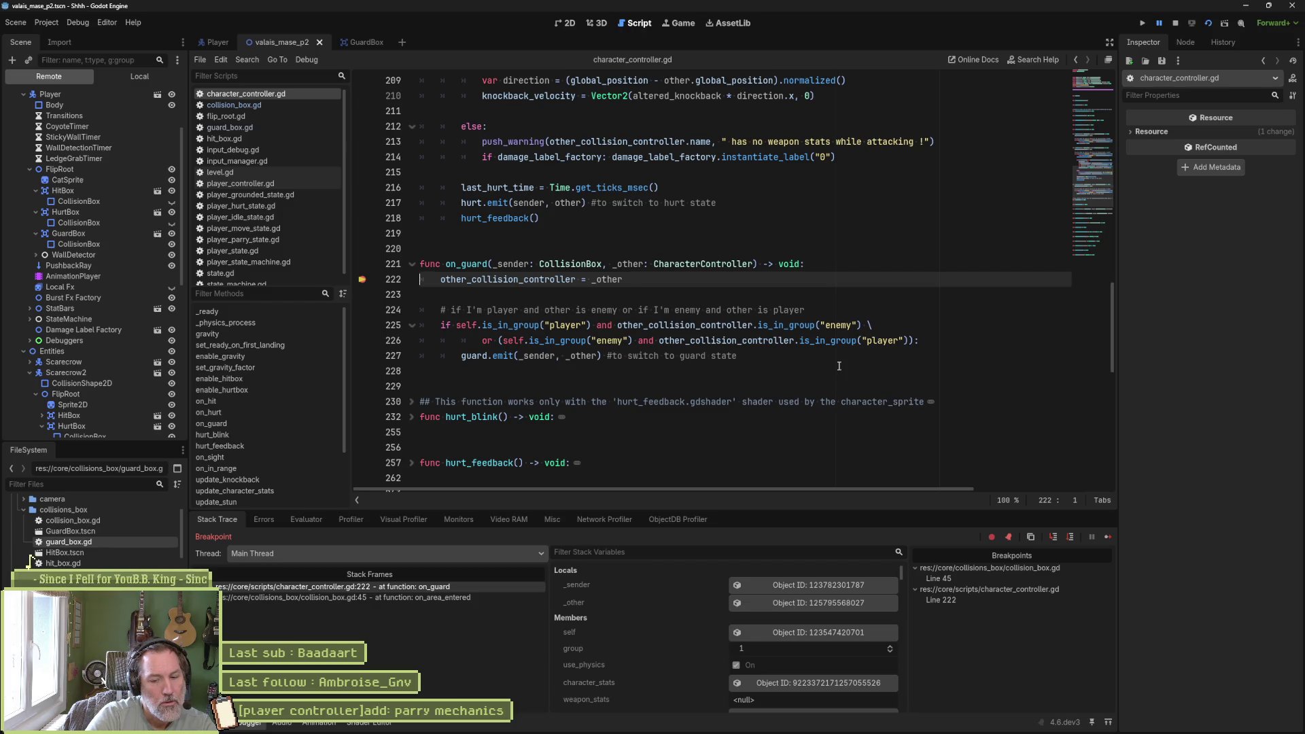
- Step one line and inspect _sender (GuardBox) and _other (Scarecrow2) in Stack Variables
key(F10)
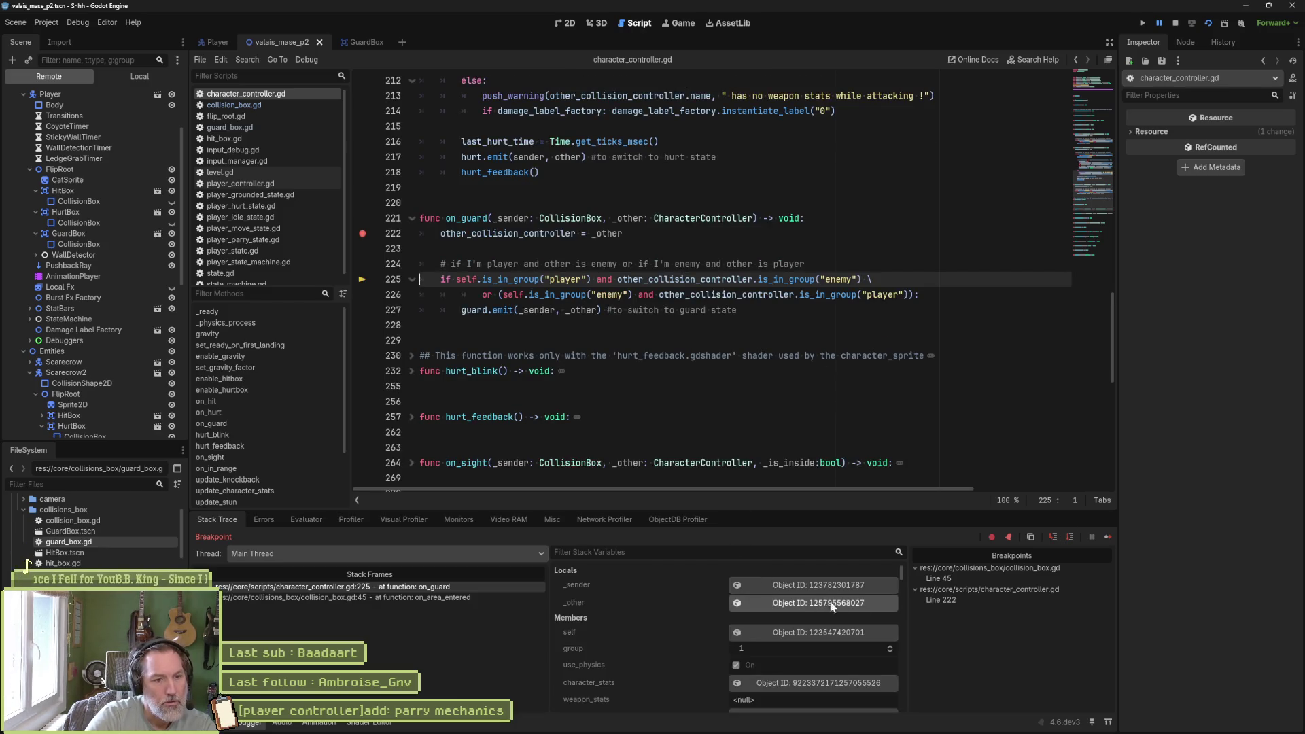
click(841, 589)
scroll(1223, 690, down, 10)
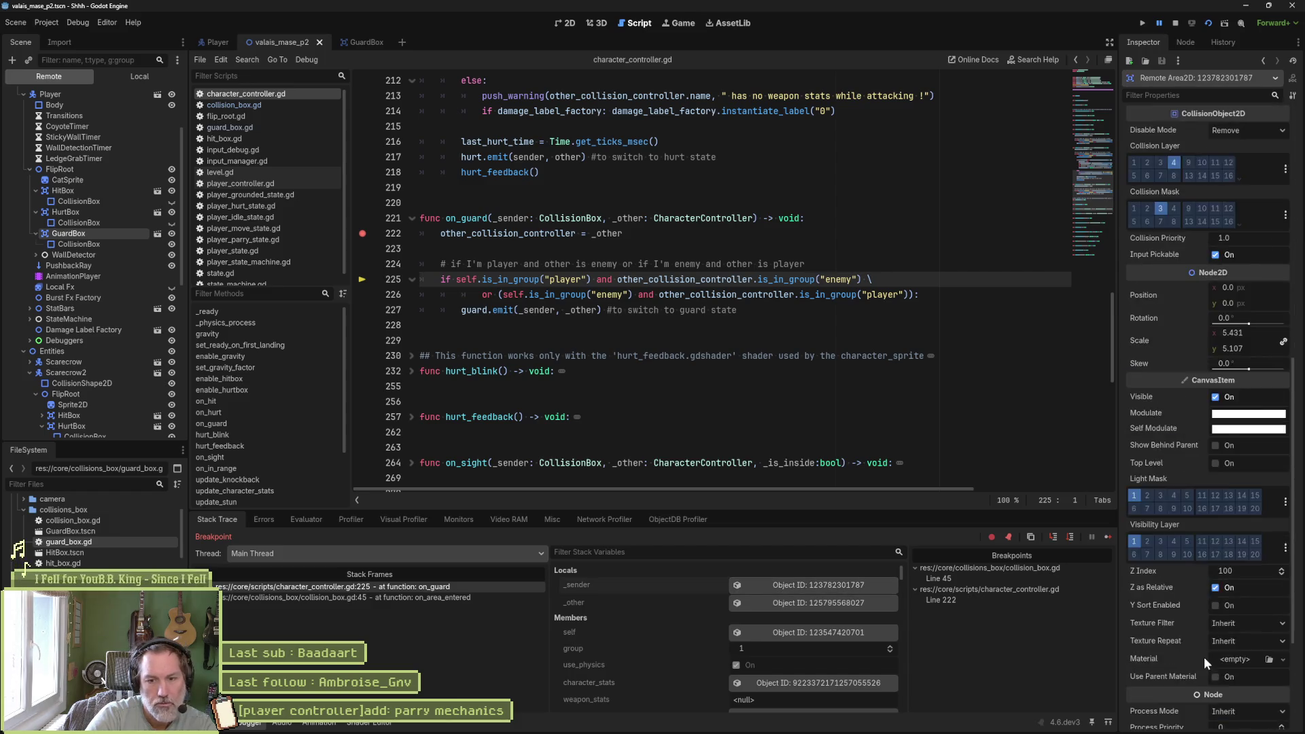
click(815, 605)
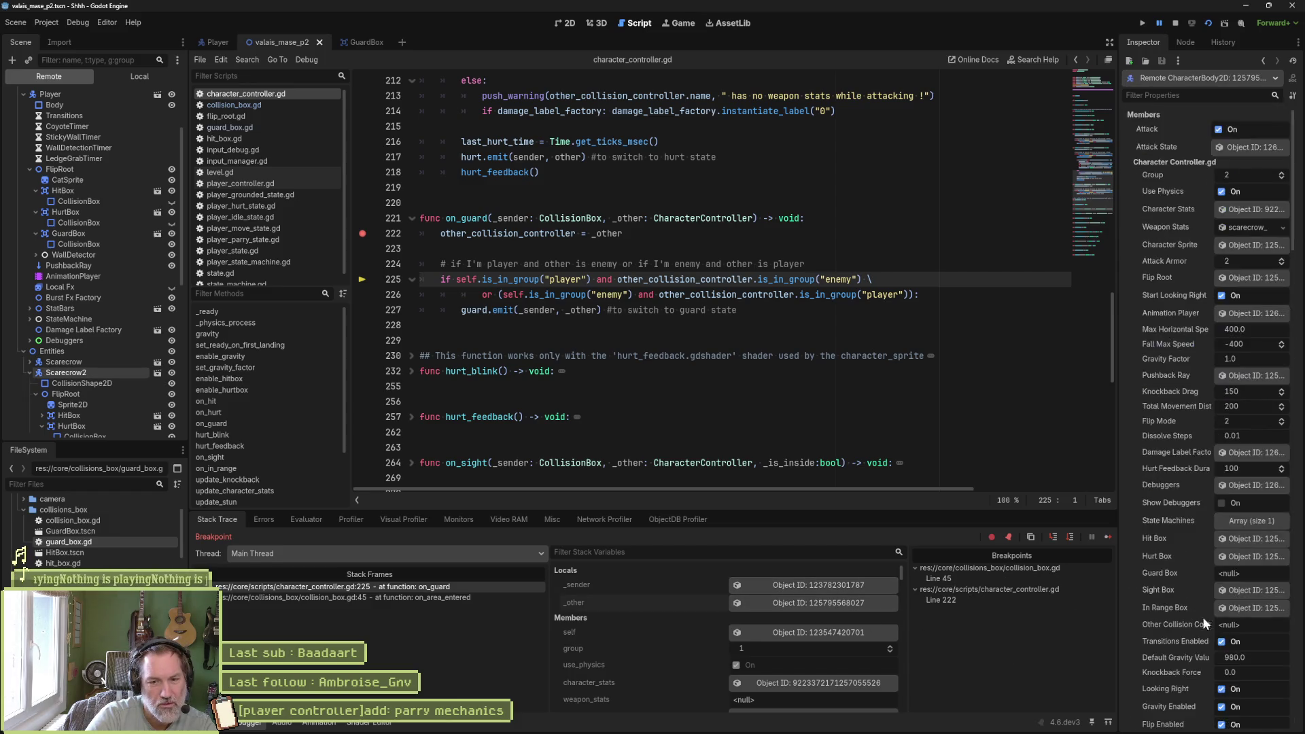
scroll(1217, 652, down, 5)
scroll(1233, 694, down, 12)
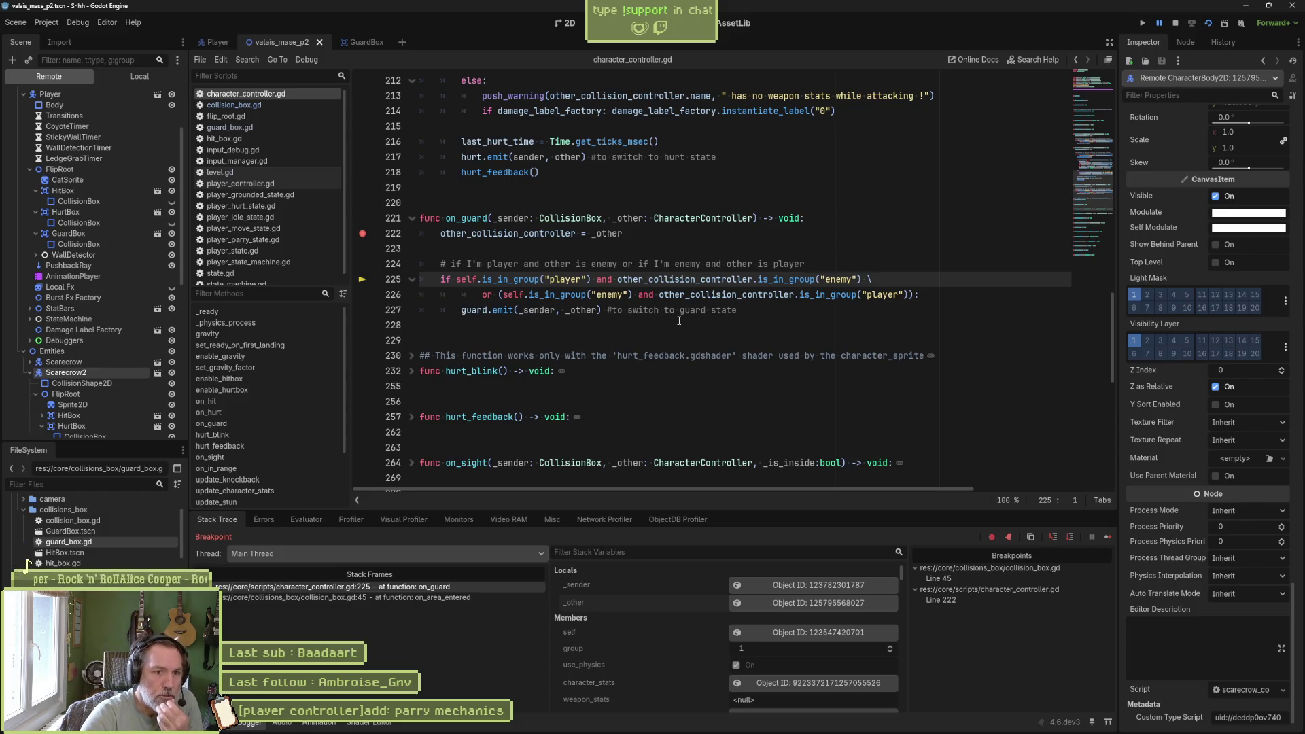
- Move the breakpoint from line 222 to line 227's guard.emit and step to it
mouse_move(772, 300)
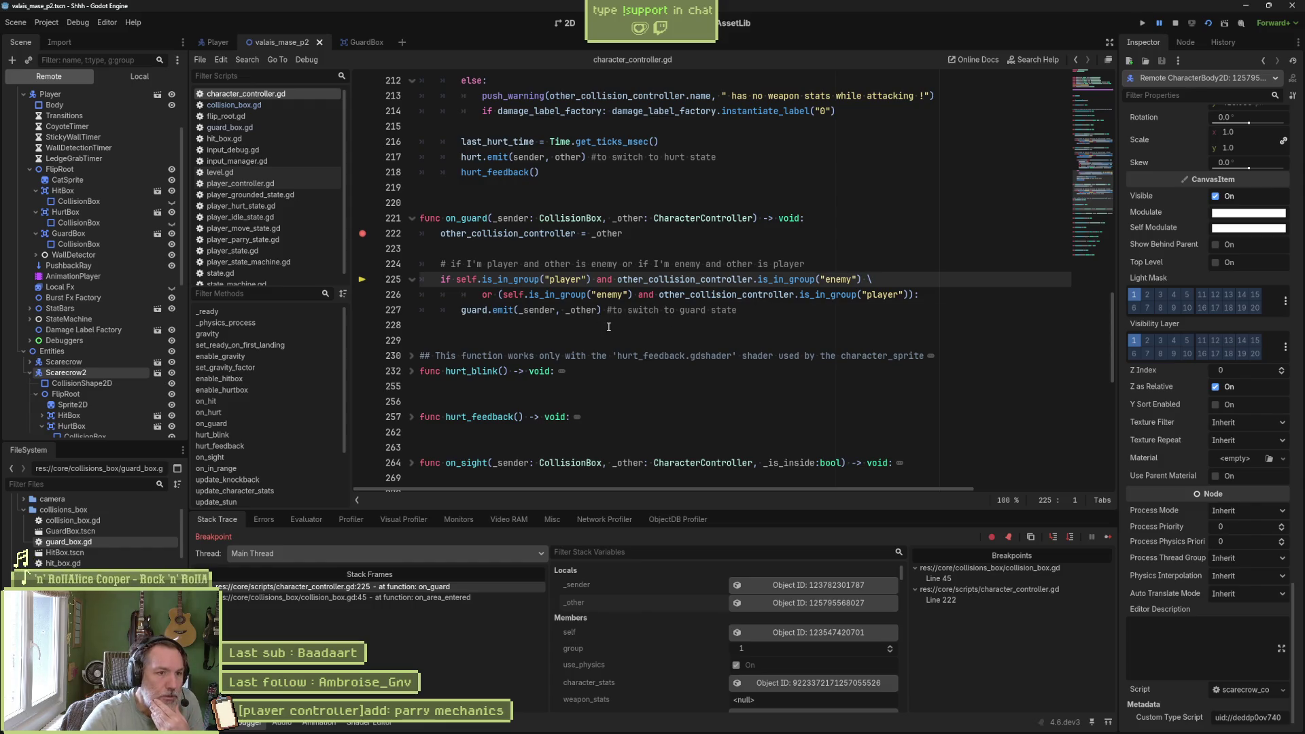
click(362, 310)
click(362, 233)
key(F10)
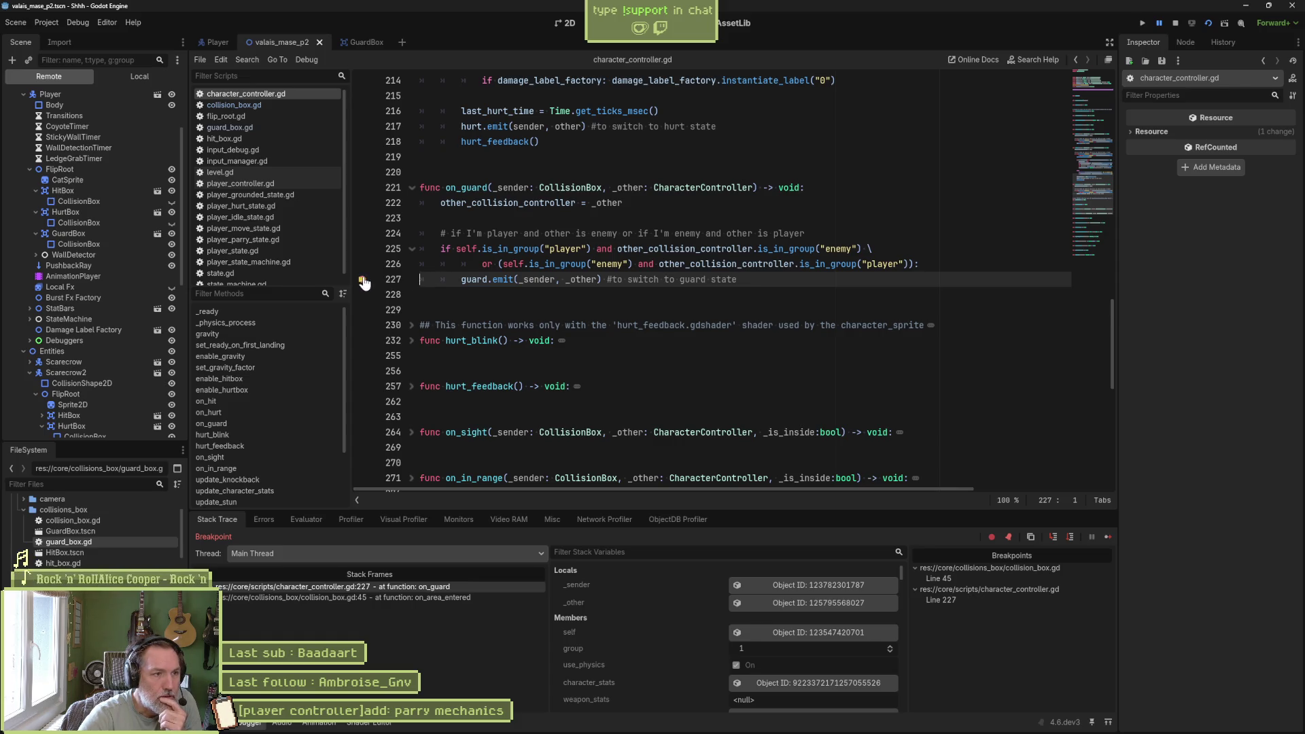
scroll(292, 264, down, 1)
- Breakpoint line 115 in state_machine.gd's on_guard and continue execution to it
click(287, 278)
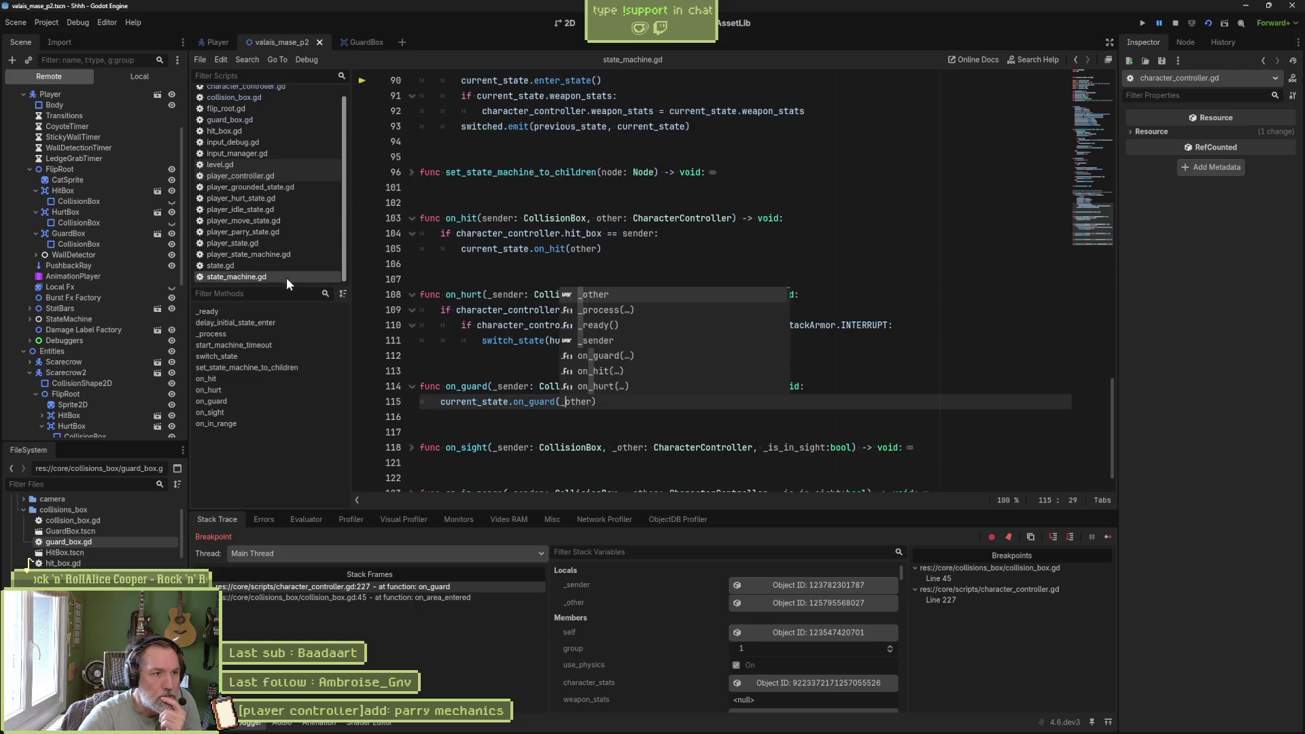
click(263, 401)
click(363, 371)
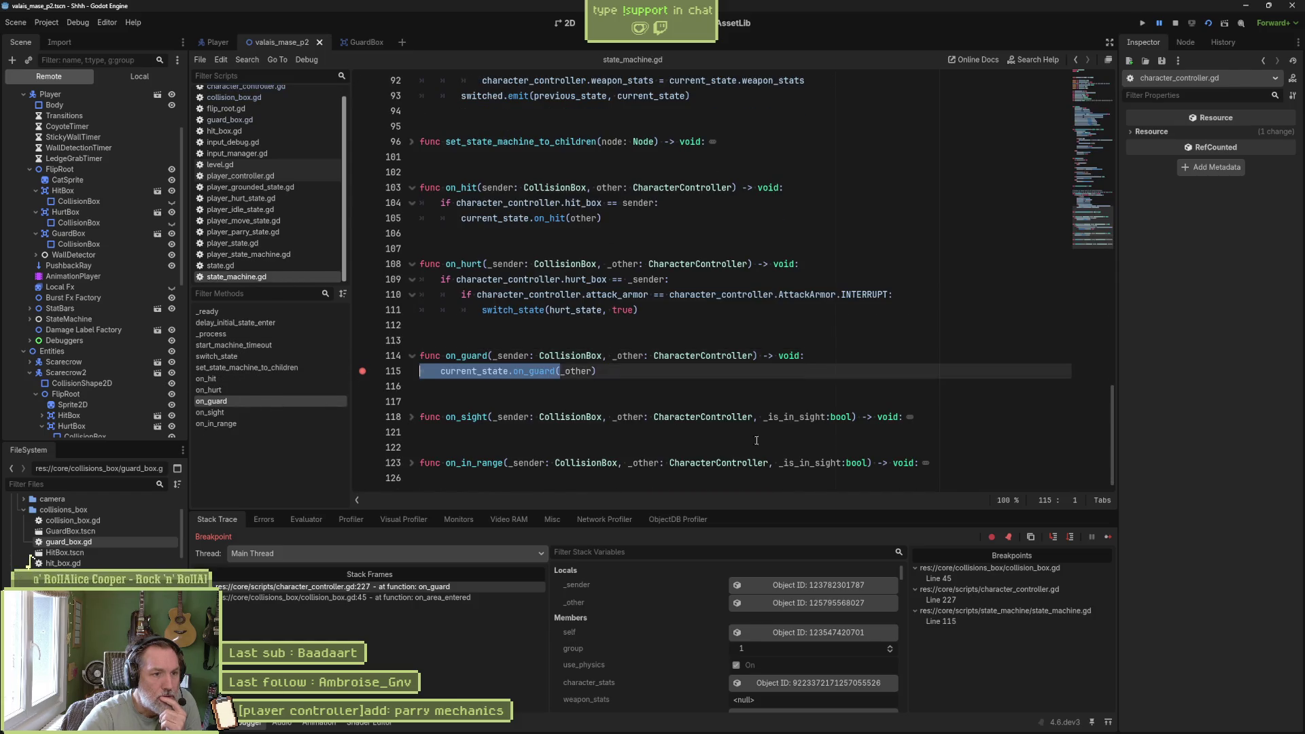
click(1108, 536)
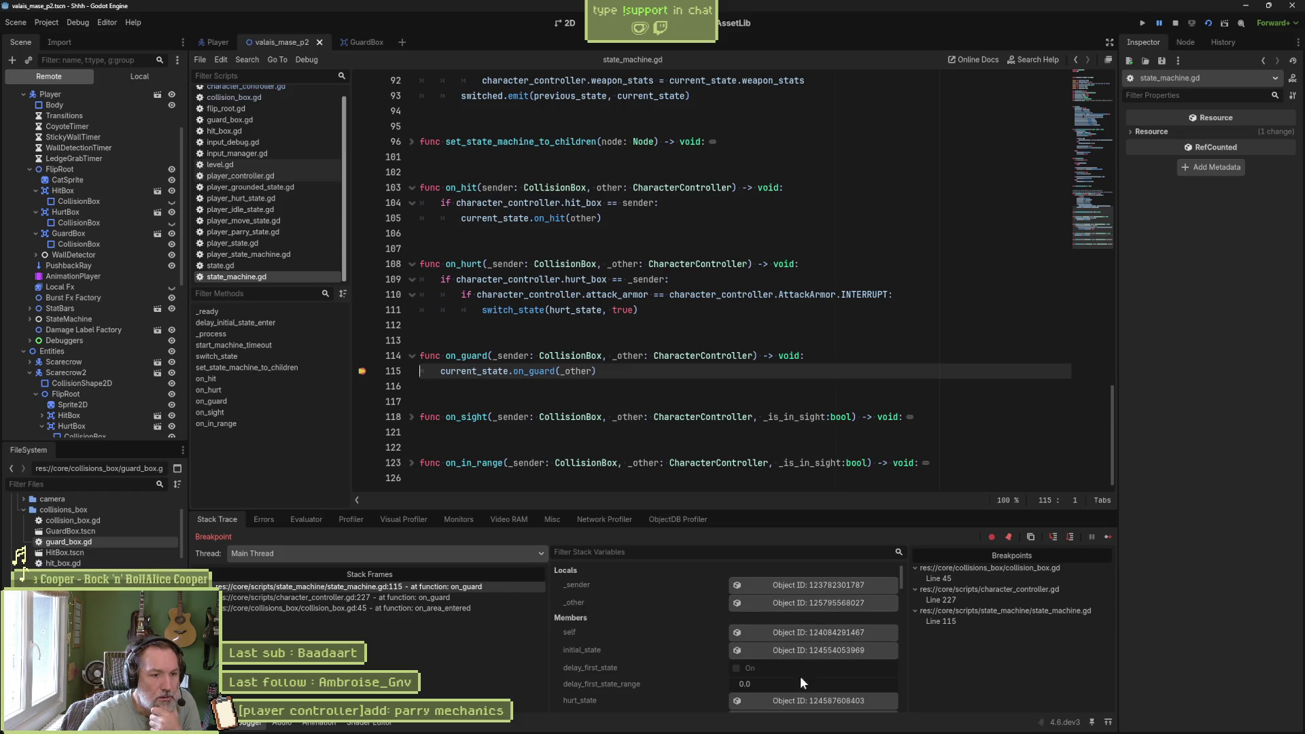
- Inspect the state machine's current_state, then stop the debug session
scroll(702, 653, down, 2)
scroll(702, 652, down, 2)
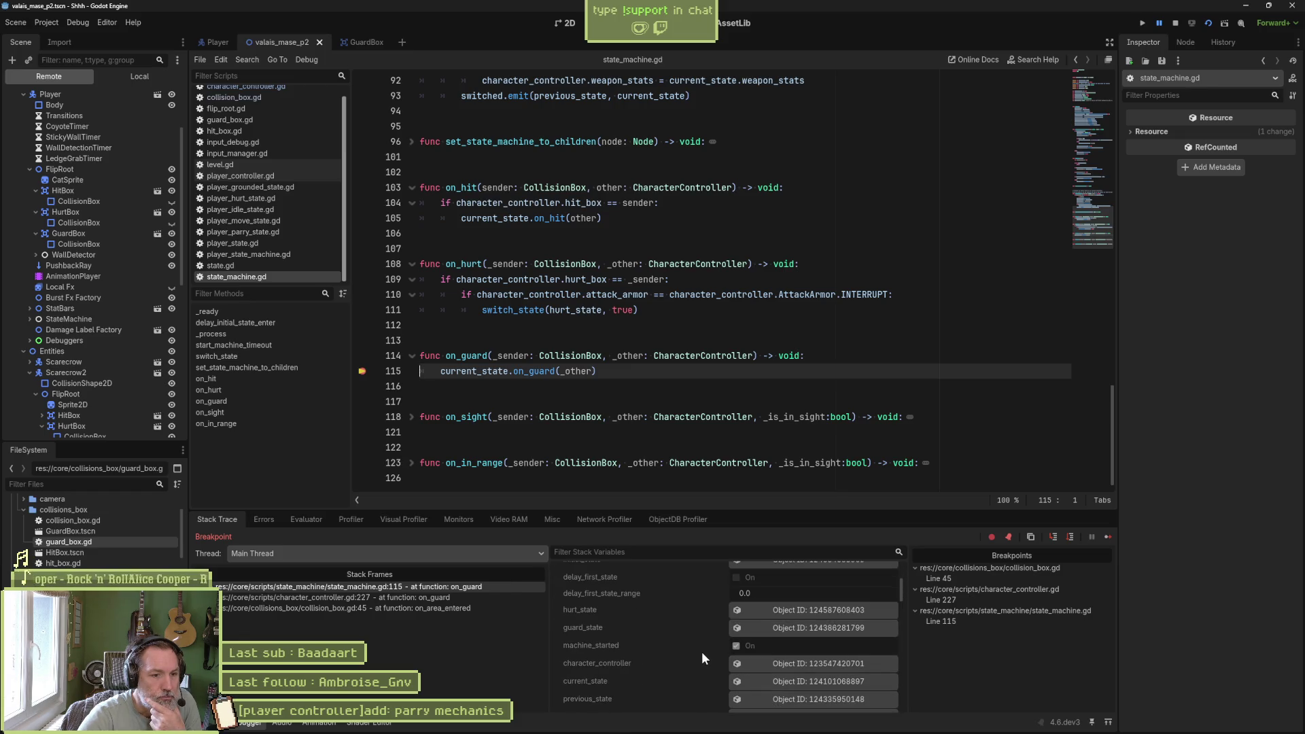
click(795, 680)
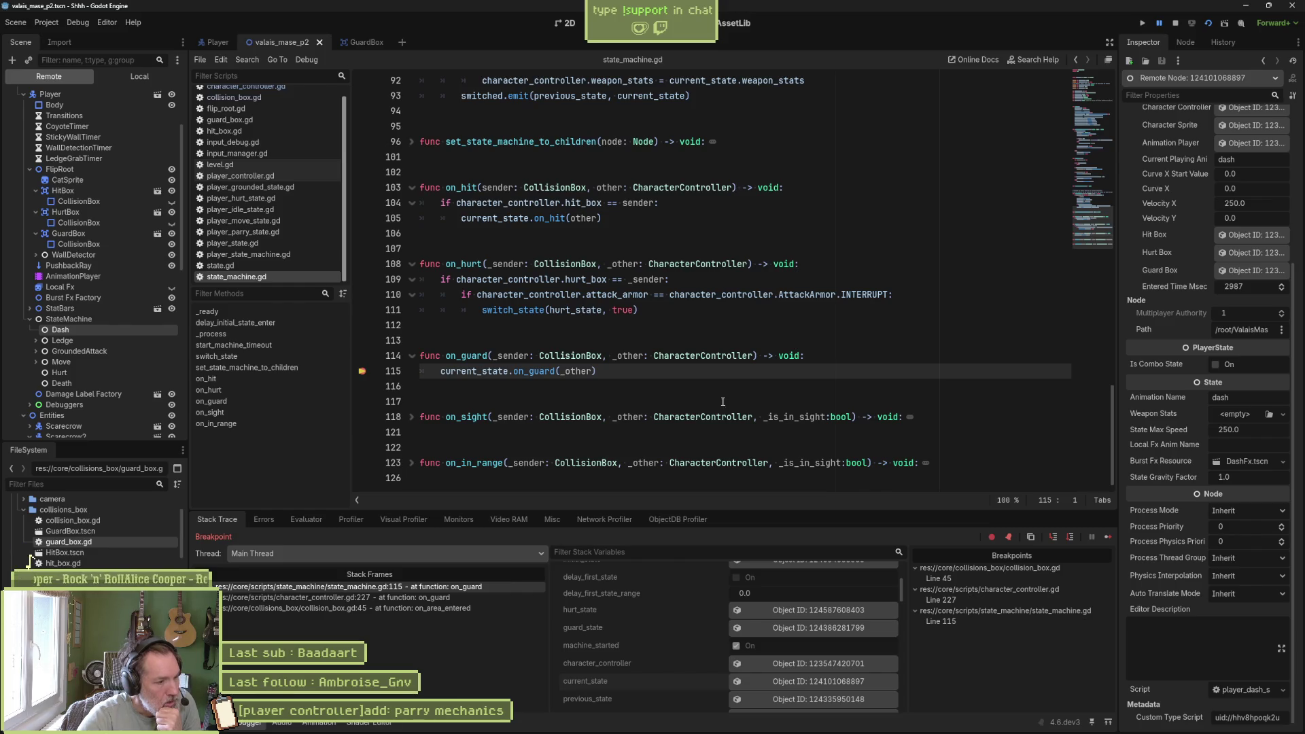
click(1174, 23)
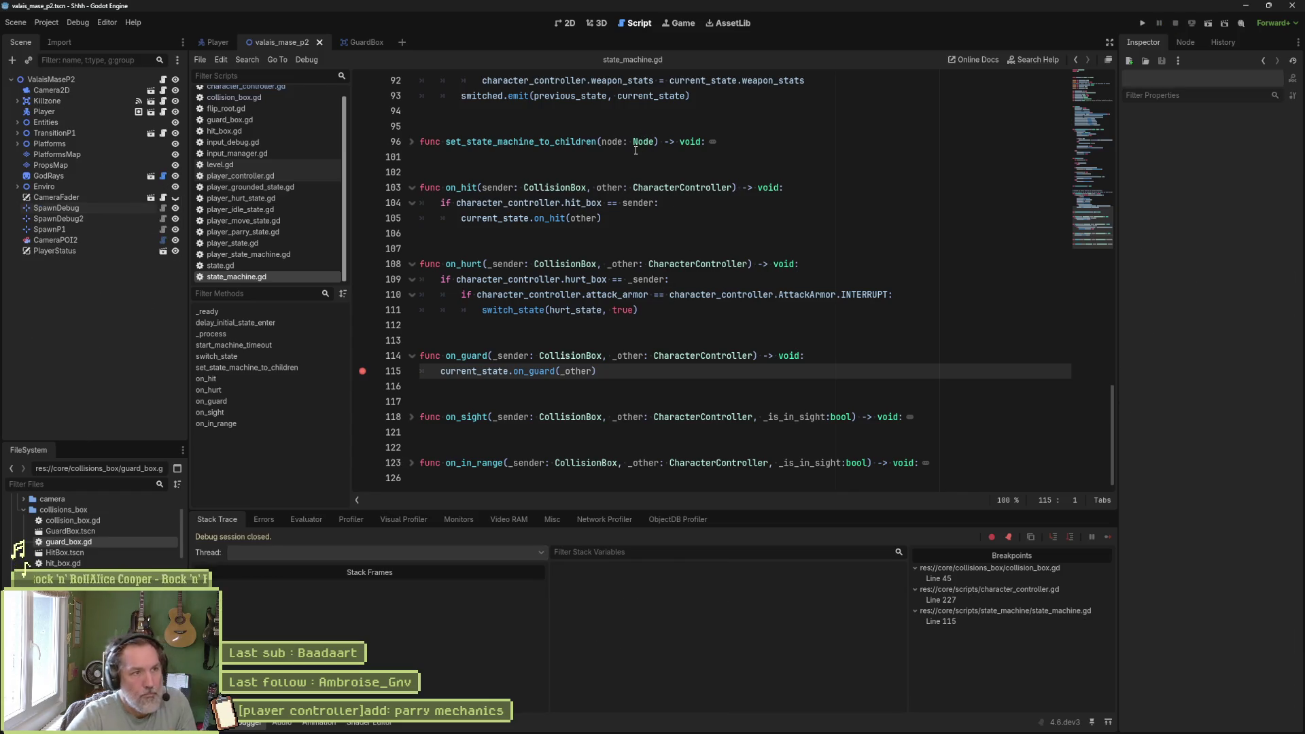
- Rerun the project, clearing the line 45 and line 227 breakpoints while resuming
key(F5)
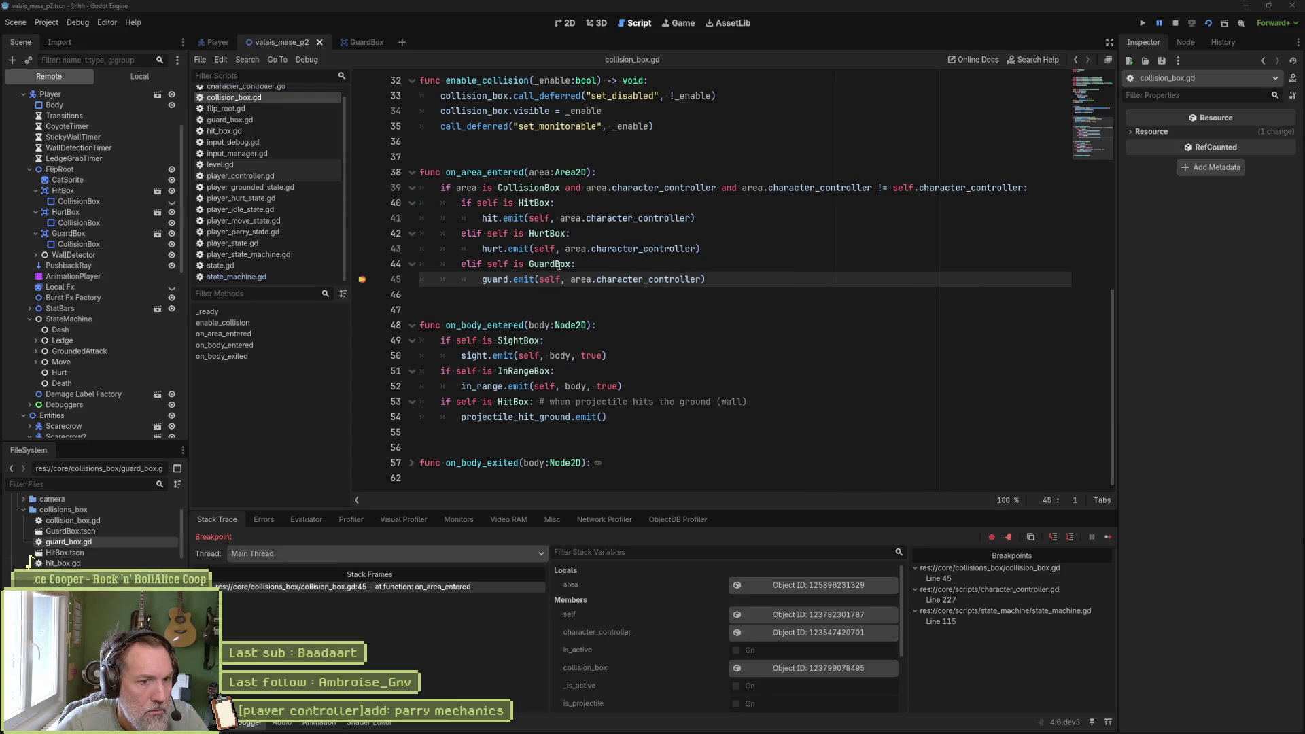
click(363, 281)
click(1106, 537)
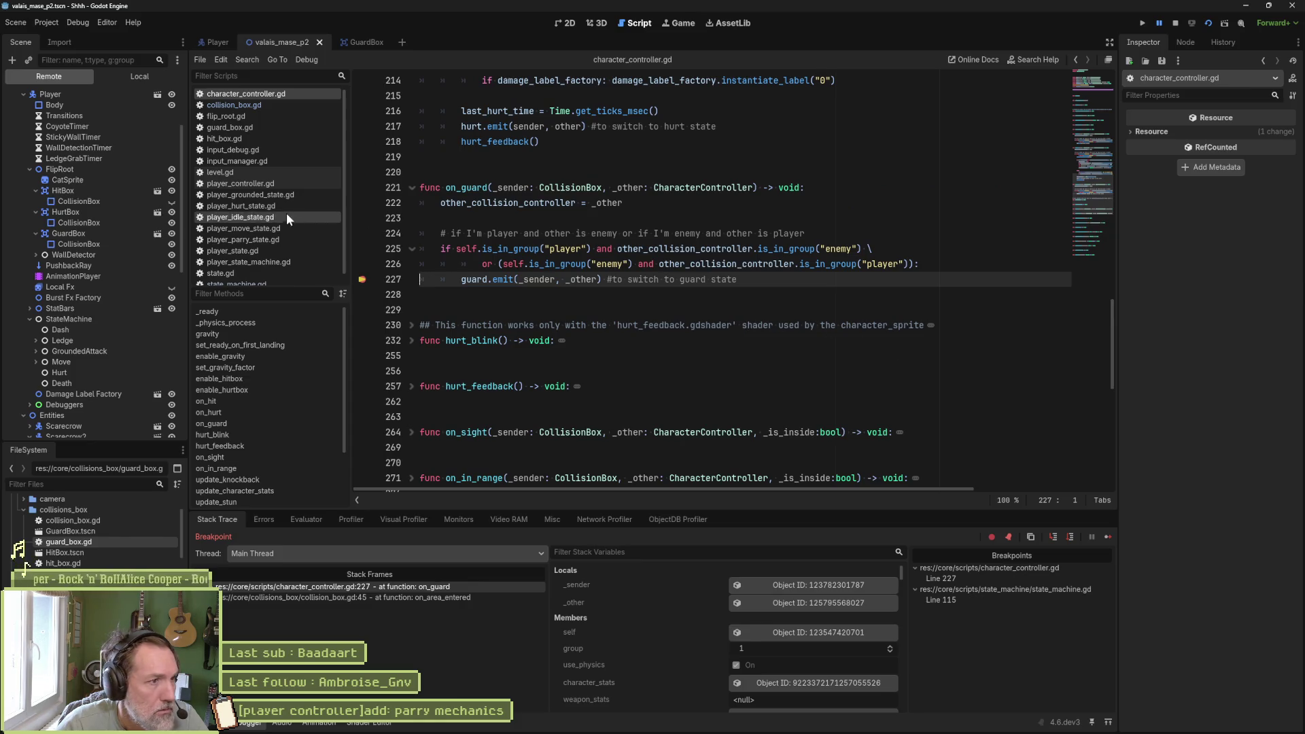
click(362, 279)
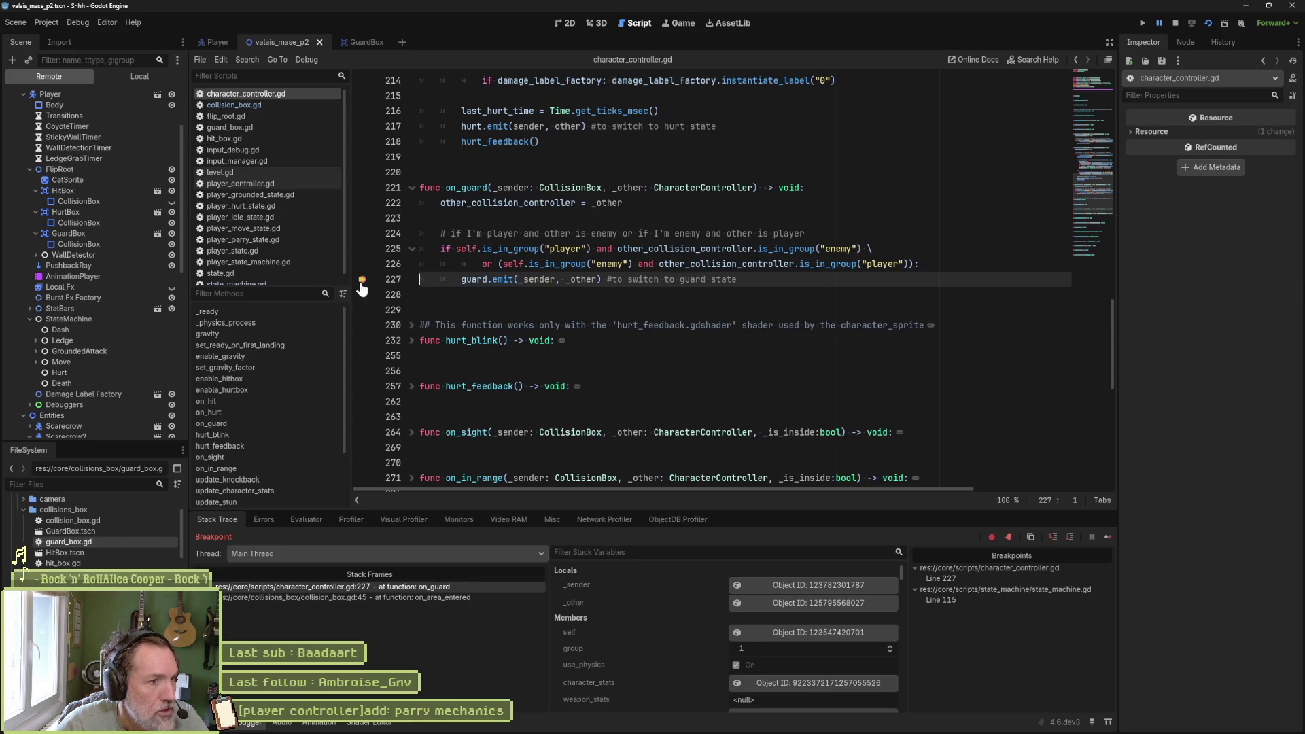
drag(592, 203, 420, 279)
- Resume to line 115, confirm current_state is the walk state, and stop debugging
click(1105, 538)
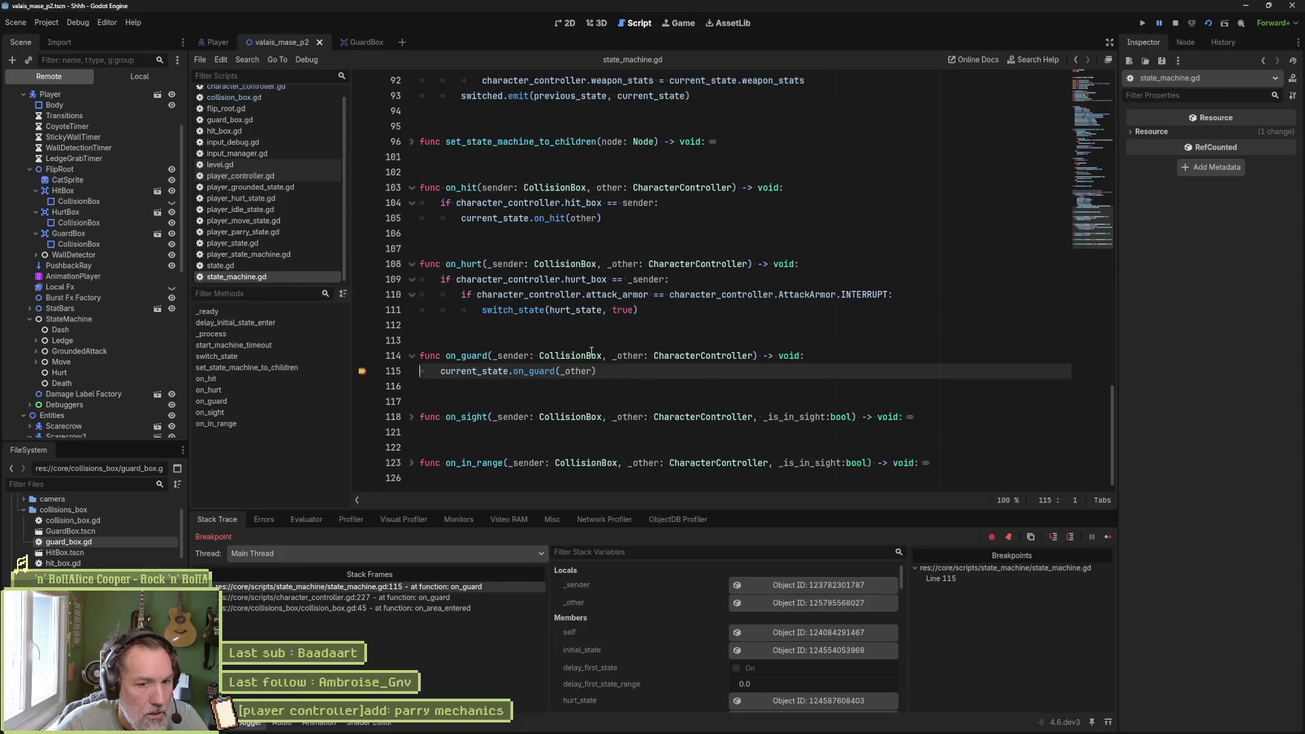
scroll(735, 584, down, 3)
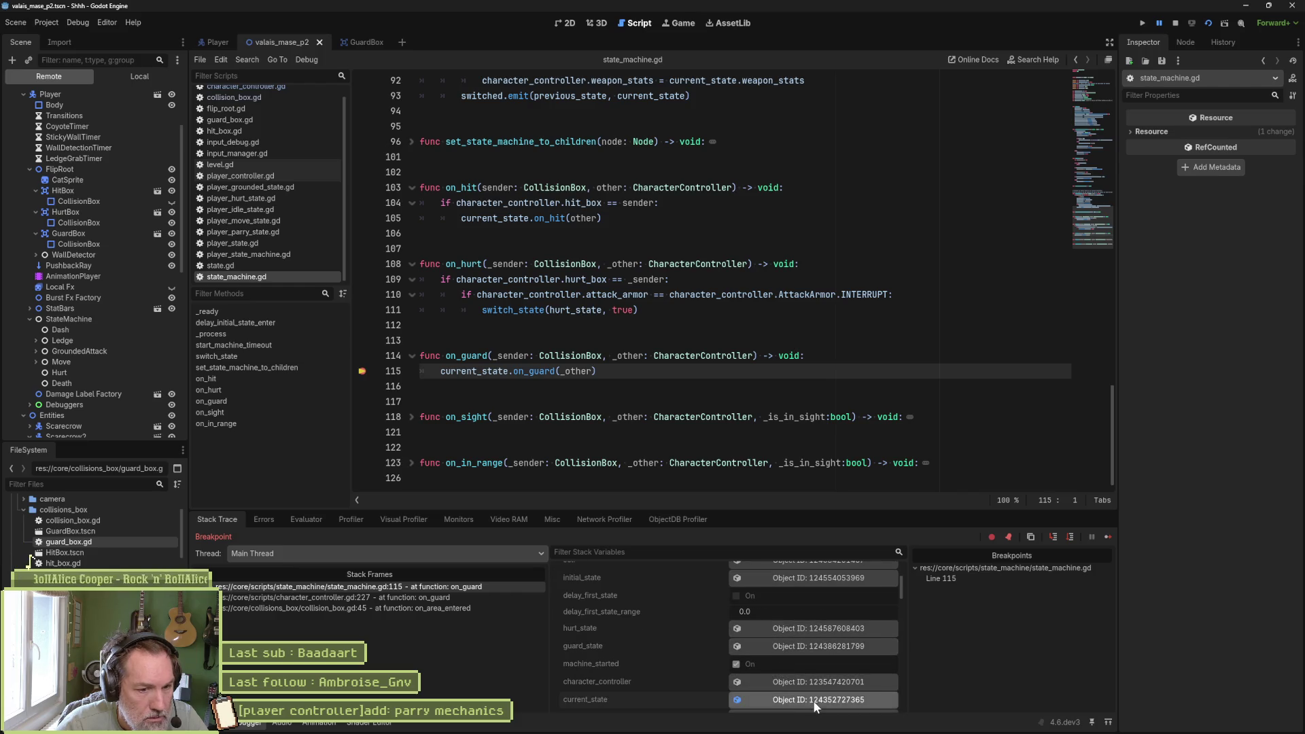
click(815, 701)
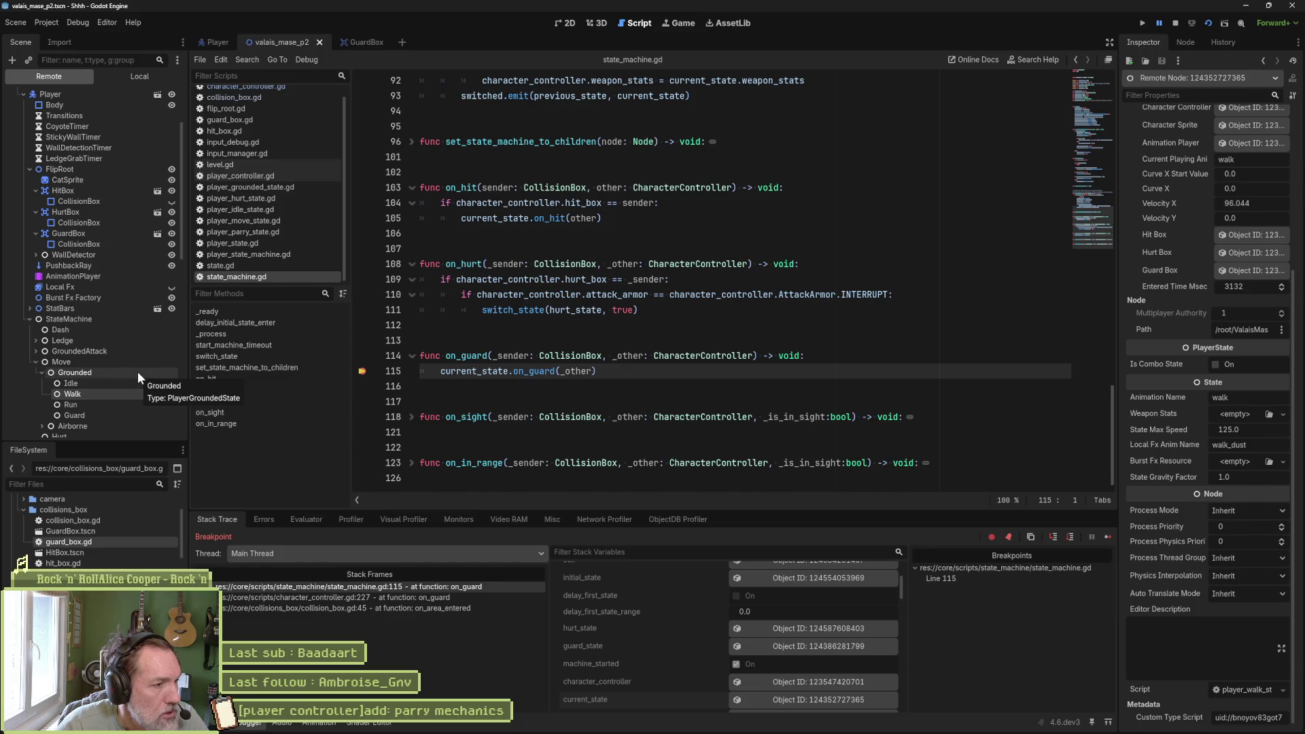
key(F8)
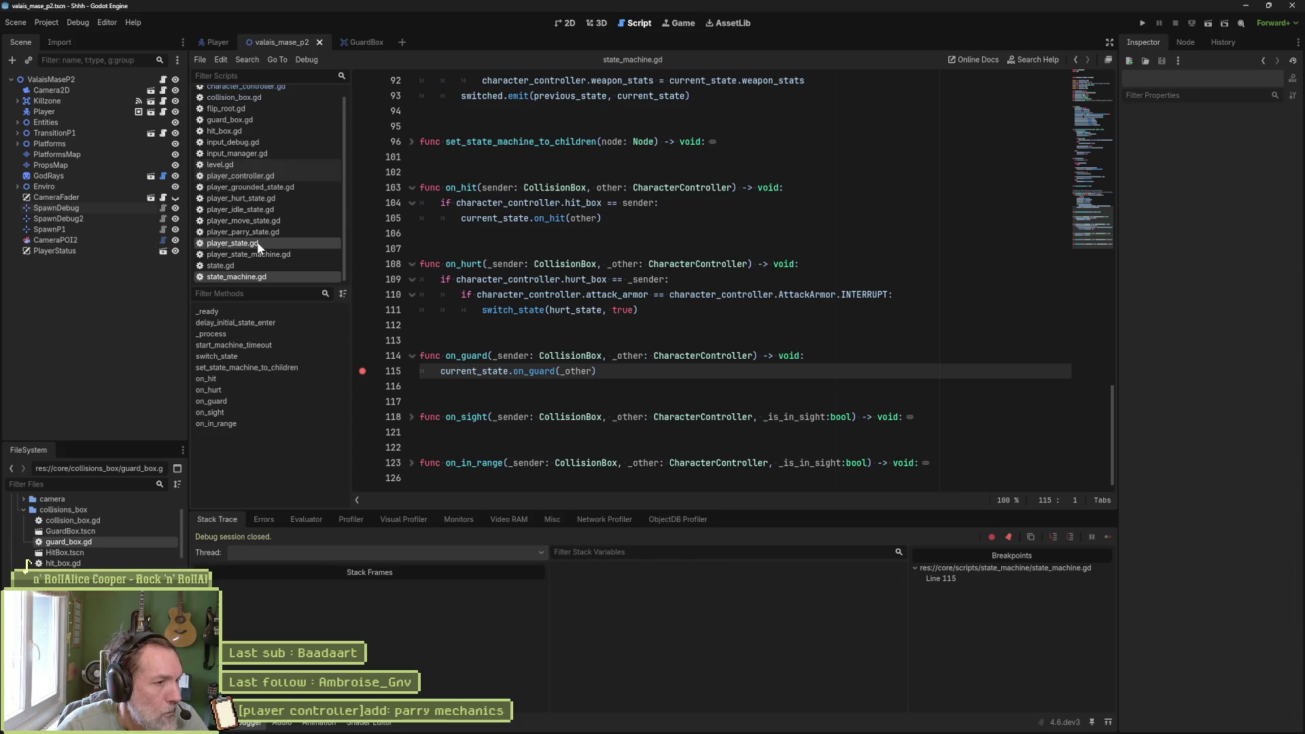
scroll(257, 120, up, 1)
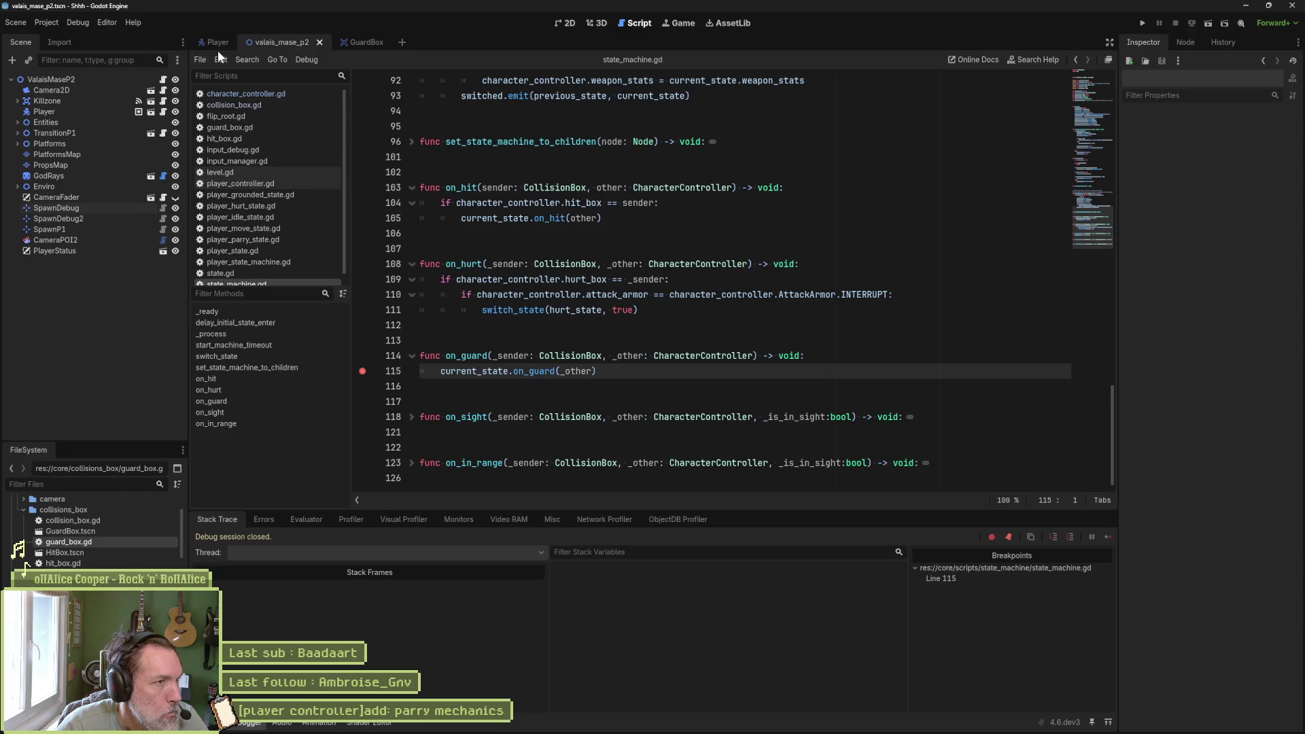
- In the Player scene, open player_walk_state.gd and follow its PlayerGroundedState base class
click(218, 43)
scroll(156, 359, down, 2)
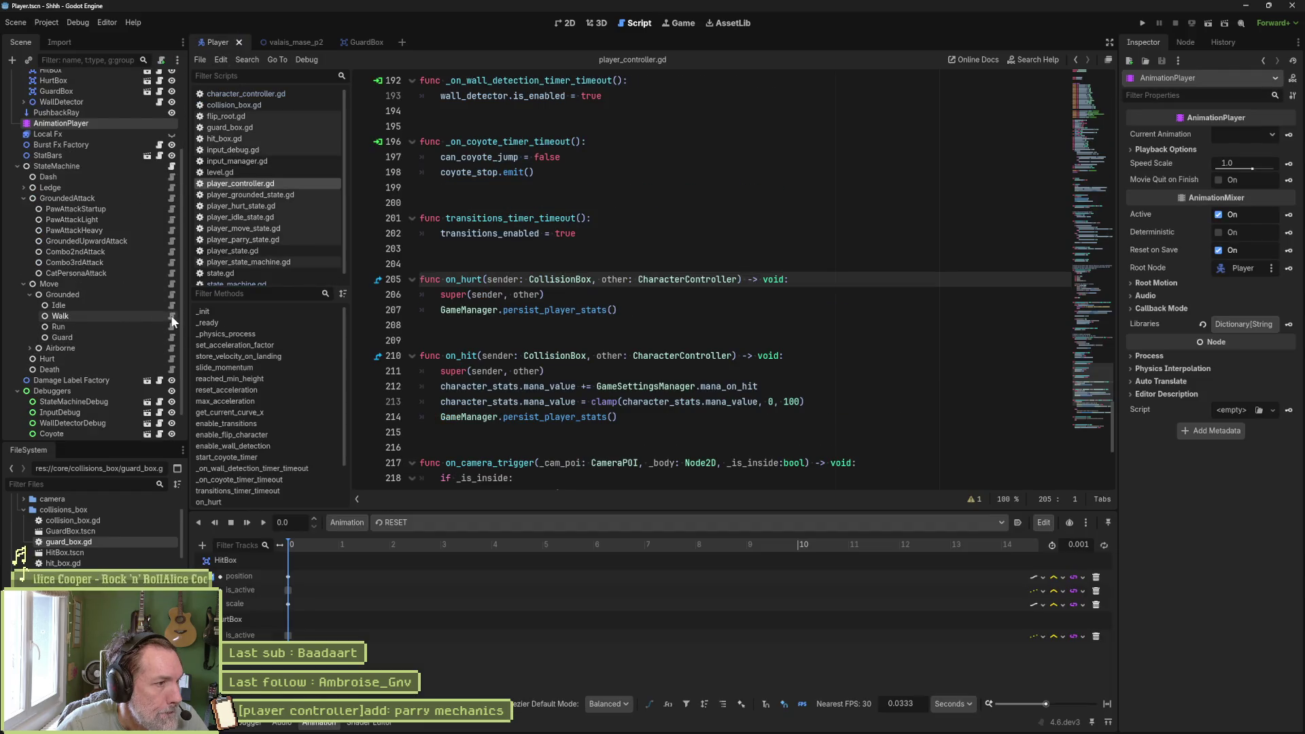
click(171, 316)
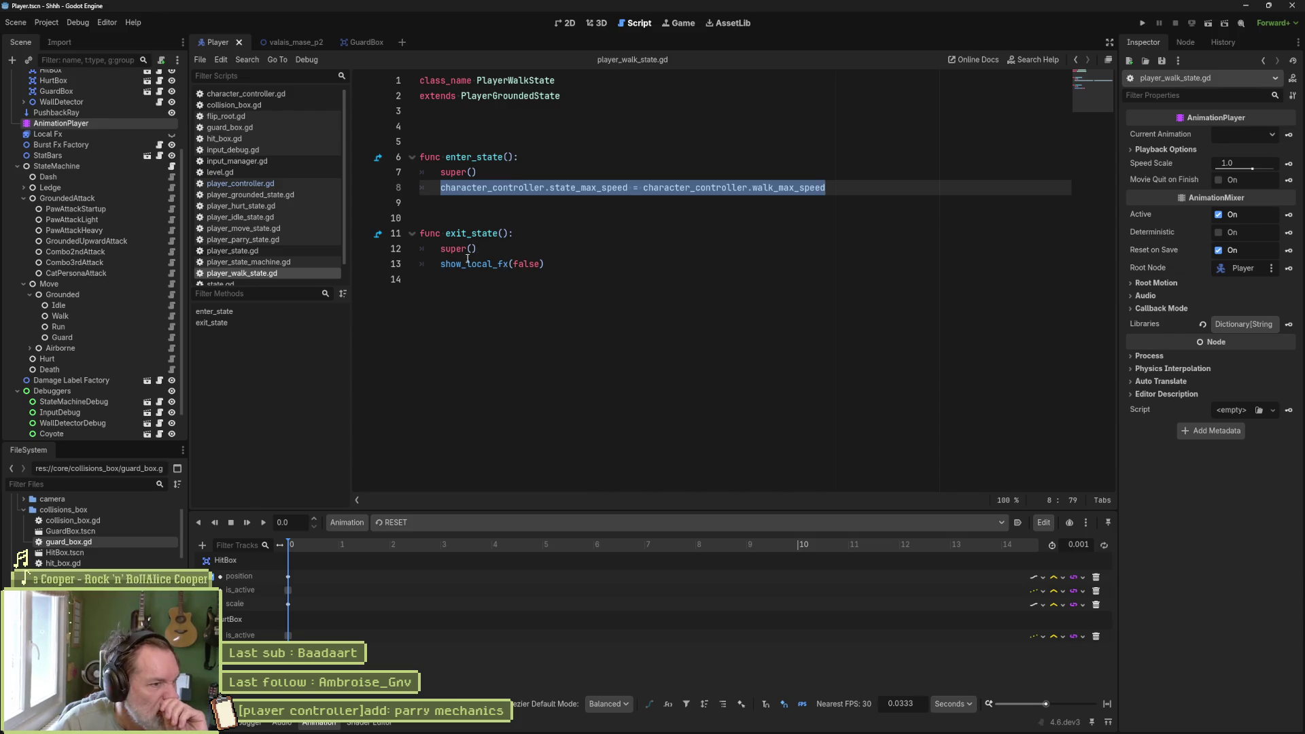
click(517, 100)
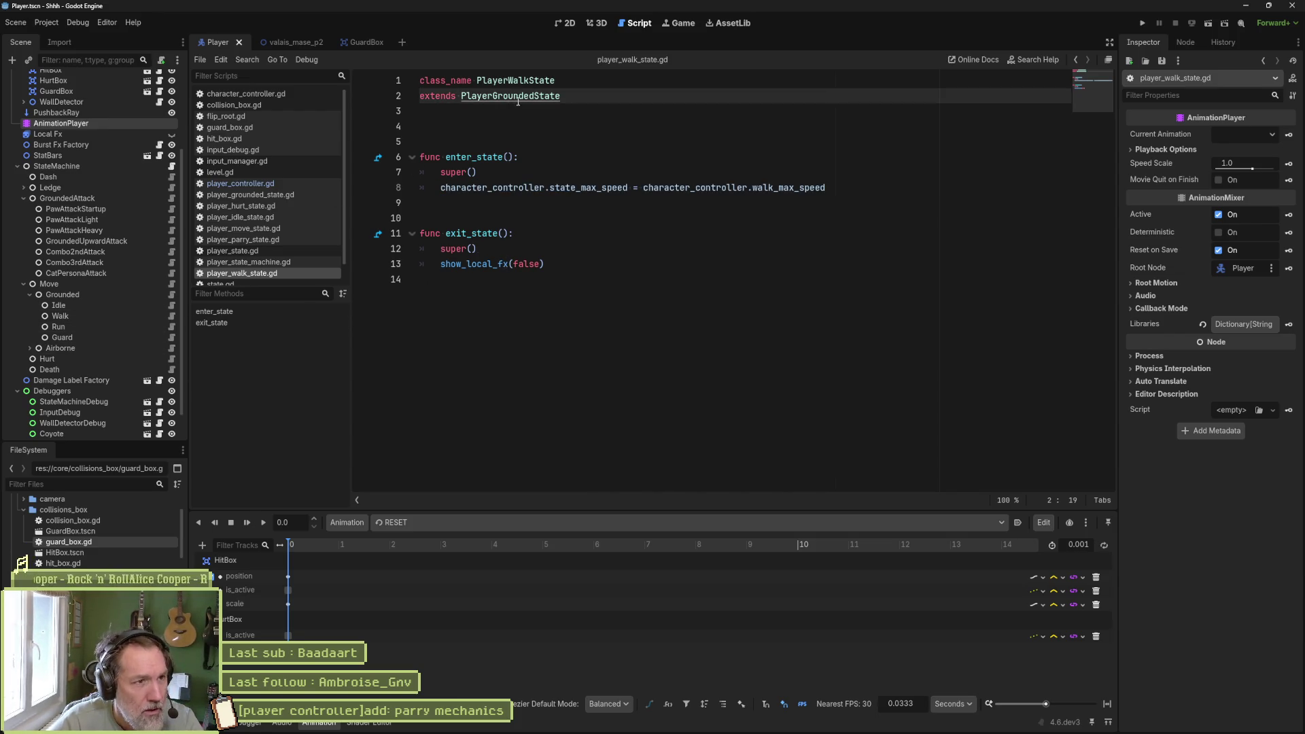
ctrl+click(518, 99)
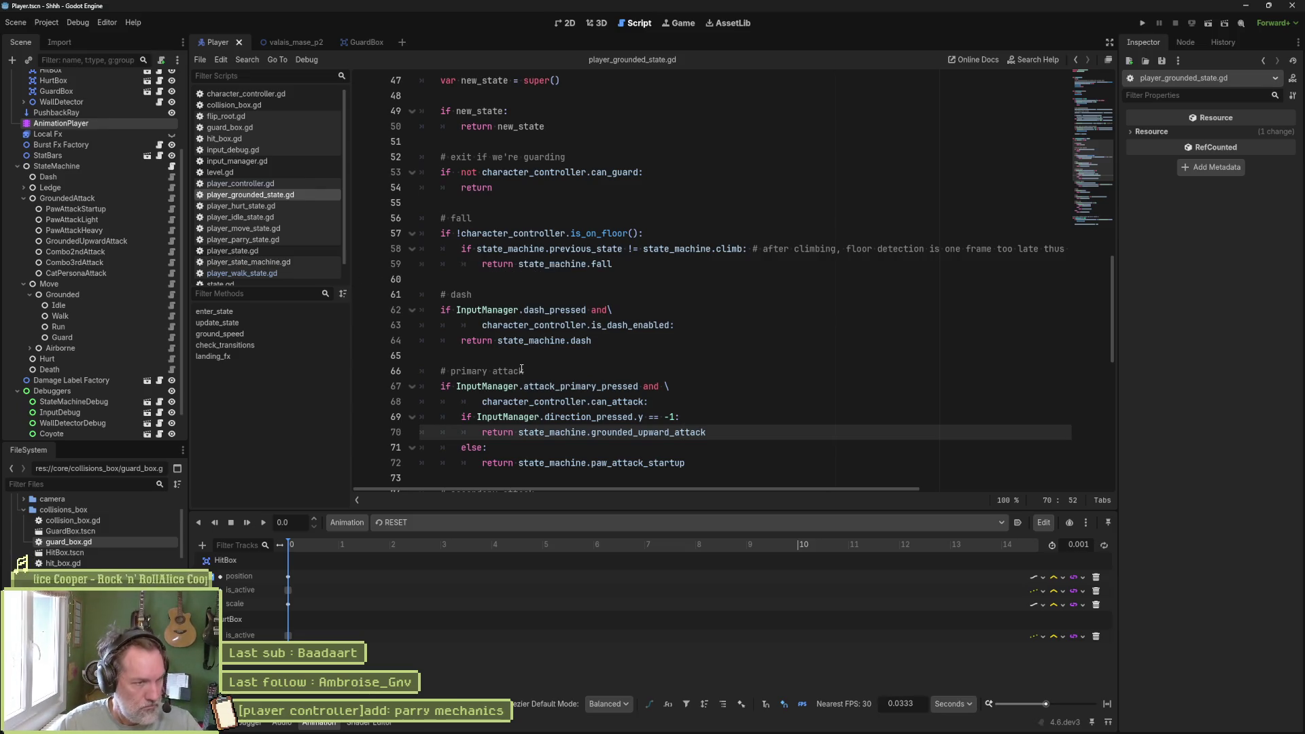
- Remove the extra space before 'not' in line 53's can_guard check, save, and run
scroll(561, 280, up, 2)
double_click(551, 267)
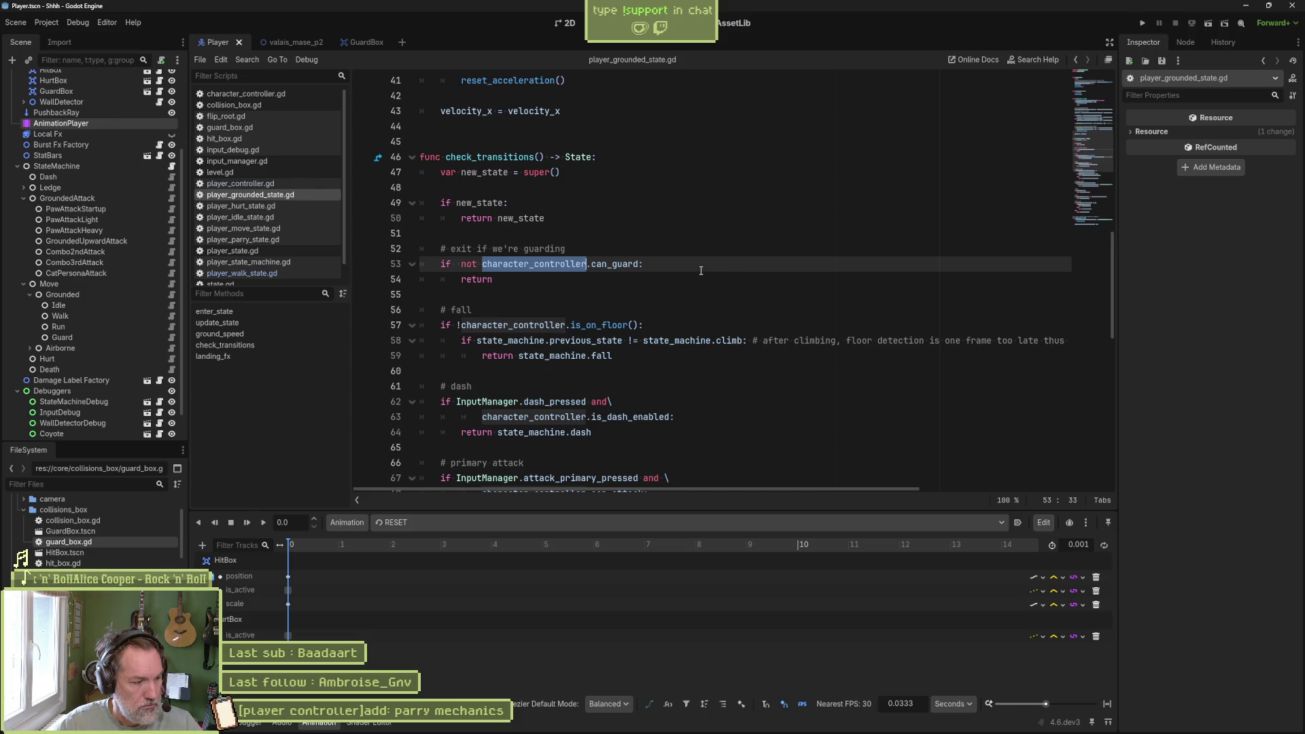
scroll(697, 271, down, 5)
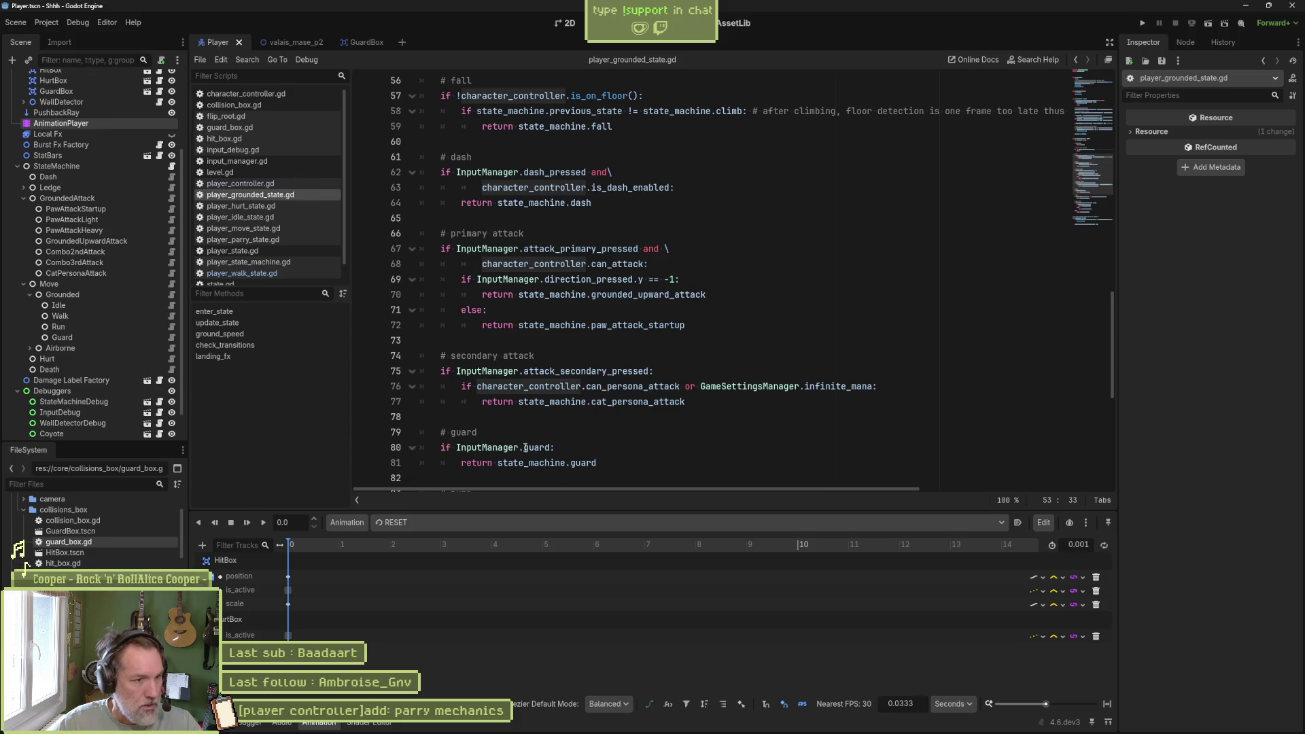
scroll(589, 345, up, 2)
scroll(589, 344, up, 2)
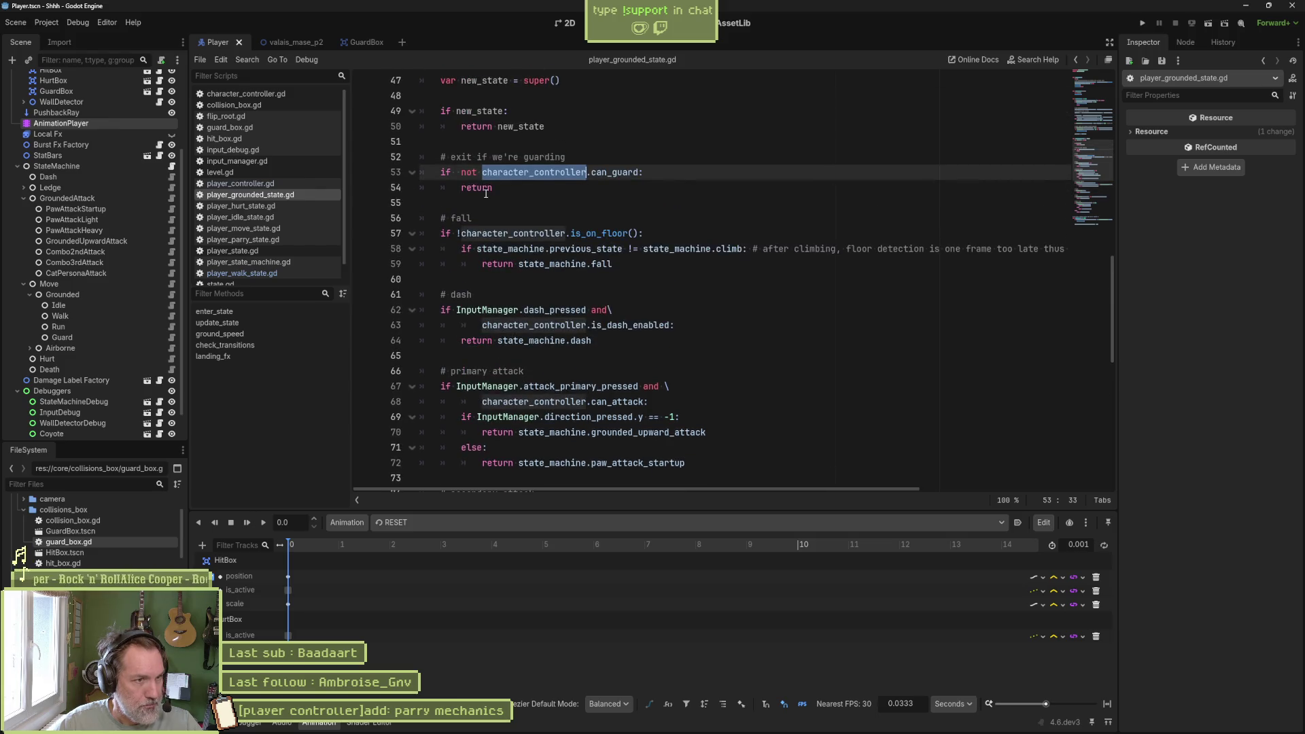
click(462, 176)
key(BackSpace)
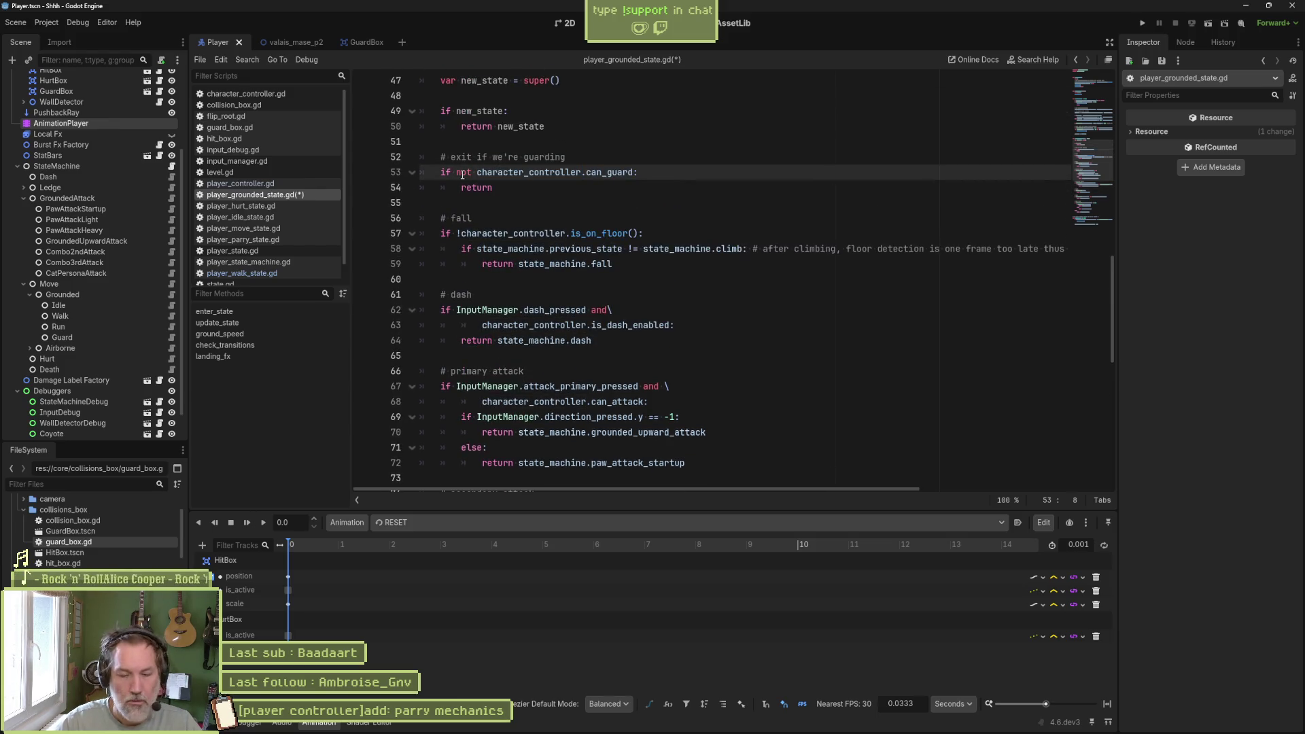
key(ctrl+s)
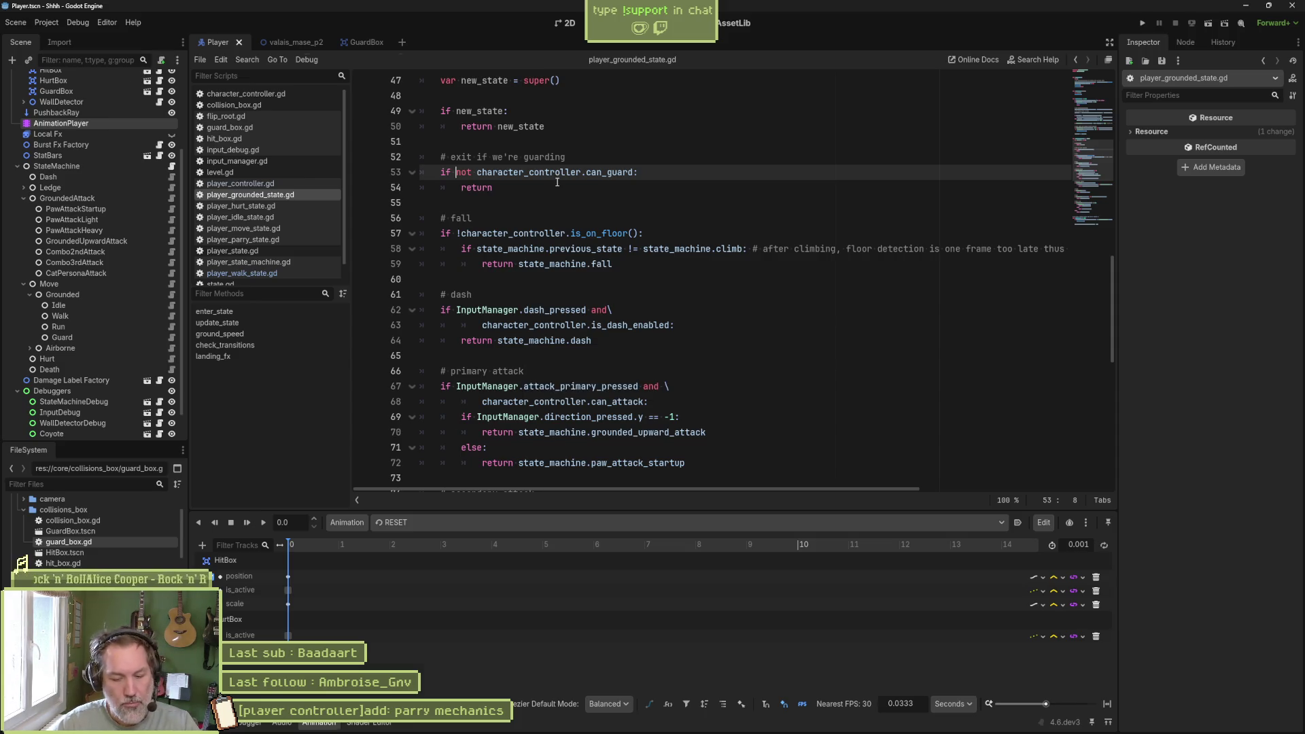
key(F6)
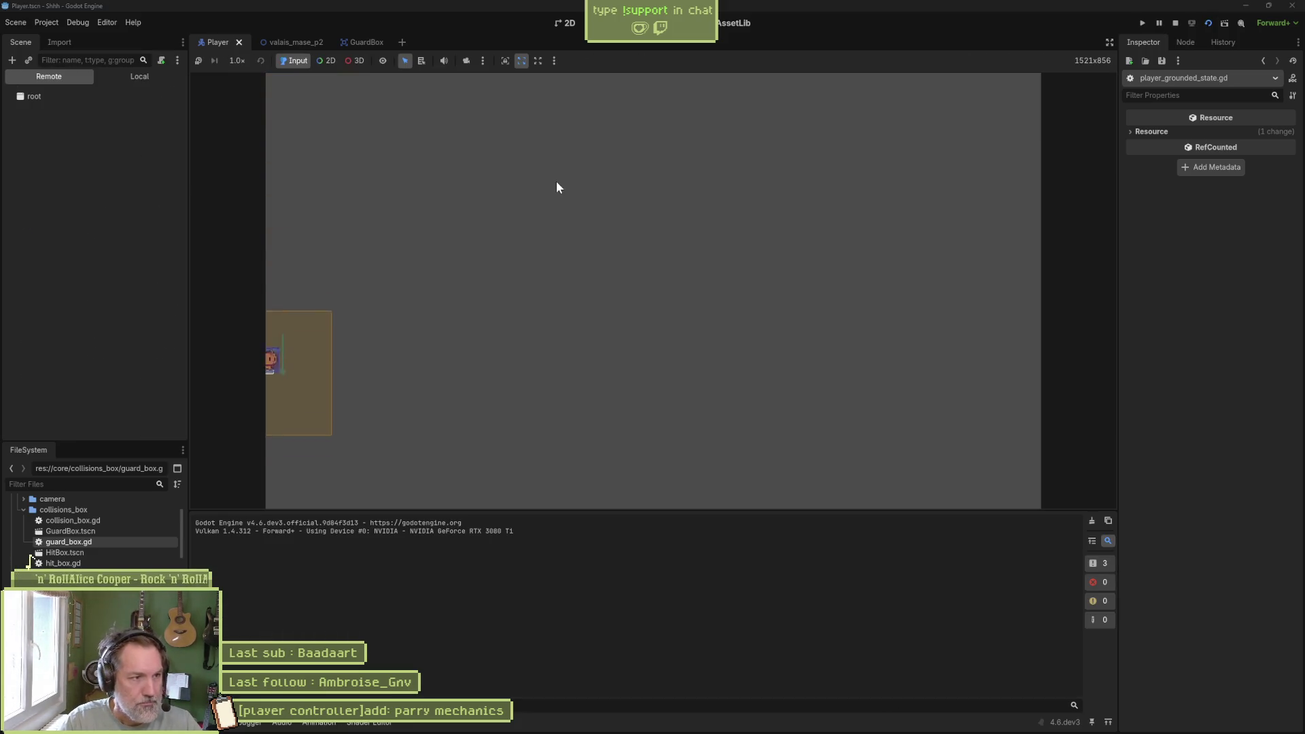
- Restart the valais_mase_p2 test run and delete the stray 'k' typed into the script
key(F8)
click(292, 42)
key(F6)
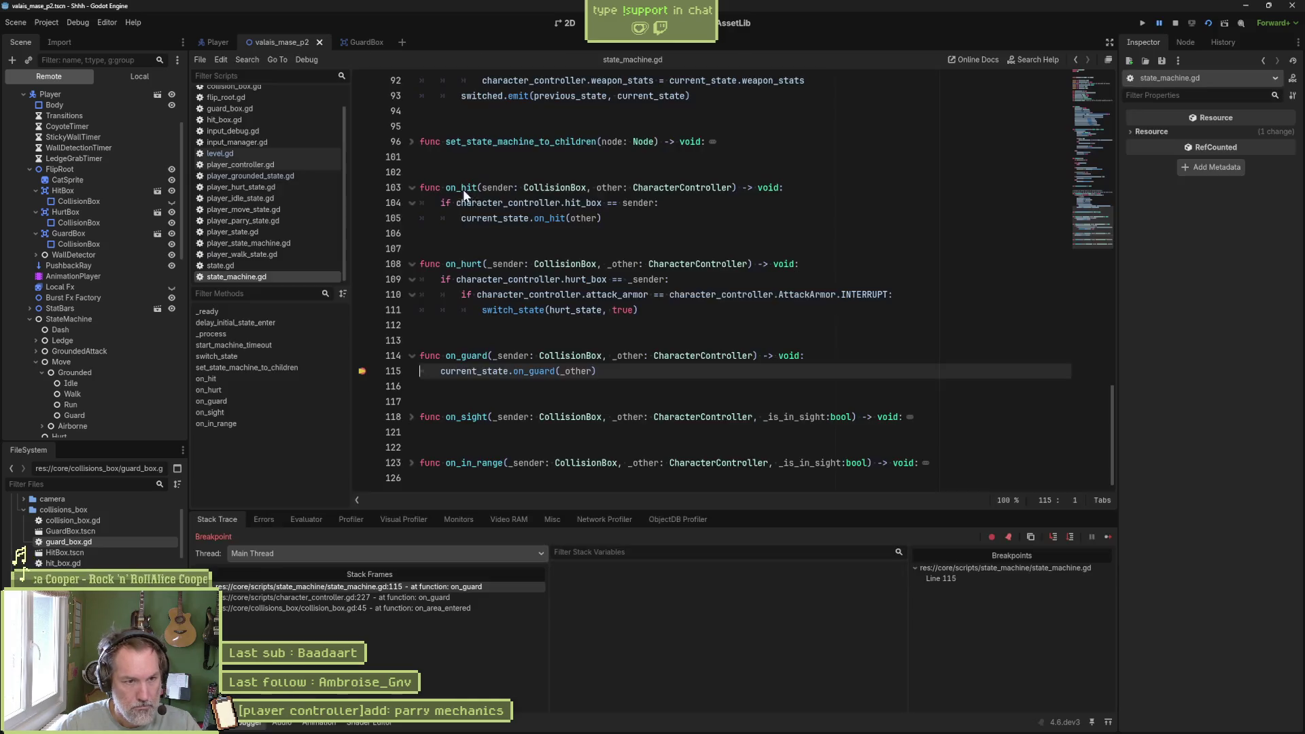
text(k)
key(BackSpace)
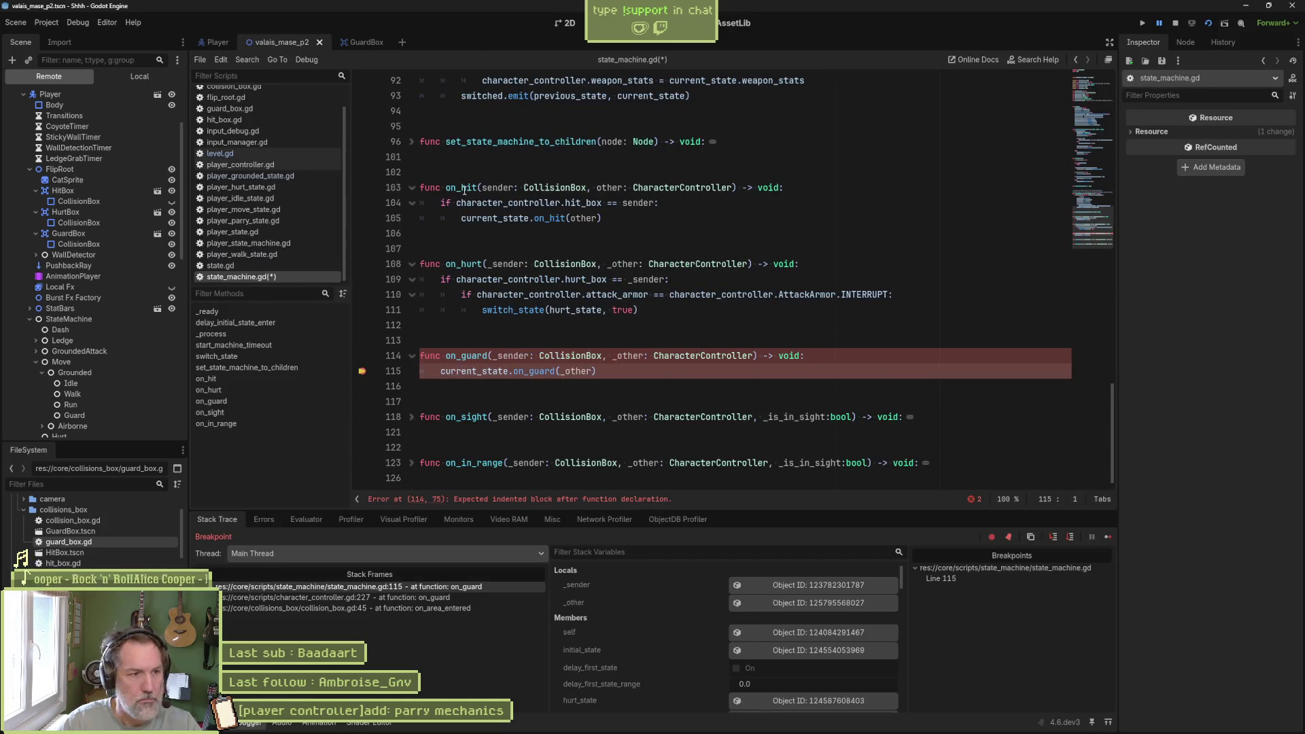
- Clear the line 115 breakpoint, resume, walk the player right, then stop the game
click(361, 370)
drag(370, 370, 561, 370)
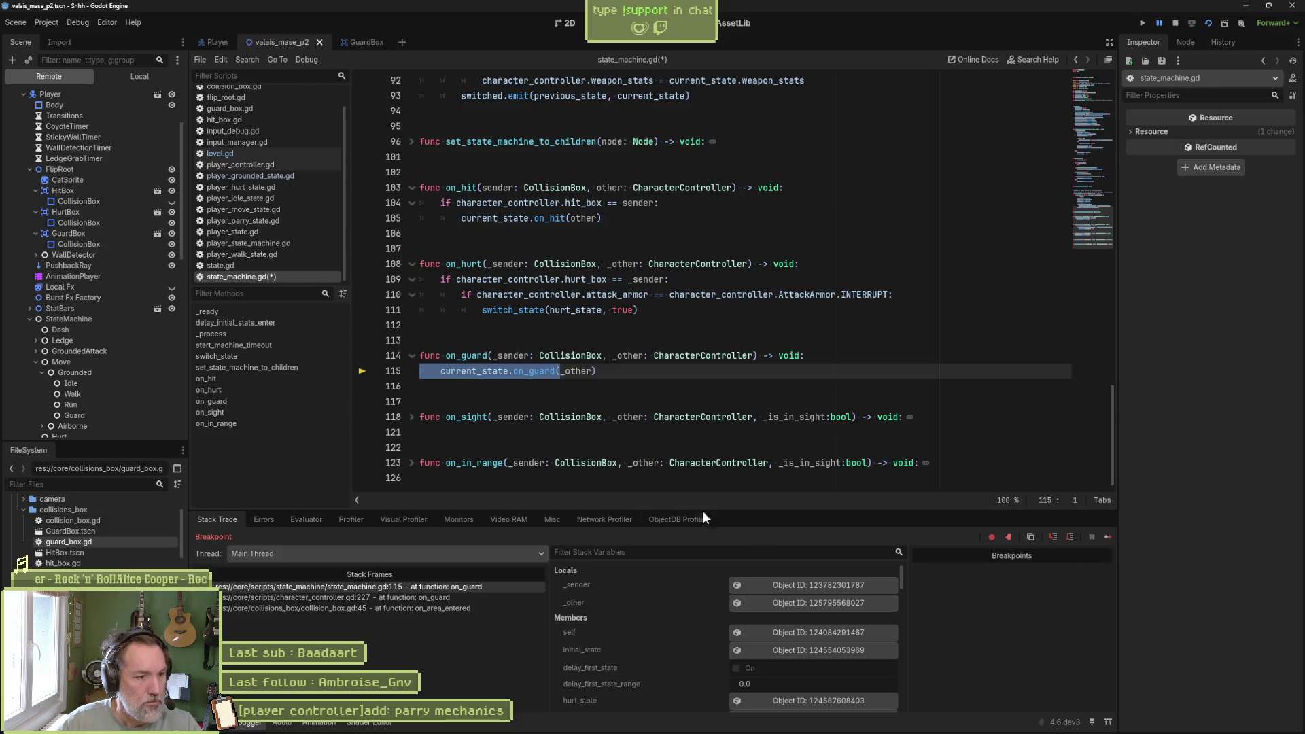
click(1105, 535)
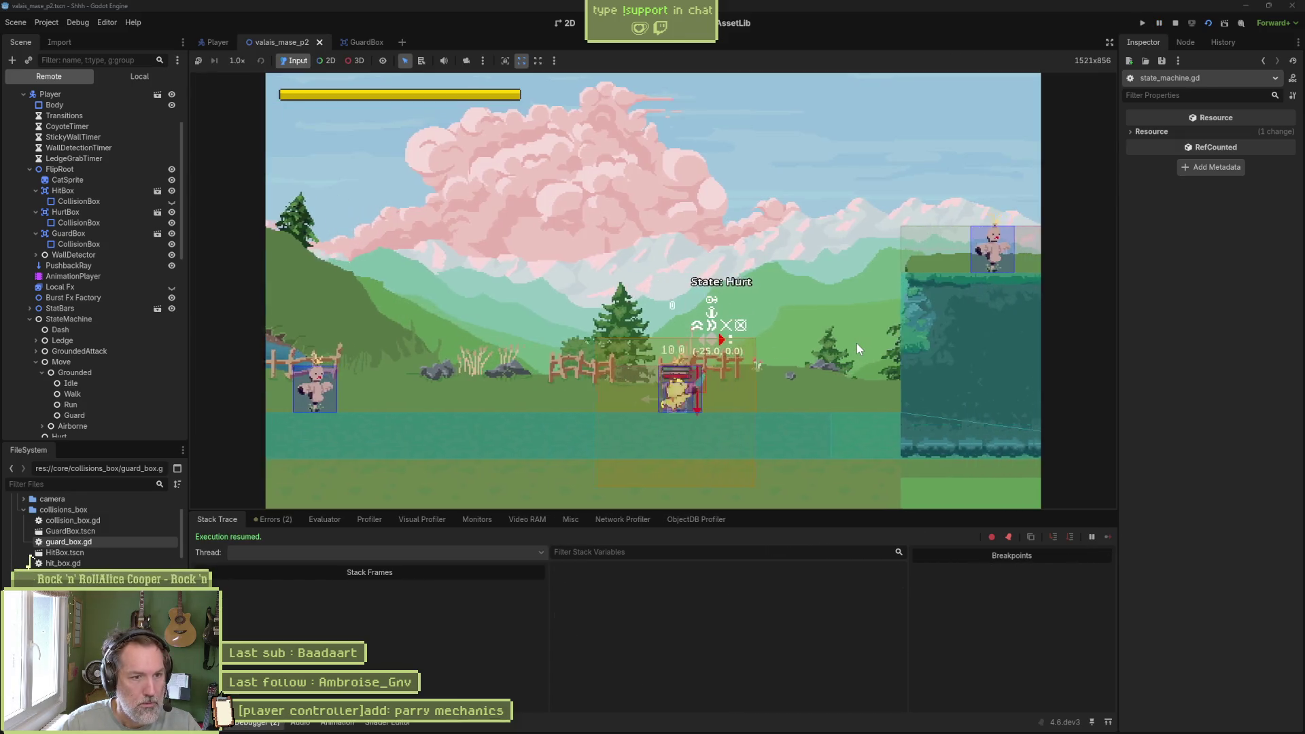
key(Right)
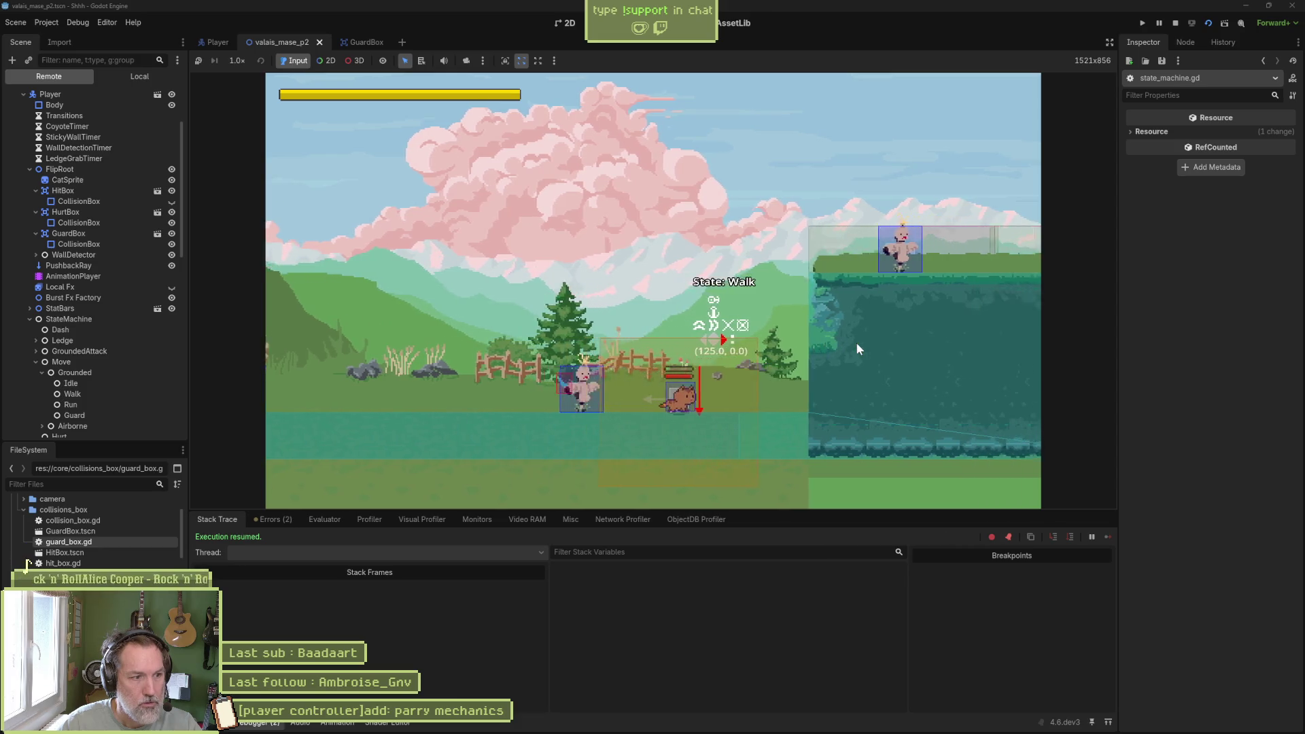
click(1175, 24)
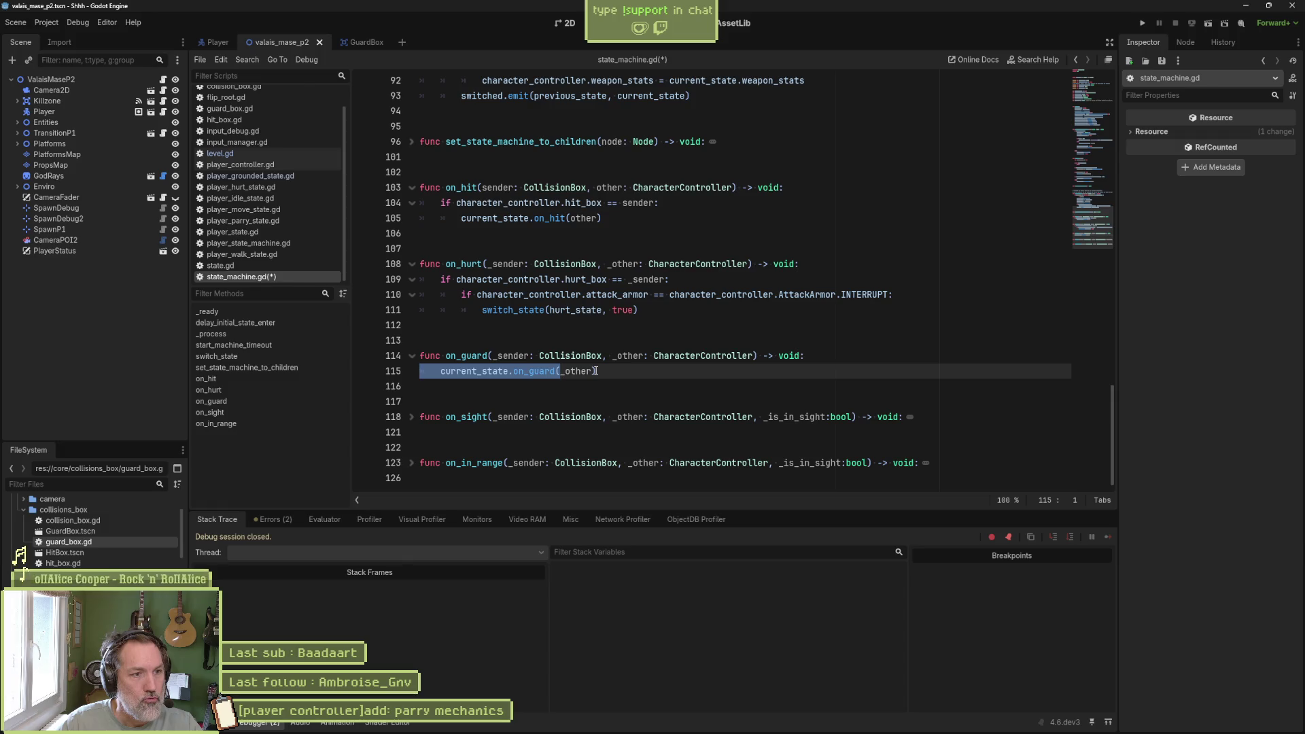
- Save state_machine.gd and reopen player_grounded_state.gd
key(ctrl+s)
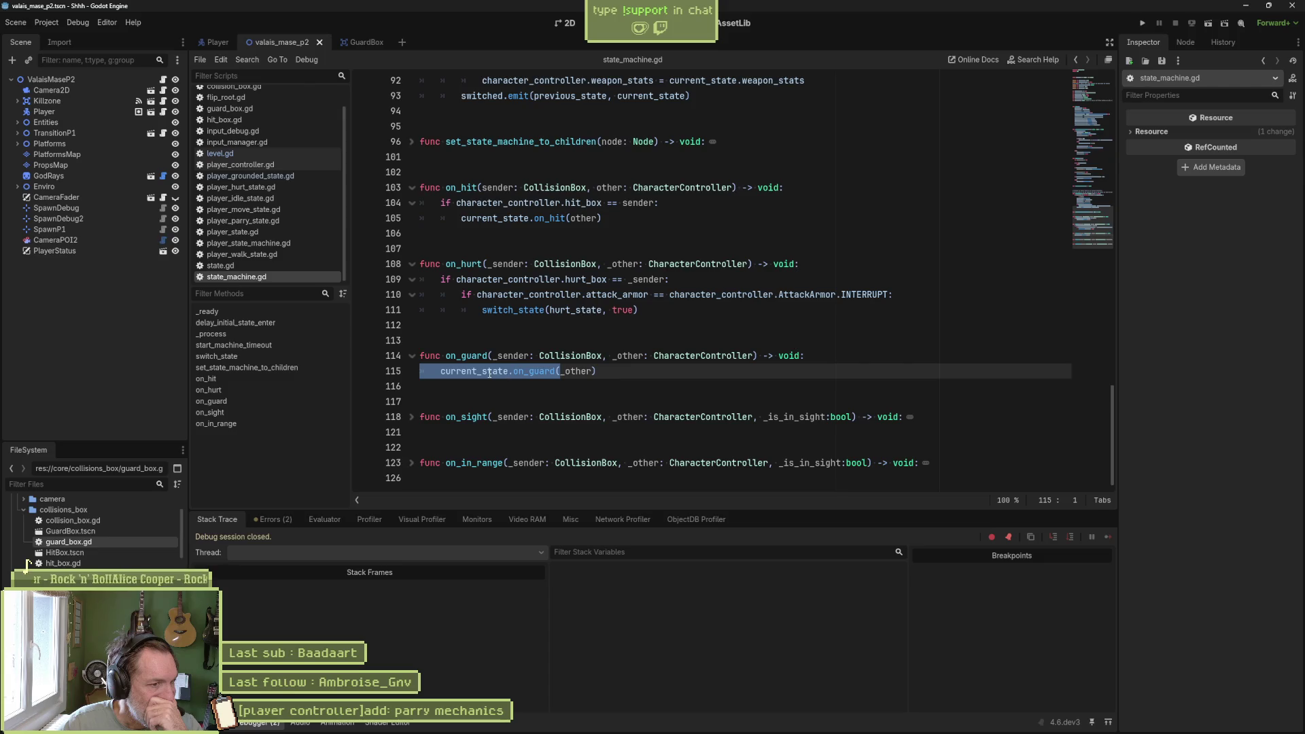
mouse_move(488, 373)
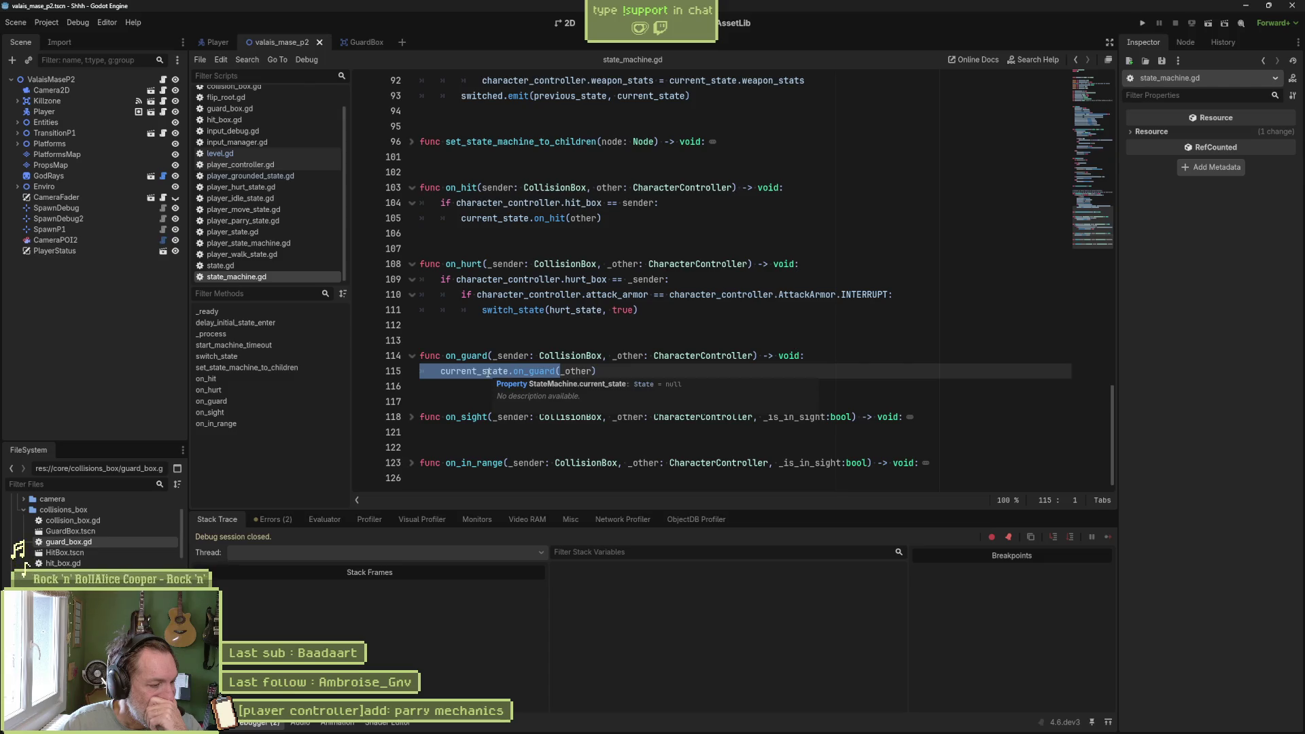
click(249, 175)
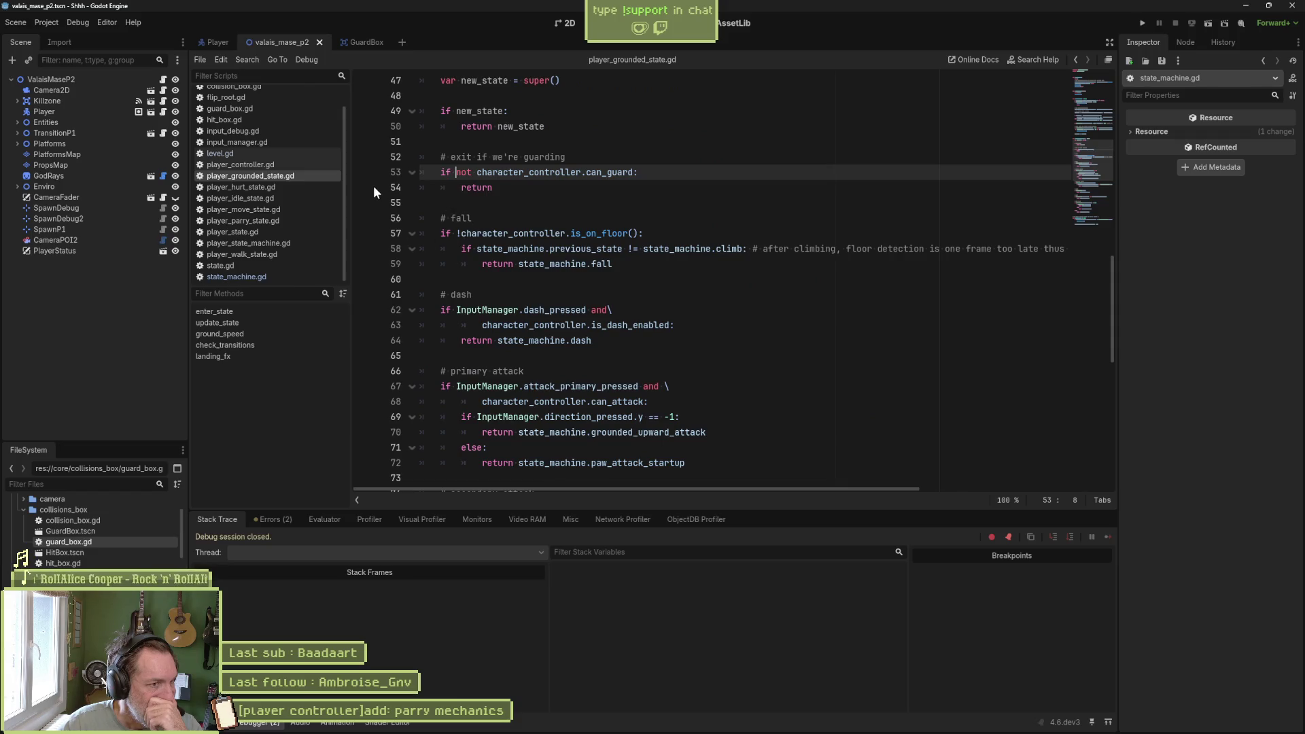
- Add breakpoints on lines 54 and 81 of player_grounded_state.gd
mouse_move(564, 170)
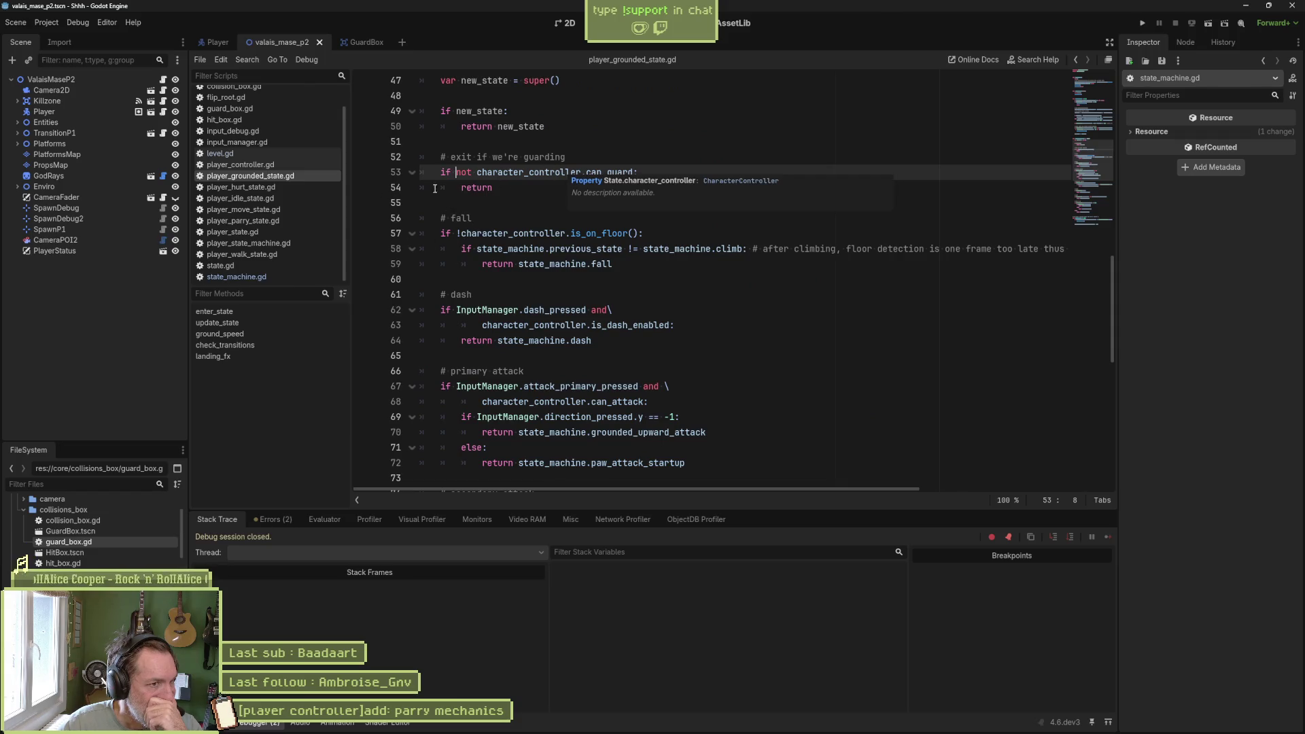
click(362, 187)
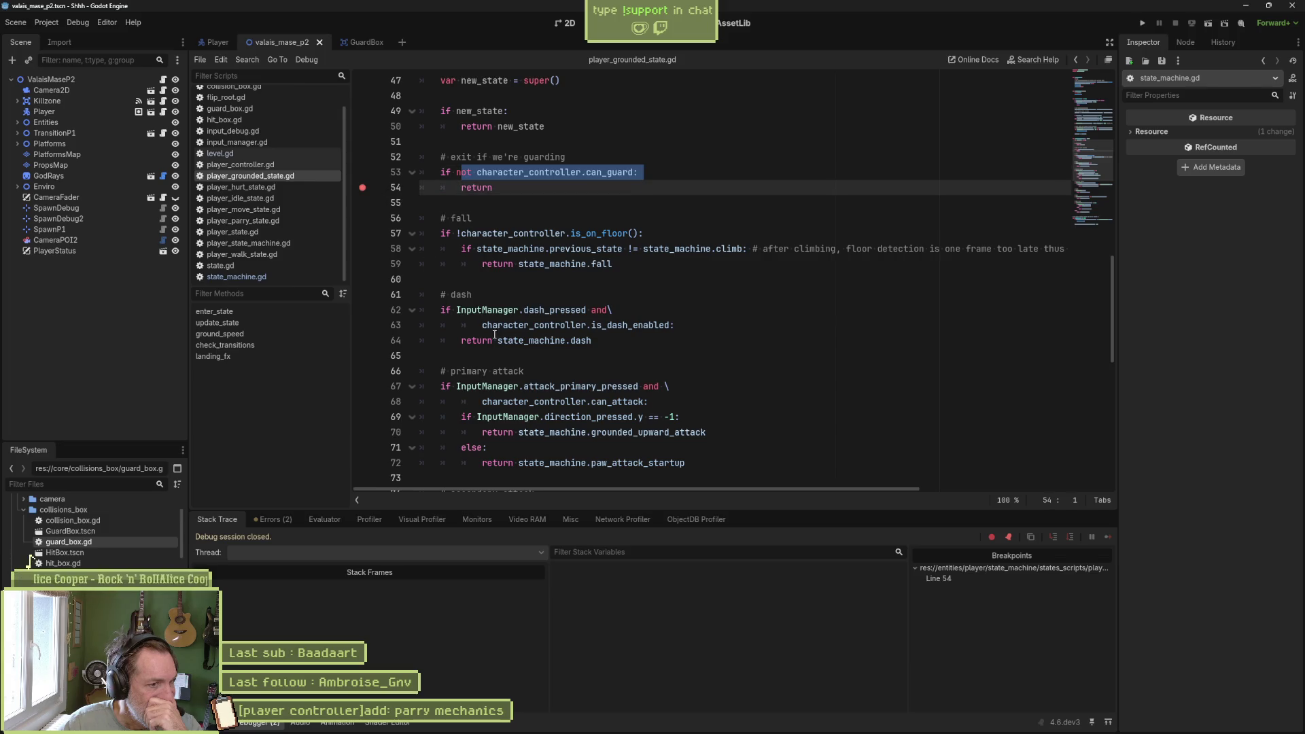
scroll(486, 339, down, 4)
click(365, 418)
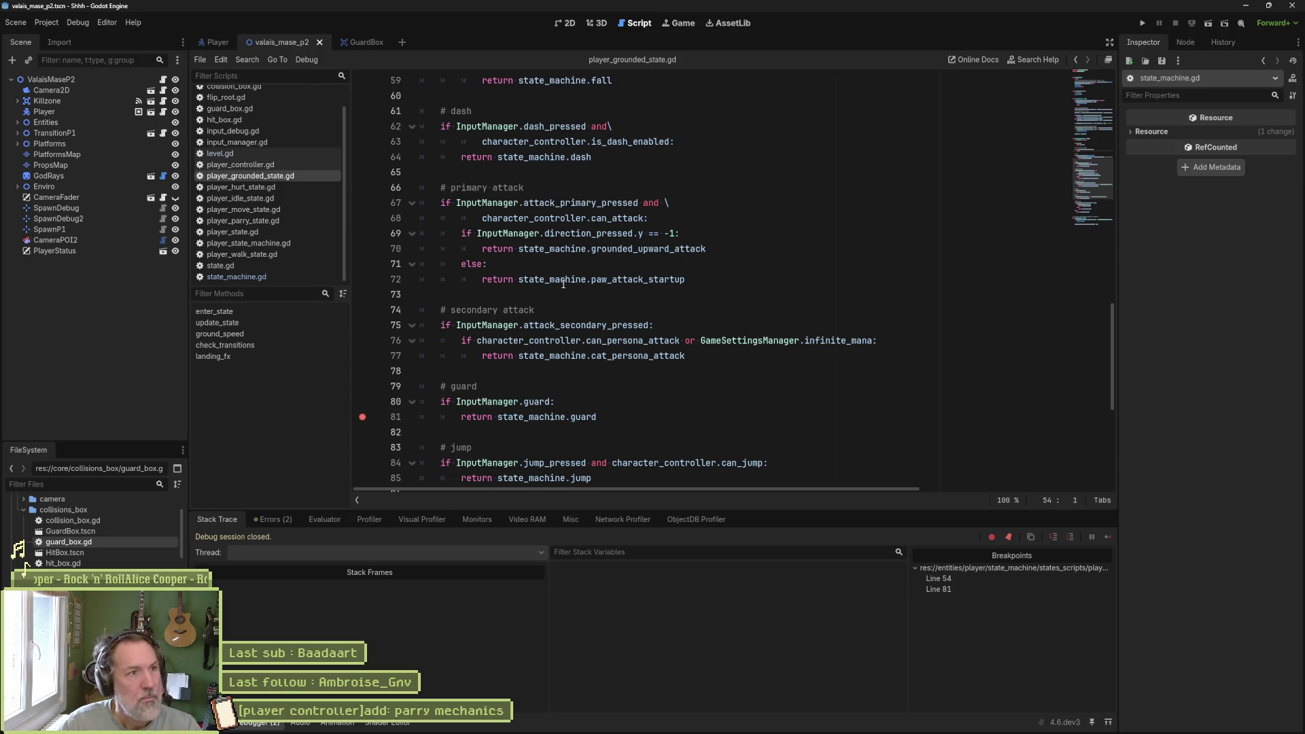
- Run the level, walk right and guard with K, drop the line 81 breakpoint, stop
key(F6)
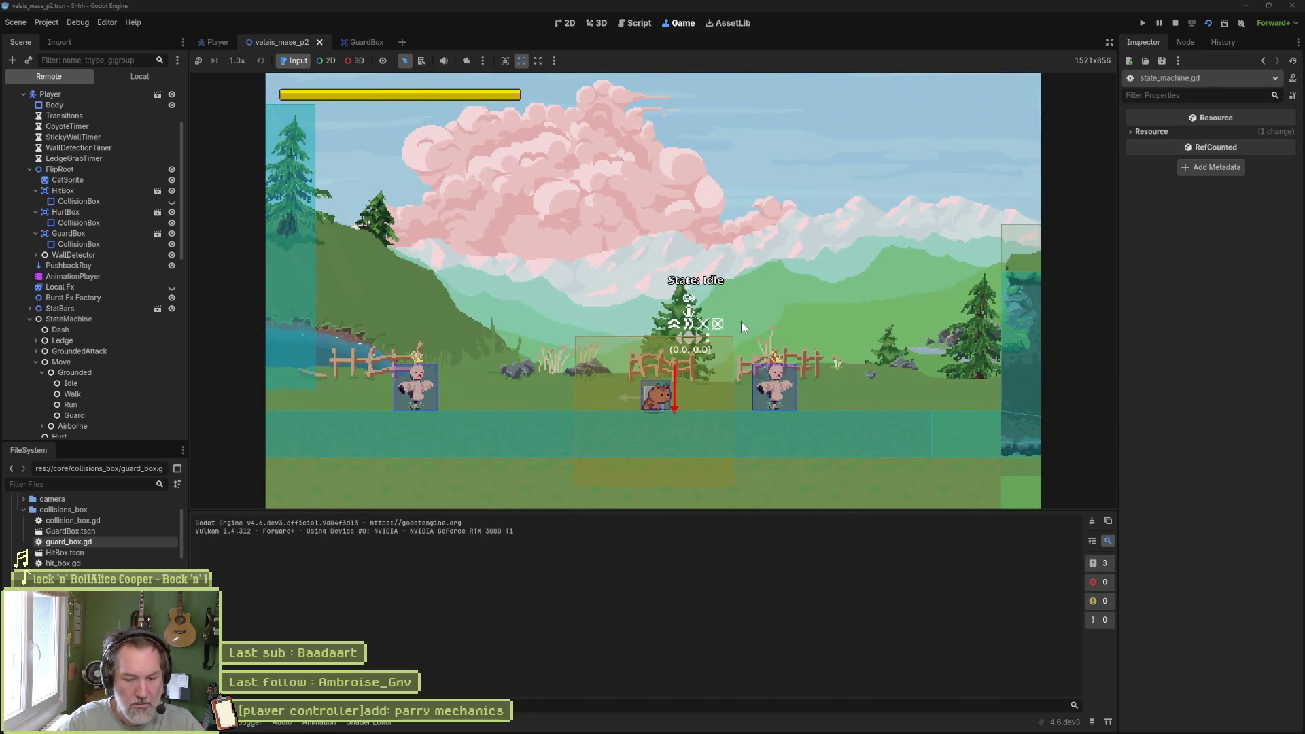
key(Right)
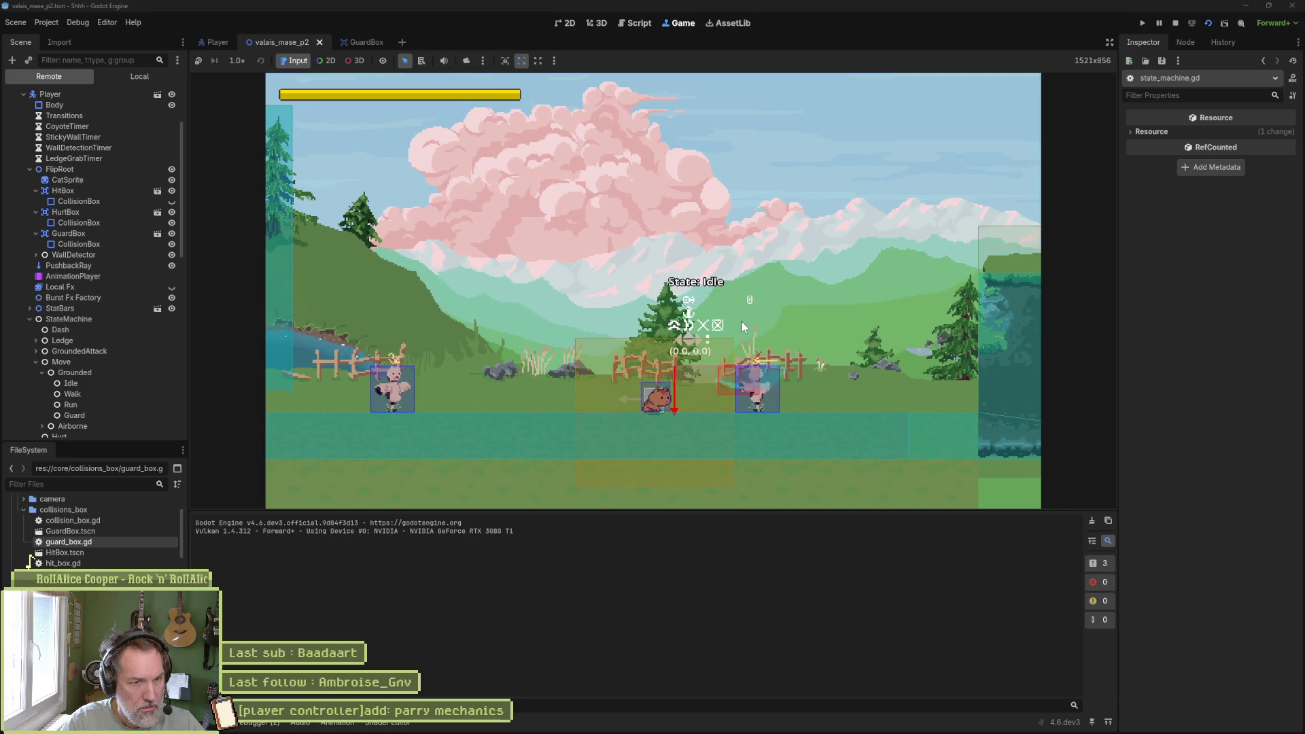
key(k)
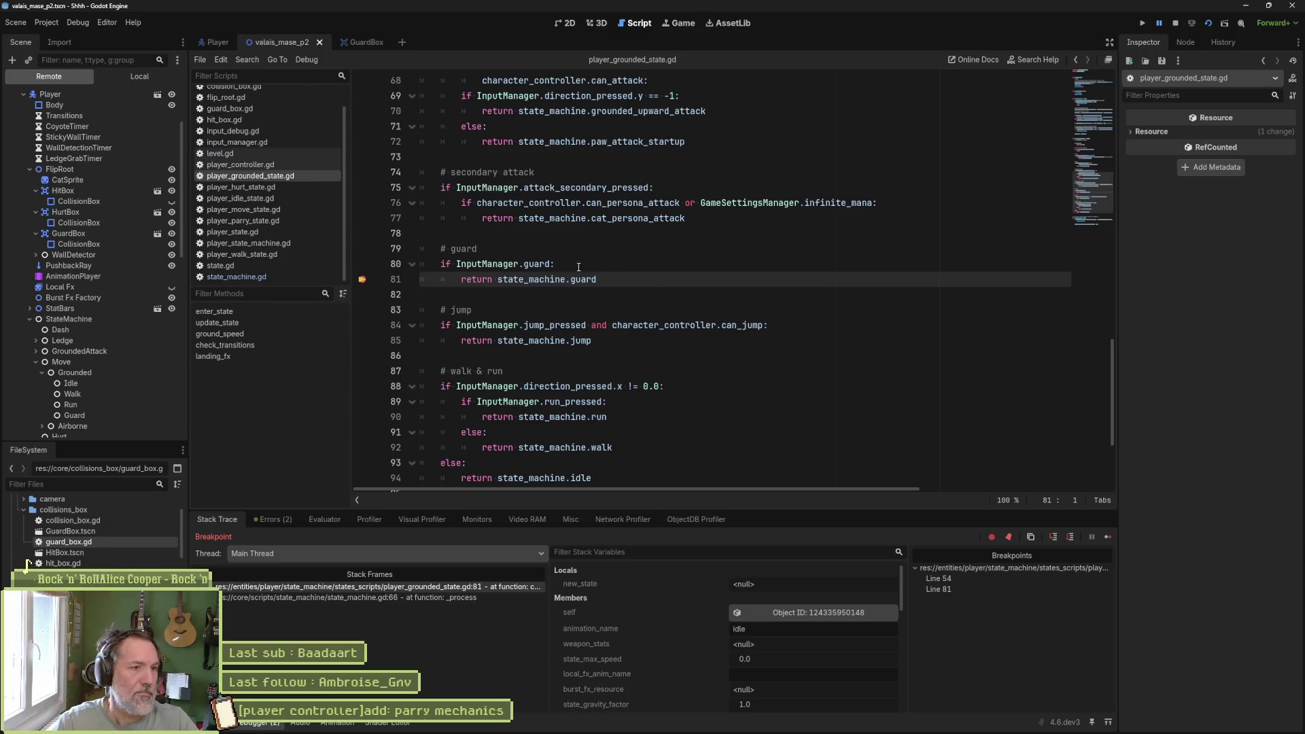
click(363, 281)
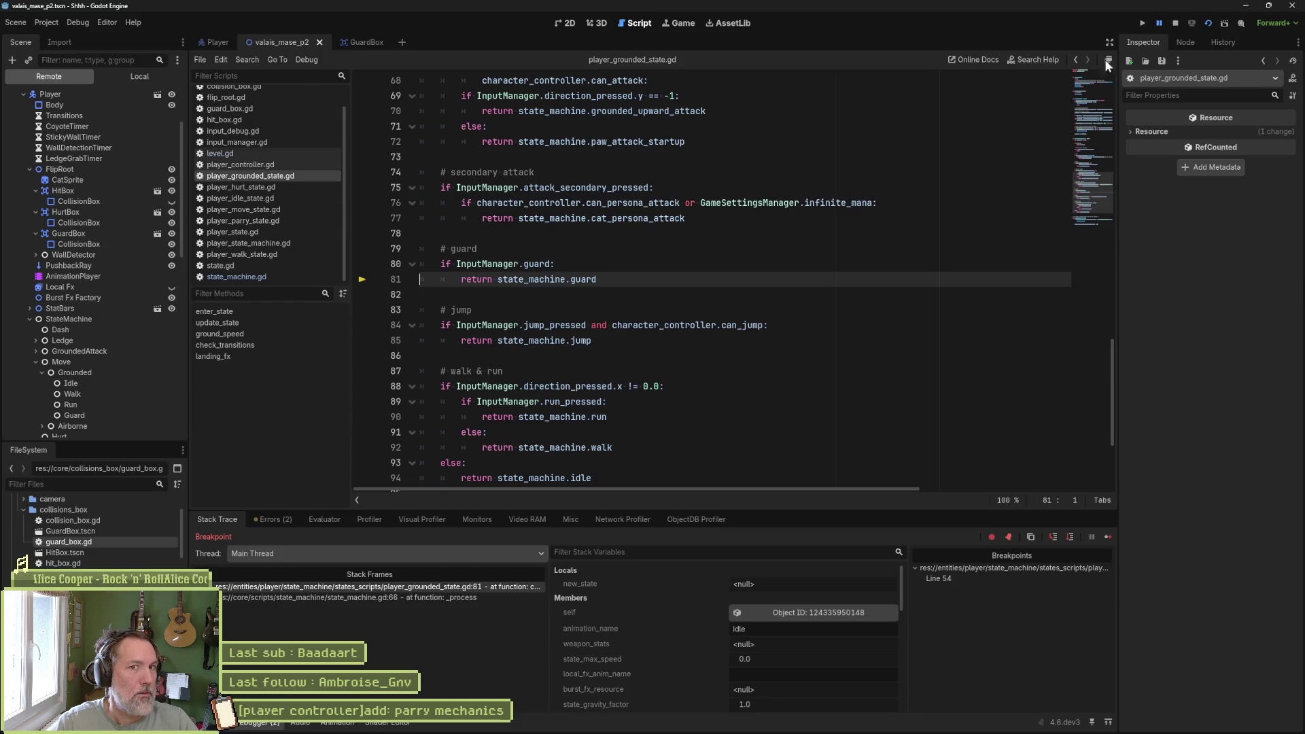
click(1176, 25)
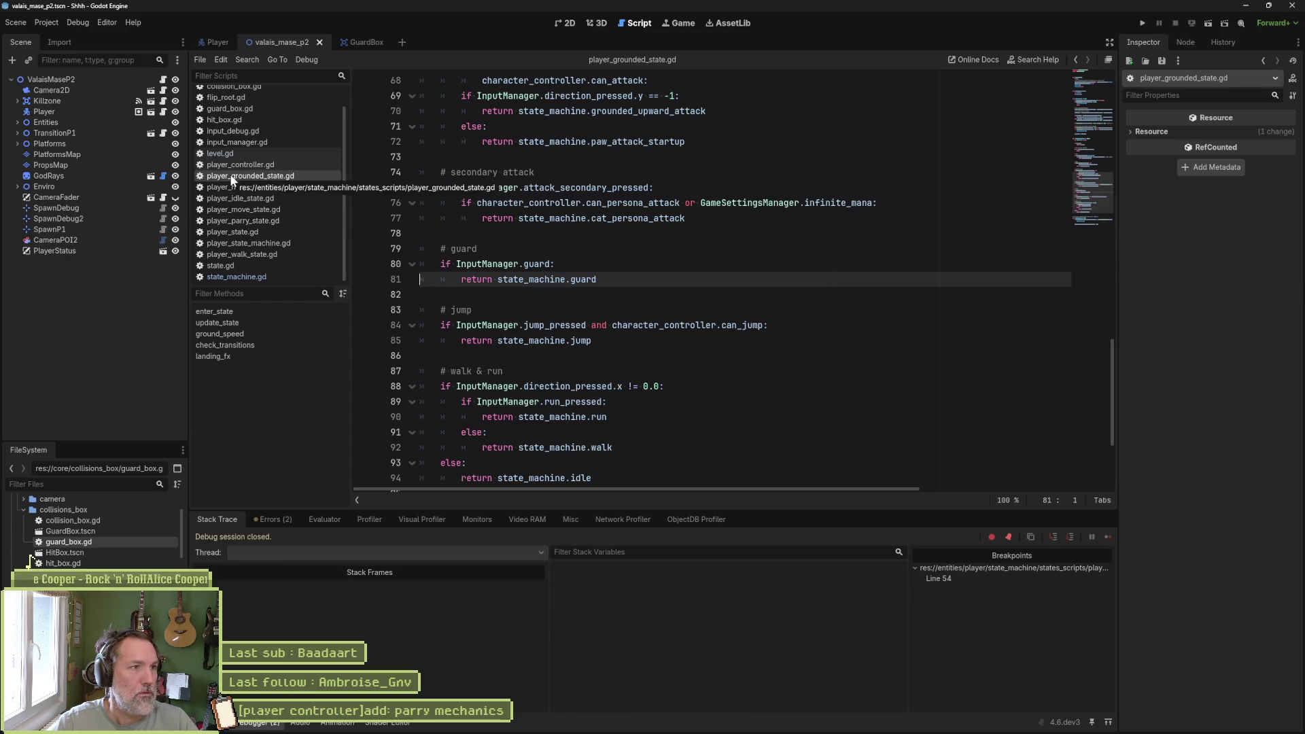
- In the Player scene, open the Guard state node's script
click(218, 45)
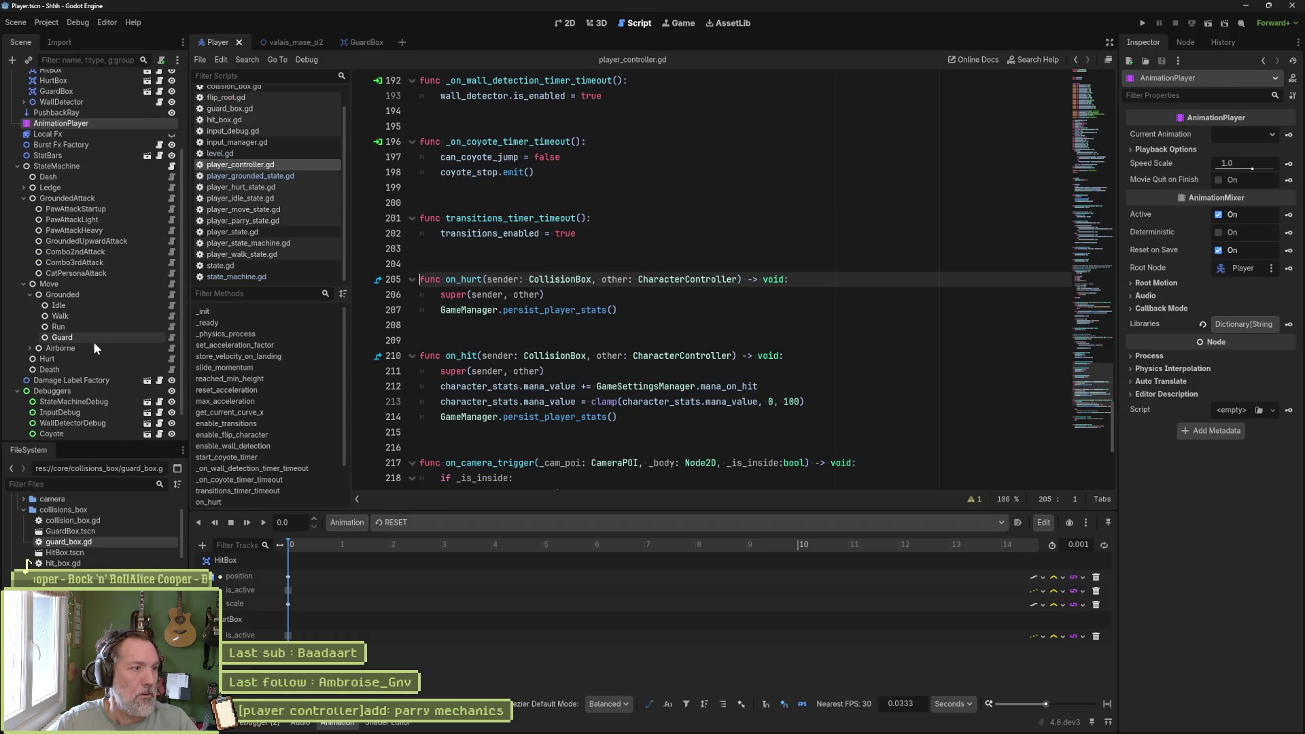
click(158, 337)
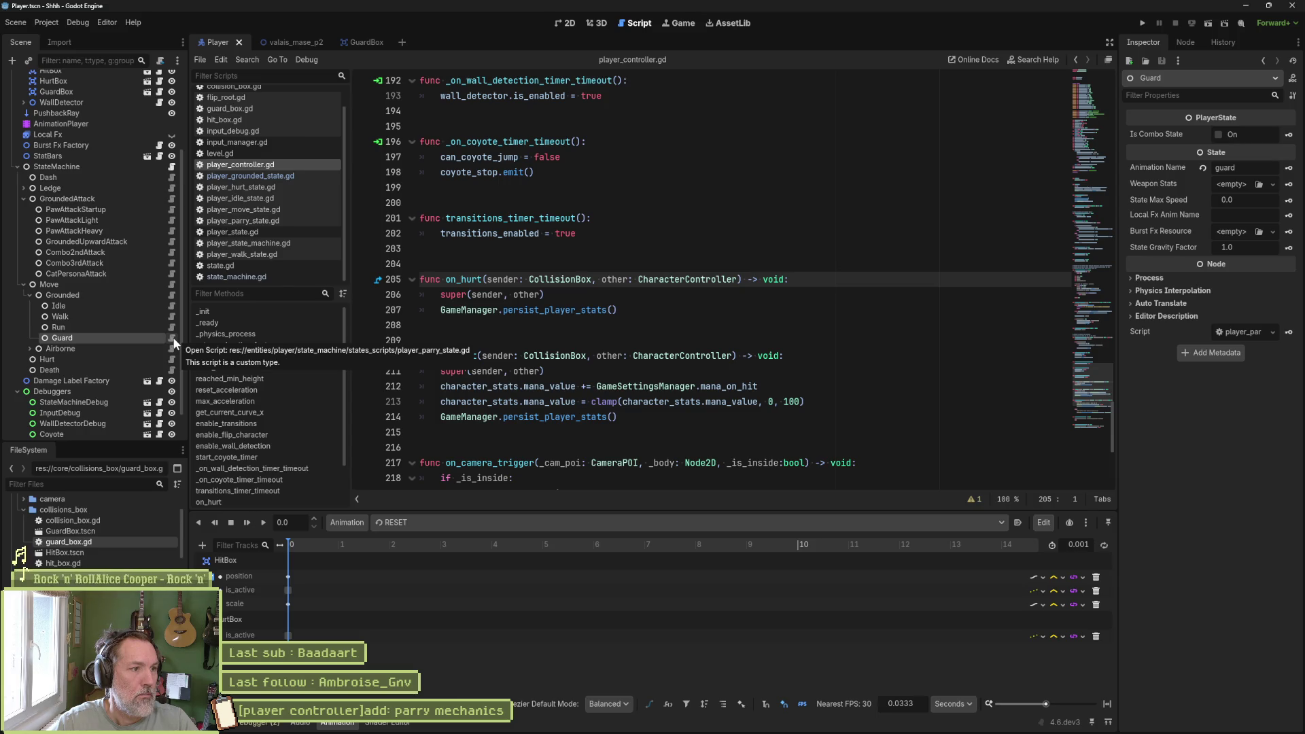
click(174, 340)
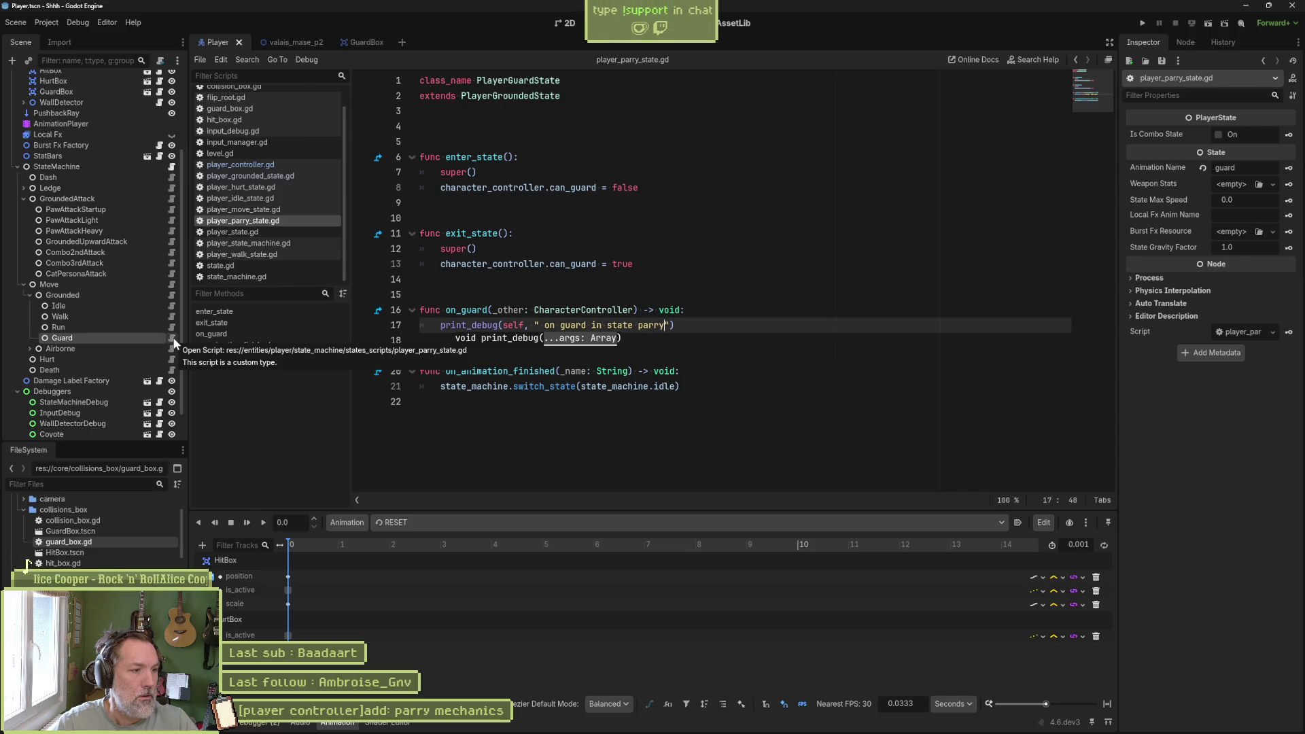
- Rename the script to player_guard_state.gd in the FileSystem, reopen it, then return to valais_mase_p2
right_click(257, 222)
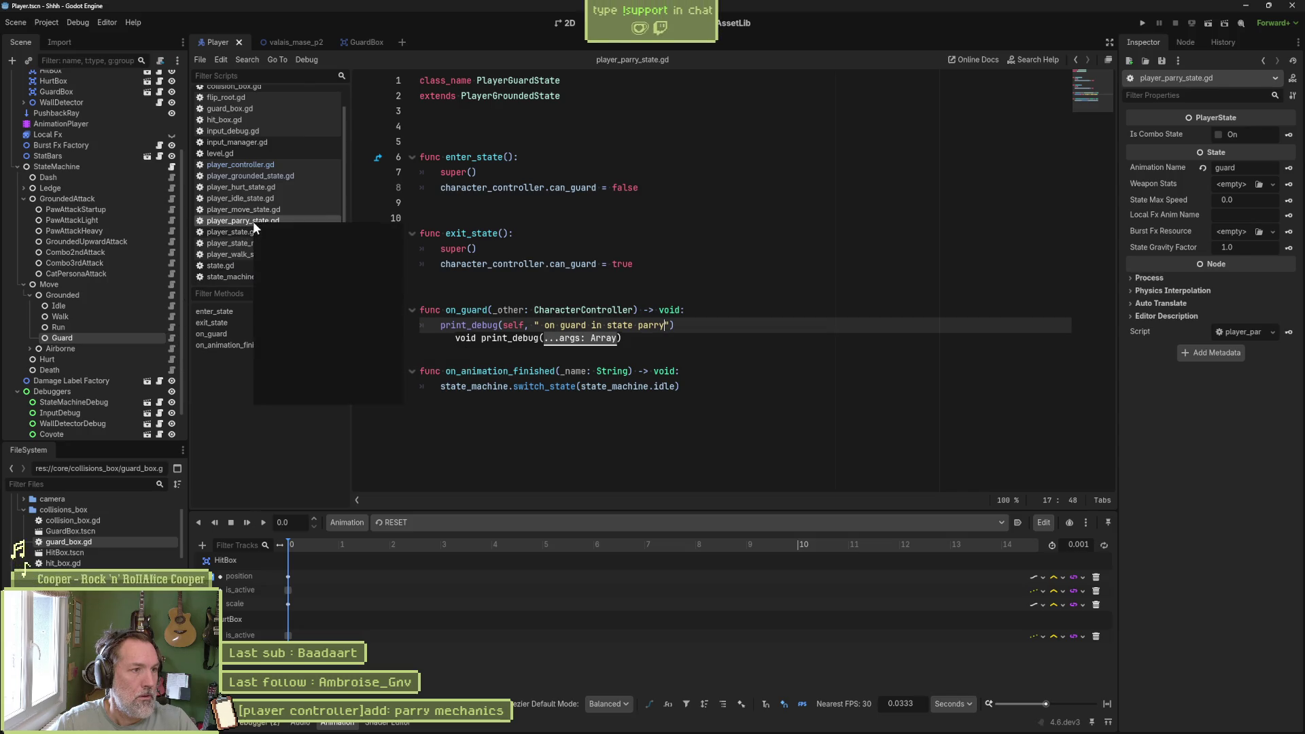
click(287, 338)
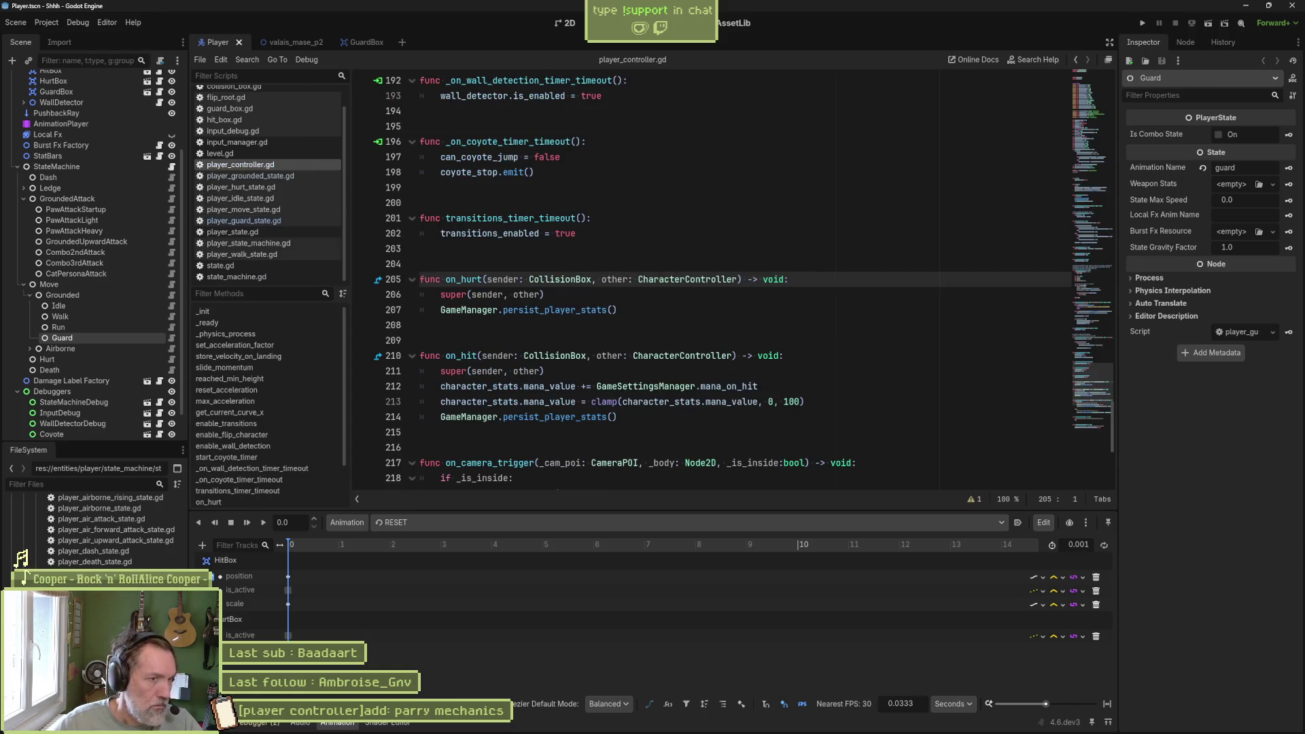
click(243, 220)
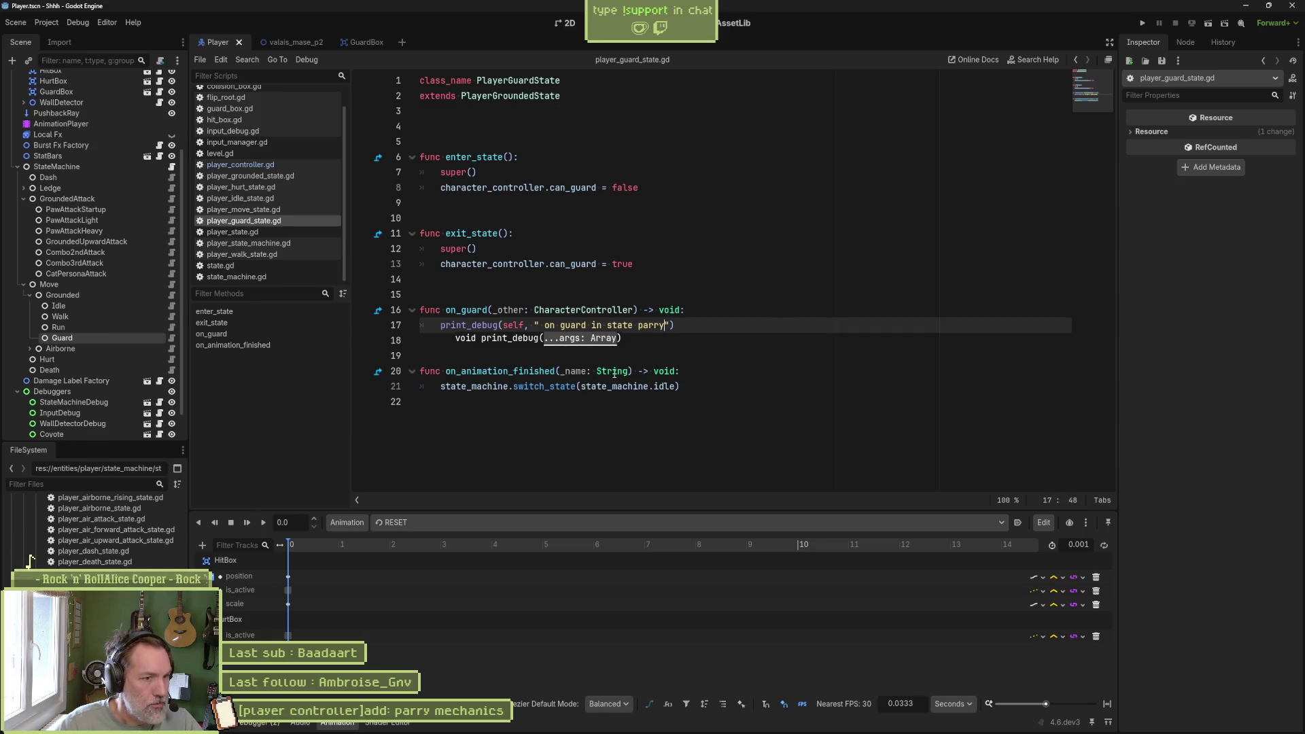
click(699, 351)
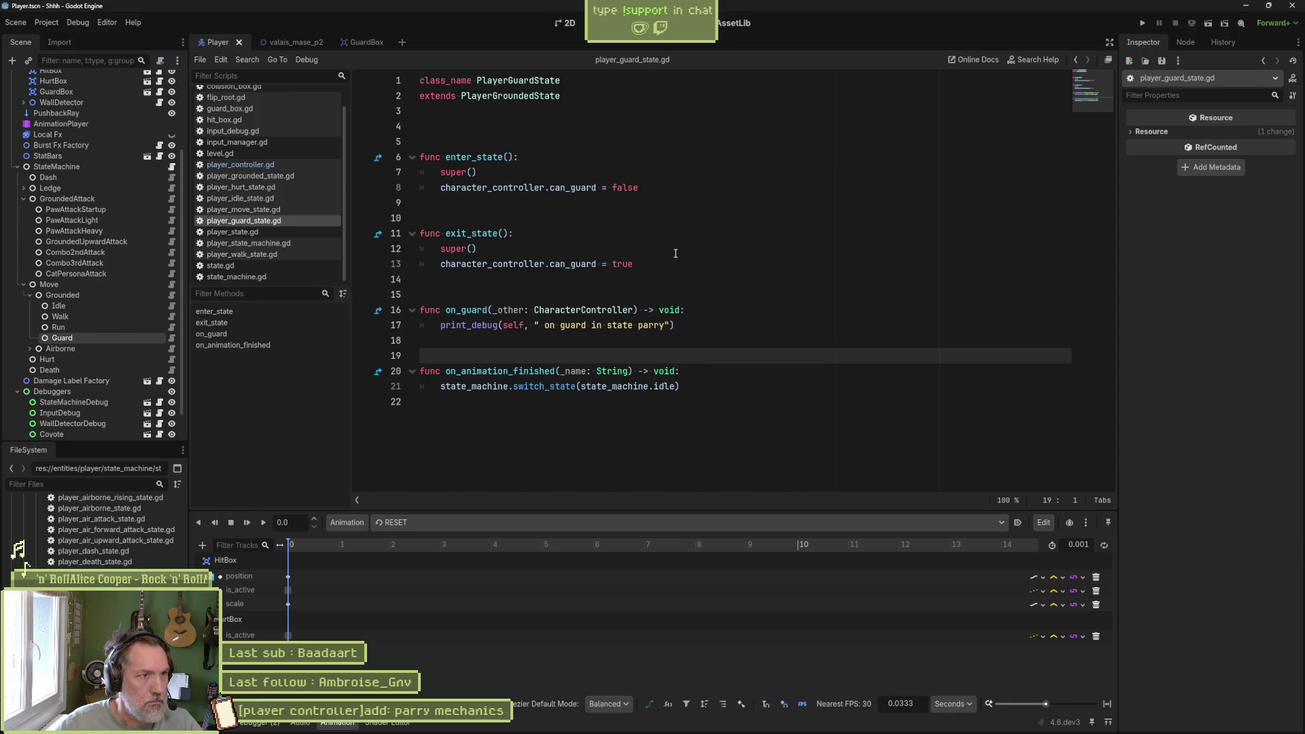
click(289, 43)
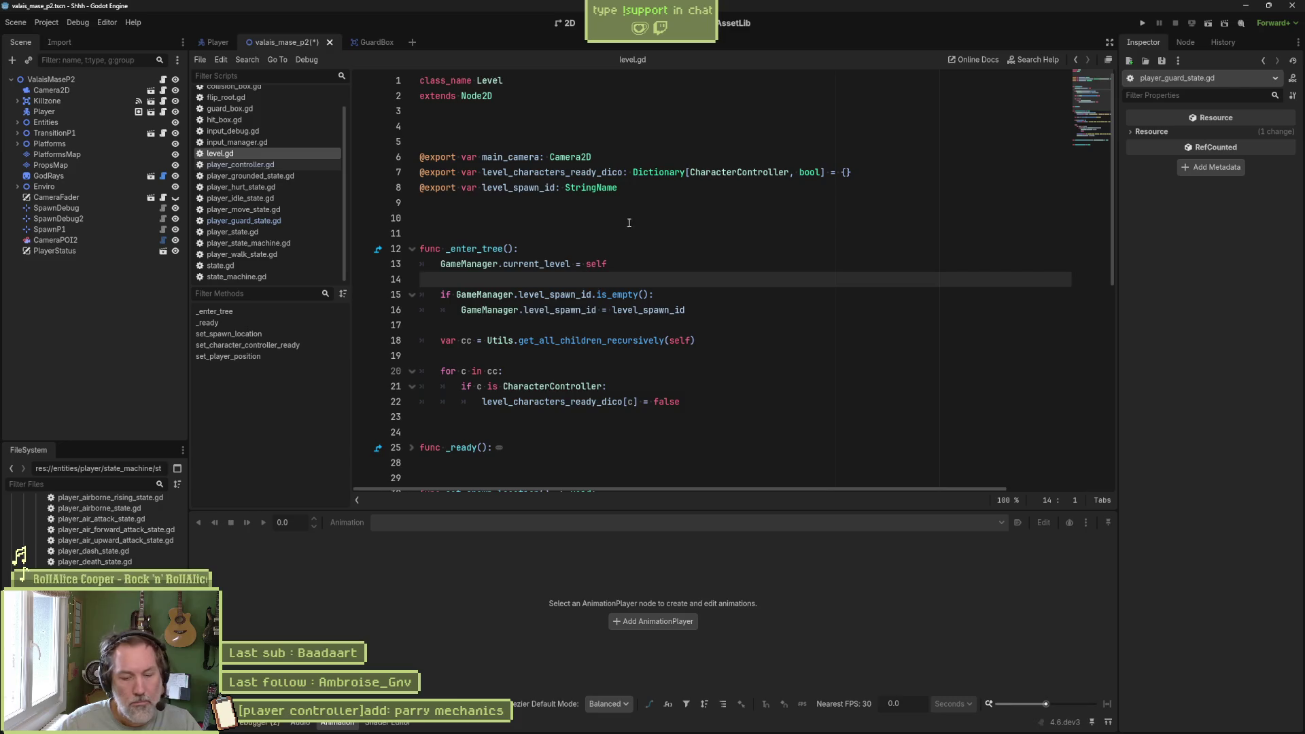
- Run the level, guard with K, then clear the line 54 breakpoint and resume
key(F6)
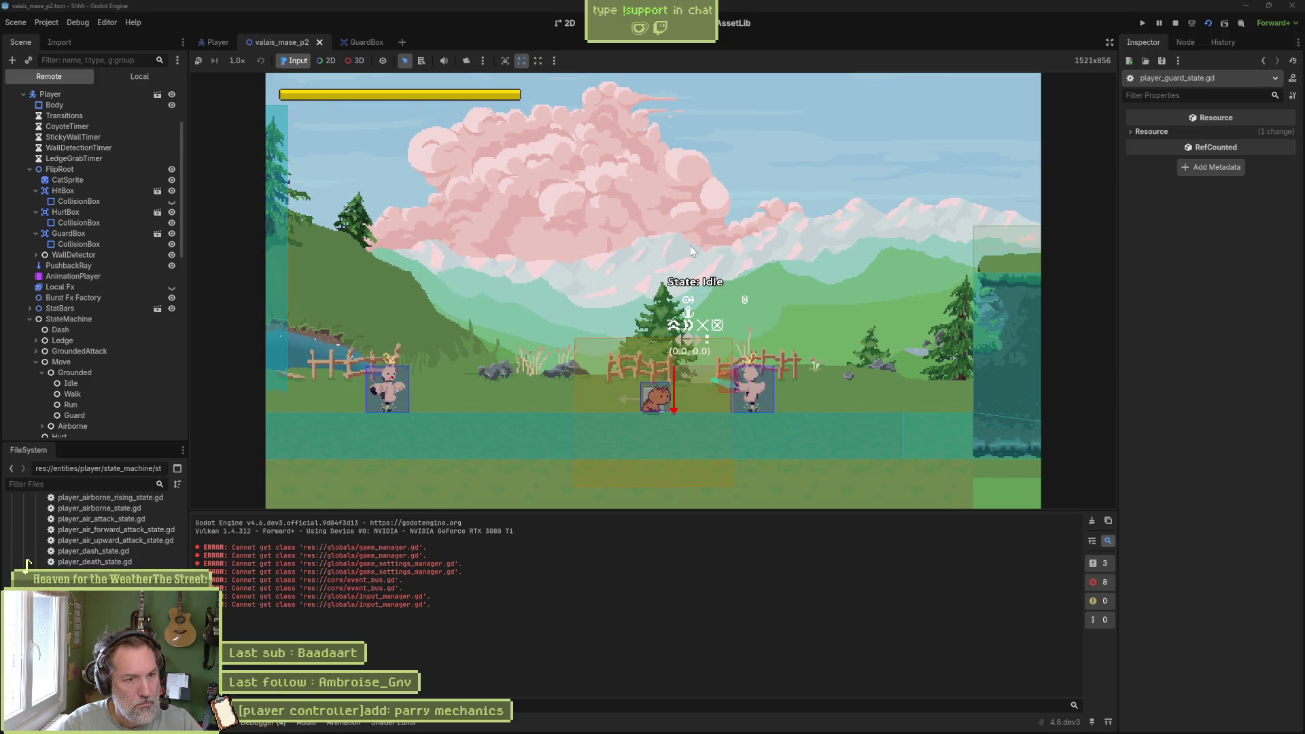
key(k)
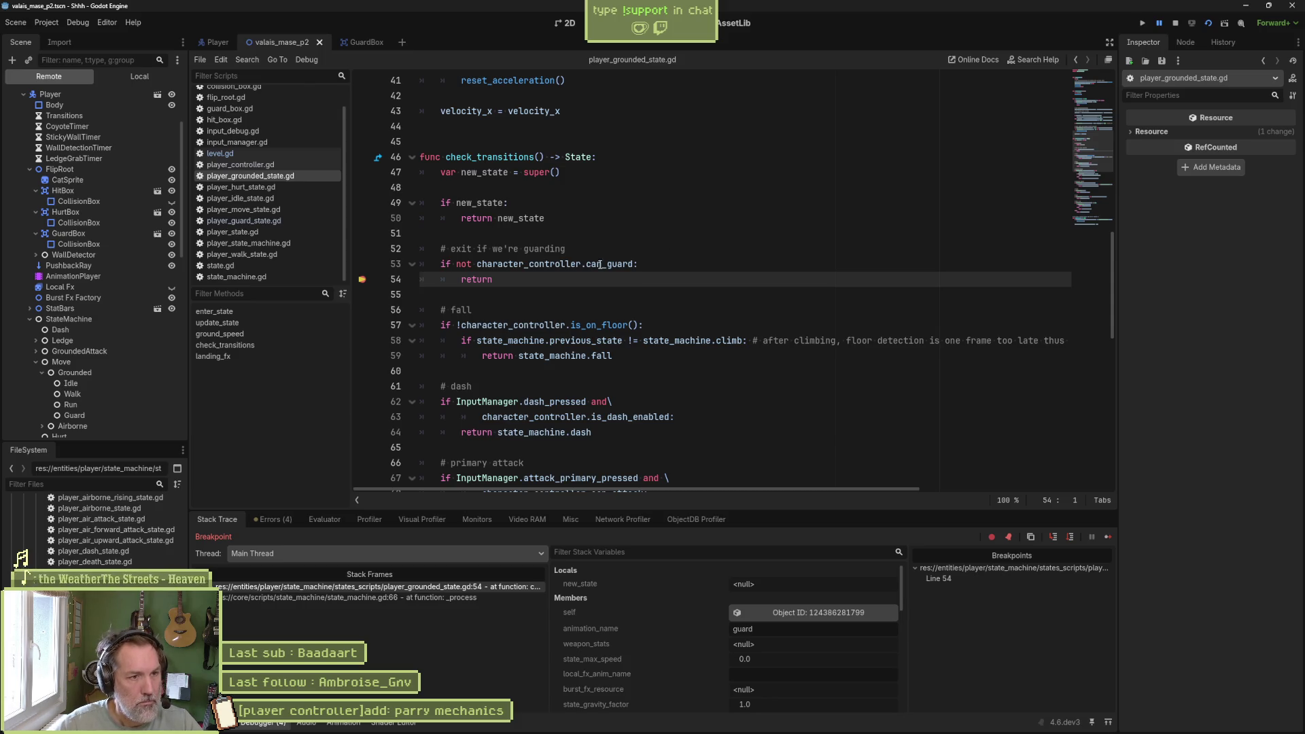
click(362, 280)
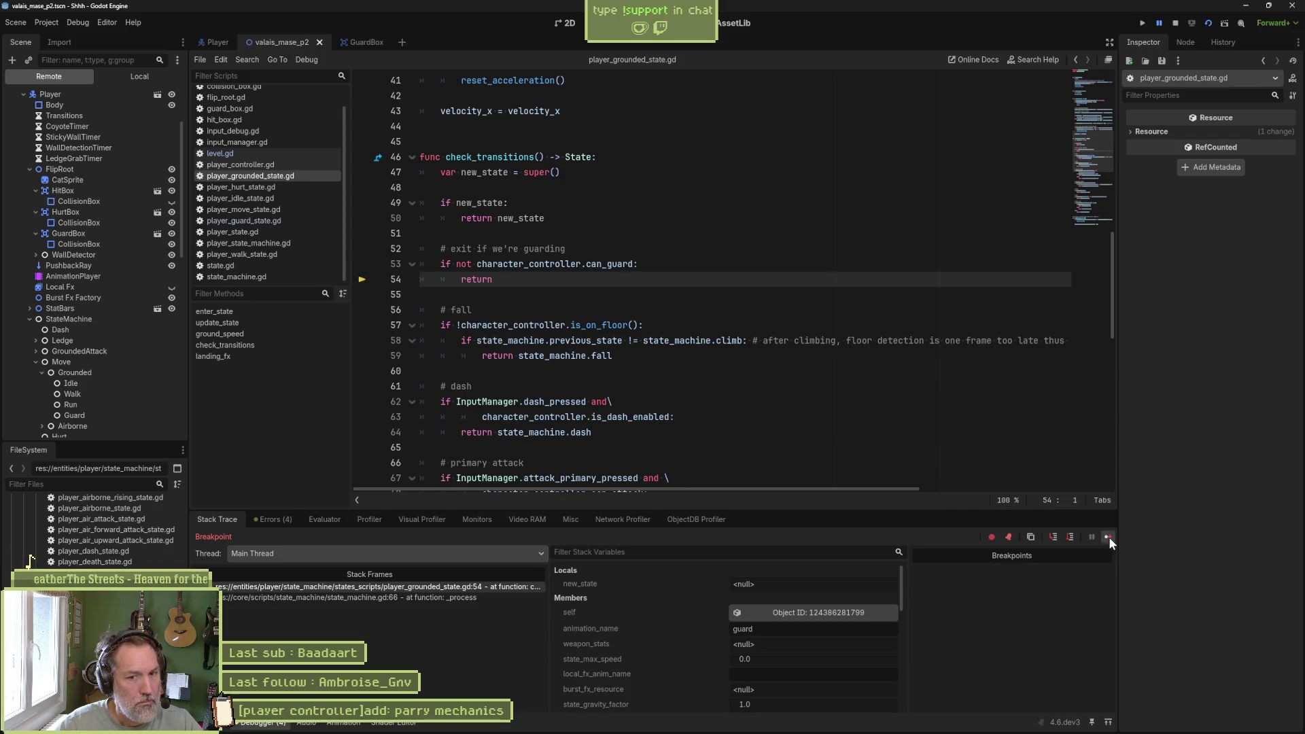
click(1108, 536)
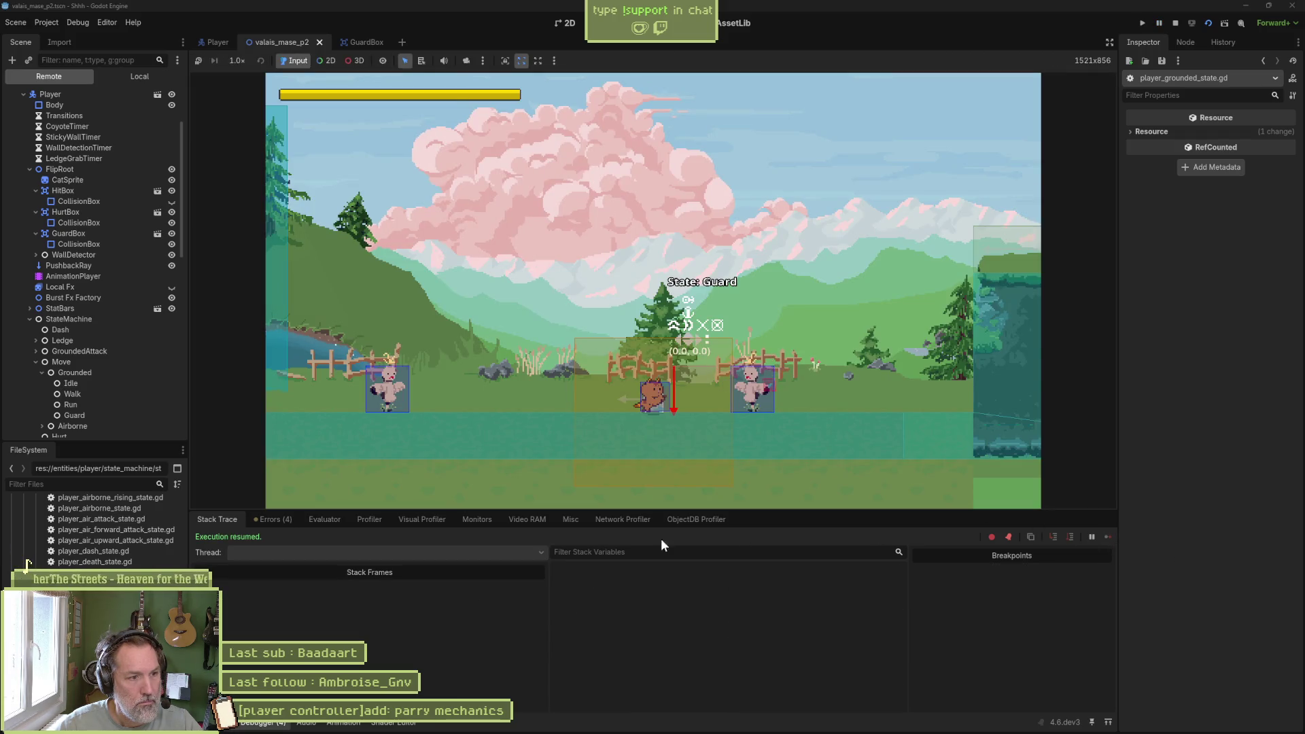
- Review the Output log and the four character_controller errors in the Debugger, then stop the game
click(212, 722)
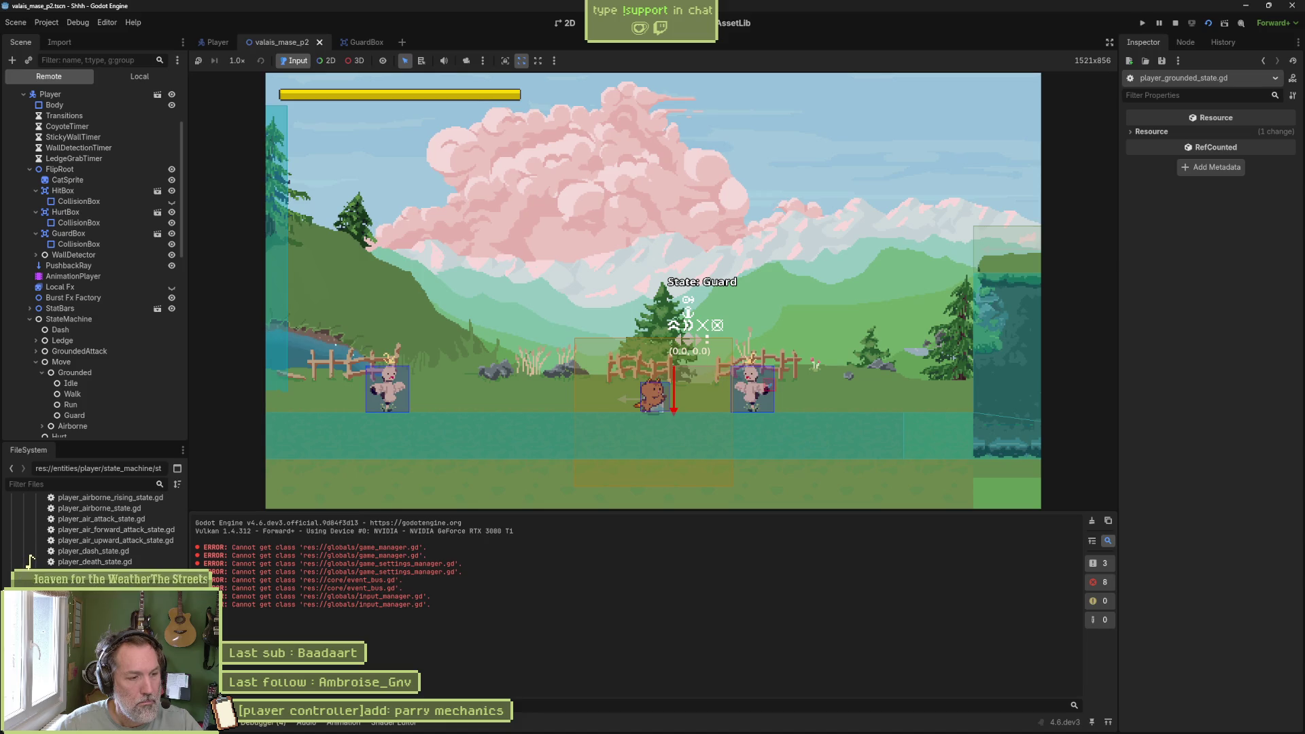
click(268, 723)
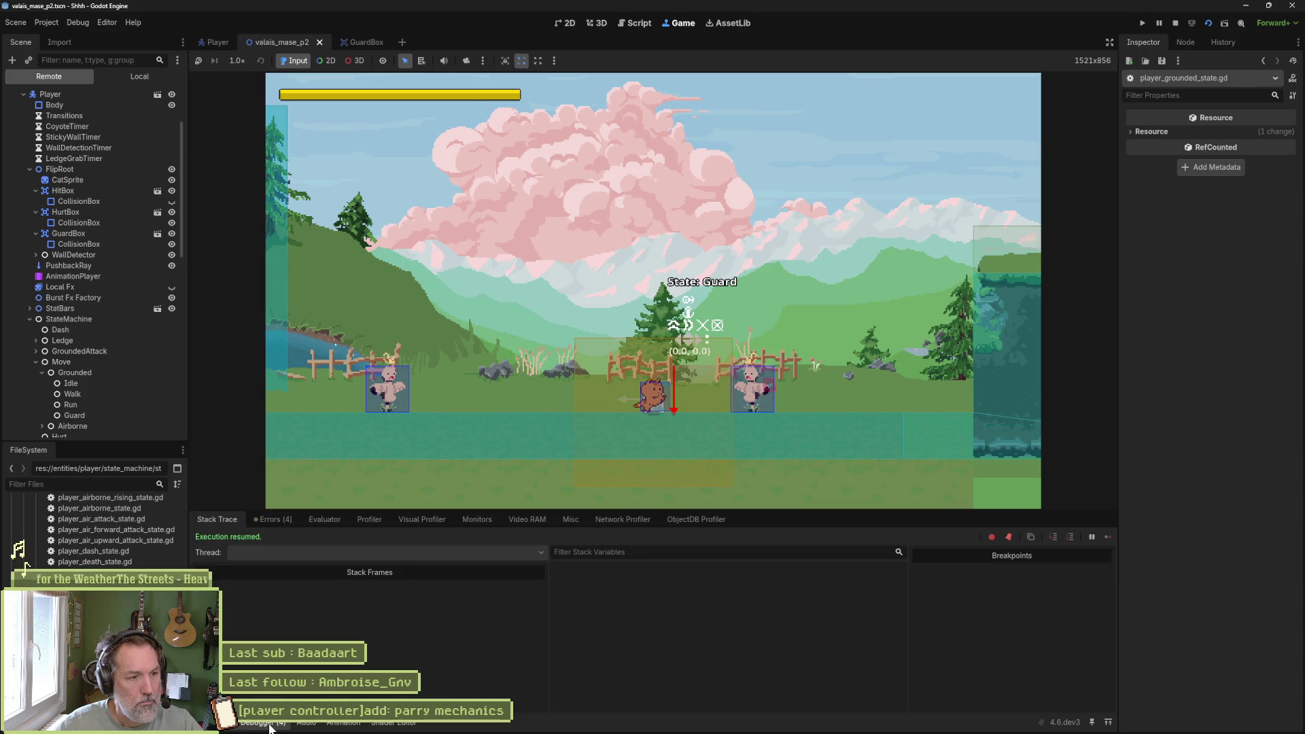
click(288, 521)
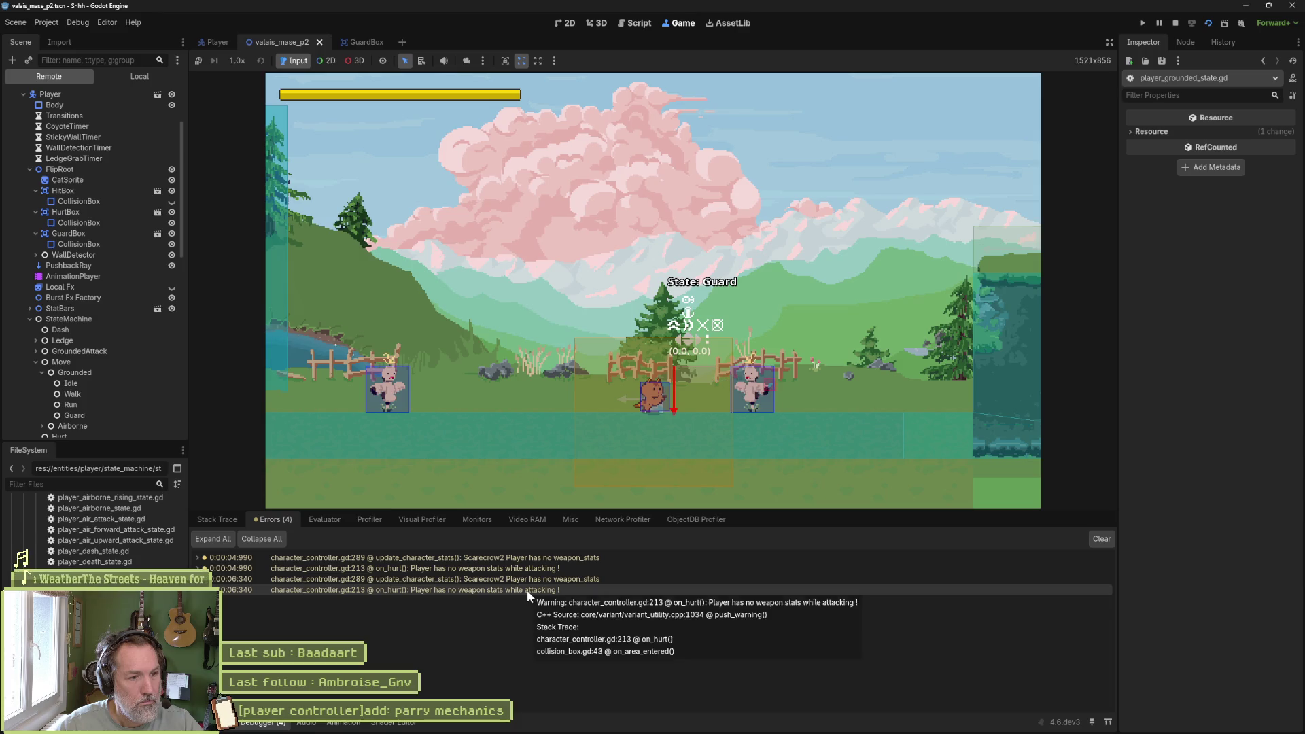
click(1180, 20)
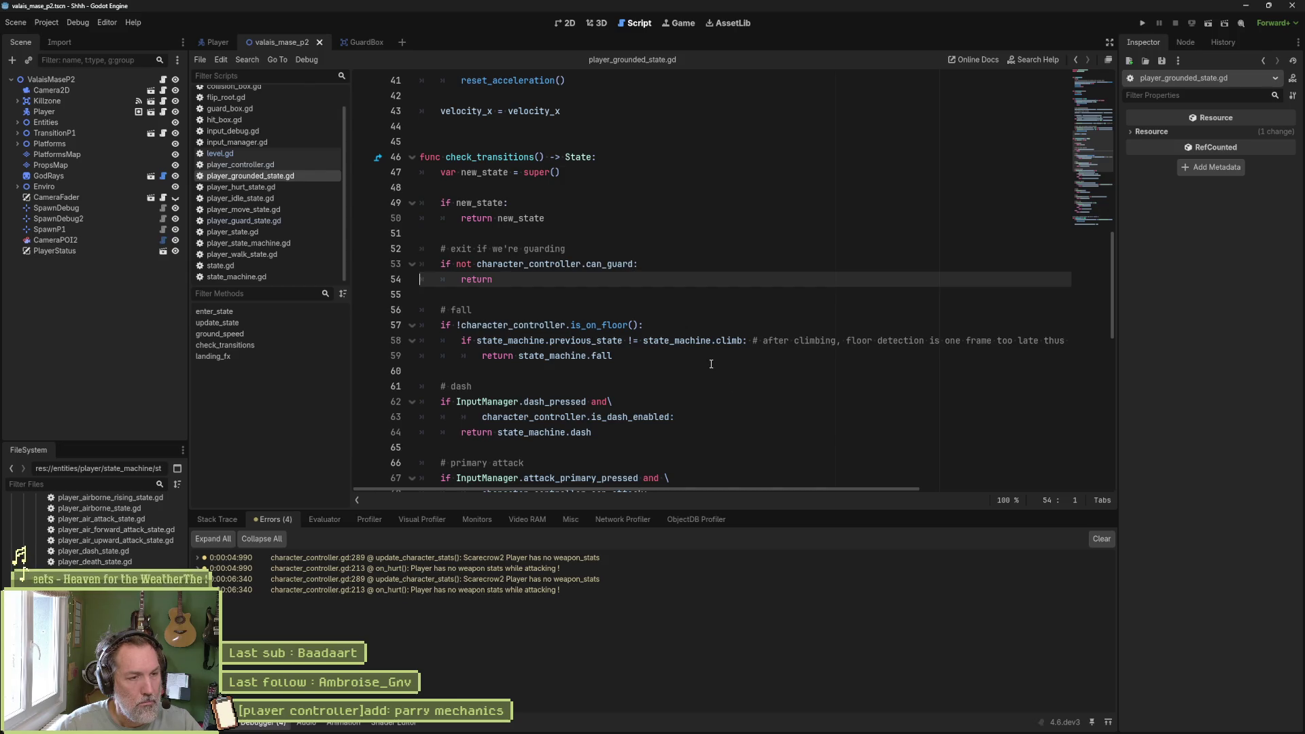
- Study the exit-if-guarding check in check_transitions of player_grounded_state.gd, then go to the Player scene
mouse_move(673, 347)
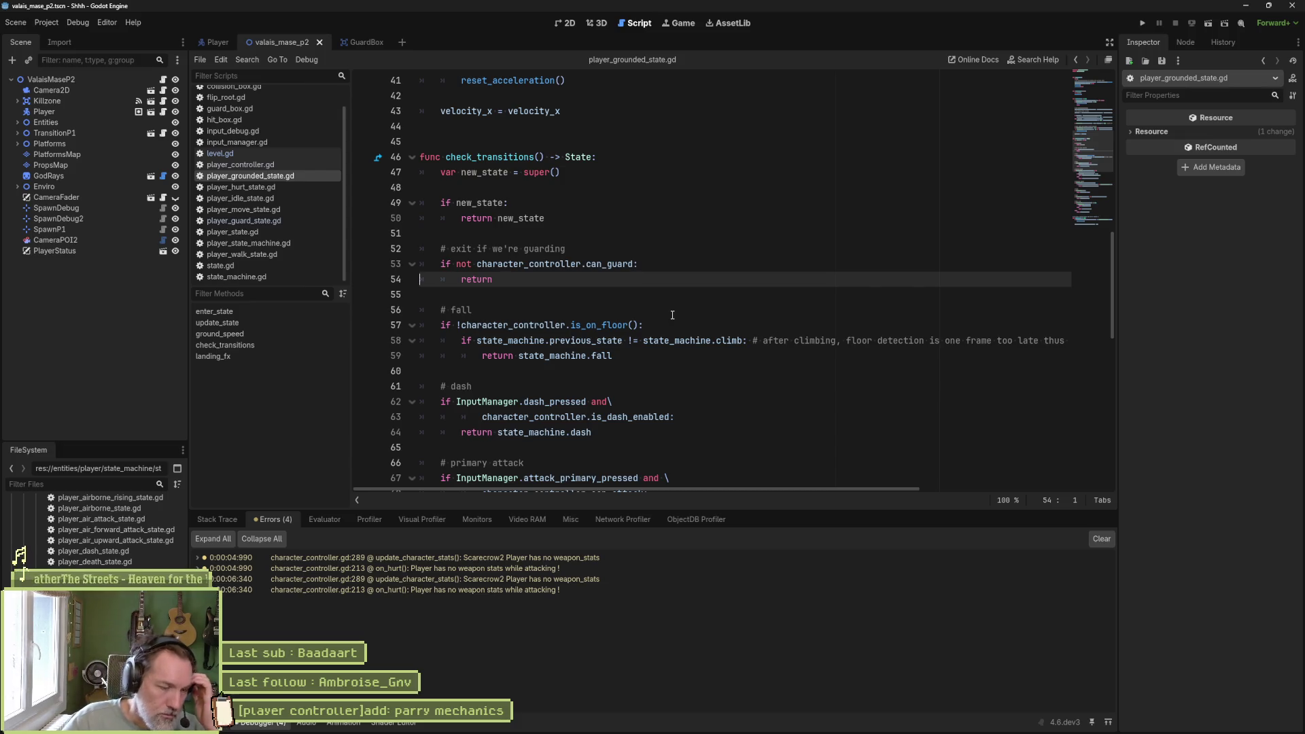
mouse_move(605, 329)
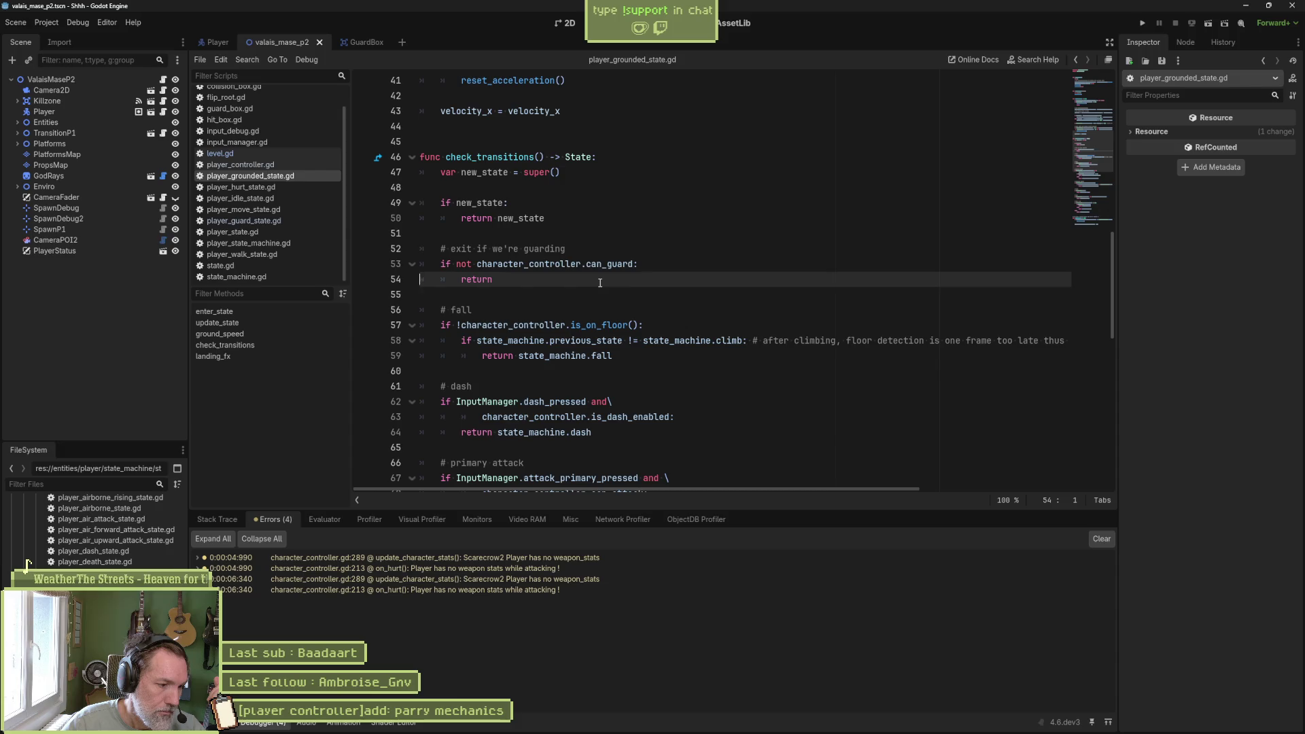
scroll(592, 295, down, 3)
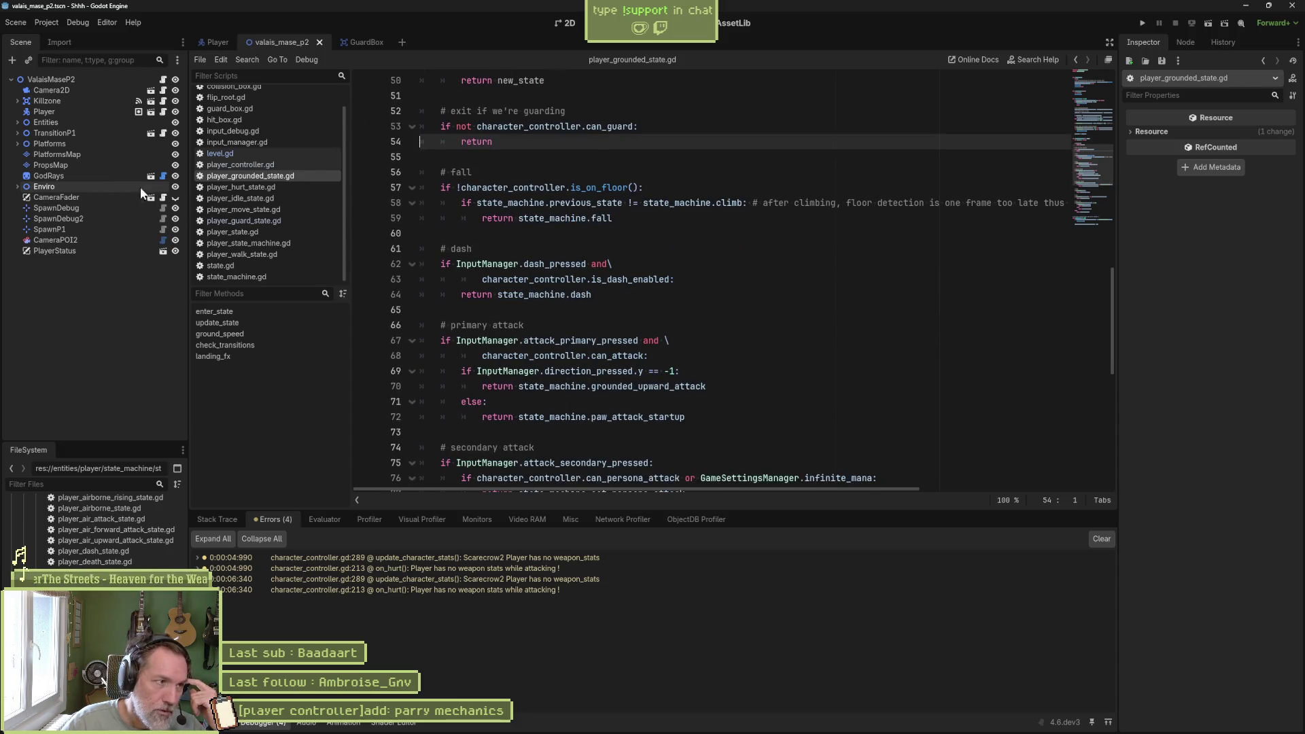
click(211, 42)
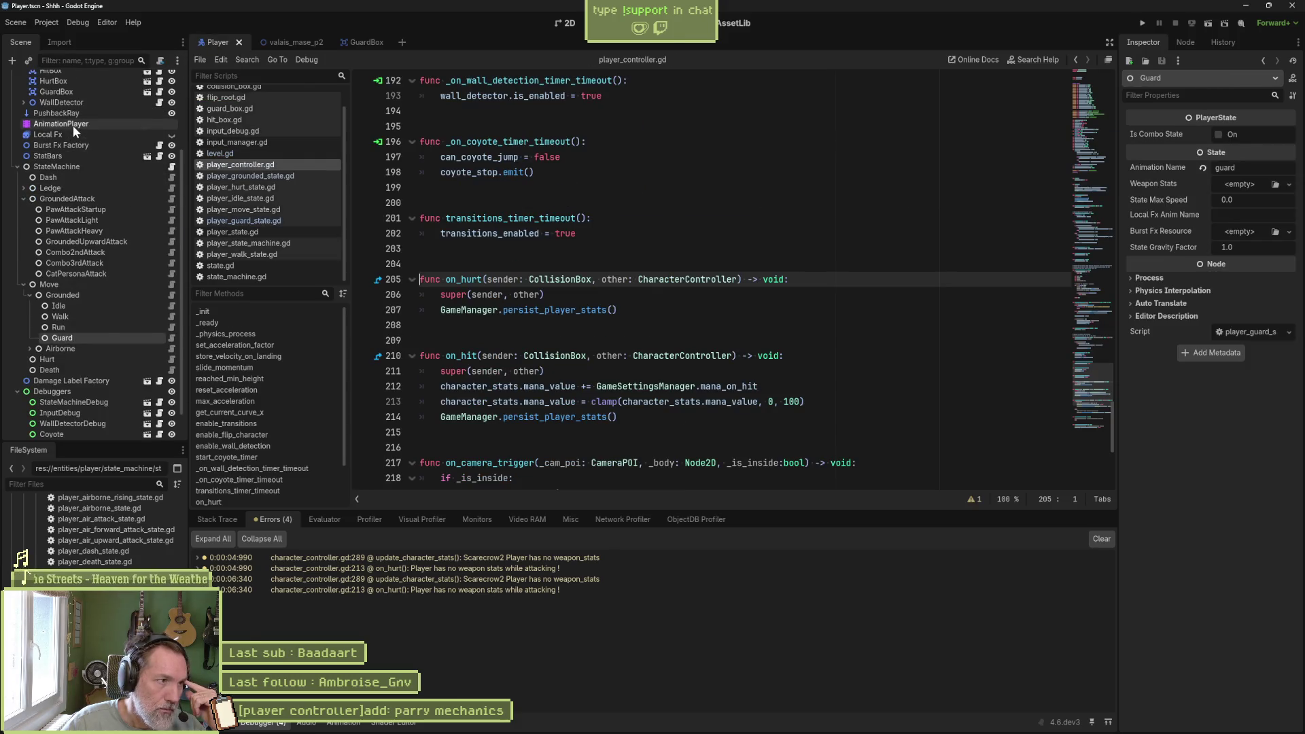
- In the 2D editor, load the AnimationPlayer's 'guard' animation and select GuardBox to see its properties
click(72, 124)
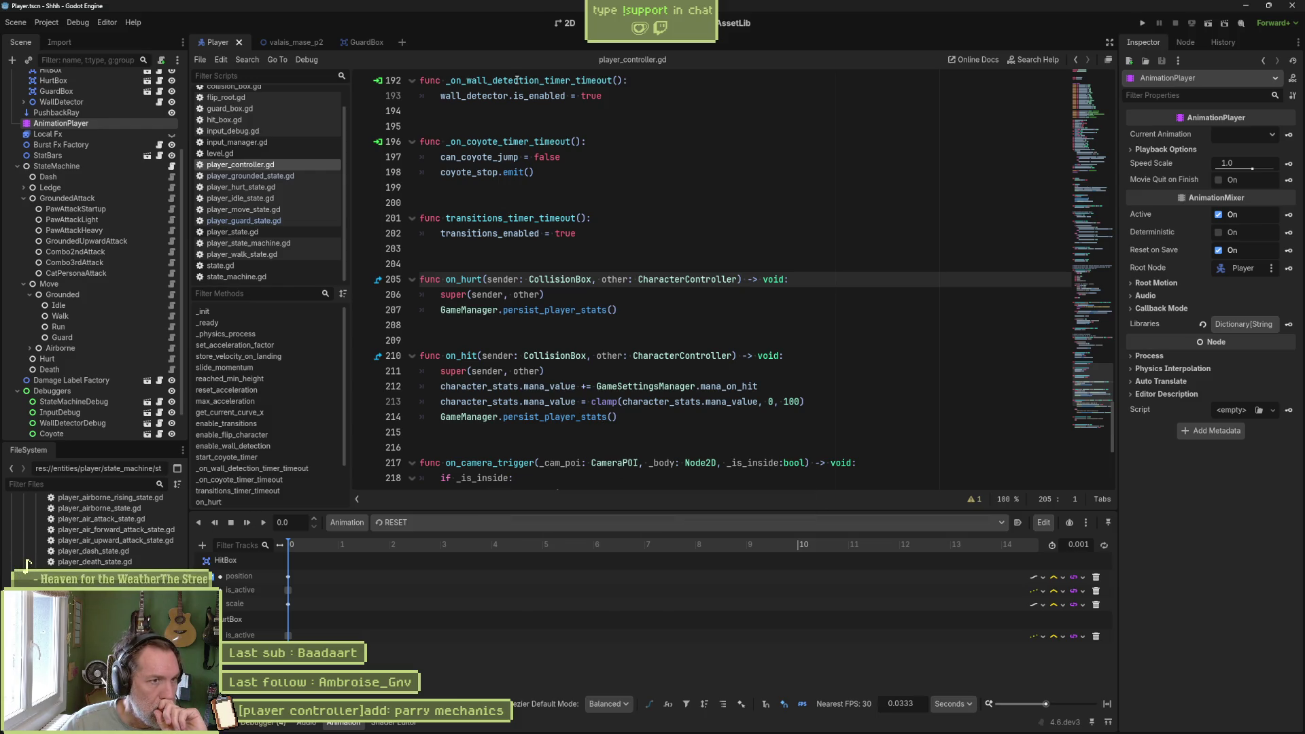
click(568, 24)
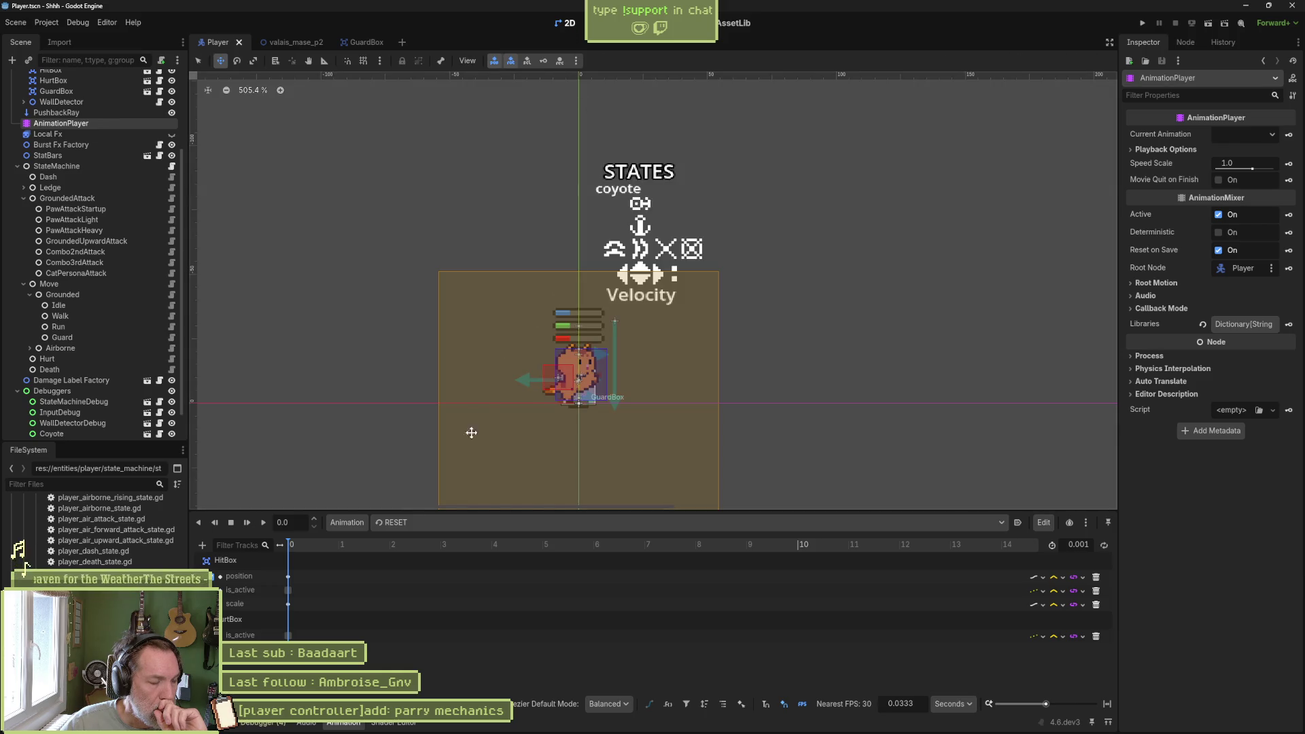
click(438, 520)
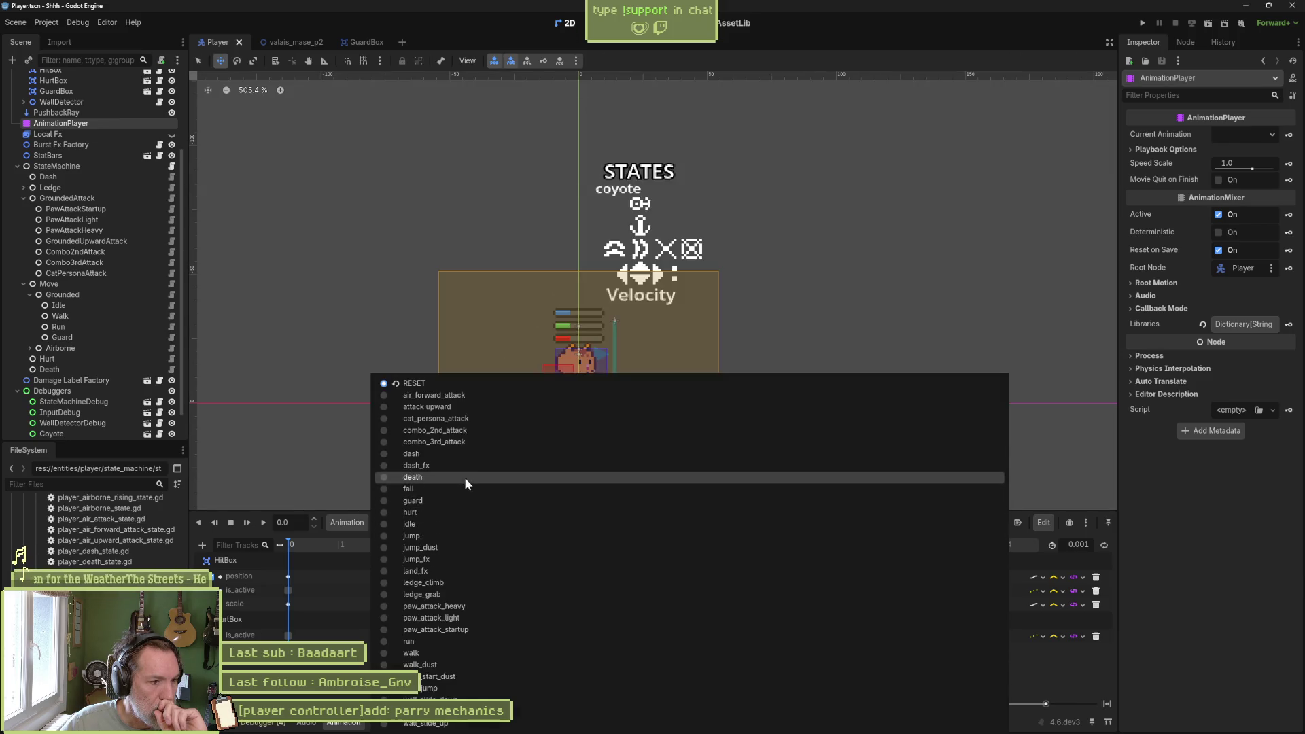
click(458, 501)
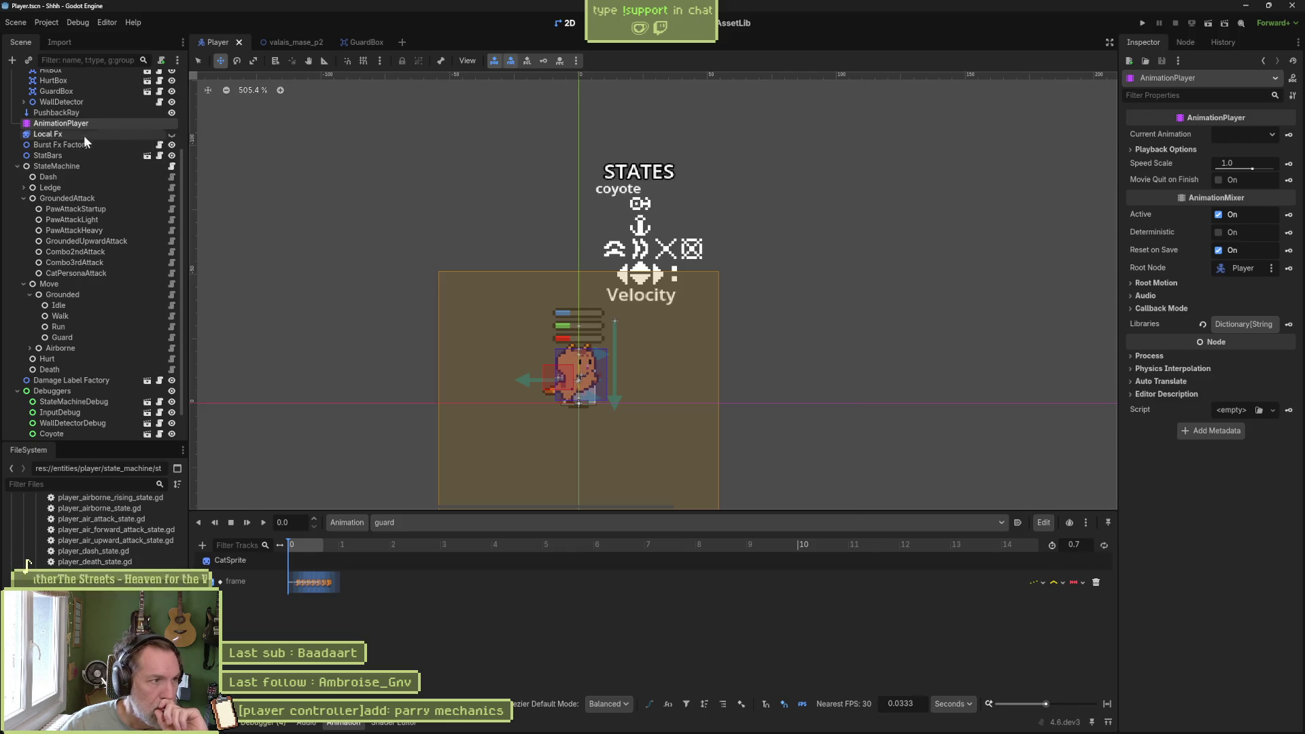
scroll(88, 157, up, 3)
click(72, 196)
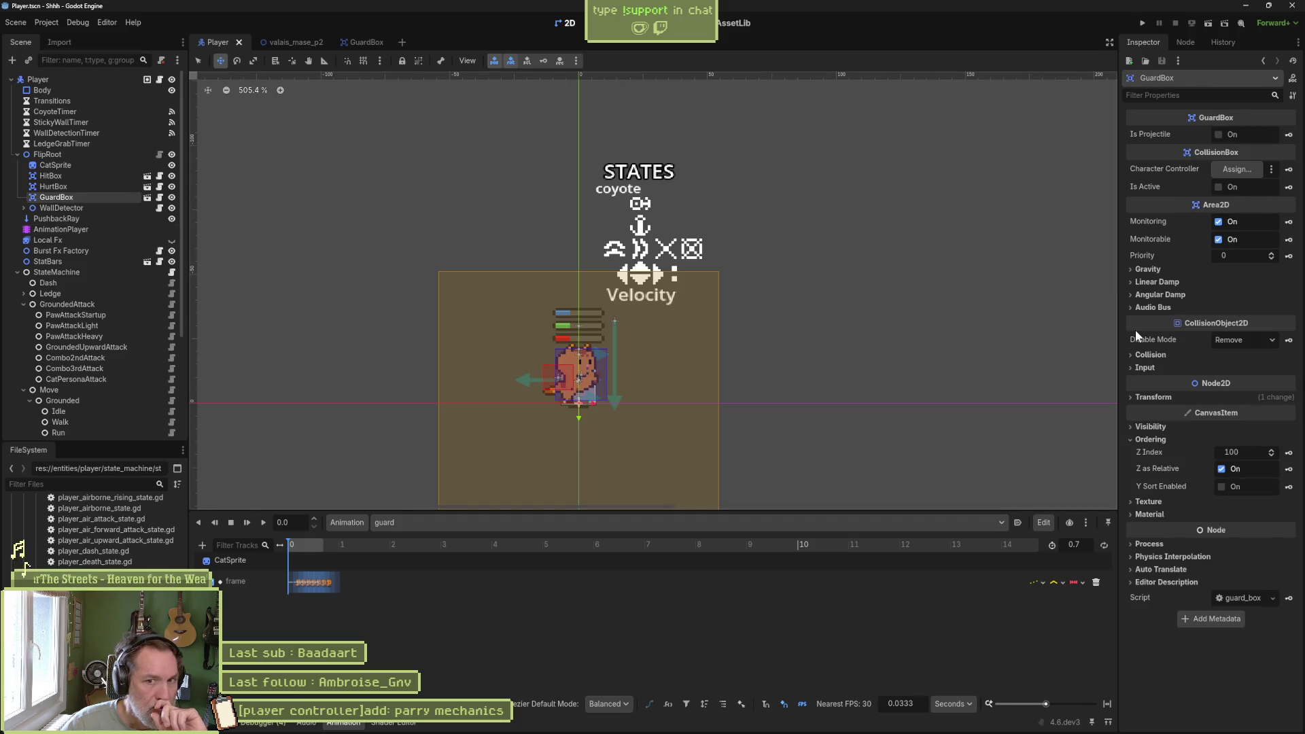
- Create a GuardBox is_active track with a key in the guard animation, then return to valais_mase_p2
click(1289, 187)
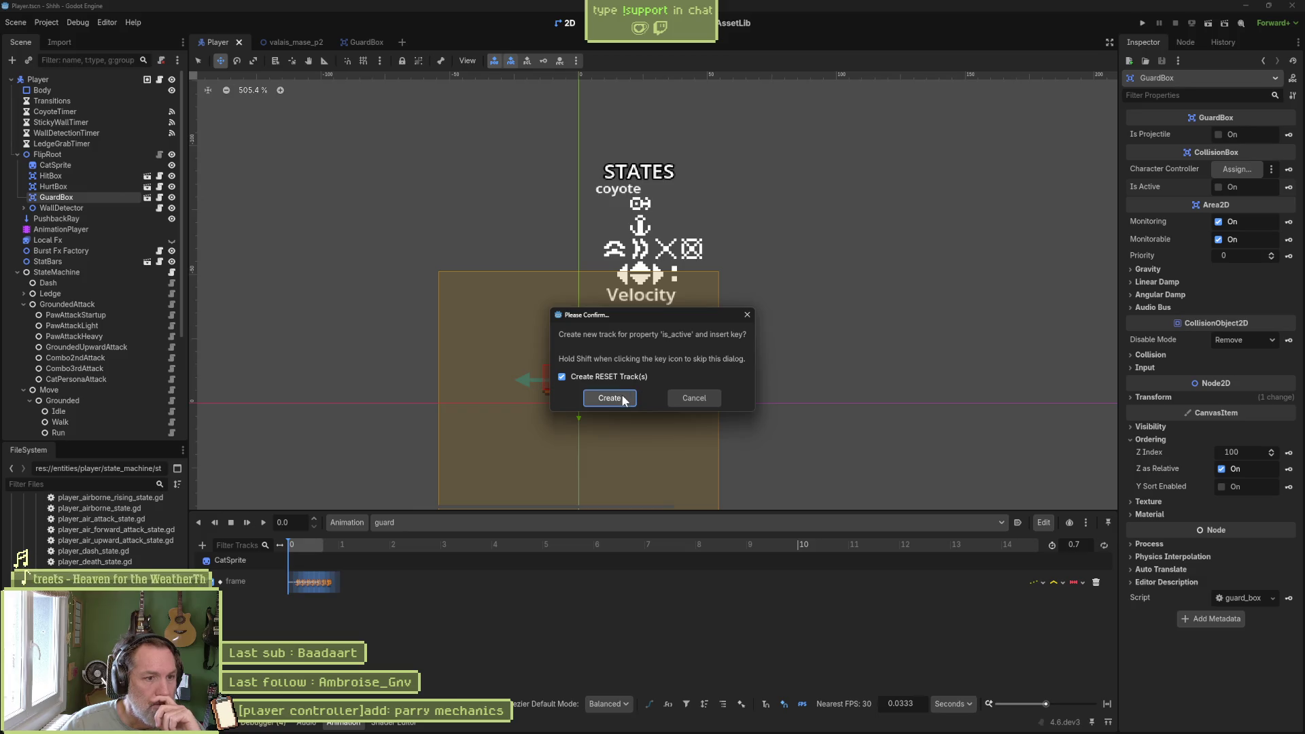
click(592, 399)
click(1218, 187)
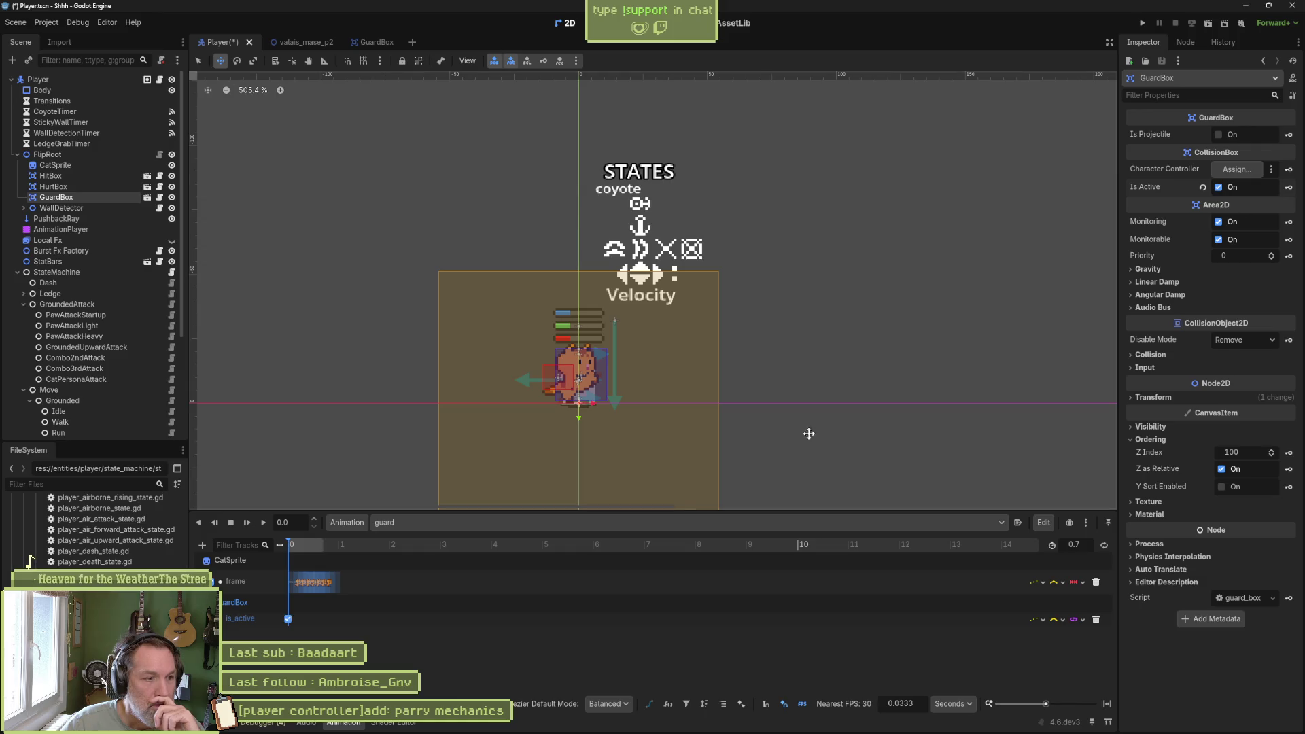
click(1106, 704)
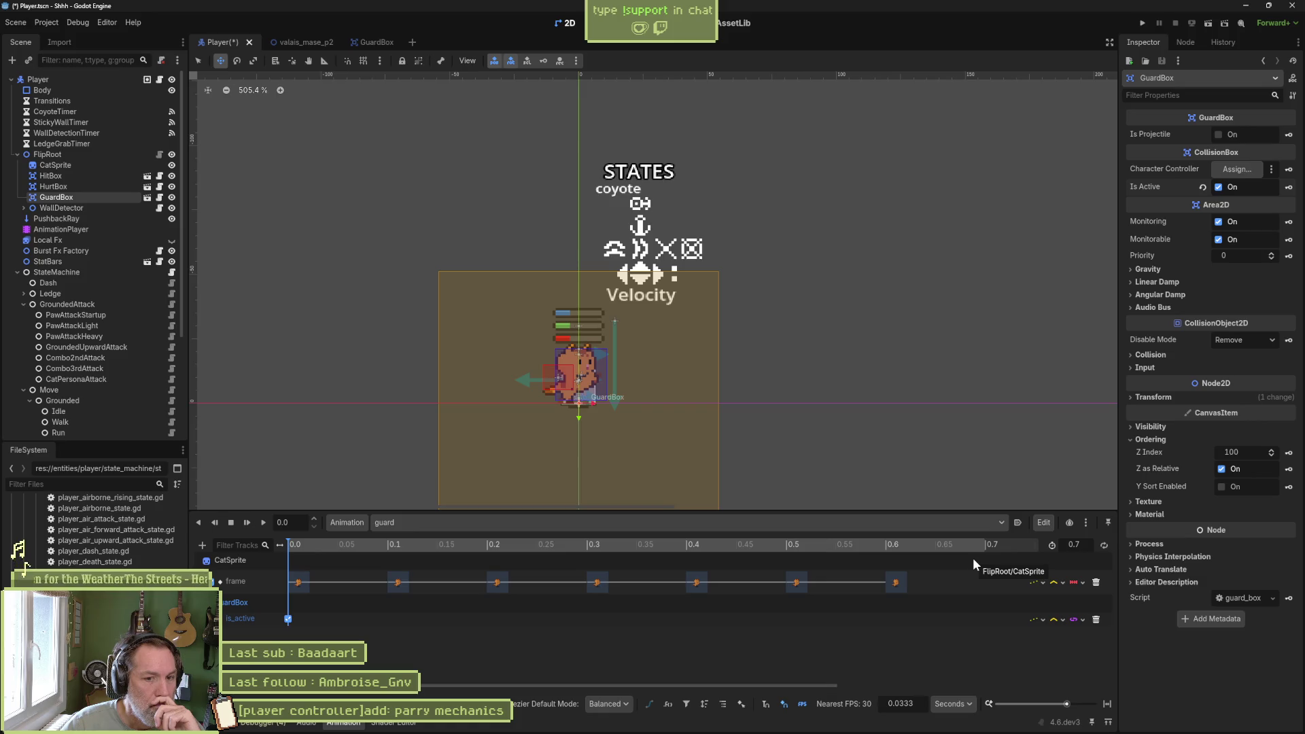
click(1033, 545)
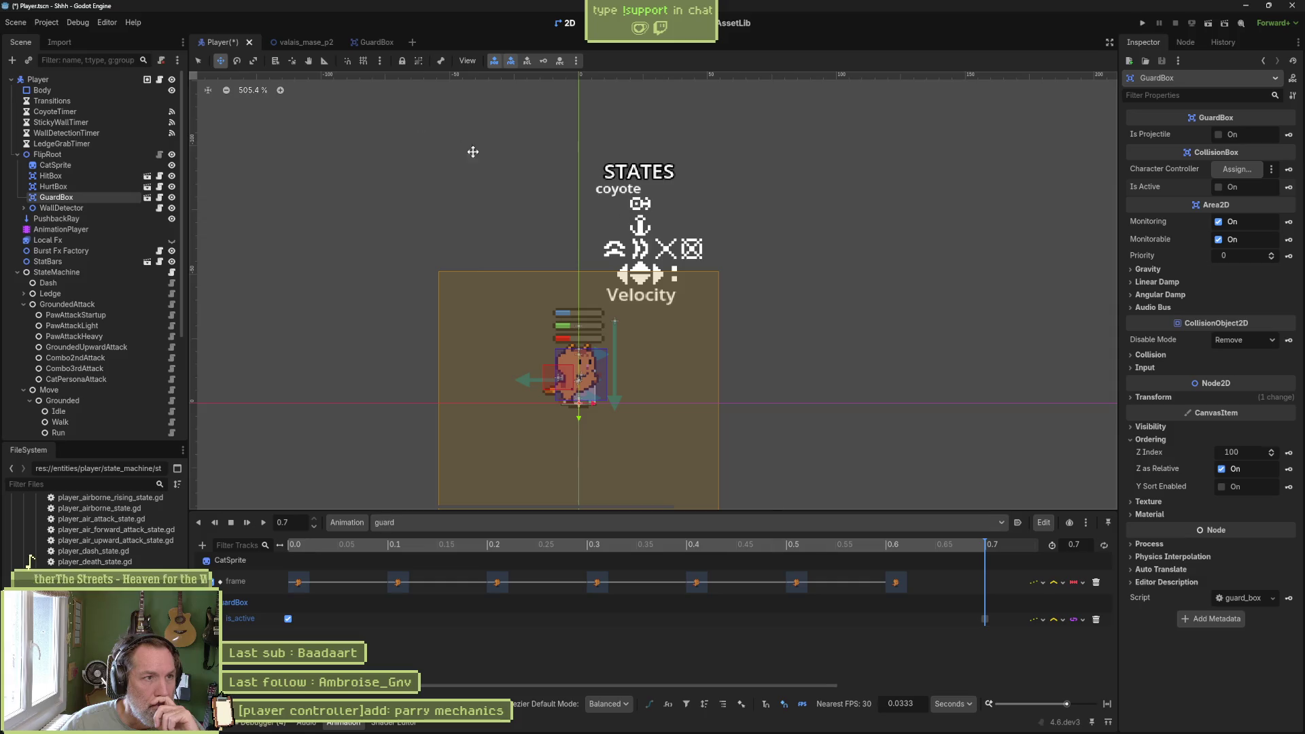
click(321, 41)
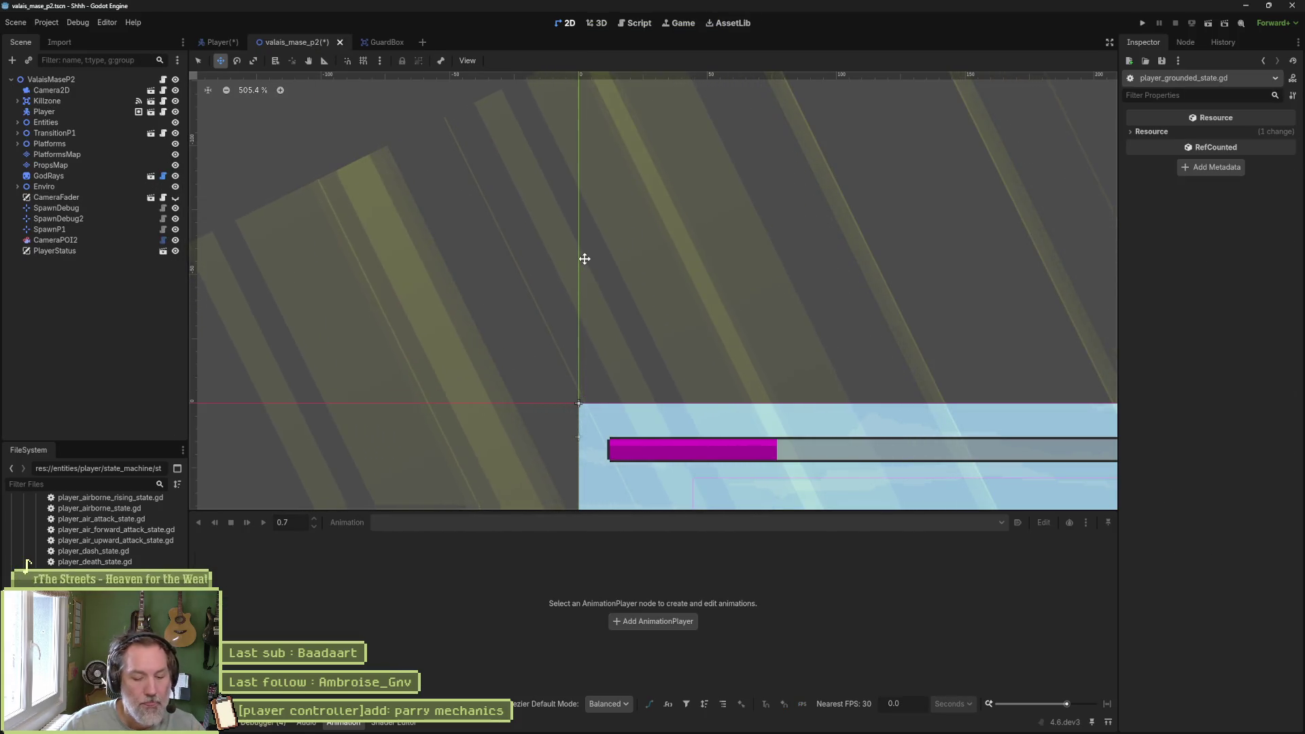
- Run the valais_mase_p2 scene with F6, walk the player left, and stop with F8
key(F6)
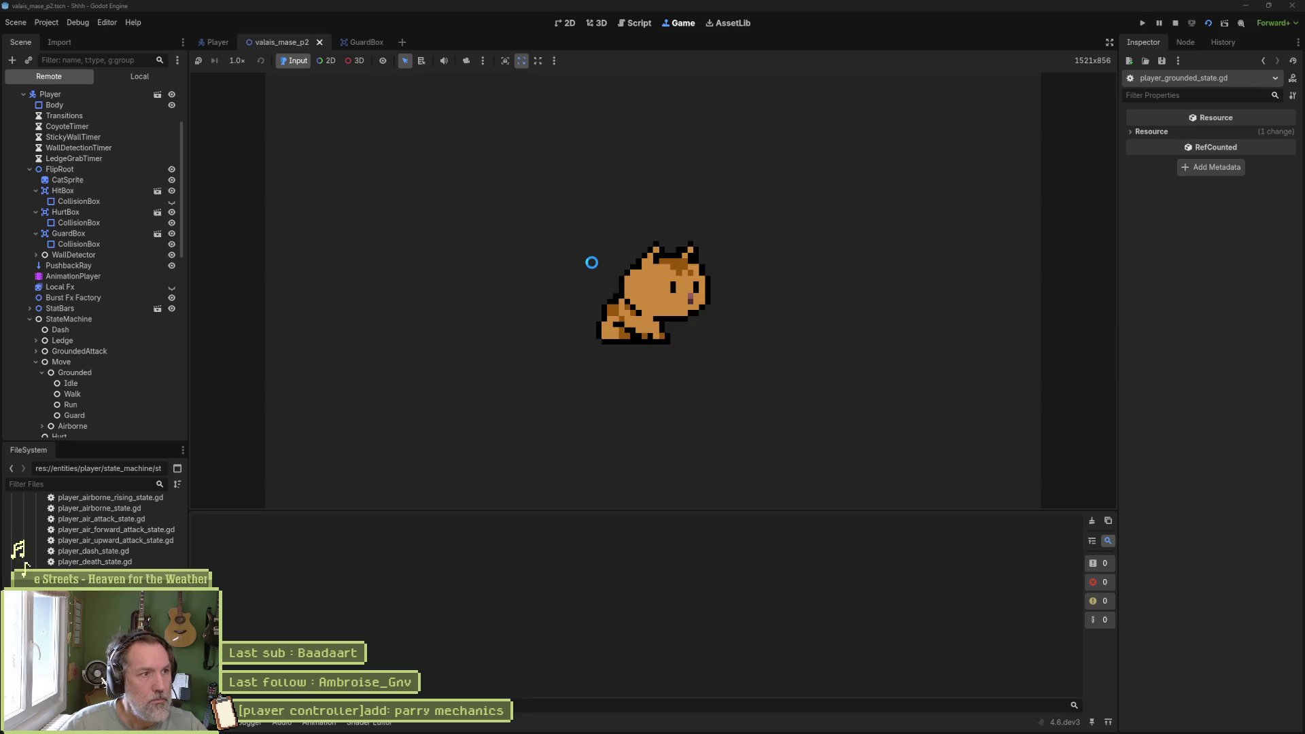
key(Left)
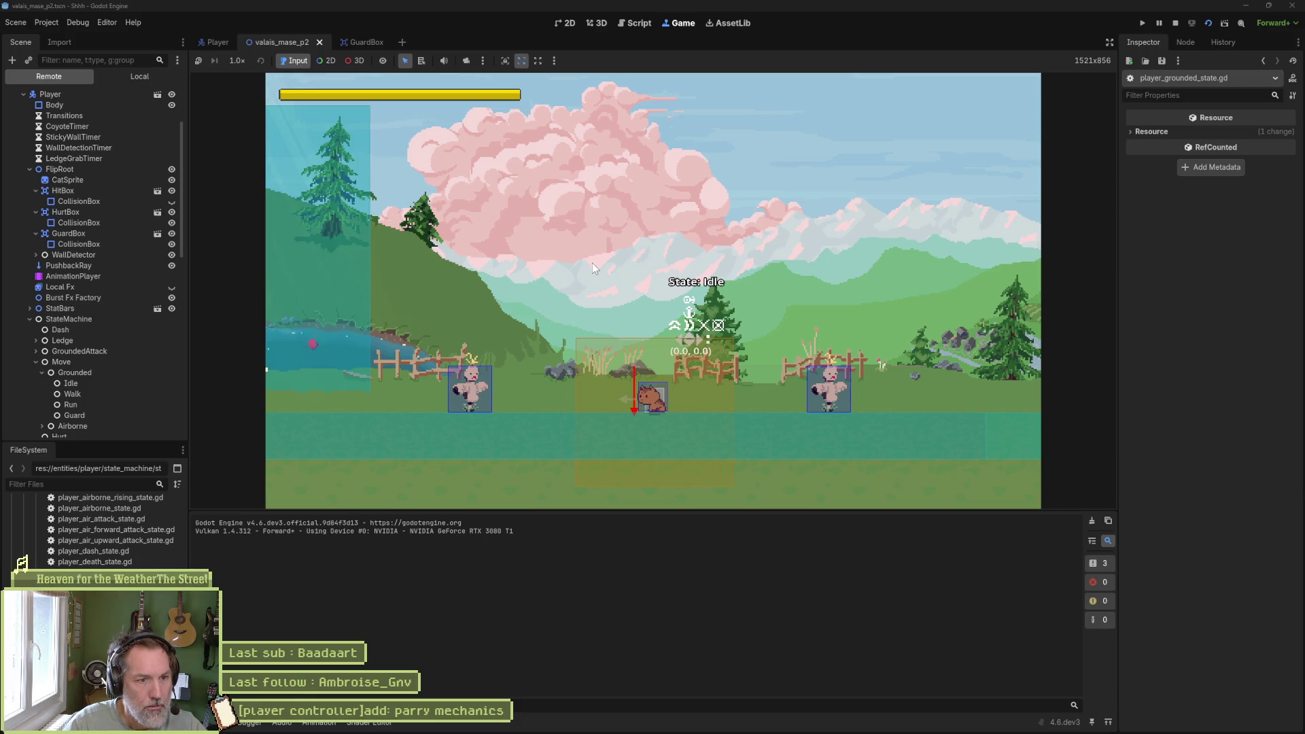
key(F8)
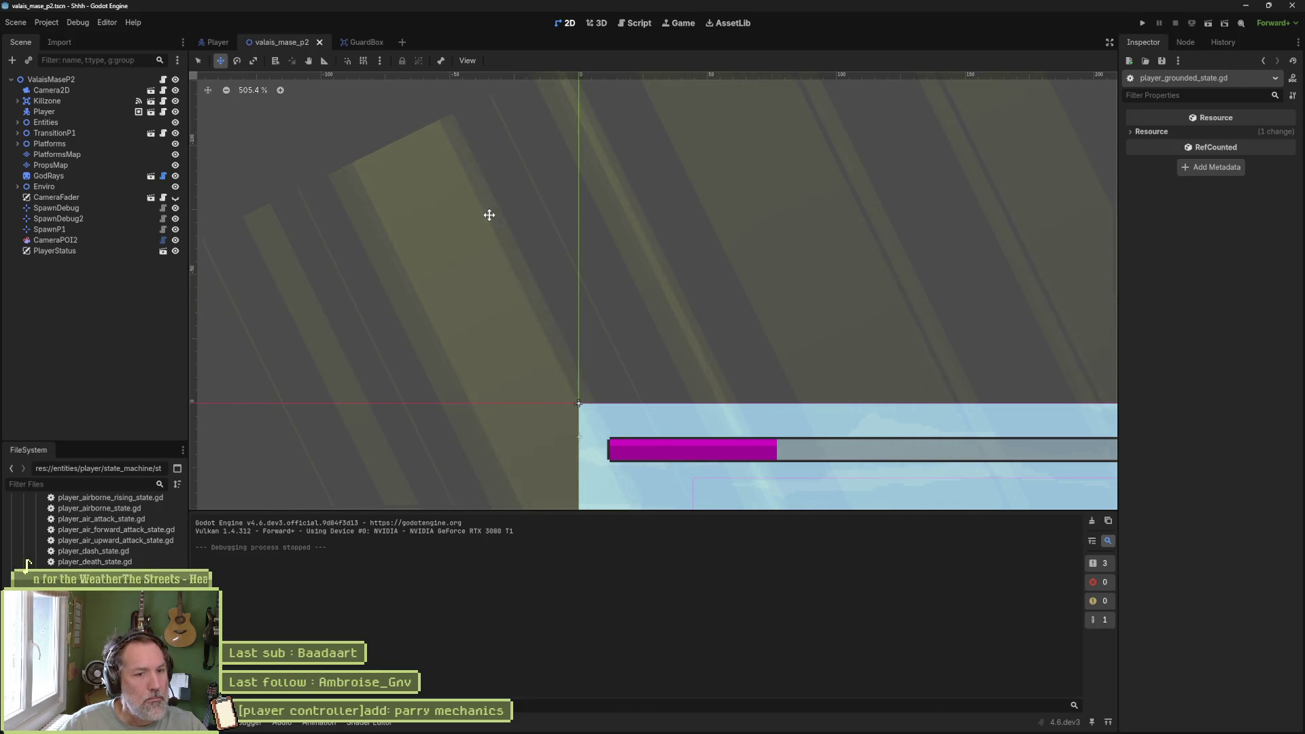
- Key GuardBox is_active on at about 0.033 s in the guard animation and save the Player scene
click(226, 45)
click(61, 229)
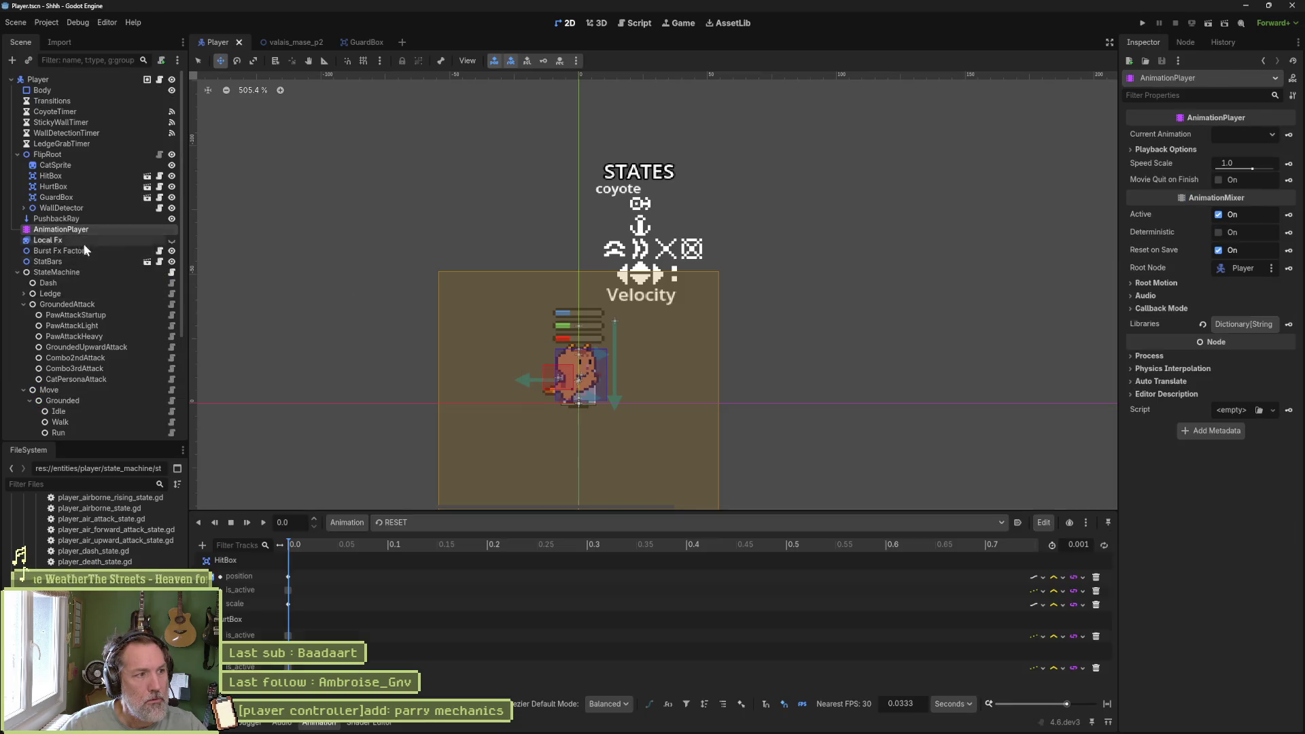
click(447, 520)
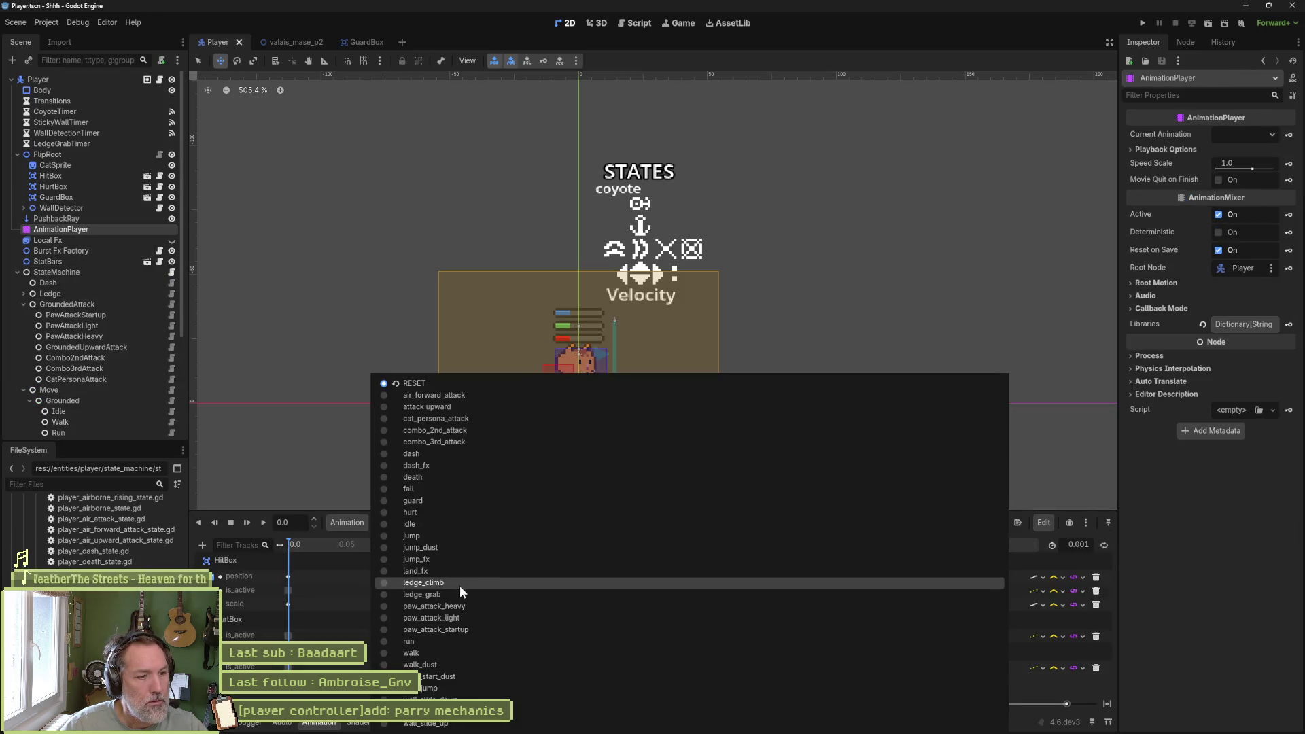
click(446, 500)
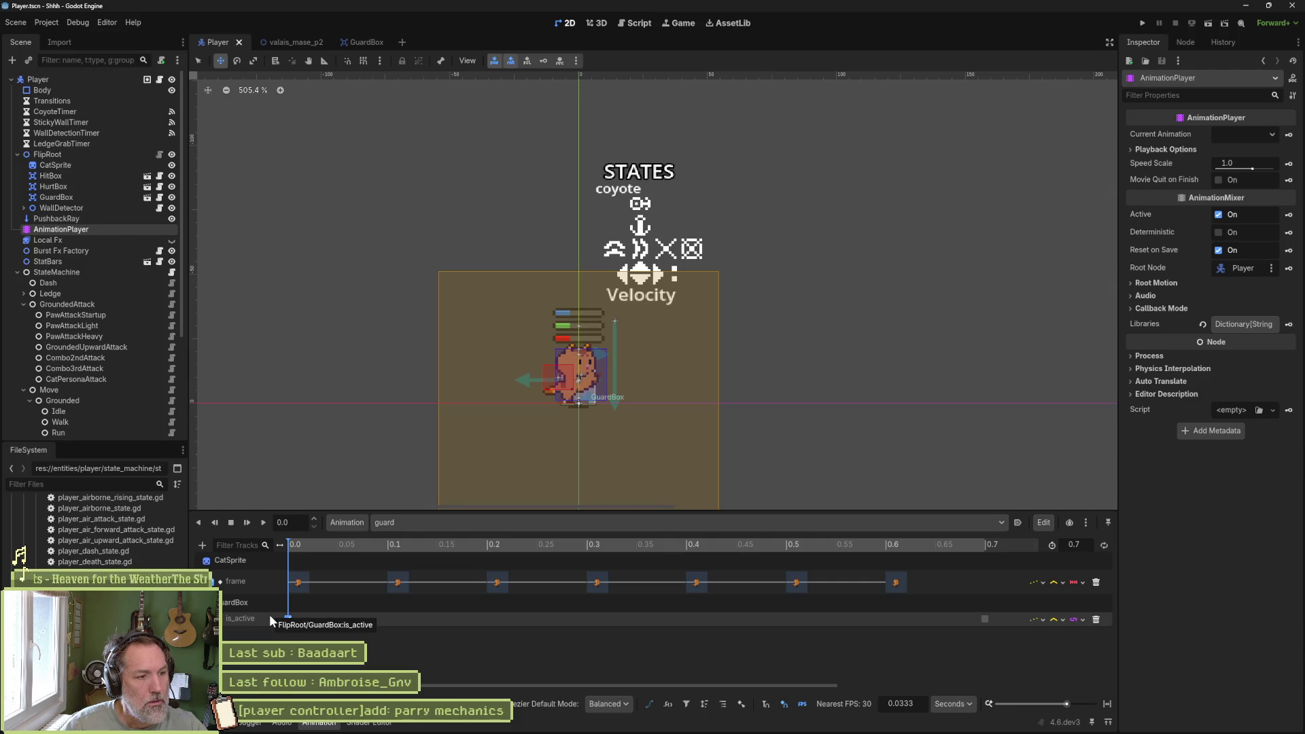
double_click(325, 618)
key(ctrl+s)
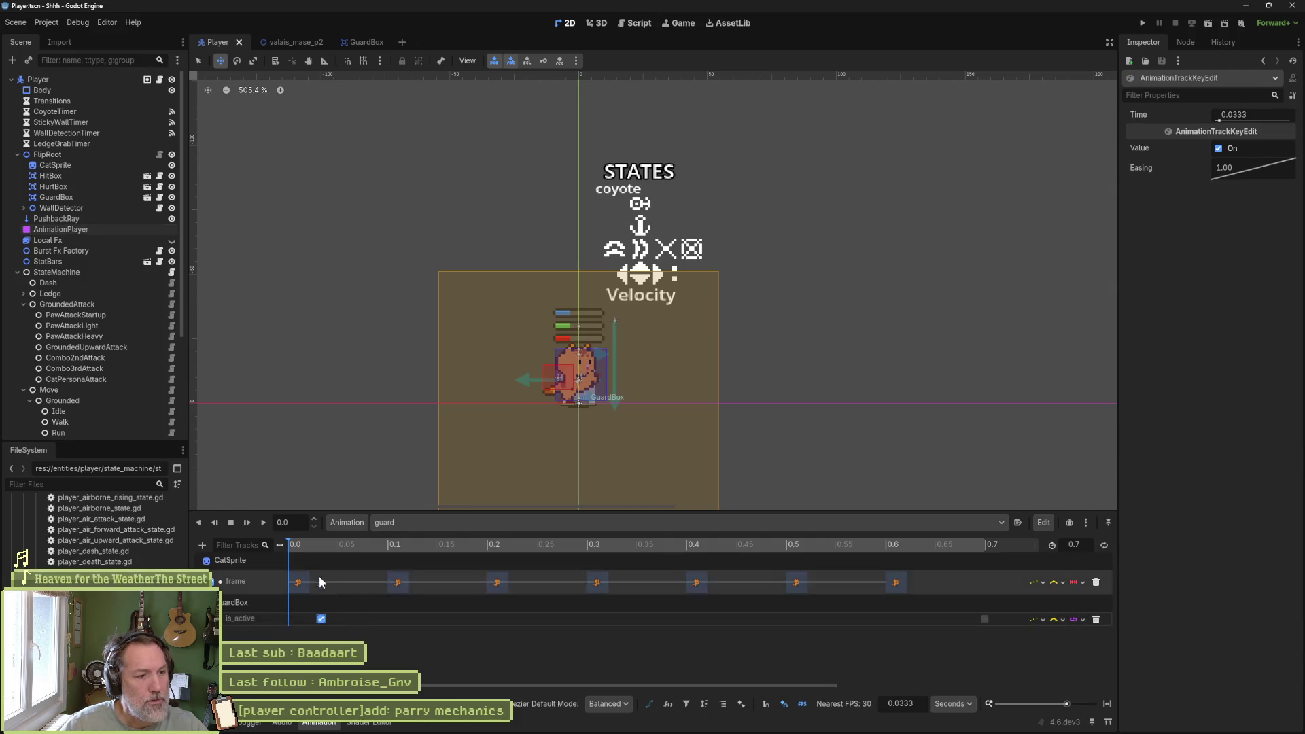
- Play the guard animation to check the new key, then return to valais_mase_p2
click(344, 545)
click(264, 525)
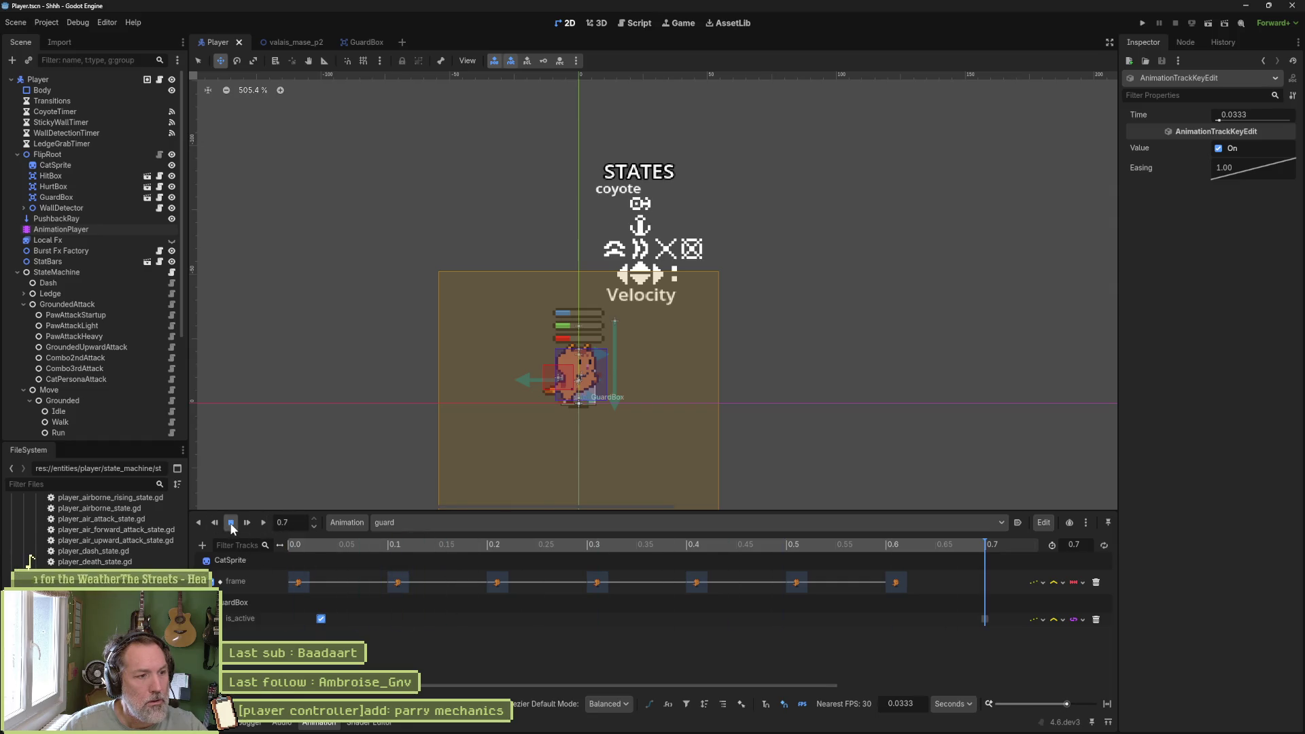
click(292, 44)
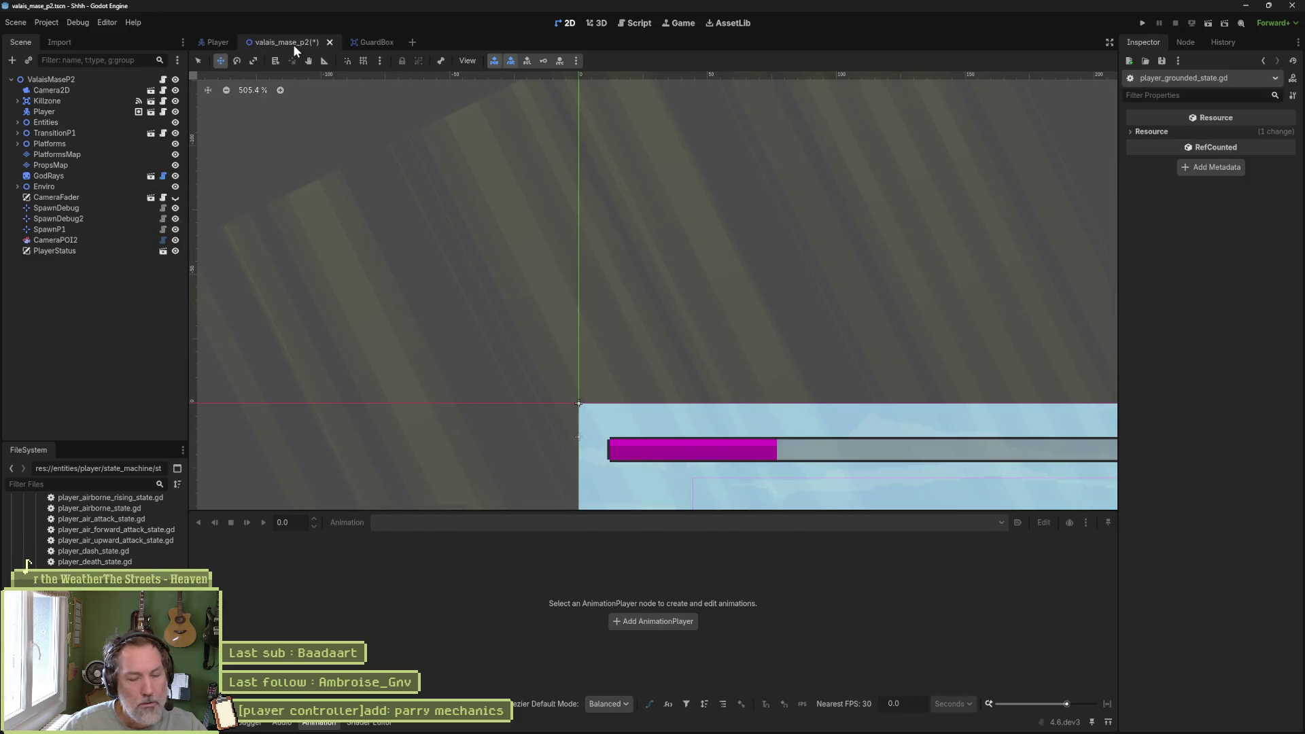
- Run the level, walk right and guard with S until the on_guard debug message prints, then stop
key(F6)
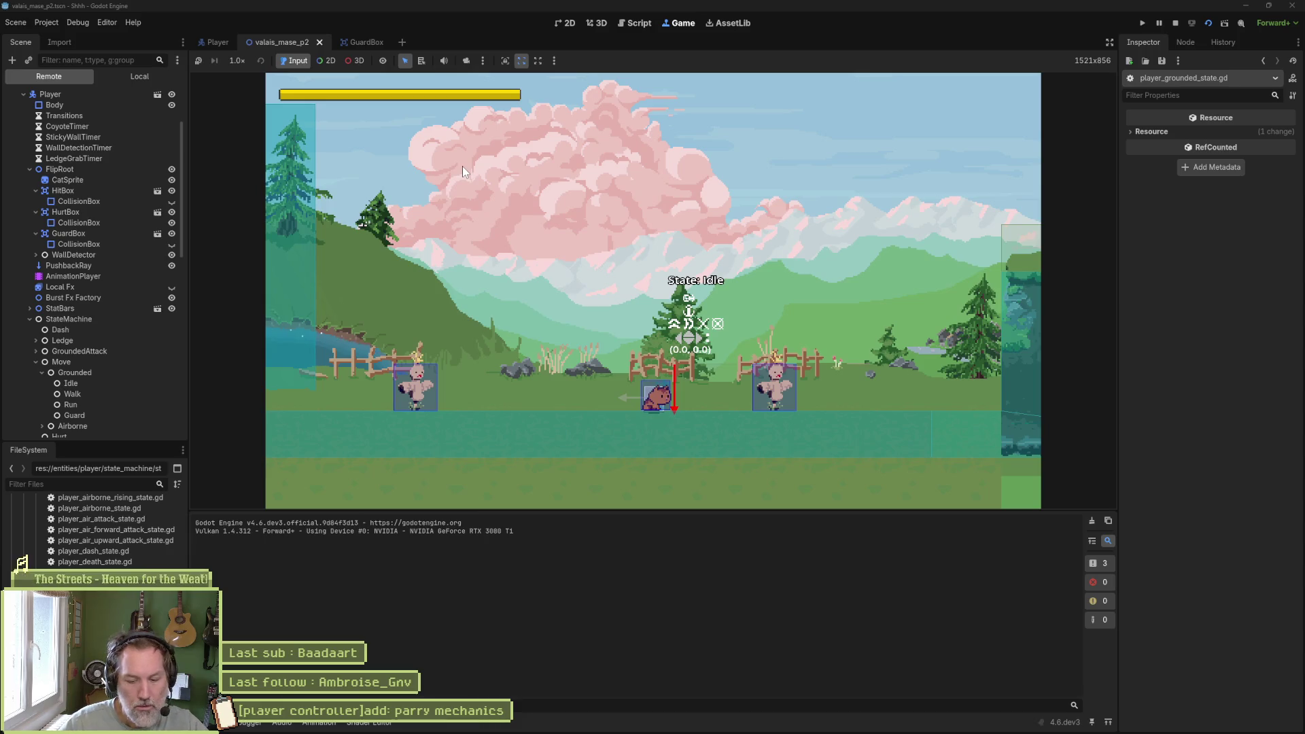
key(Right)
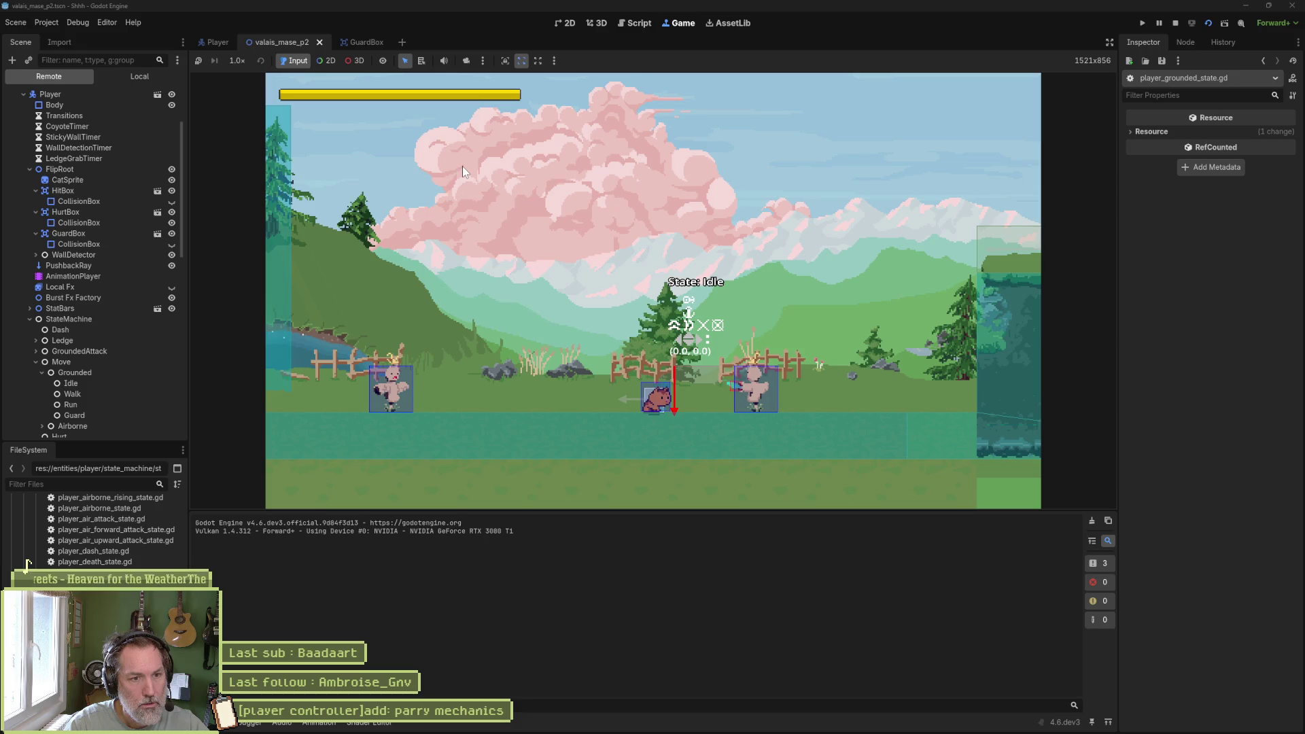
key(Right)
key(s)
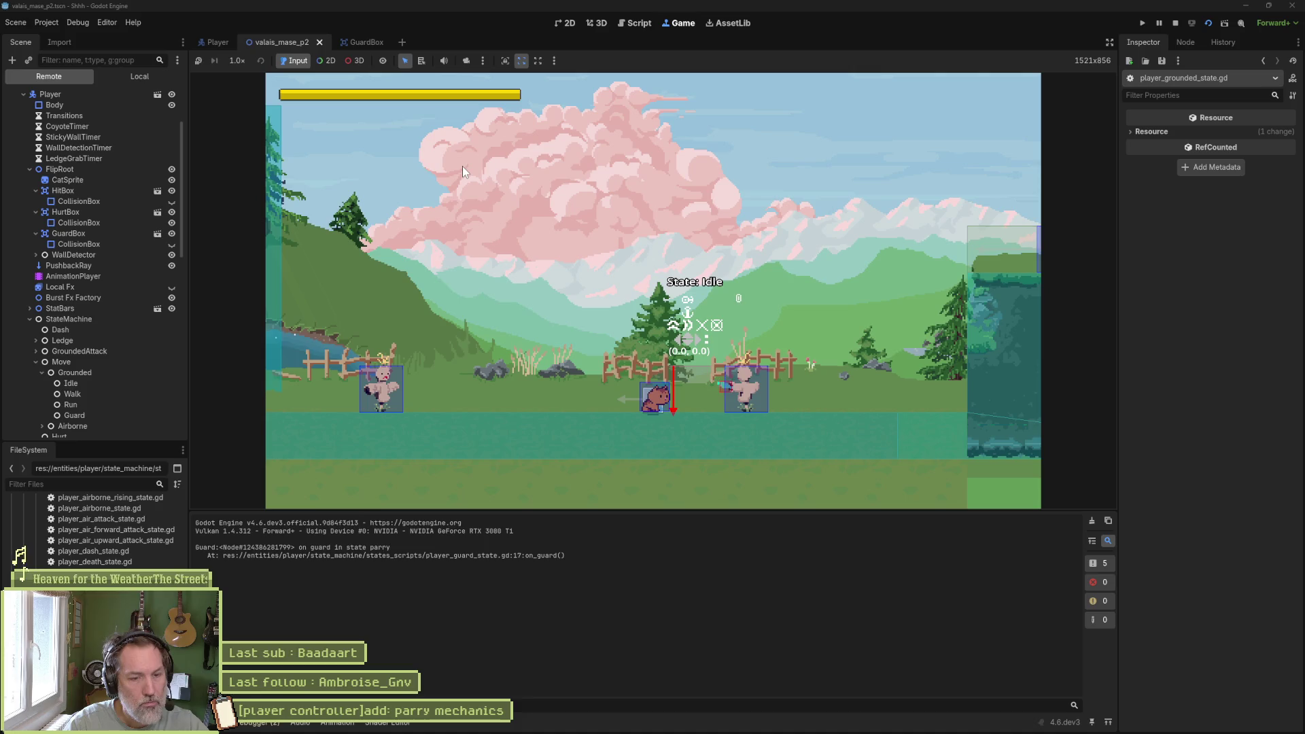
key(F8)
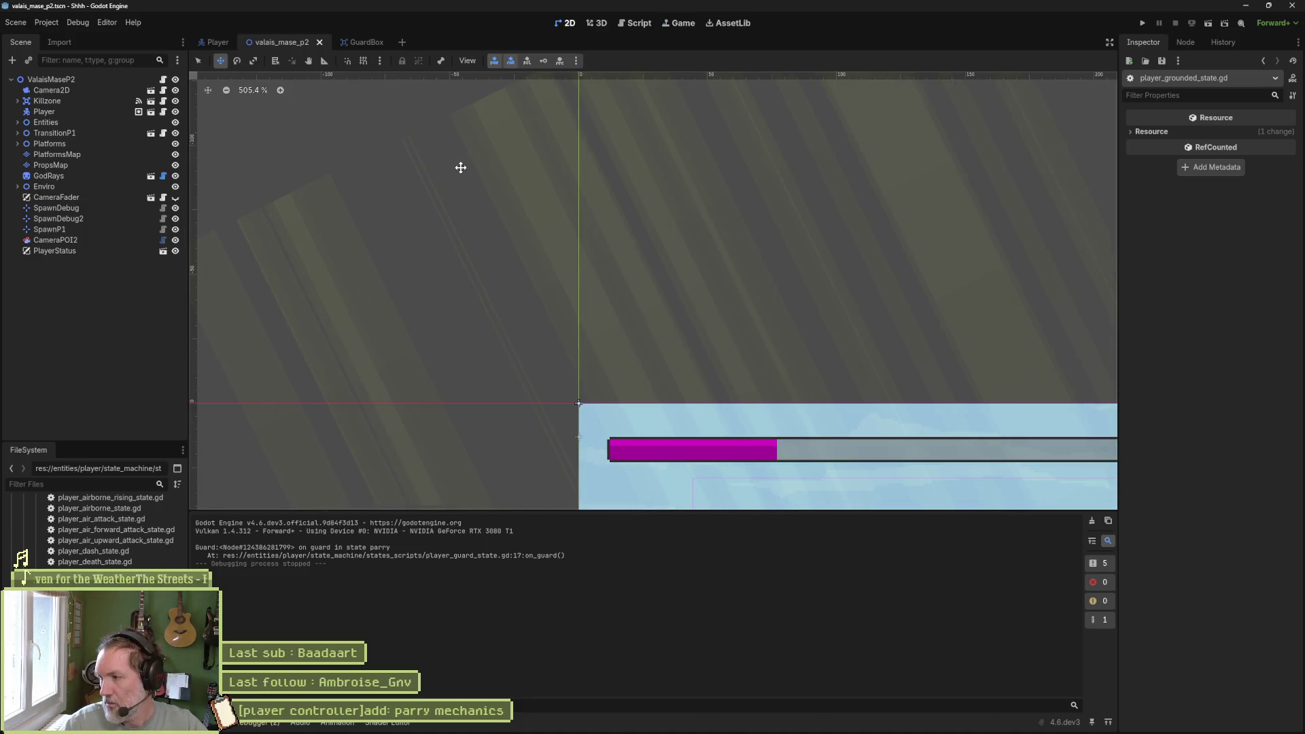
scroll(644, 289, down, 10)
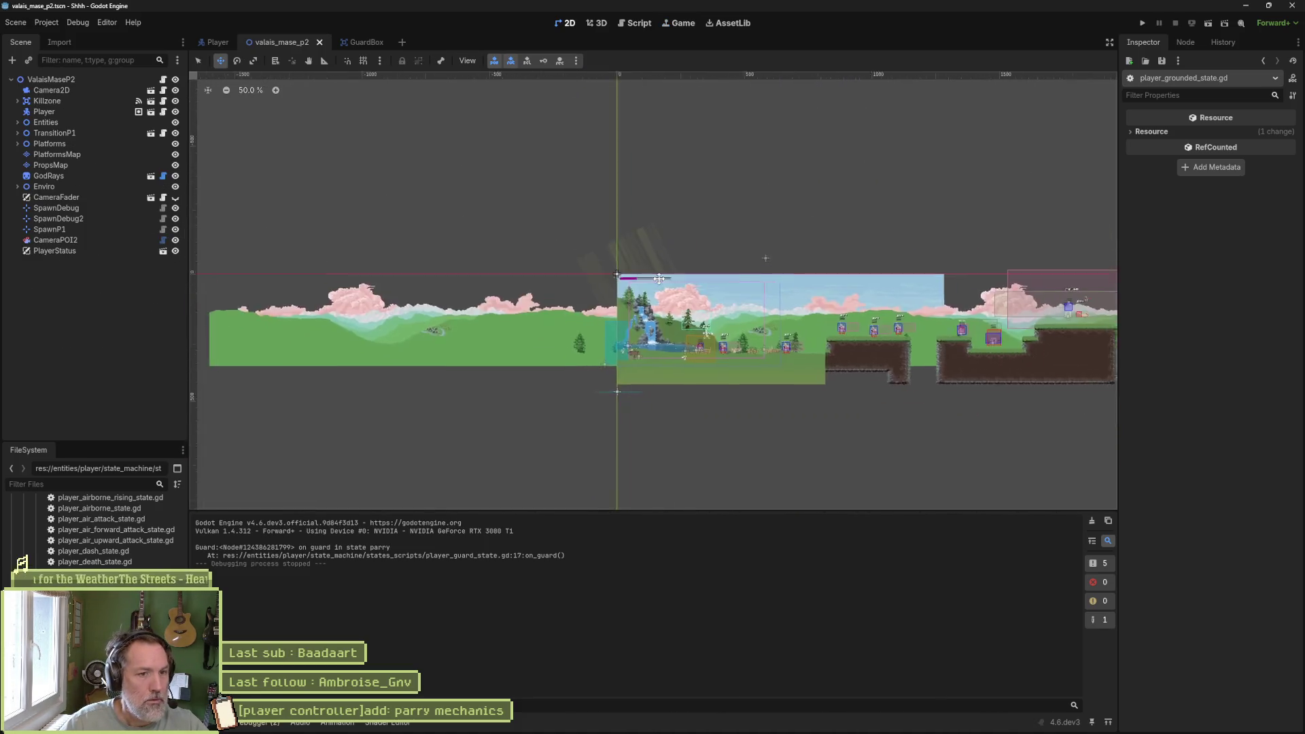